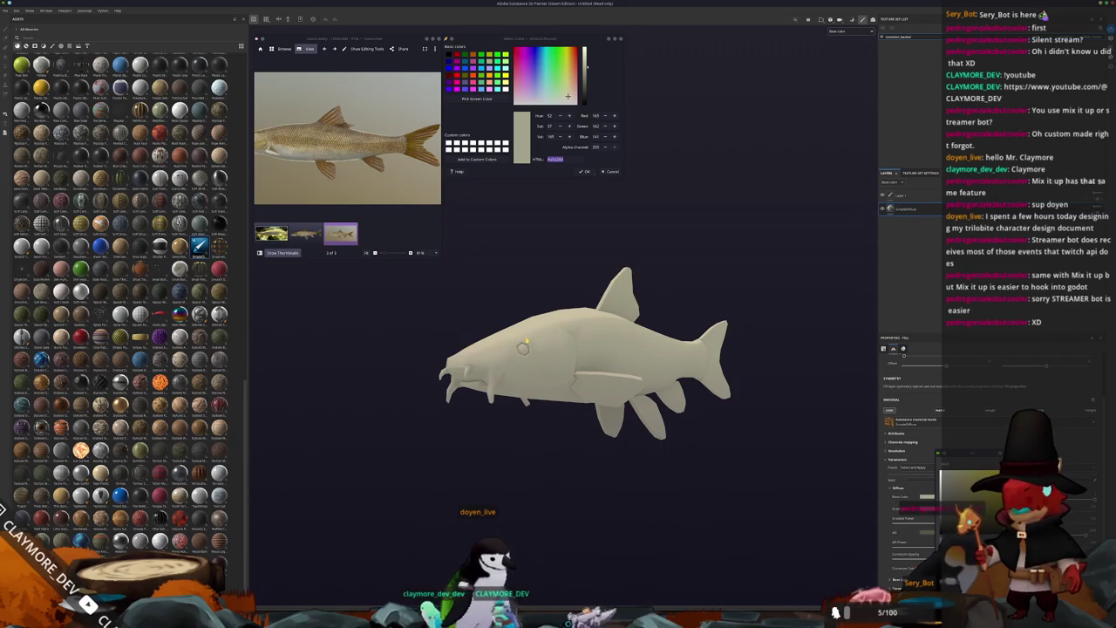
Step: Sample olive from the reference fish's head and apply it as a new fill layer's Base Color
scroll(523, 348, up, 1)
scroll(523, 350, up, 1)
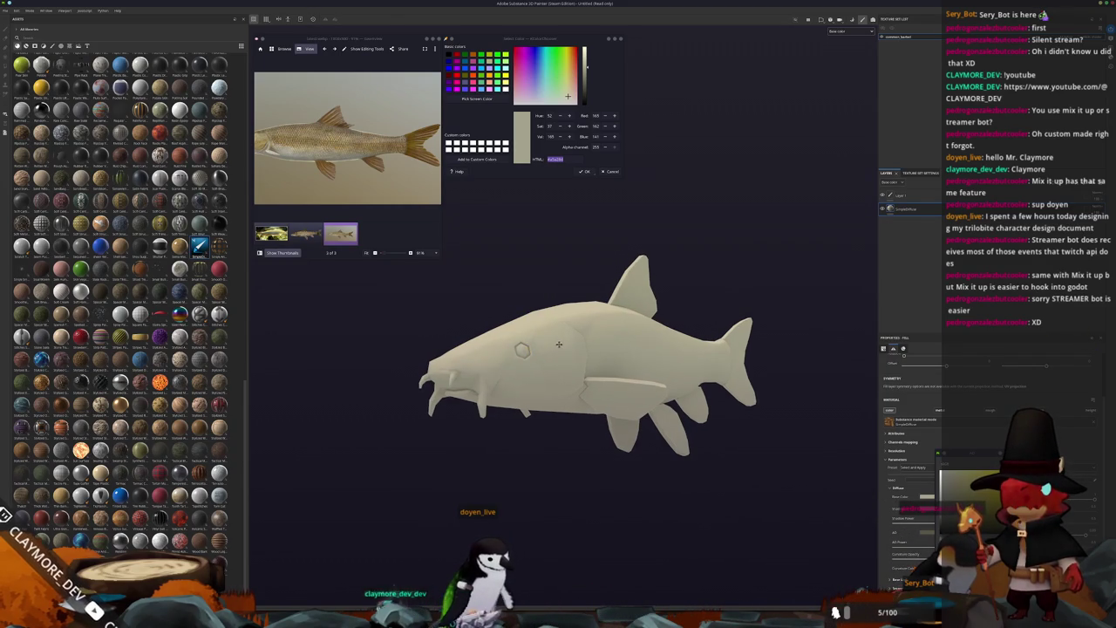
alt+middle_drag(564, 347, 524, 342)
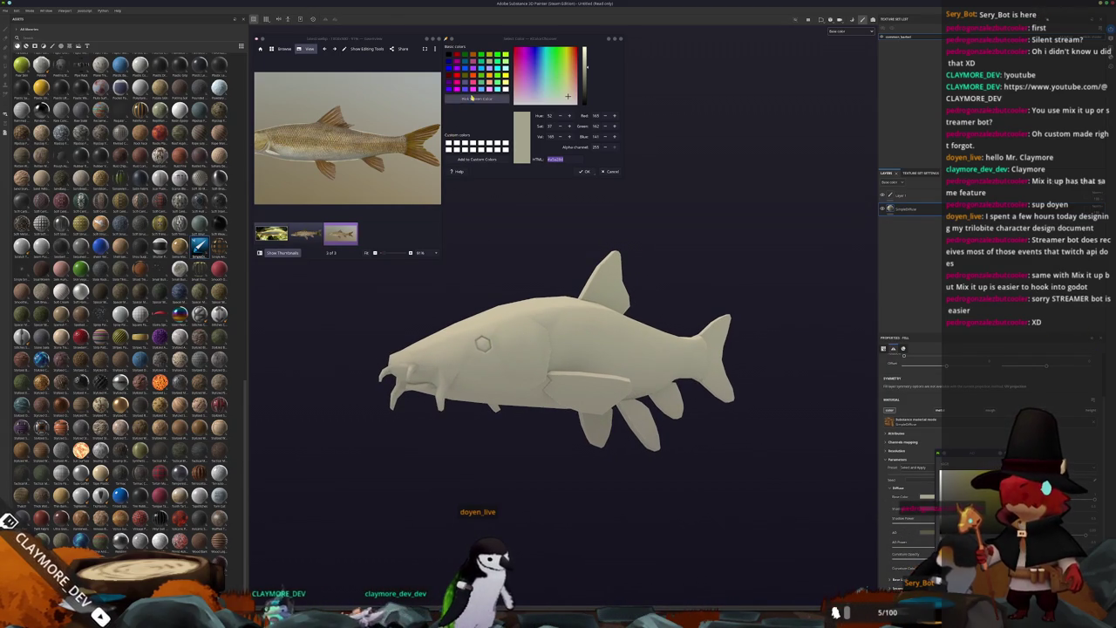
alt+drag(460, 346, 475, 345)
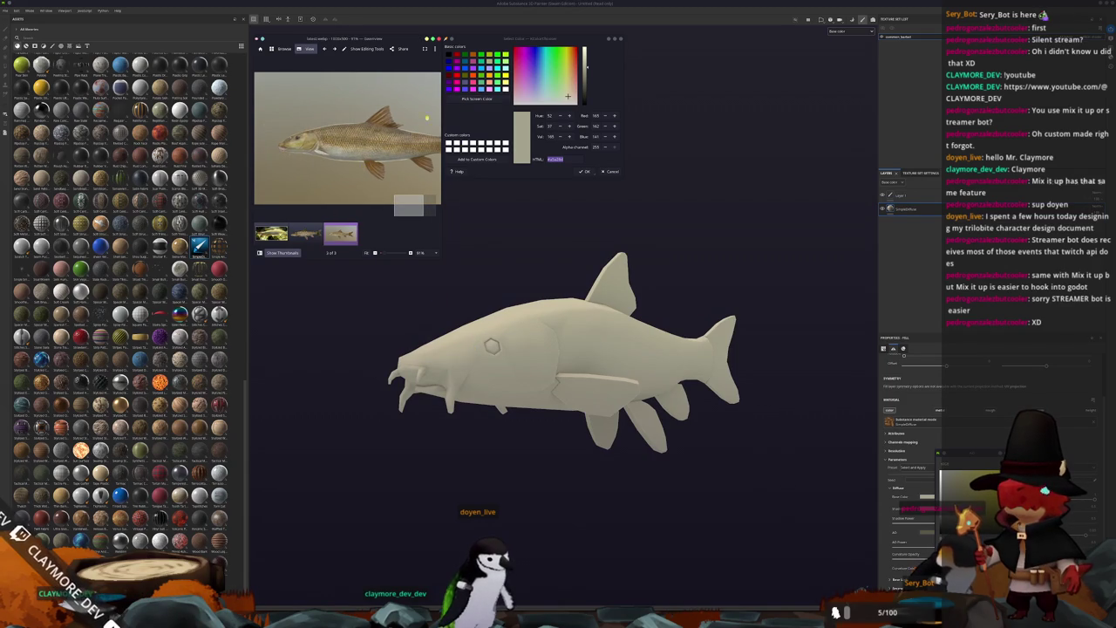
scroll(340, 128, up, 4)
scroll(340, 128, up, 2)
scroll(340, 128, up, 2)
scroll(340, 128, down, 1)
scroll(340, 128, down, 1)
scroll(340, 128, down, 1)
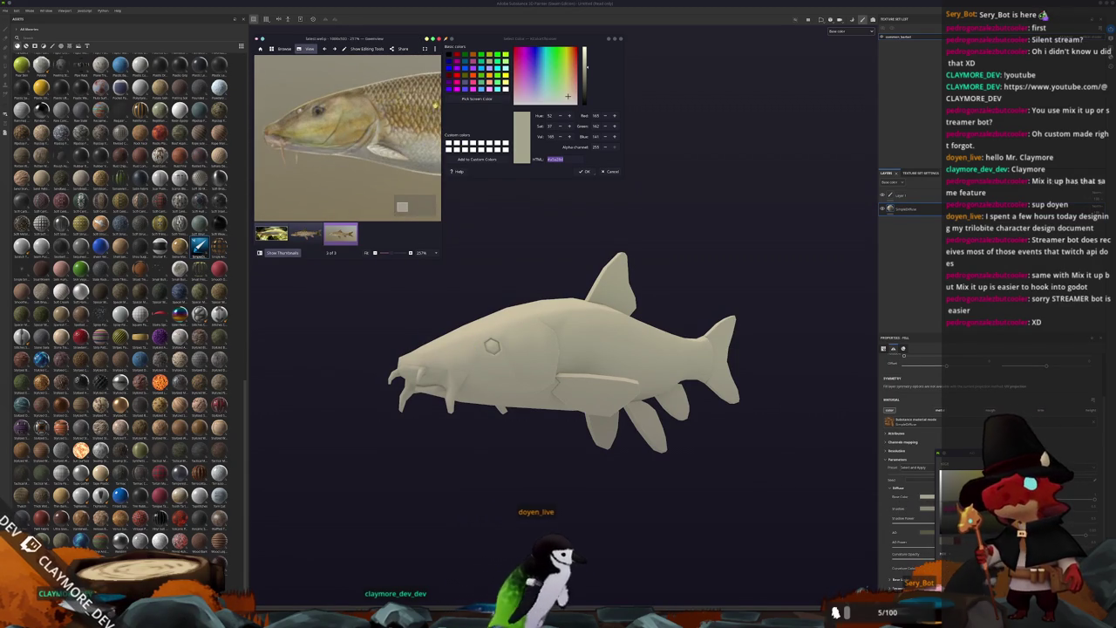
click(509, 306)
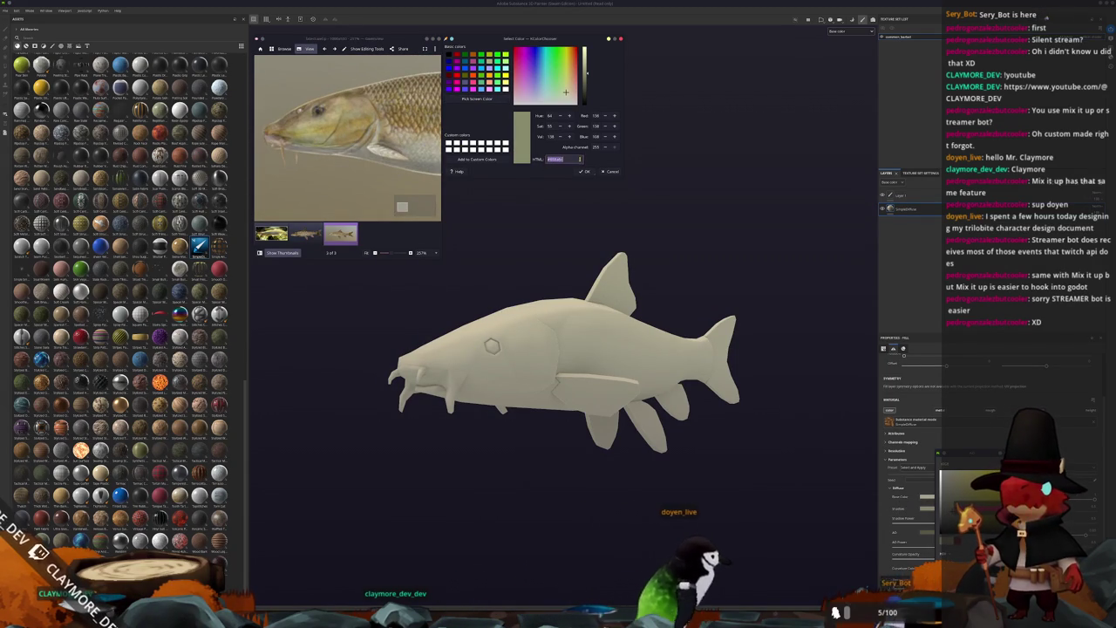
key(ctrl+d)
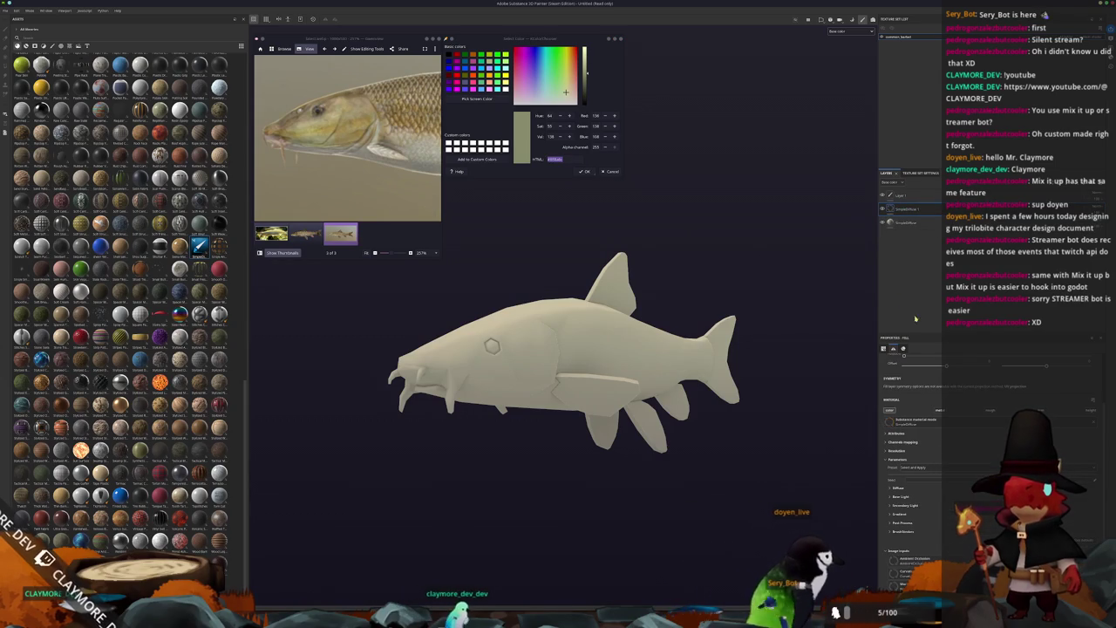
click(892, 488)
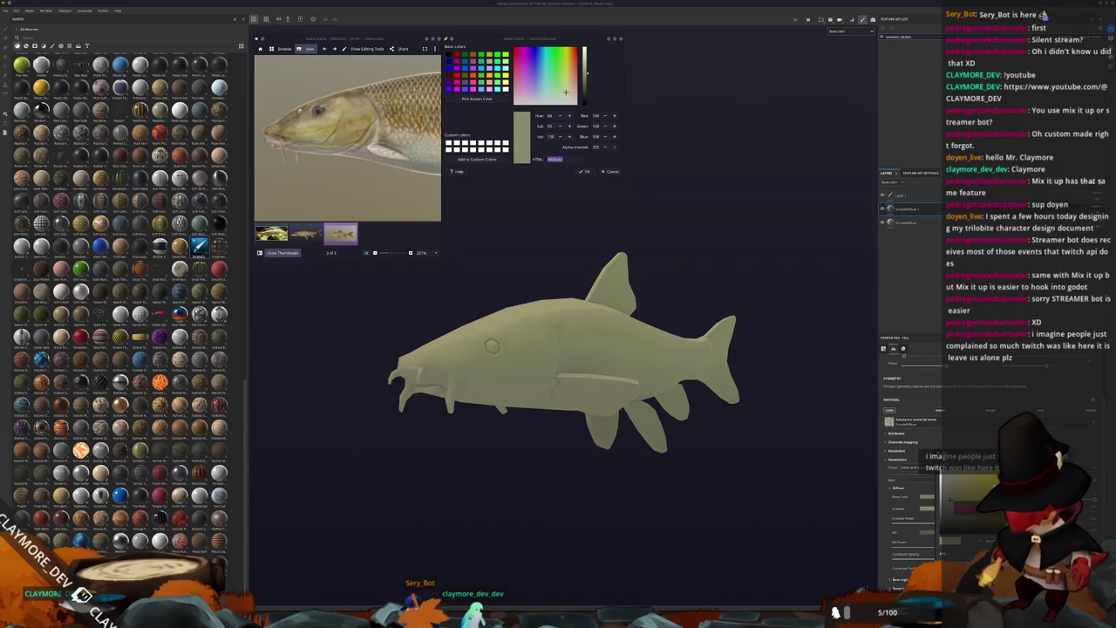
Step: Add a Position generator to the olive fill layer's mask
click(903, 213)
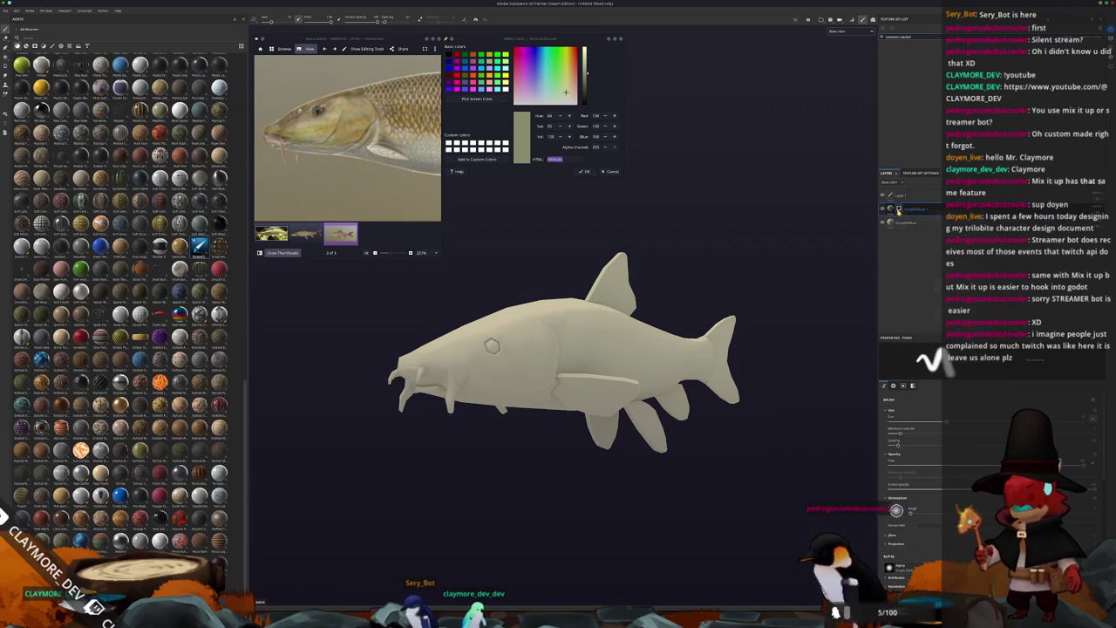
right_click(898, 210)
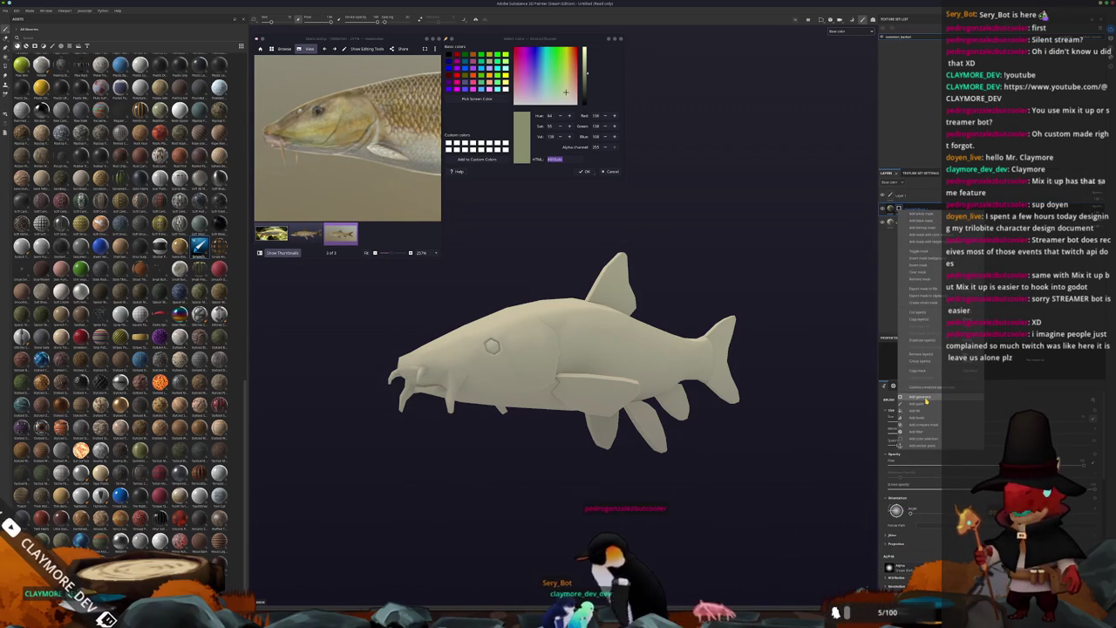
click(925, 400)
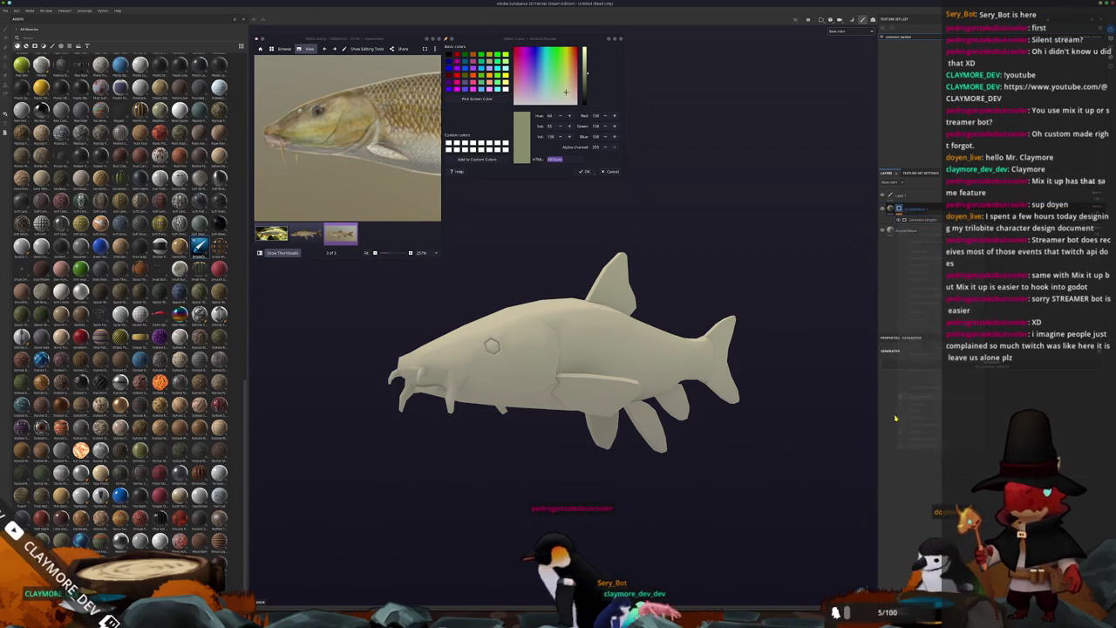
click(956, 367)
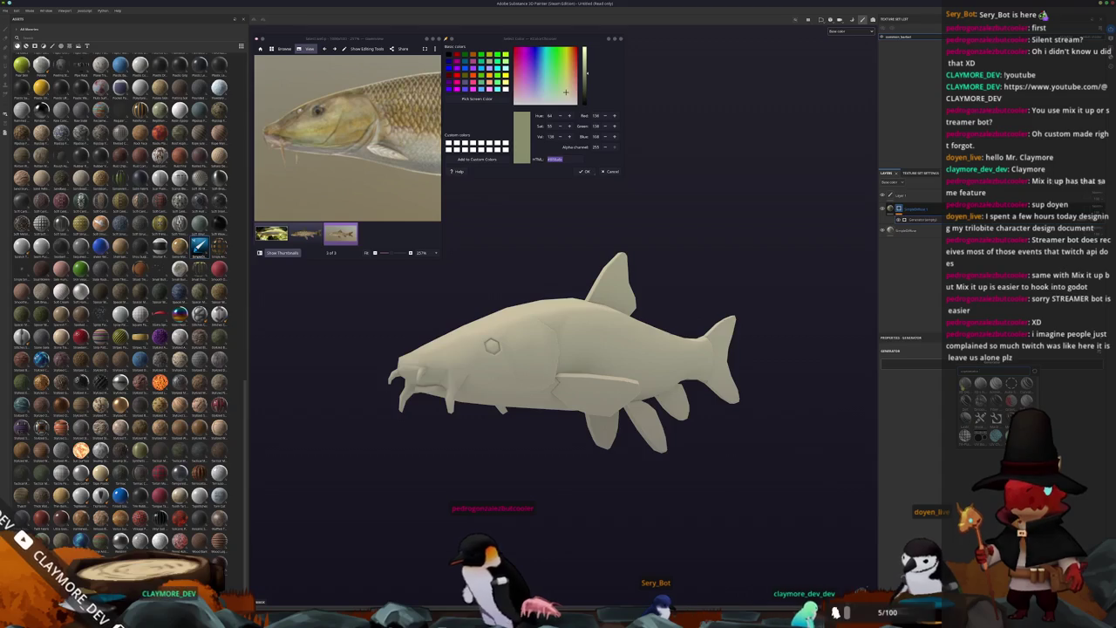
click(995, 434)
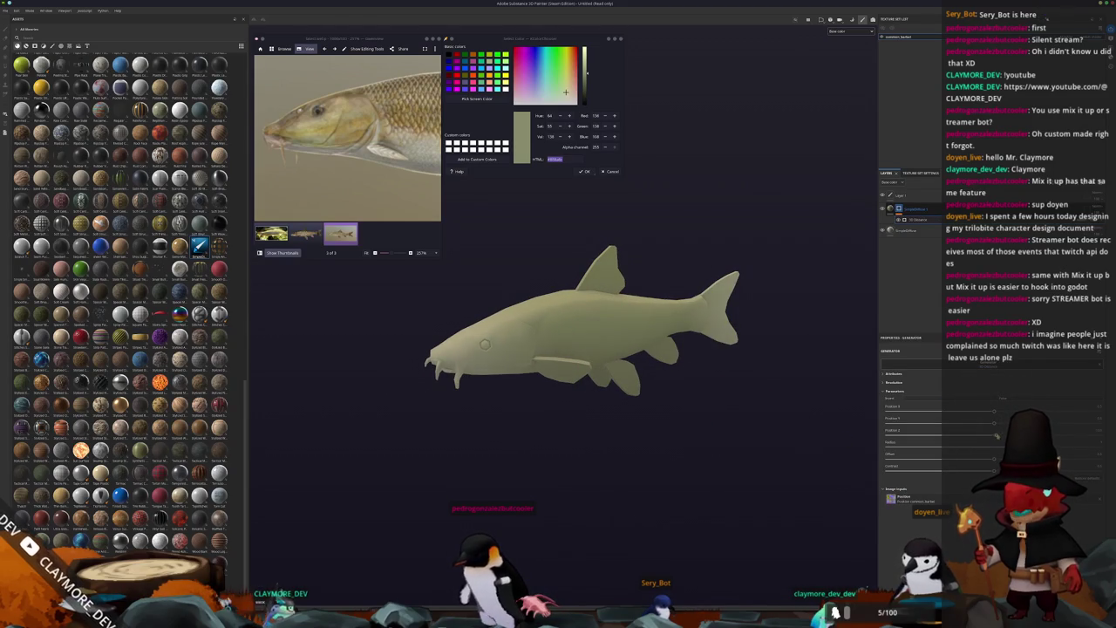
Step: Raise the Position generator's Offset so the olive tint lightens and grades across the body
drag(994, 434, 1100, 434)
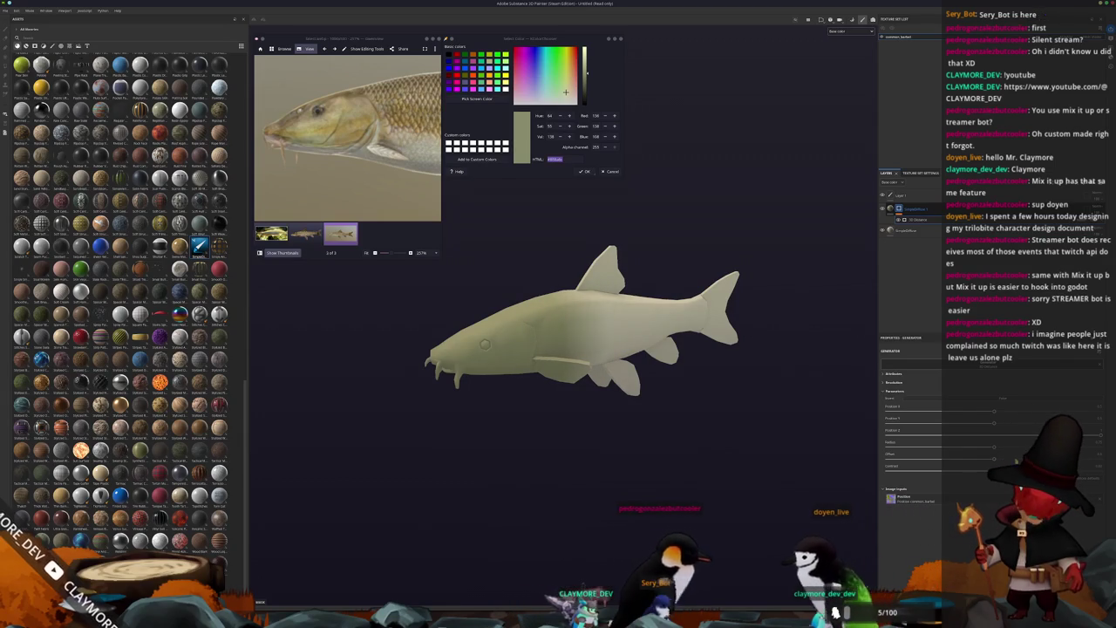
drag(993, 452, 962, 457)
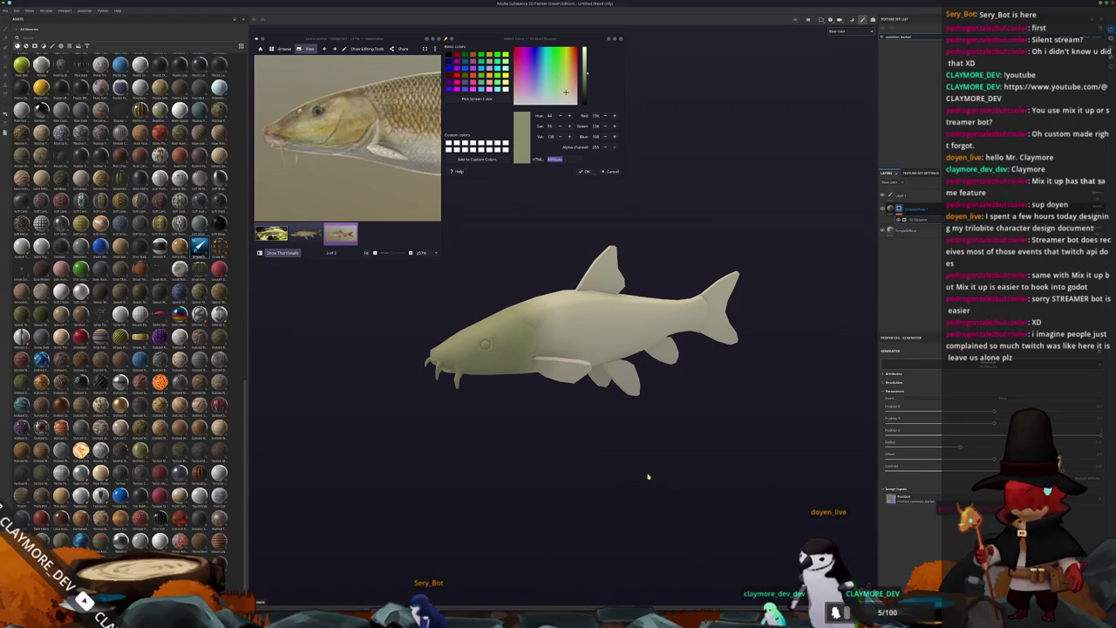
alt+drag(647, 477, 677, 448)
right_click(898, 208)
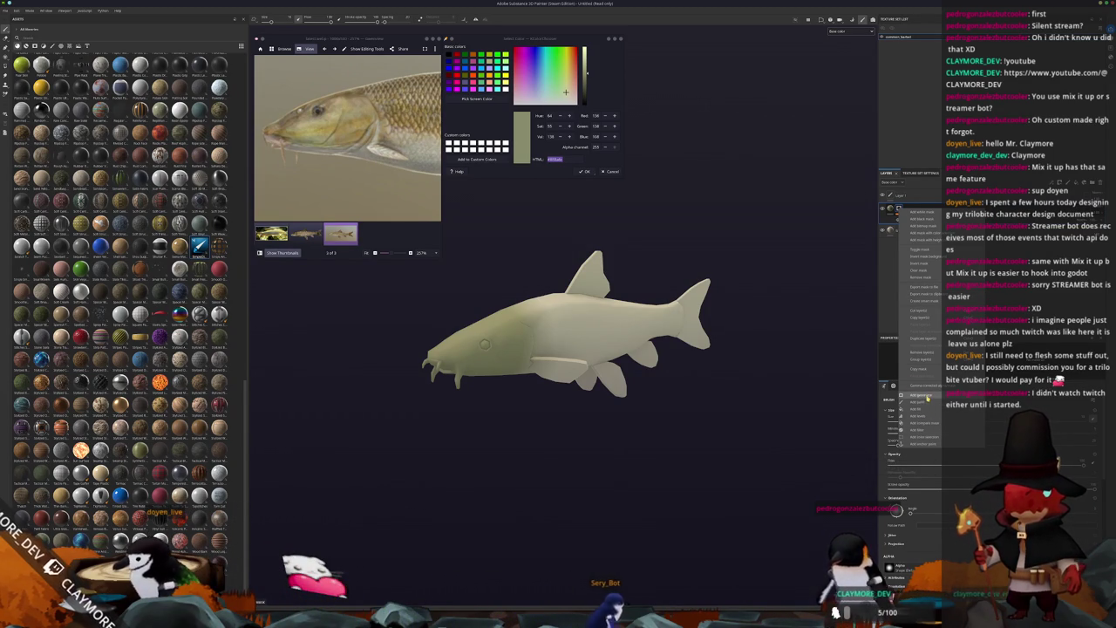
Step: Add a Light generator to the olive layer's mask, darkening the fish toward olive
click(927, 396)
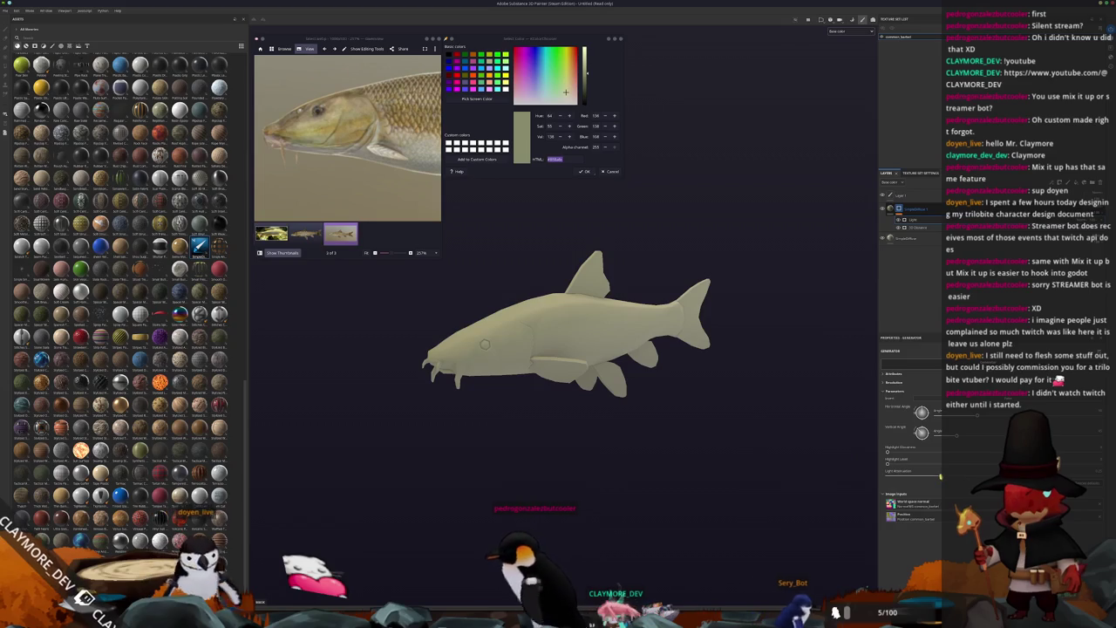
click(976, 463)
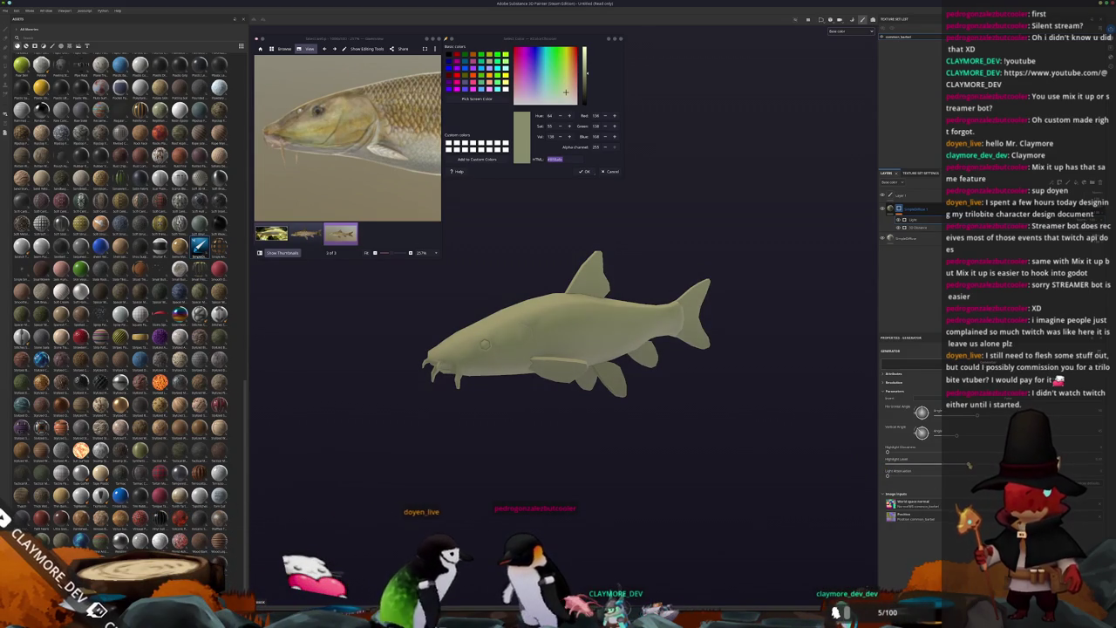
scroll(737, 436, up, 3)
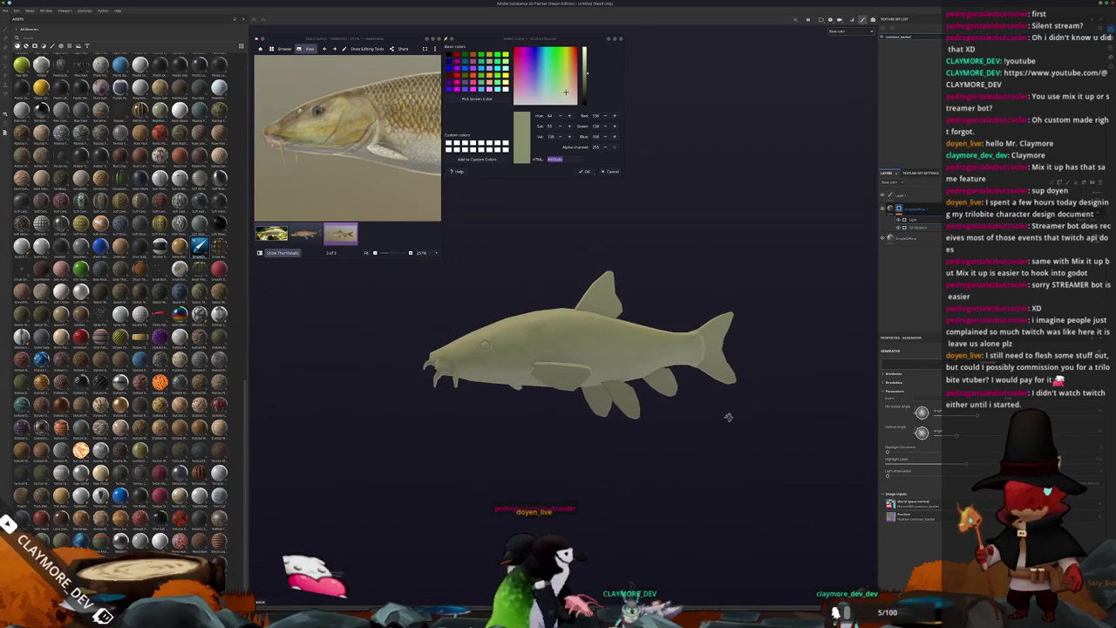
scroll(732, 423, up, 2)
alt+drag(749, 427, 674, 403)
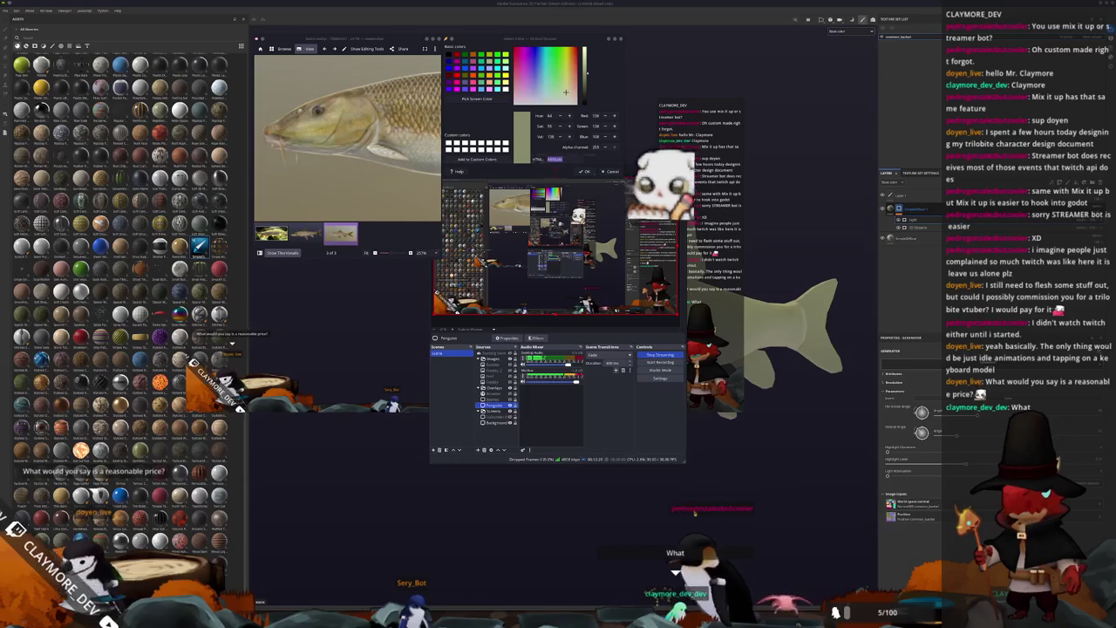
Step: Close the OBS window and orbit and zoom around the fish model to inspect it
click(694, 512)
alt+drag(694, 513, 673, 360)
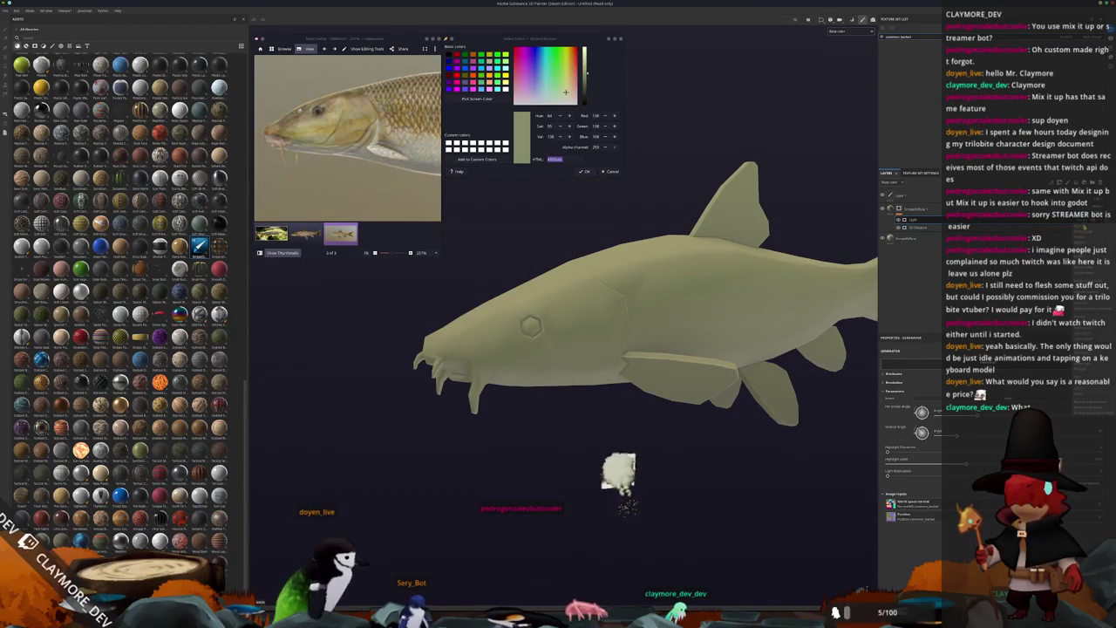
alt+drag(612, 449, 607, 422)
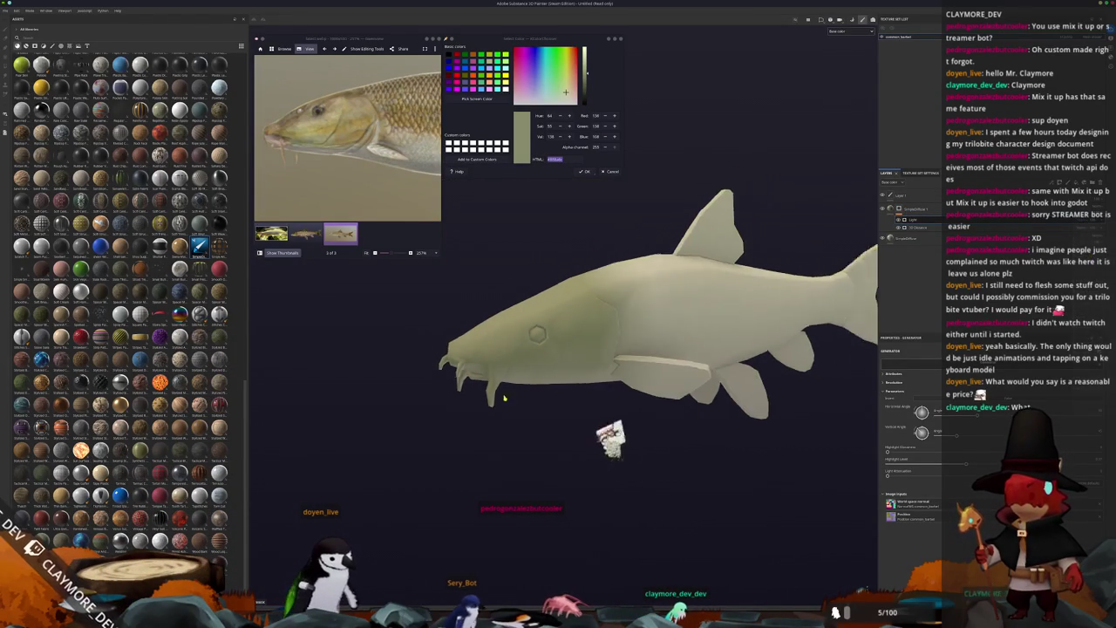
scroll(343, 131, up, 2)
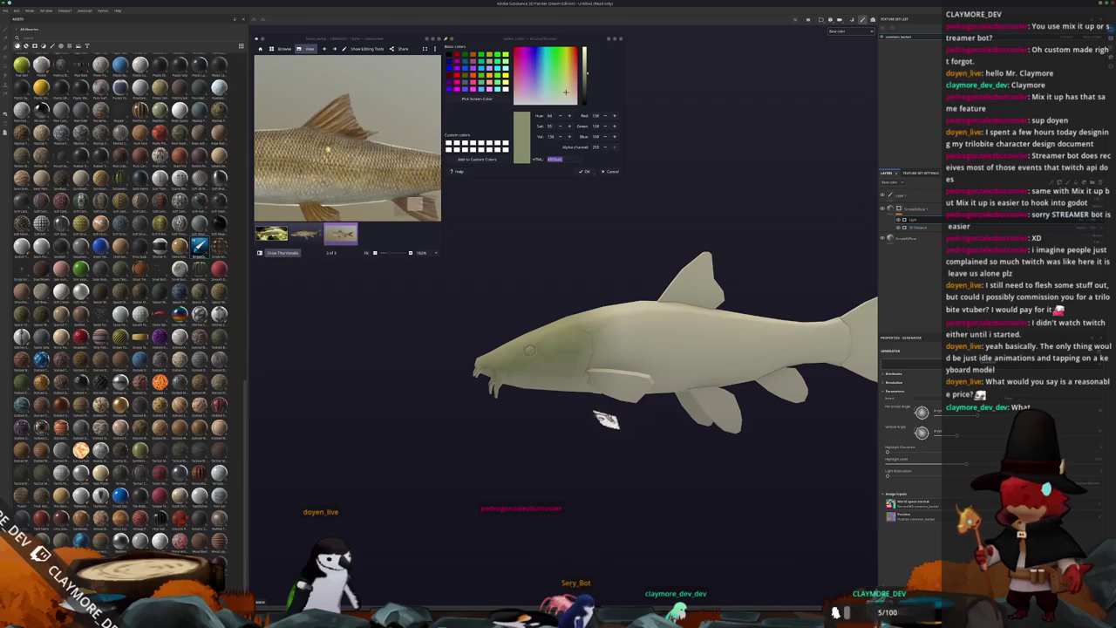
scroll(343, 131, up, 2)
scroll(343, 131, up, 2)
scroll(343, 131, up, 2)
scroll(343, 131, down, 2)
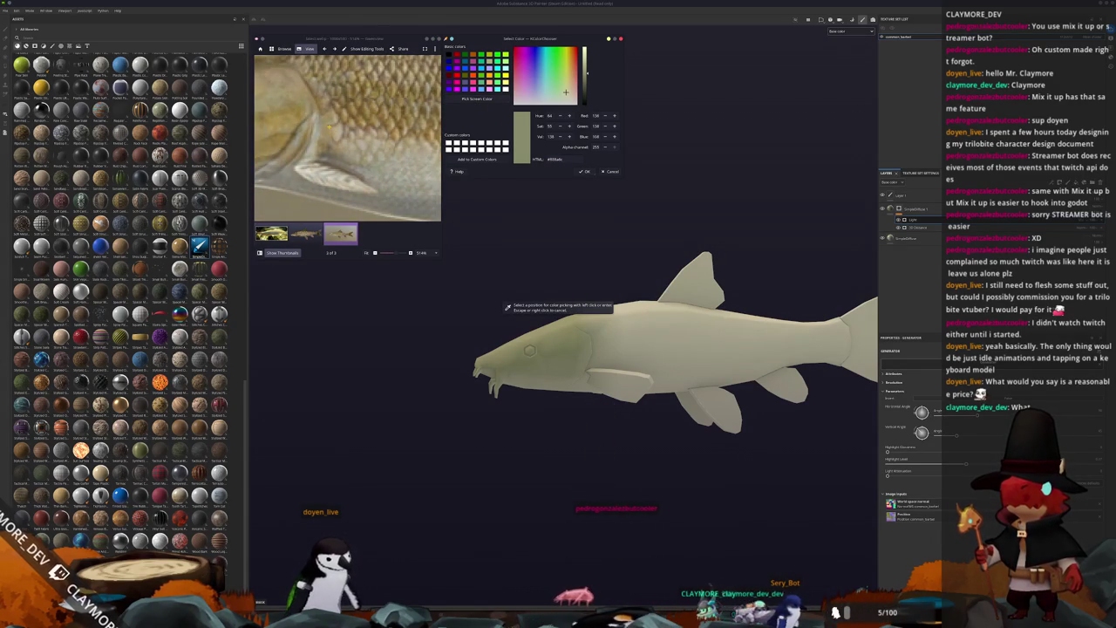
scroll(340, 142, down, 2)
scroll(340, 142, down, 2)
scroll(340, 142, down, 2)
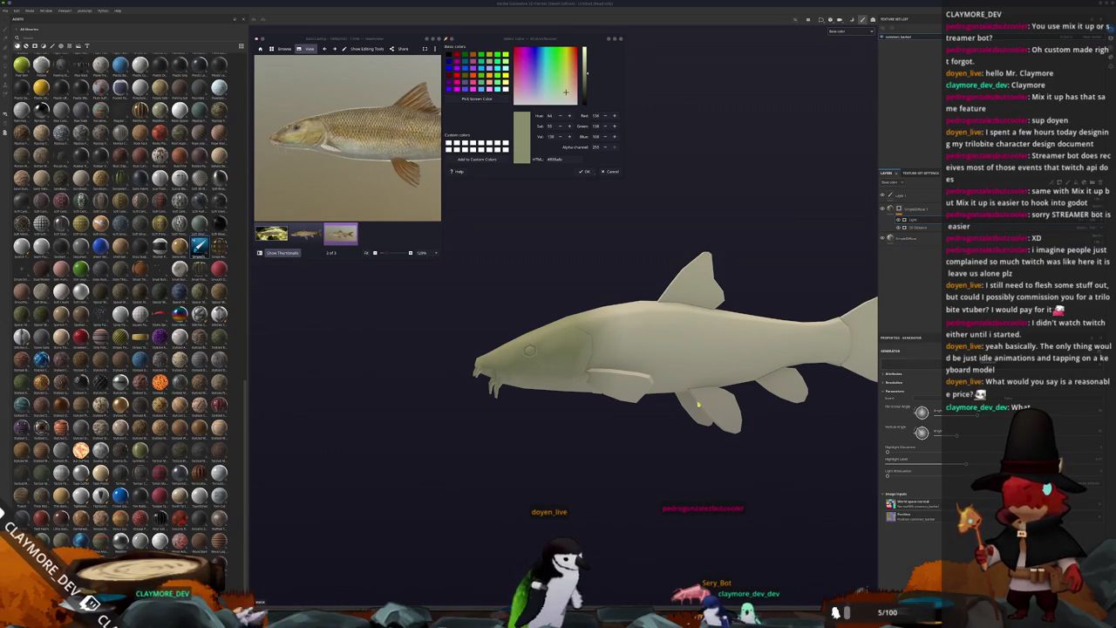
Step: Zoom and pan the reference photo to frame the barbel's head and scales
alt+drag(680, 402, 494, 257)
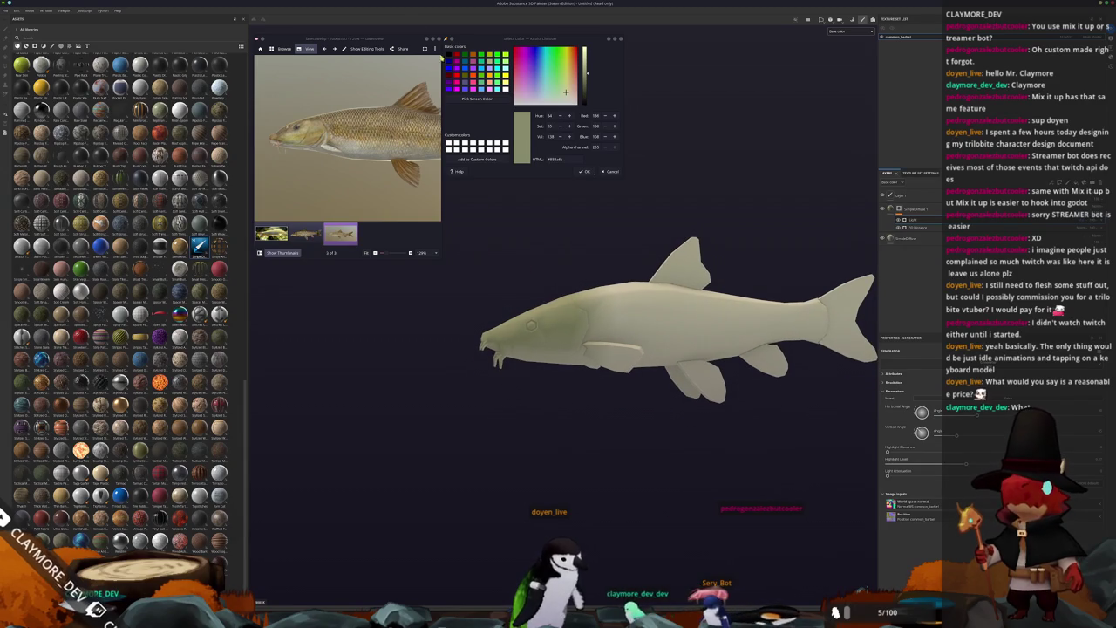
scroll(347, 141, up, 2)
scroll(347, 135, up, 1)
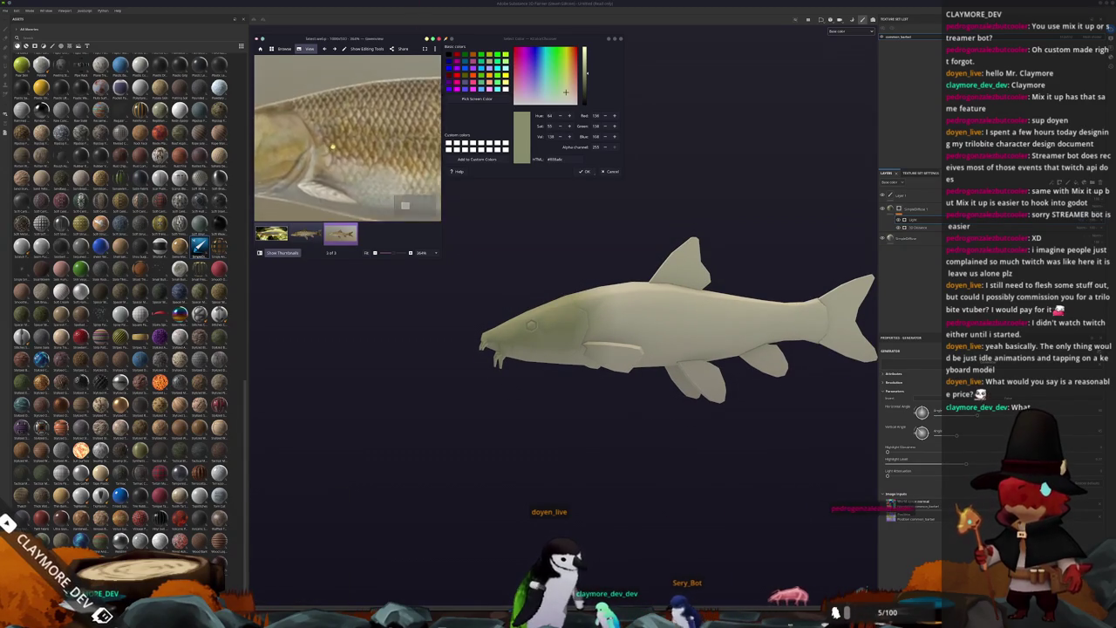
scroll(347, 127, up, 1)
drag(347, 125, 466, 99)
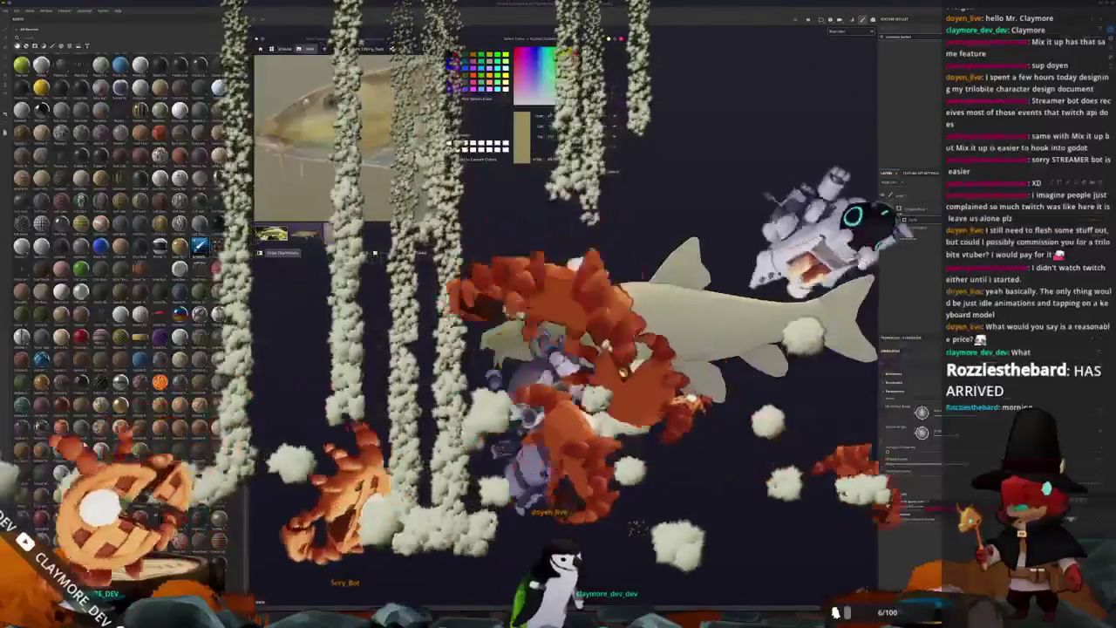
scroll(349, 139, down, 3)
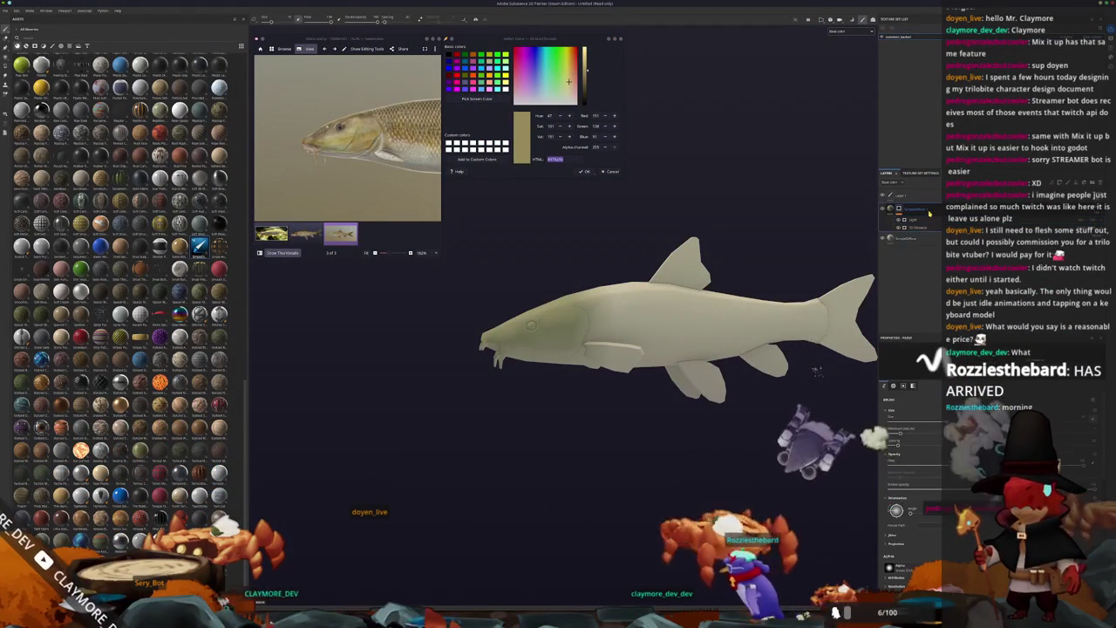
Step: Give the selected fill layer a tan-brown Base Color sampled from the reference photo
click(928, 211)
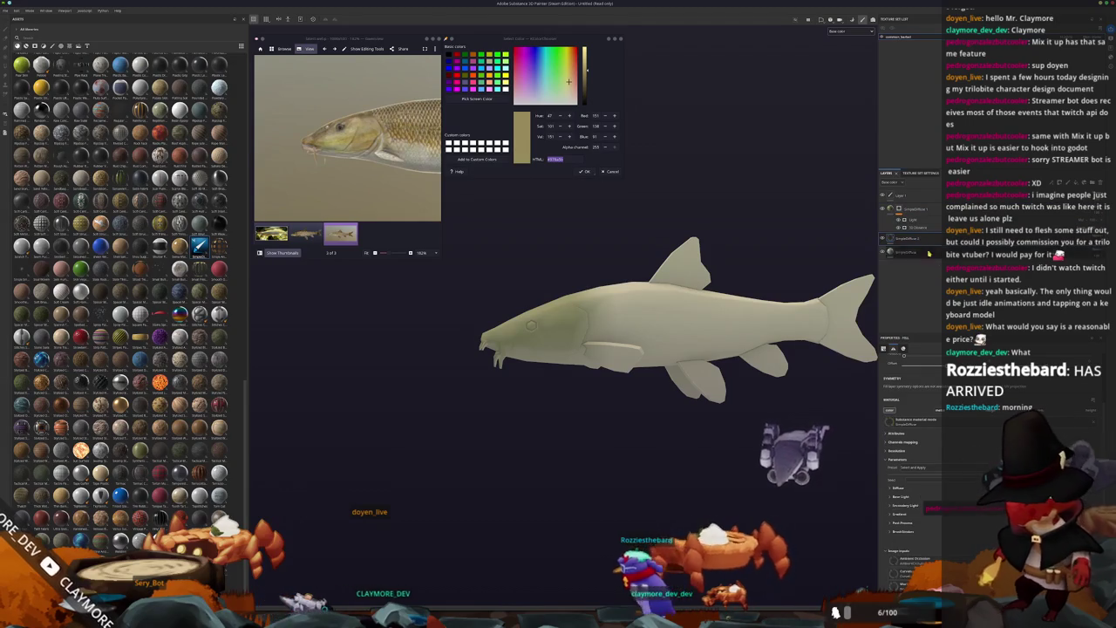
scroll(758, 232, down, 2)
middle_drag(758, 233, 747, 255)
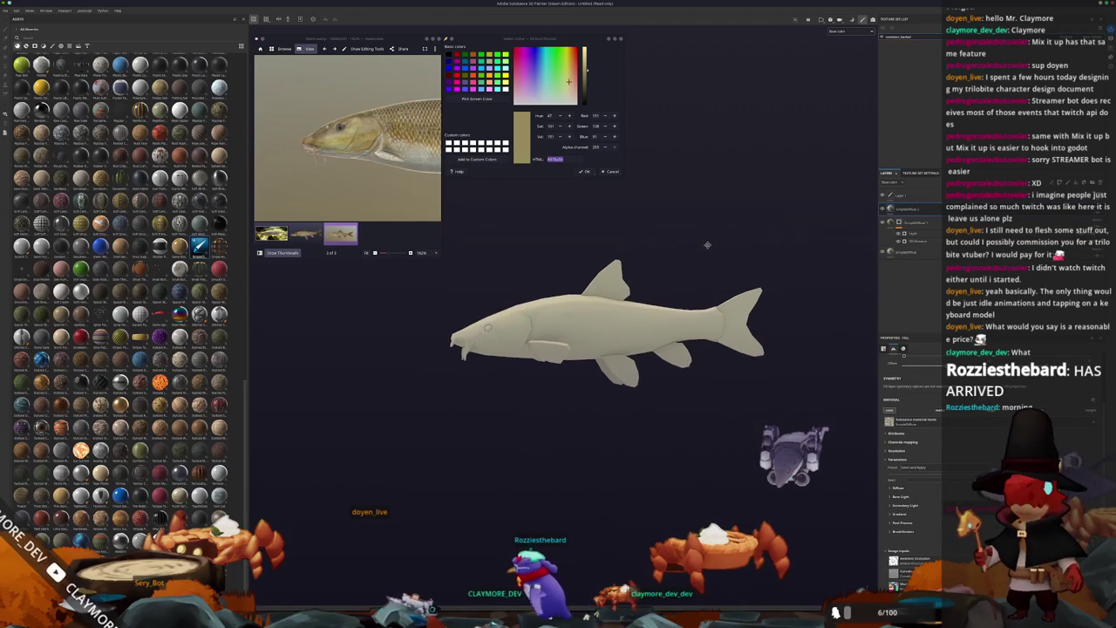
scroll(351, 138, down, 3)
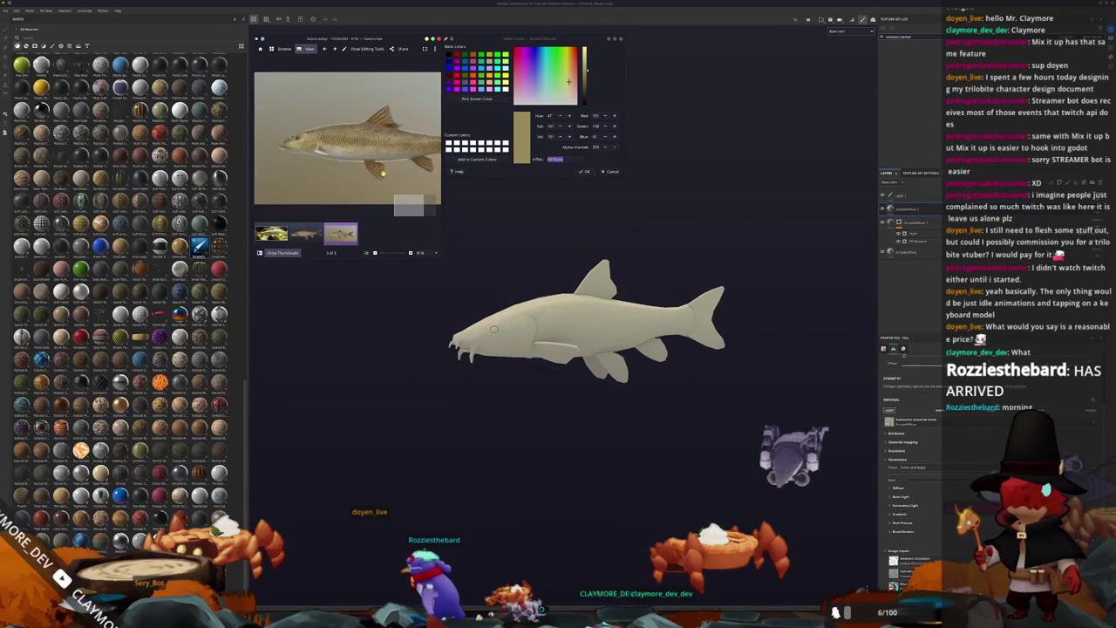
scroll(382, 148, up, 3)
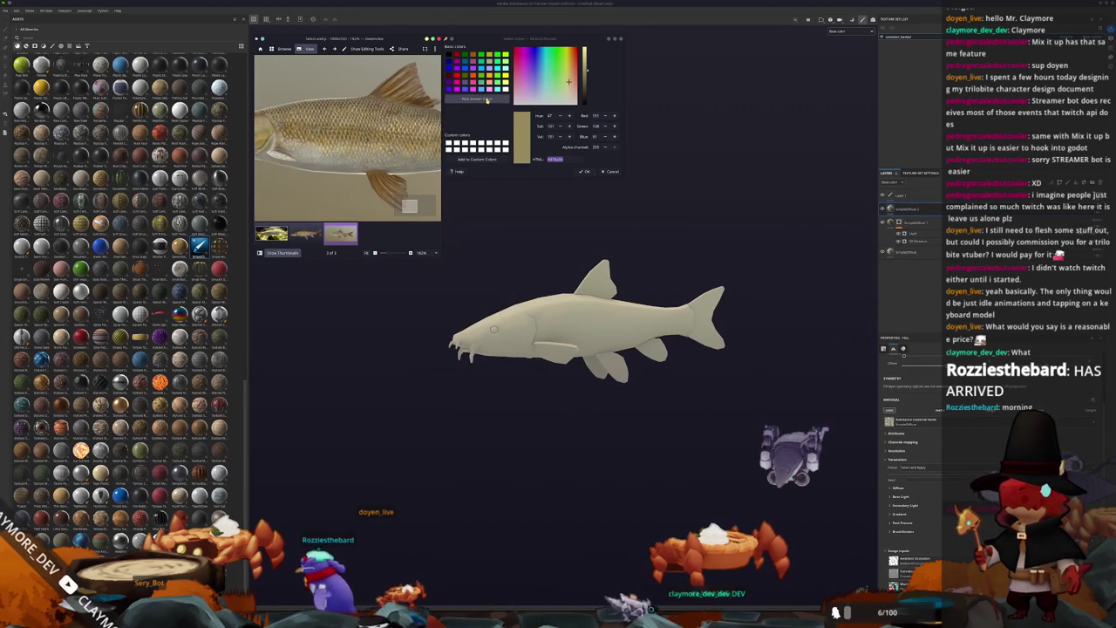
click(477, 99)
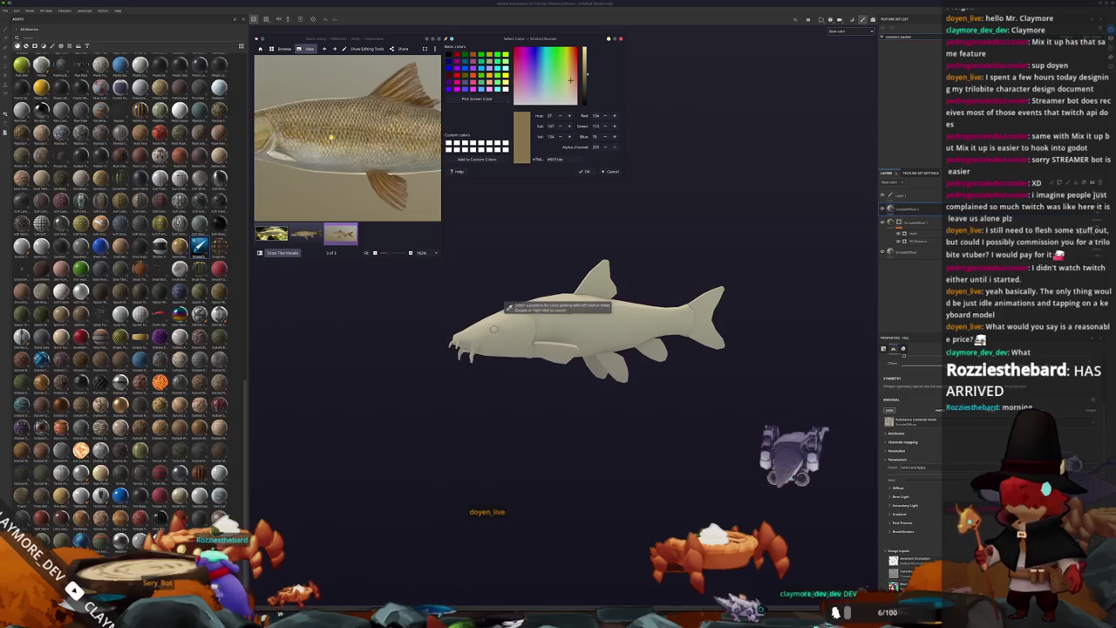
scroll(407, 206, up, 2)
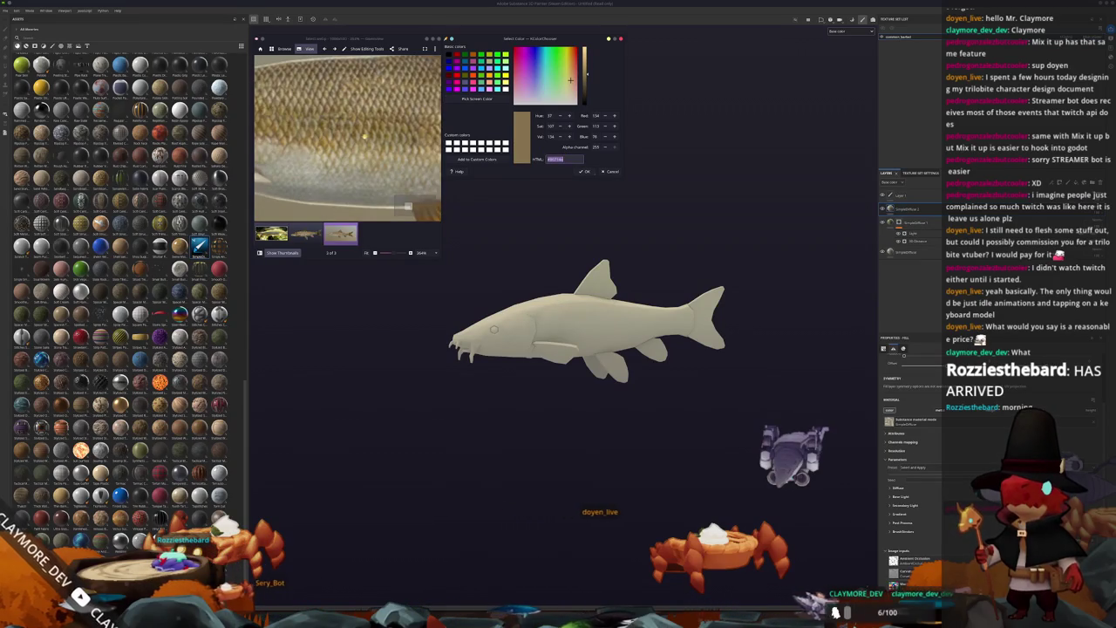
scroll(364, 136, down, 3)
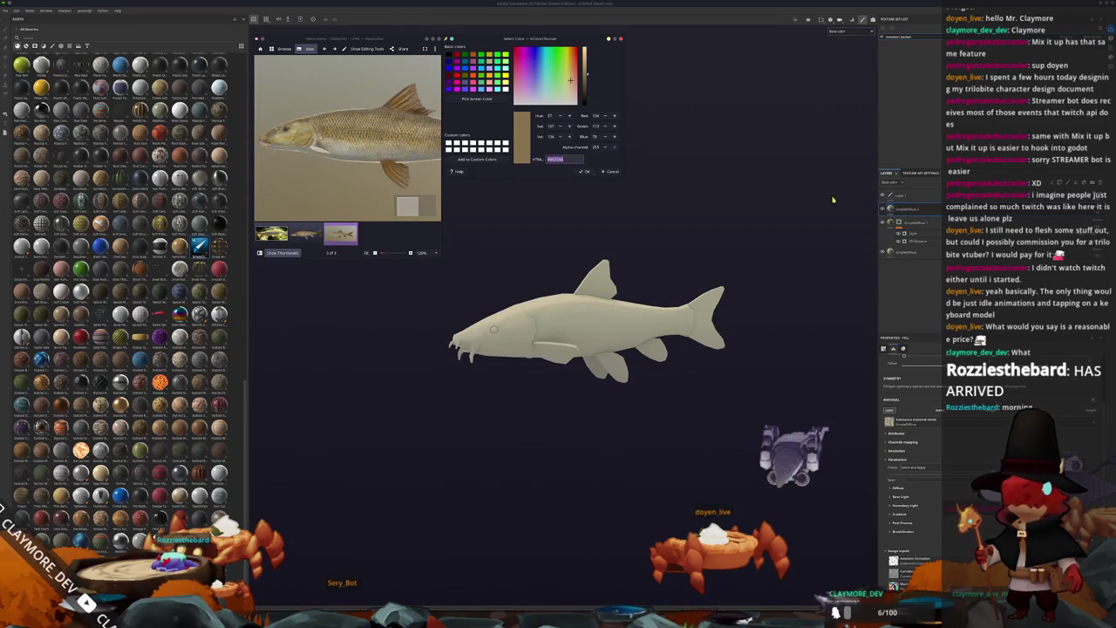
middle_drag(829, 210, 681, 273)
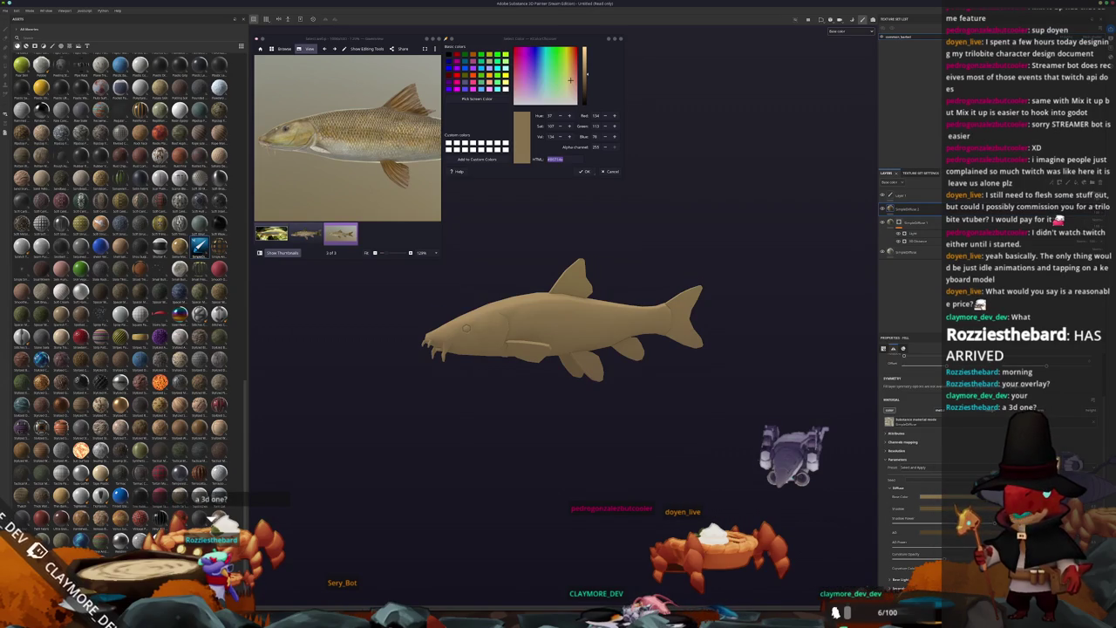
mouse_move(747, 449)
alt+mouse_down()
mouse_move(733, 401)
mouse_move(675, 374)
alt+mouse_up()
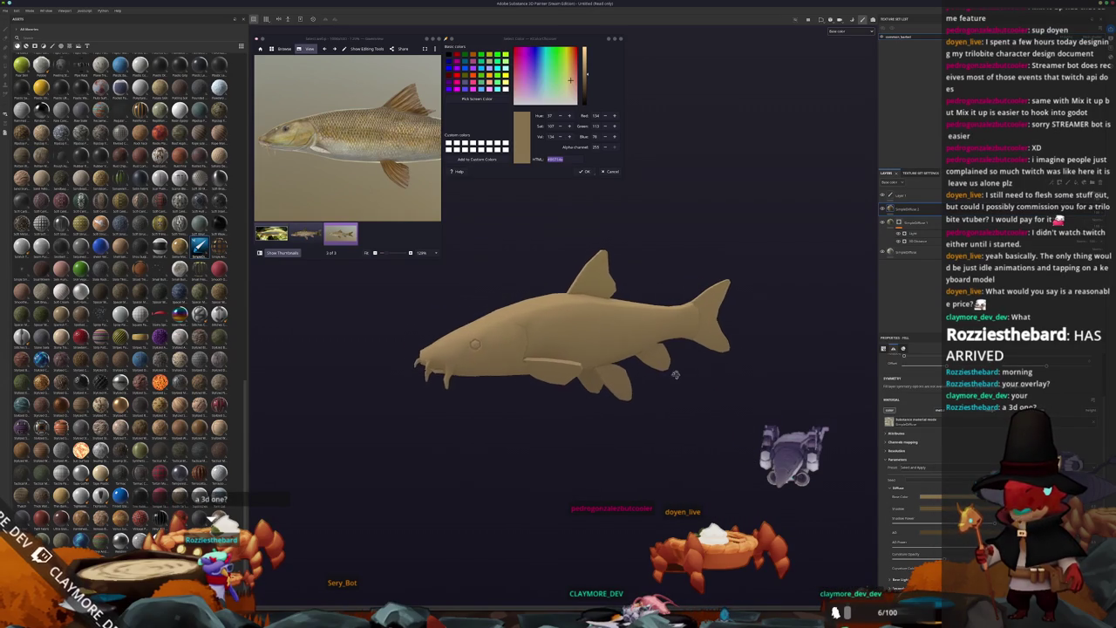
Step: Select the smart material layer's mask and open its context menu
click(900, 211)
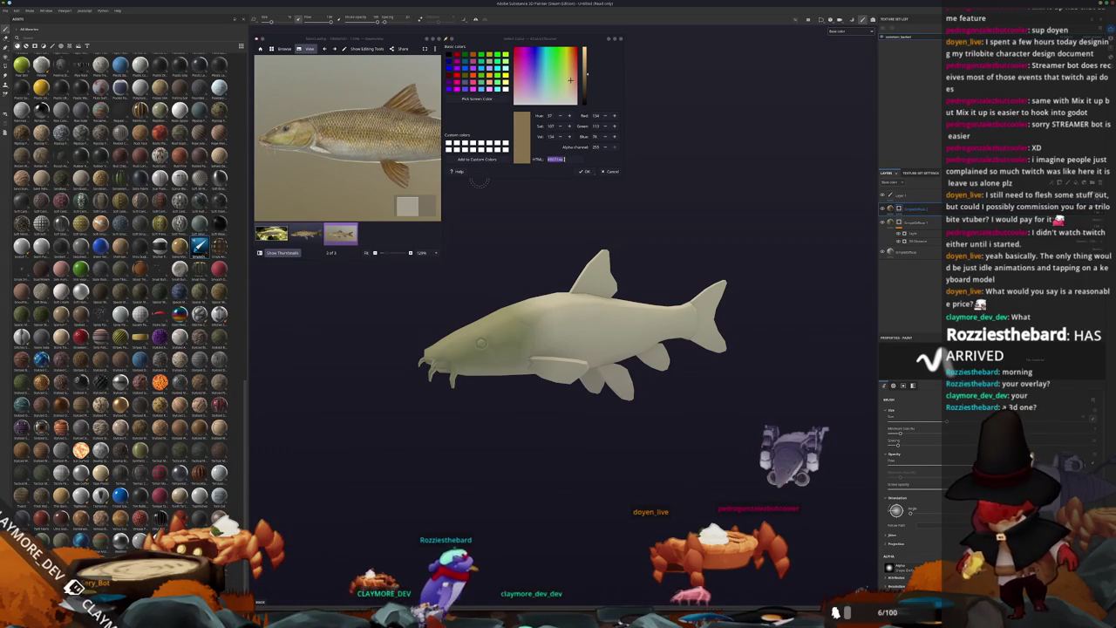
click(373, 135)
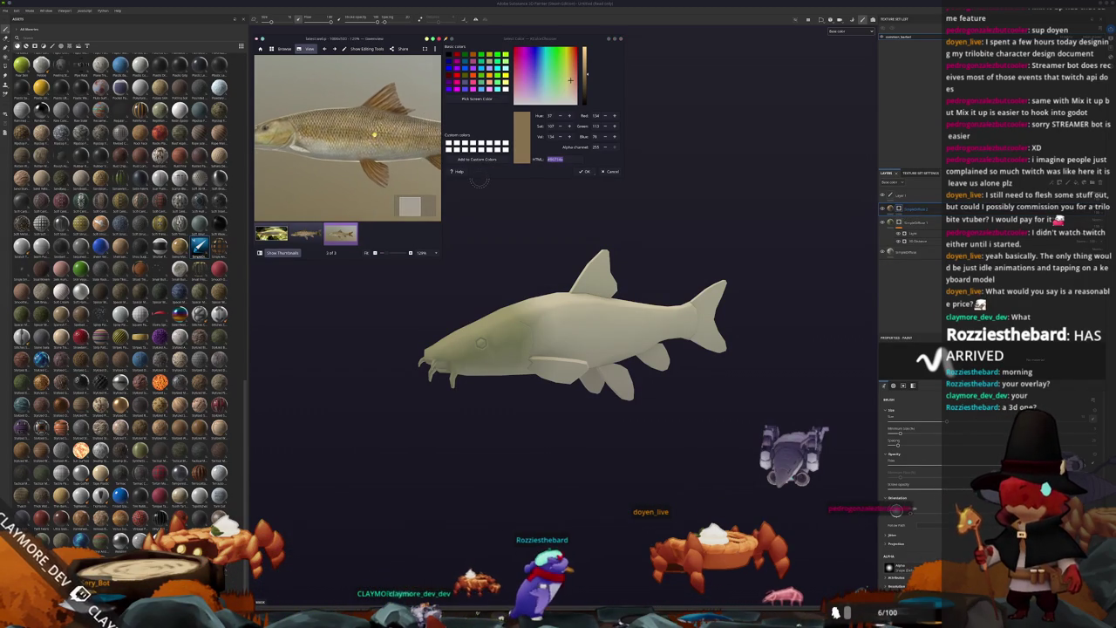
right_click(898, 209)
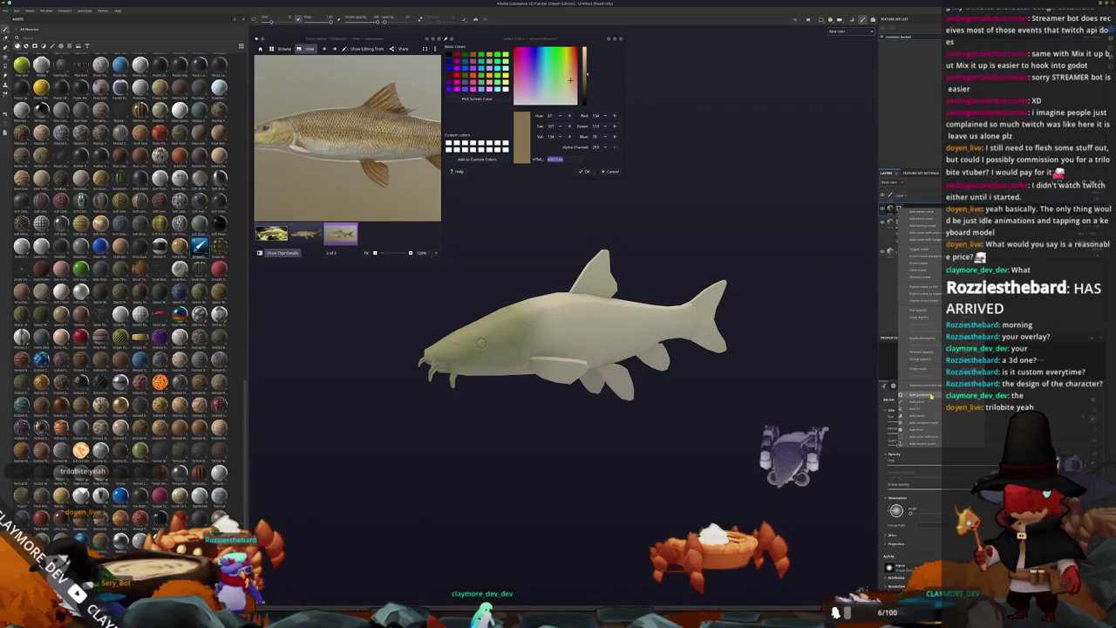
Step: Add a Light generator, pushing Highlight Glossiness to maximum and then partway back down
click(924, 396)
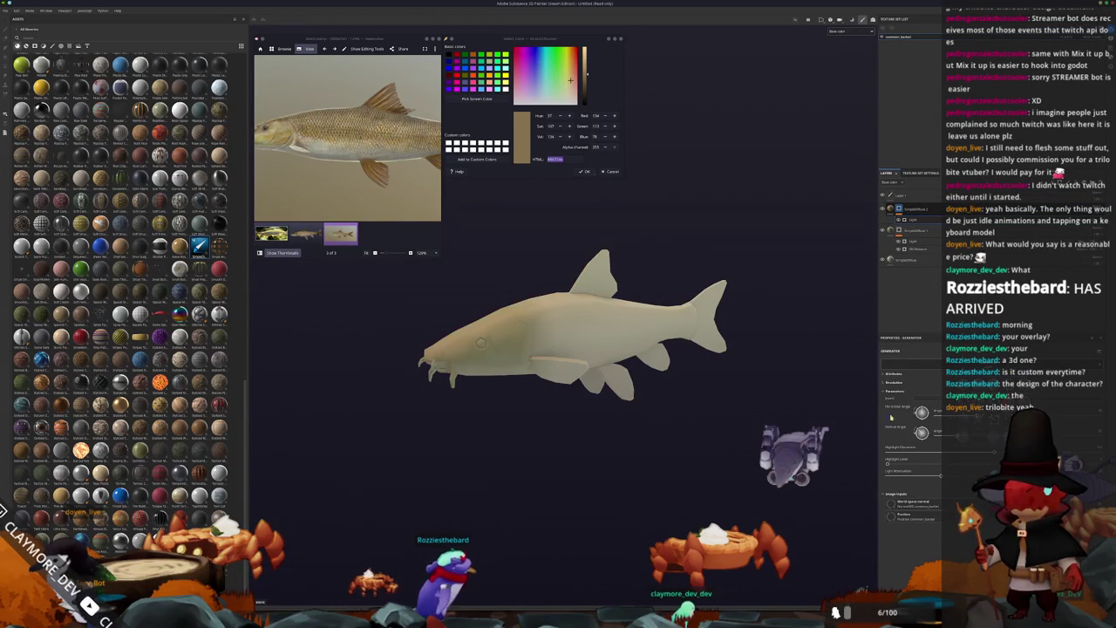
alt+drag(801, 417, 811, 420)
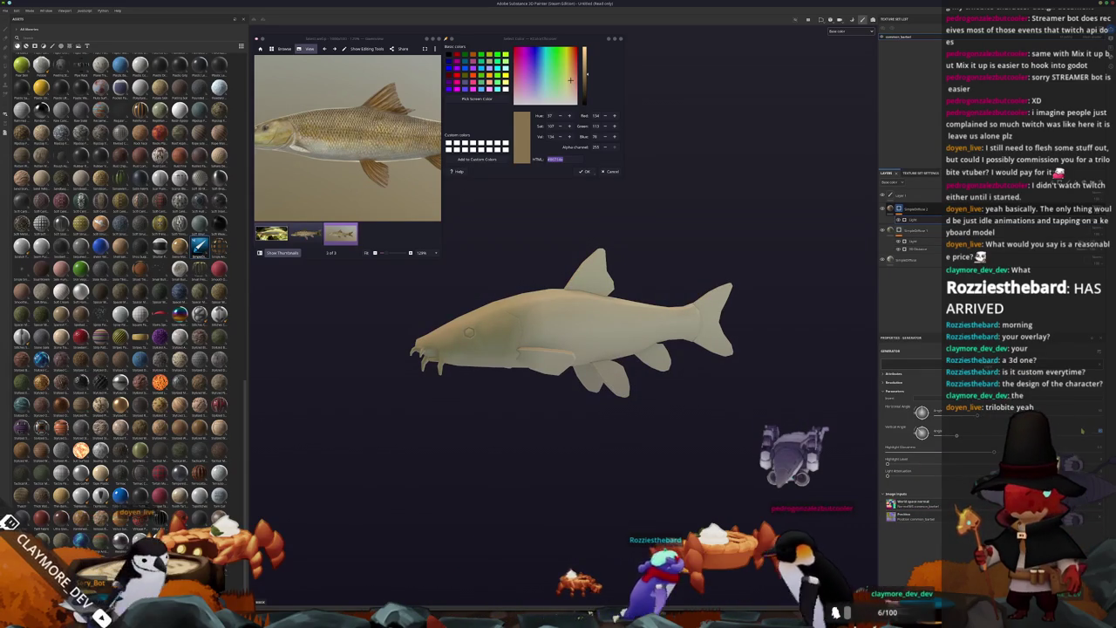
click(937, 454)
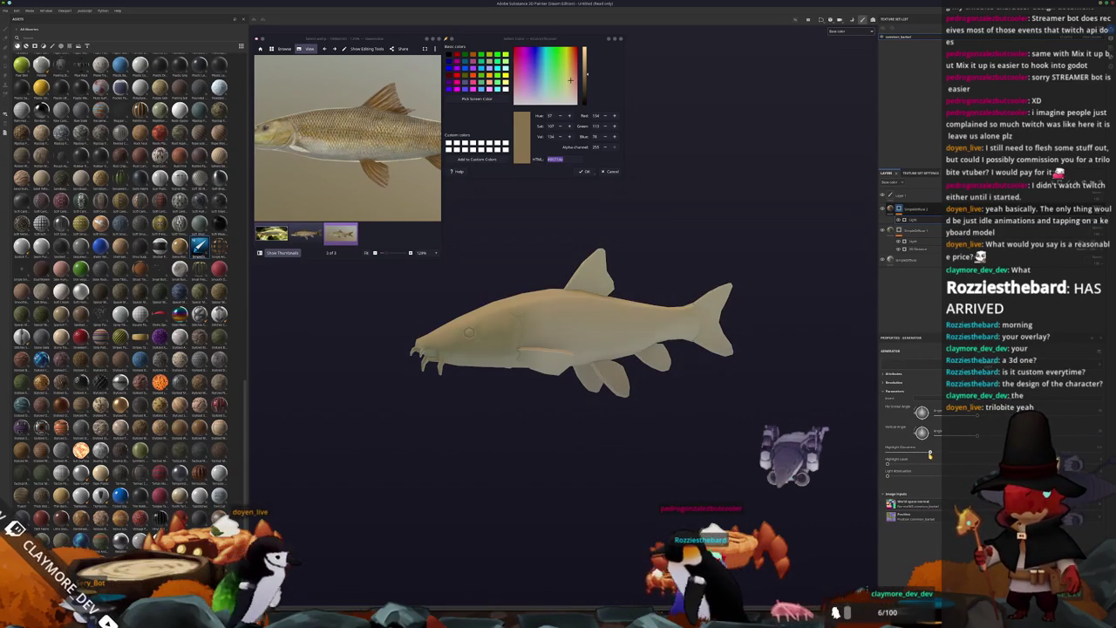
drag(938, 454, 920, 451)
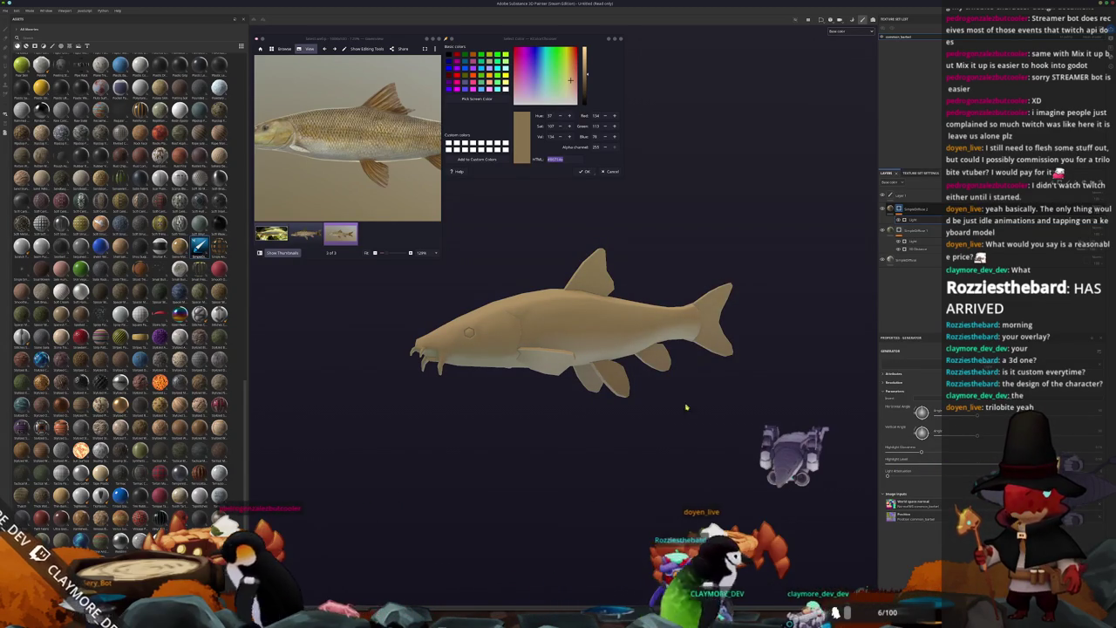
Step: Pan the reference photo to the tail, orbit the fish, and select the SimpleDiffuse layer
scroll(387, 177, down, 2)
drag(387, 178, 330, 178)
alt+drag(628, 349, 707, 350)
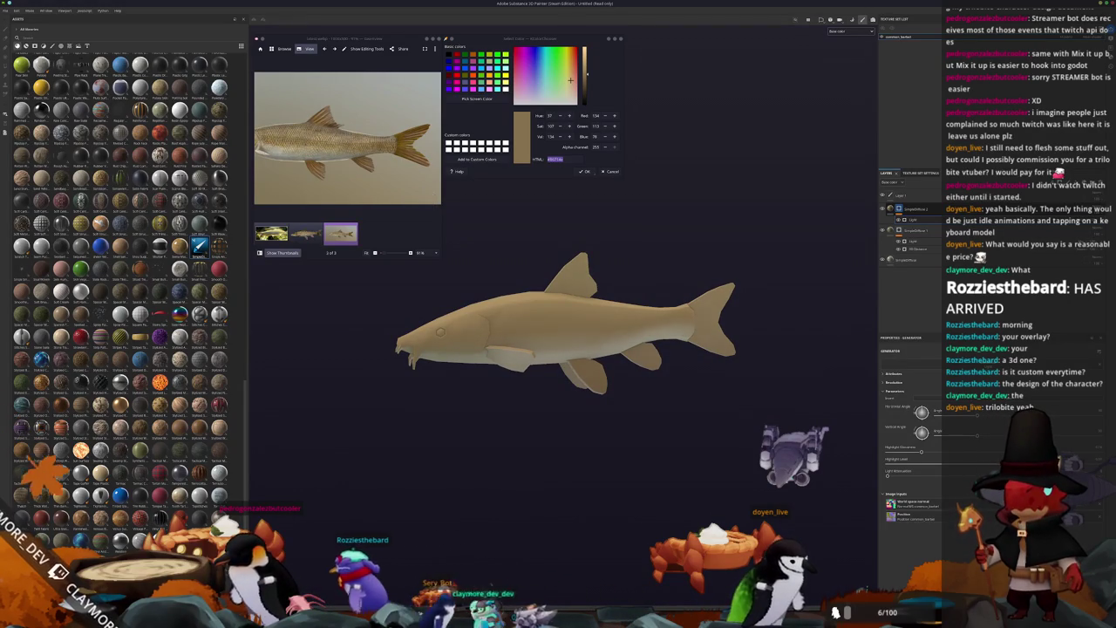
alt+drag(567, 349, 576, 344)
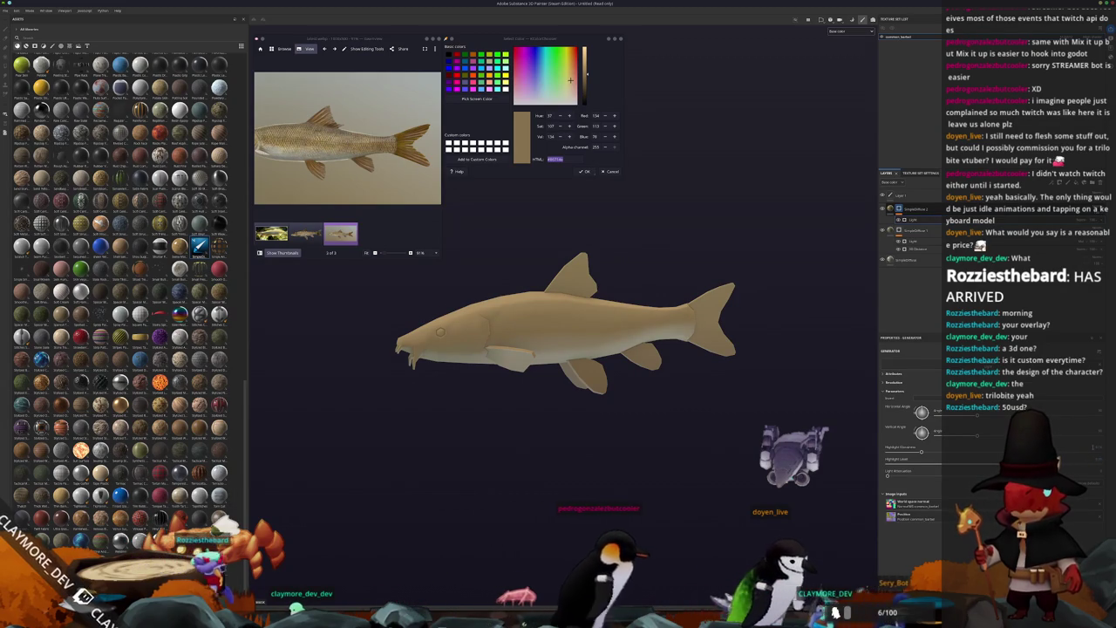
mouse_move(741, 377)
alt+mouse_down()
mouse_move(598, 271)
mouse_move(660, 267)
mouse_move(696, 235)
mouse_move(584, 314)
alt+mouse_up()
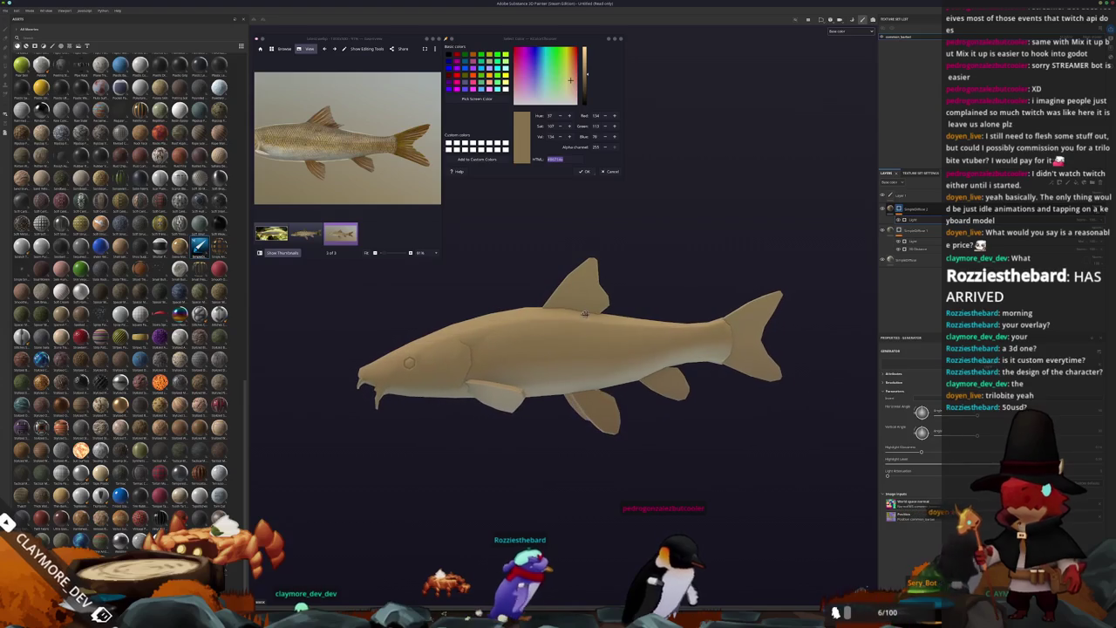
scroll(398, 137, up, 2)
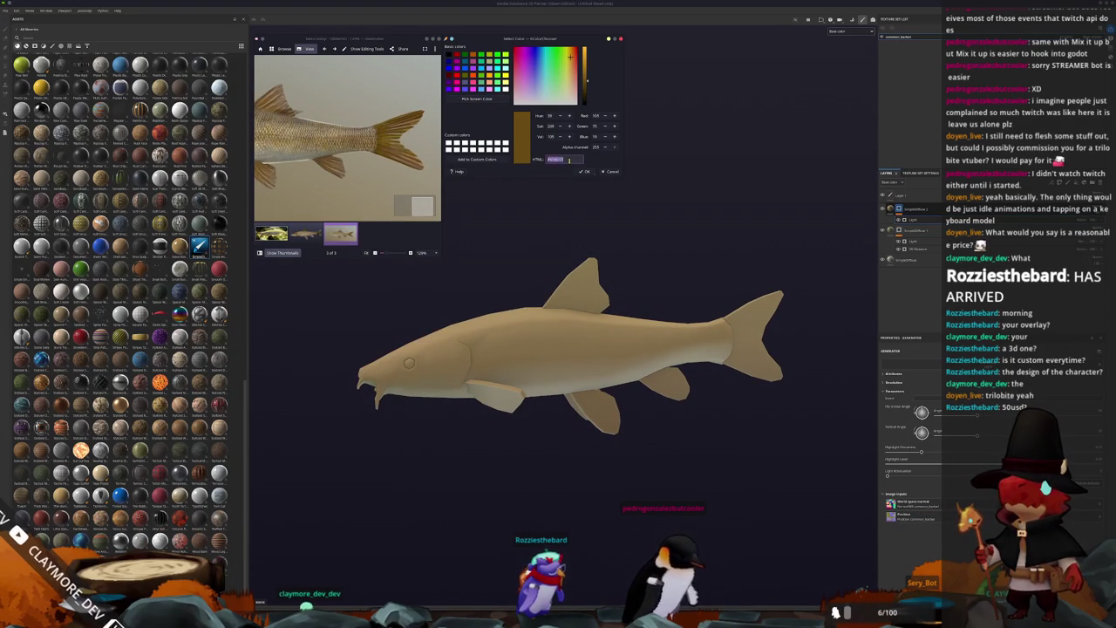
scroll(379, 157, down, 2)
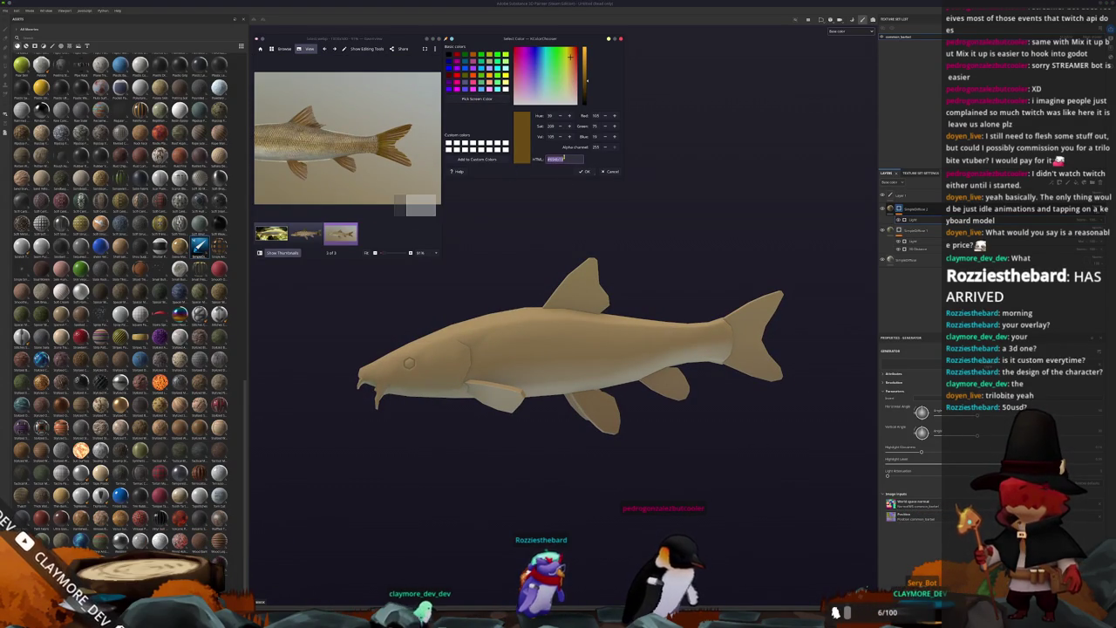
drag(360, 162, 393, 157)
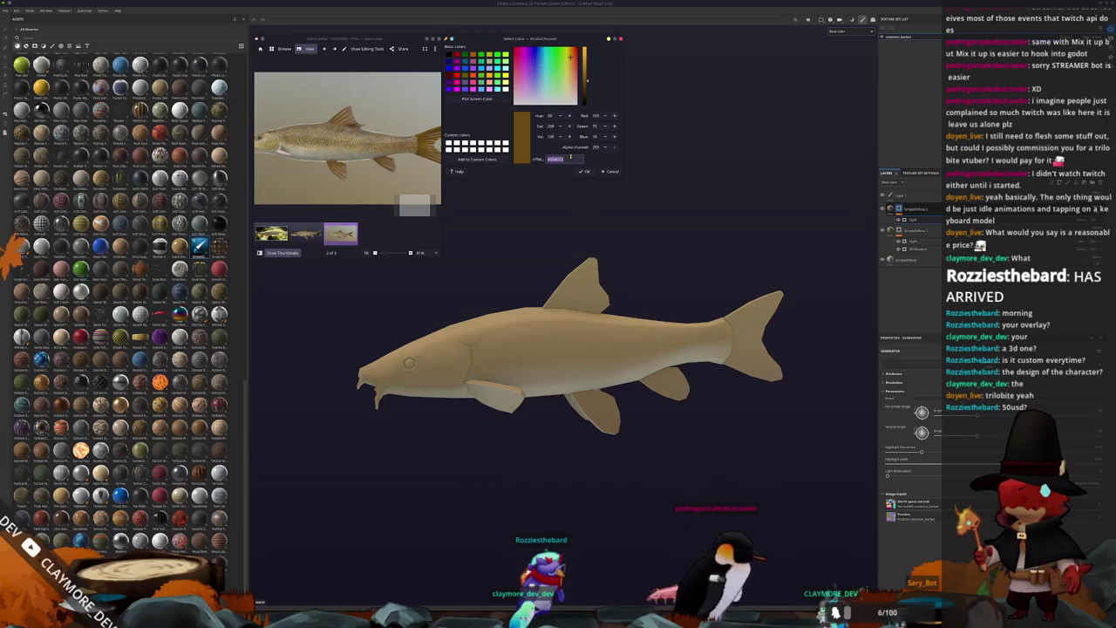
mouse_move(530, 252)
alt+mouse_down()
mouse_move(780, 242)
mouse_move(637, 246)
alt+mouse_up()
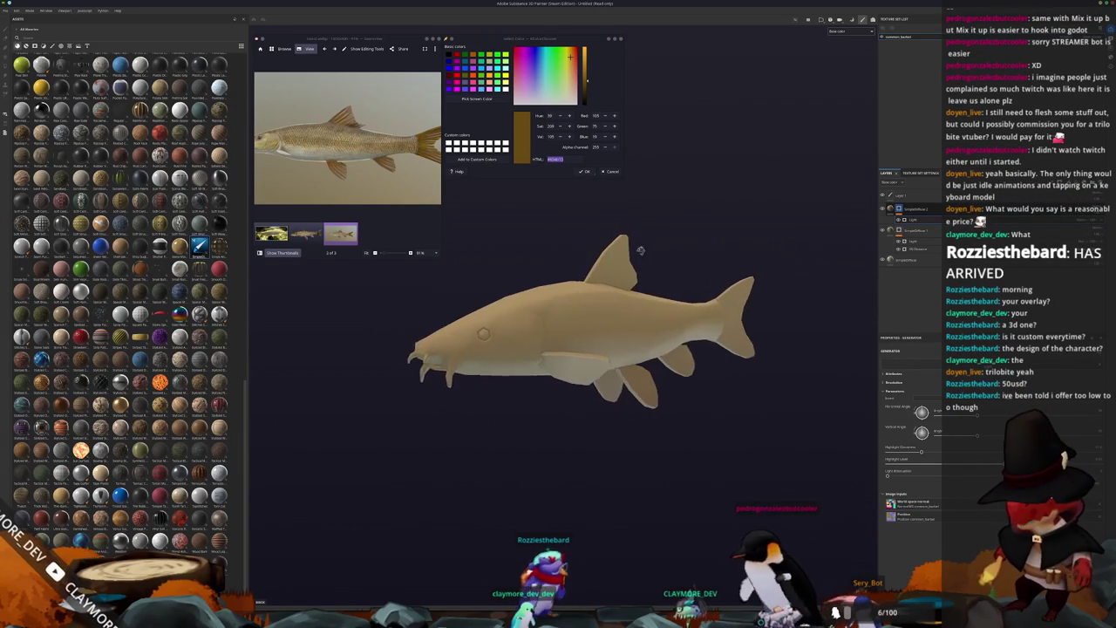
click(929, 261)
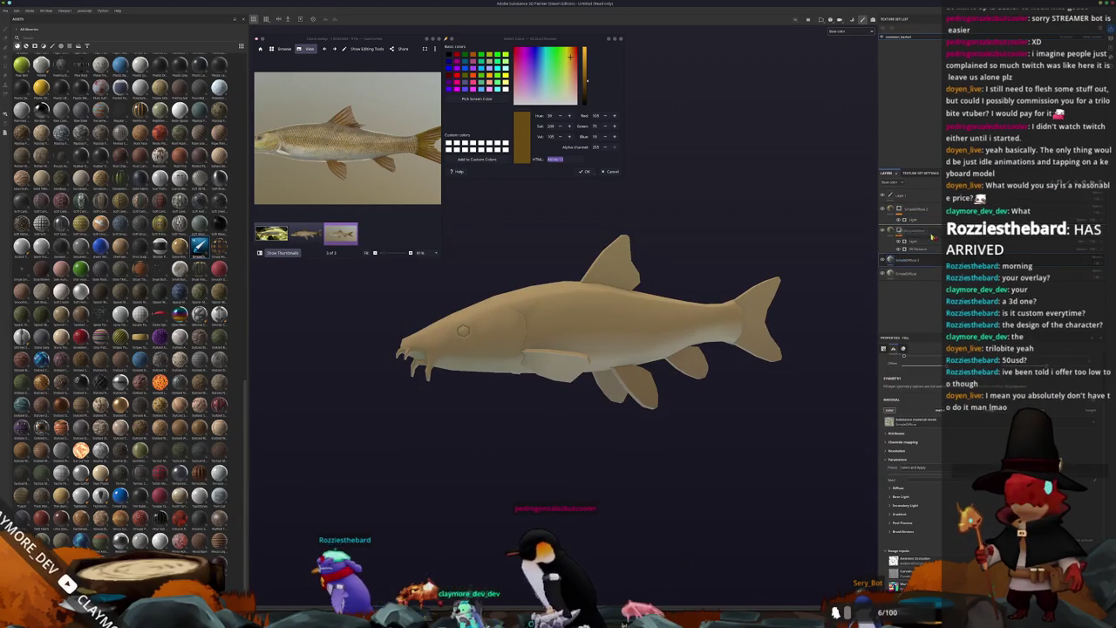
Step: Add a fill layer above SimpleDiffuse with a darker golden-brown Base Color sampled from the reference
click(891, 181)
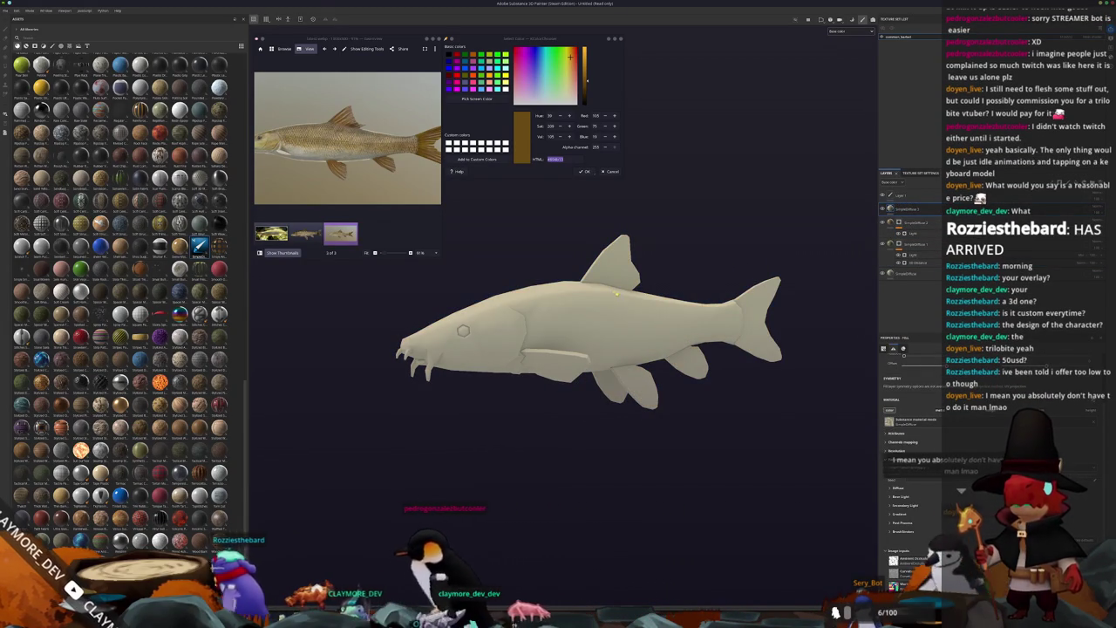
mouse_move(611, 287)
alt+mouse_down()
mouse_move(578, 281)
mouse_move(507, 307)
alt+mouse_up()
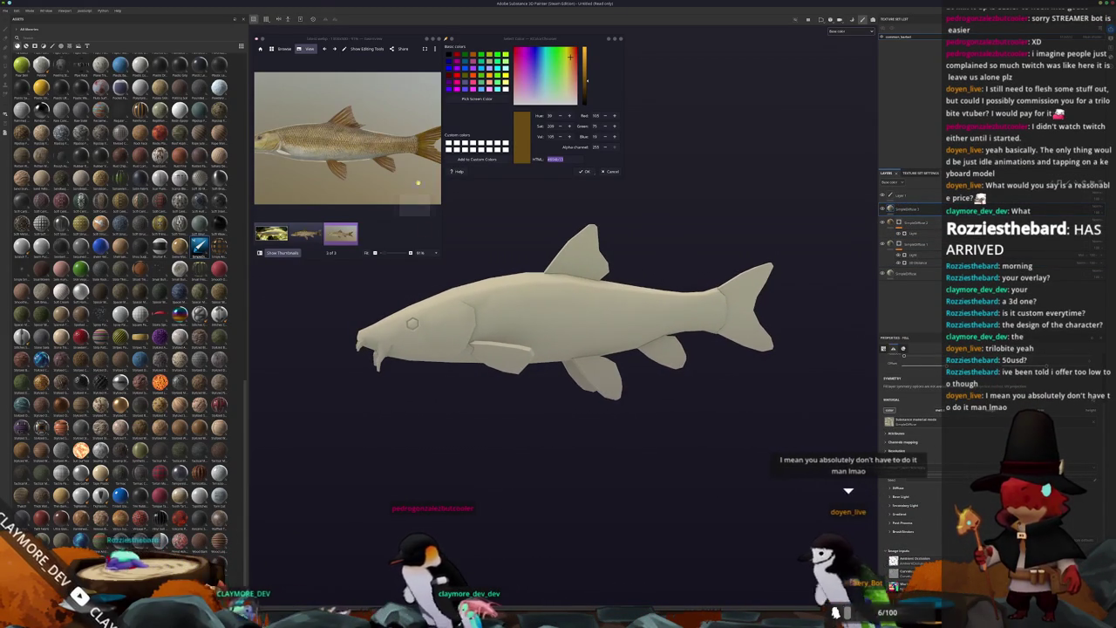
click(508, 307)
click(917, 212)
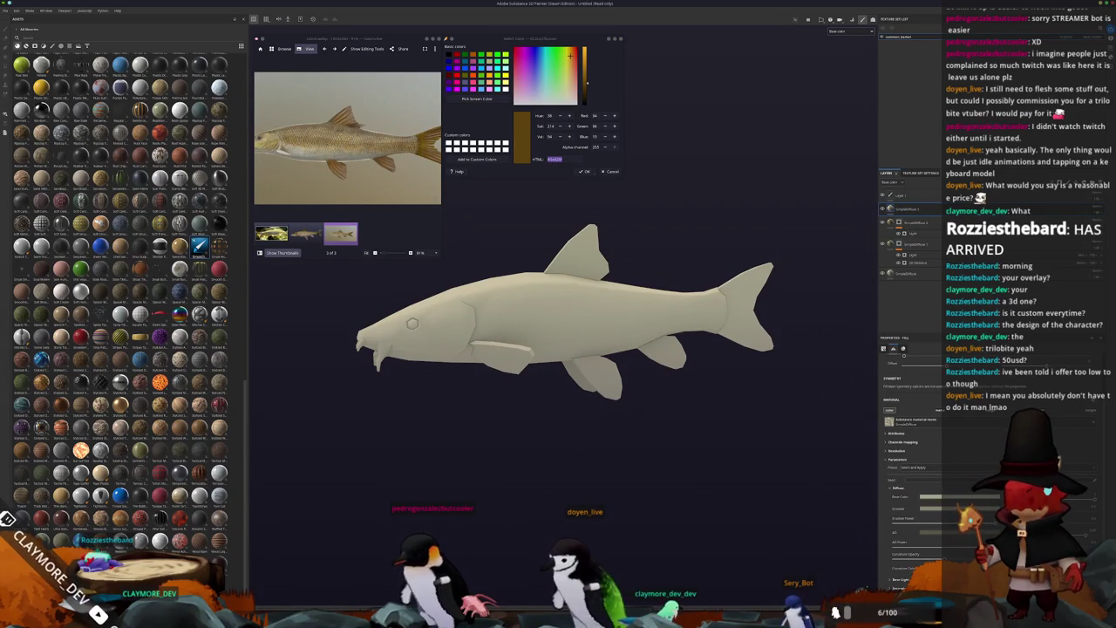
click(926, 503)
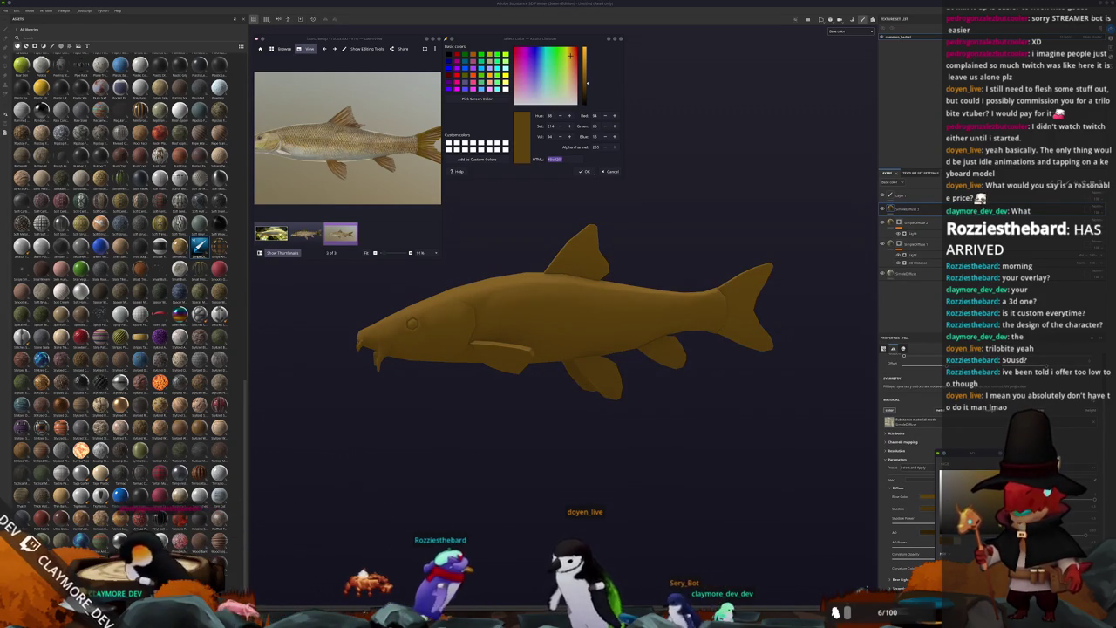
click(904, 210)
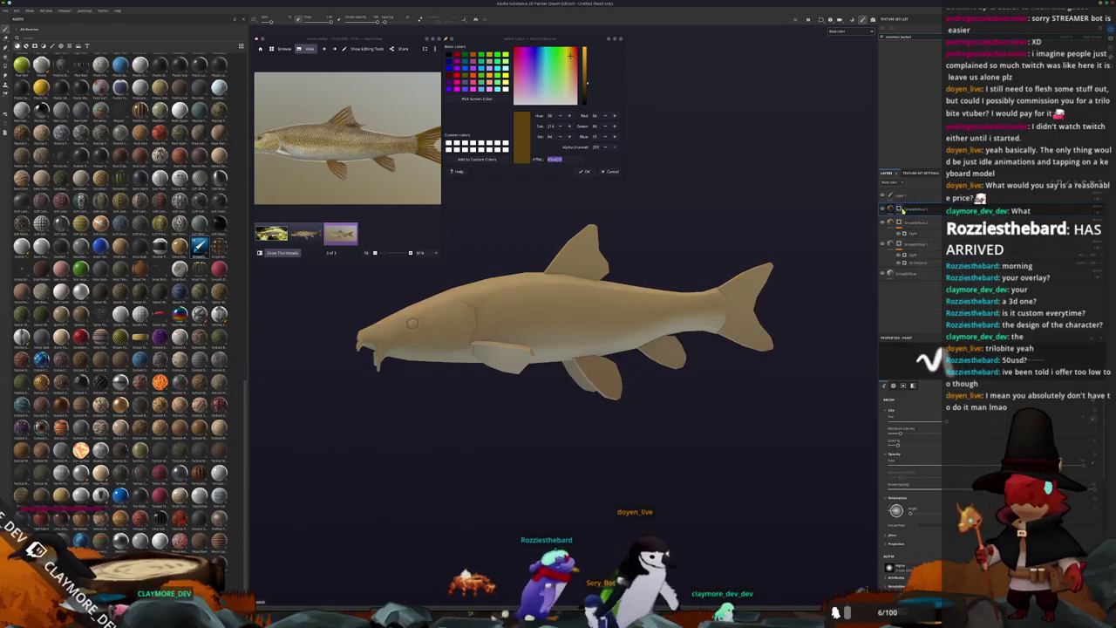
Step: Add a paint effect to the mask and polygon-fill the dorsal and tail fins dark brown
right_click(903, 212)
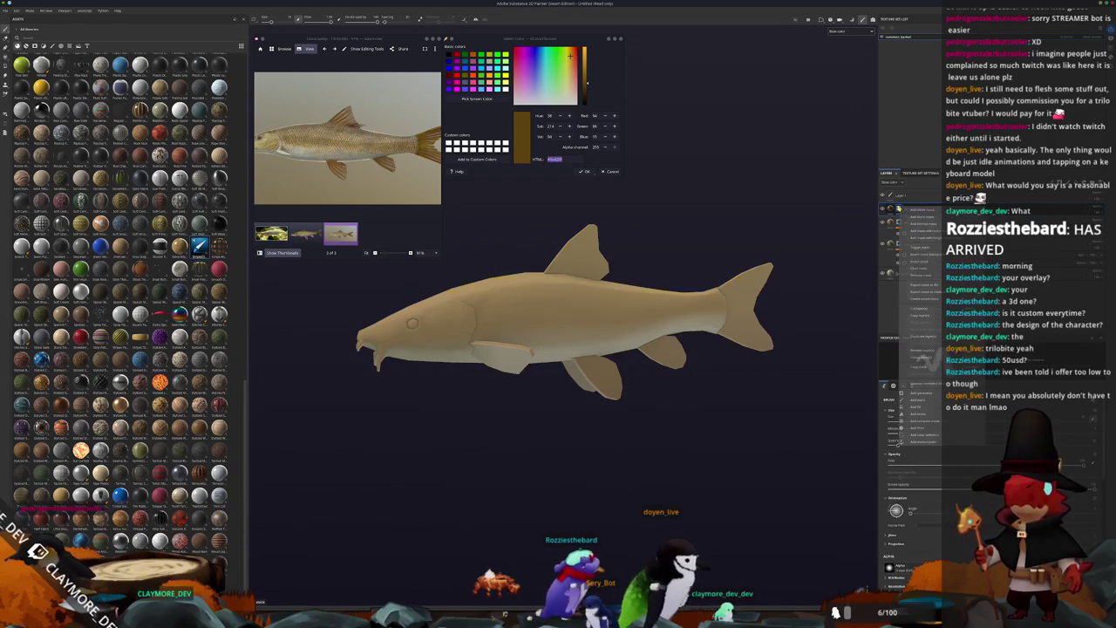
click(922, 400)
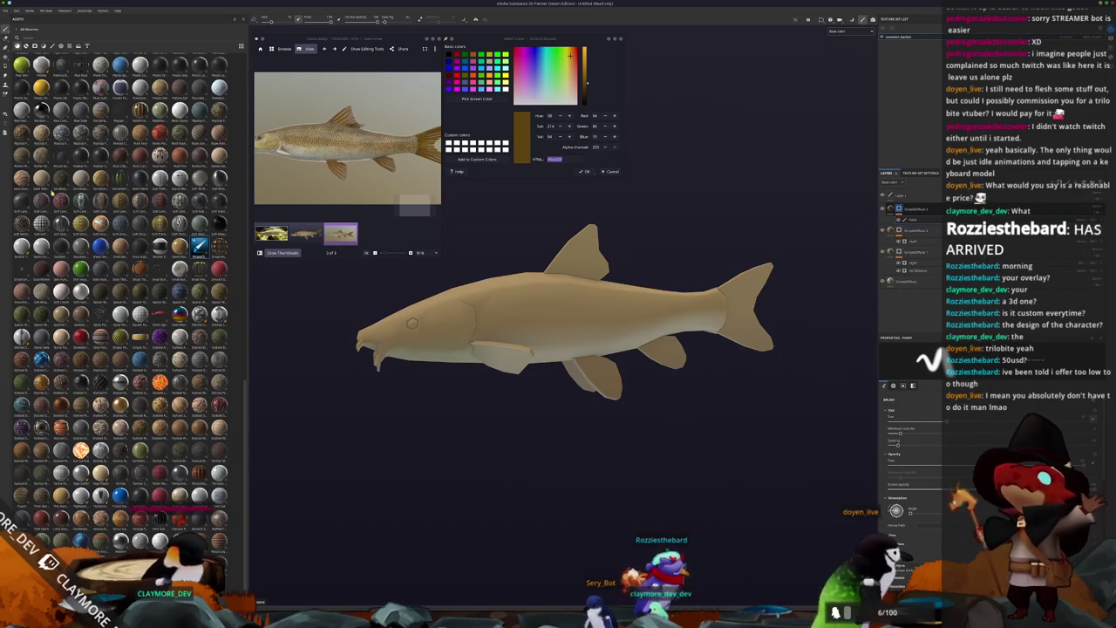
key(4)
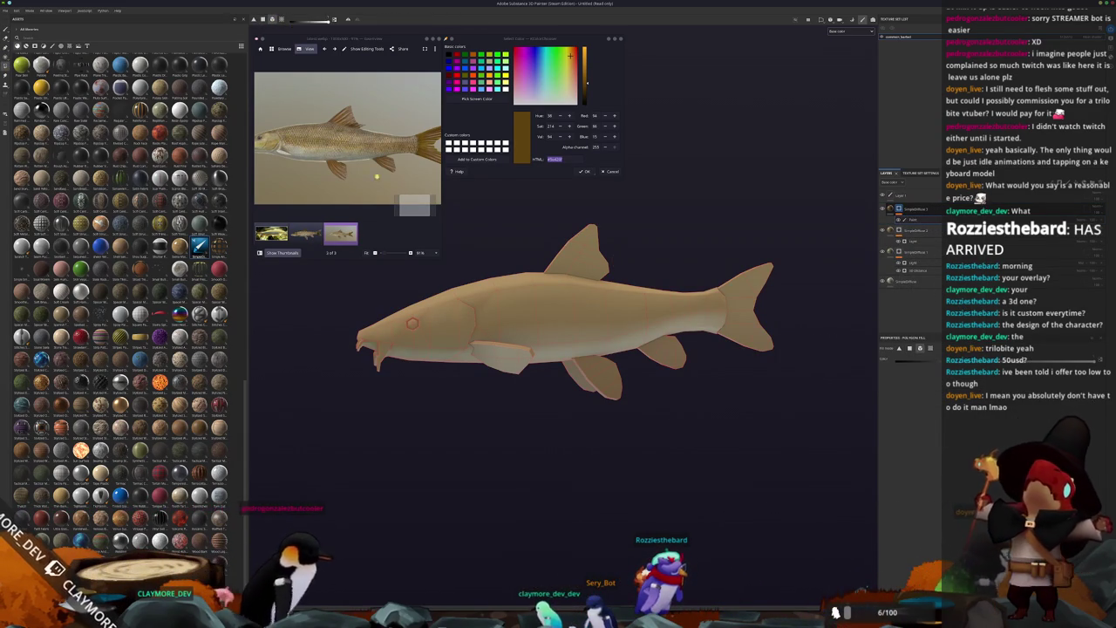
scroll(591, 263, up, 2)
click(591, 263)
click(763, 334)
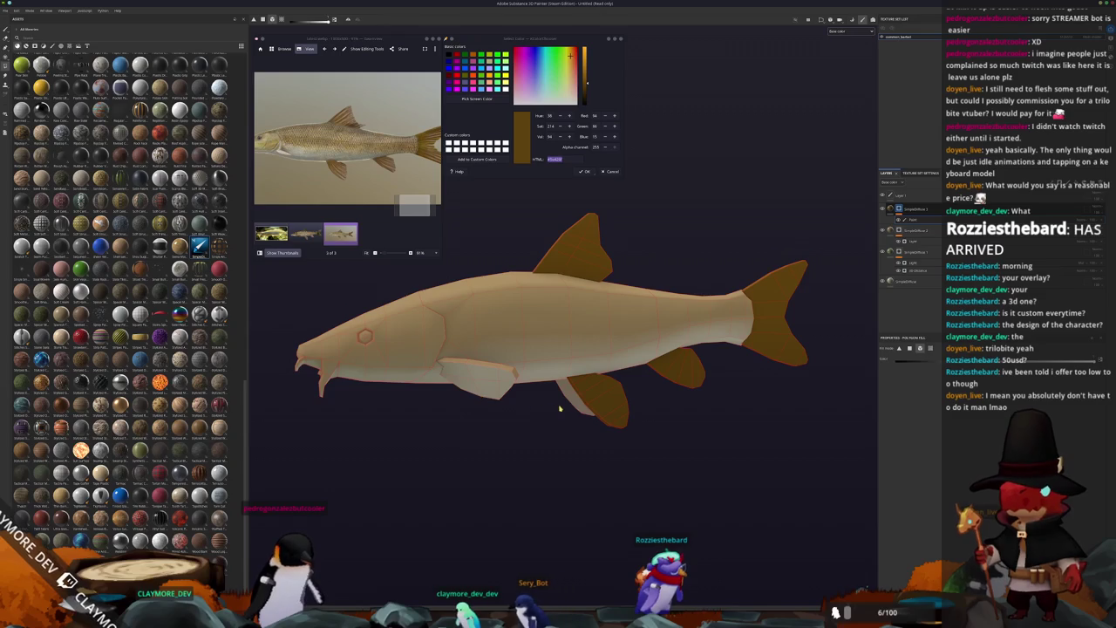
Step: Orbit the fish and pan the reference photo to frame the dorsal and pelvic fins
mouse_move(479, 395)
alt+mouse_down()
mouse_move(496, 406)
mouse_move(478, 430)
alt+mouse_up()
scroll(508, 402, down, 3)
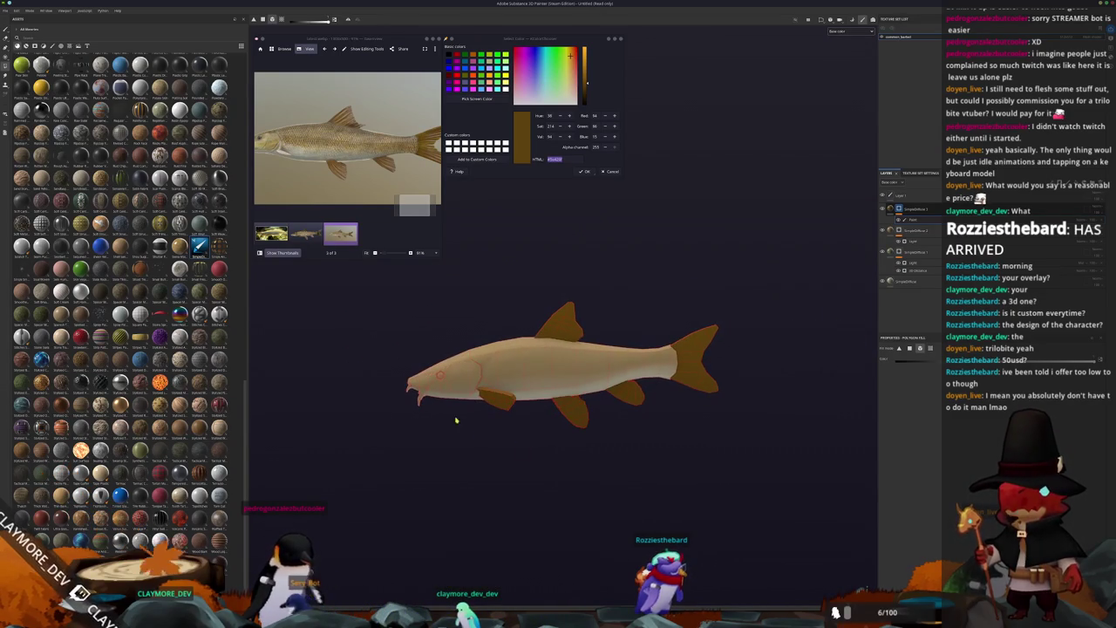
scroll(288, 145, up, 3)
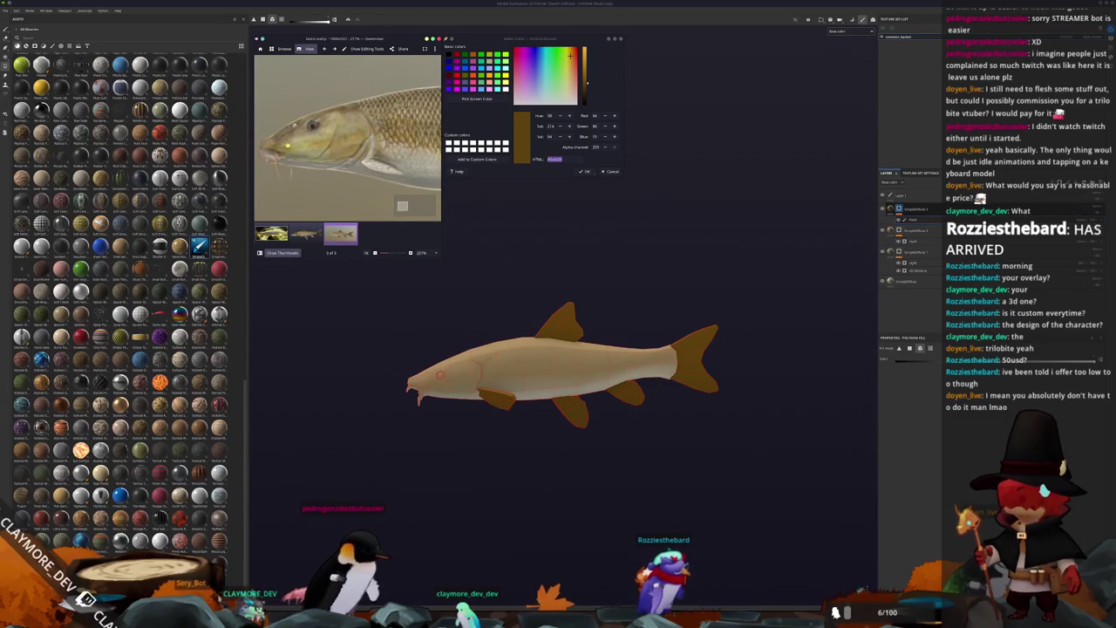
drag(288, 145, 311, 147)
scroll(535, 256, down, 2)
alt+drag(535, 257, 489, 262)
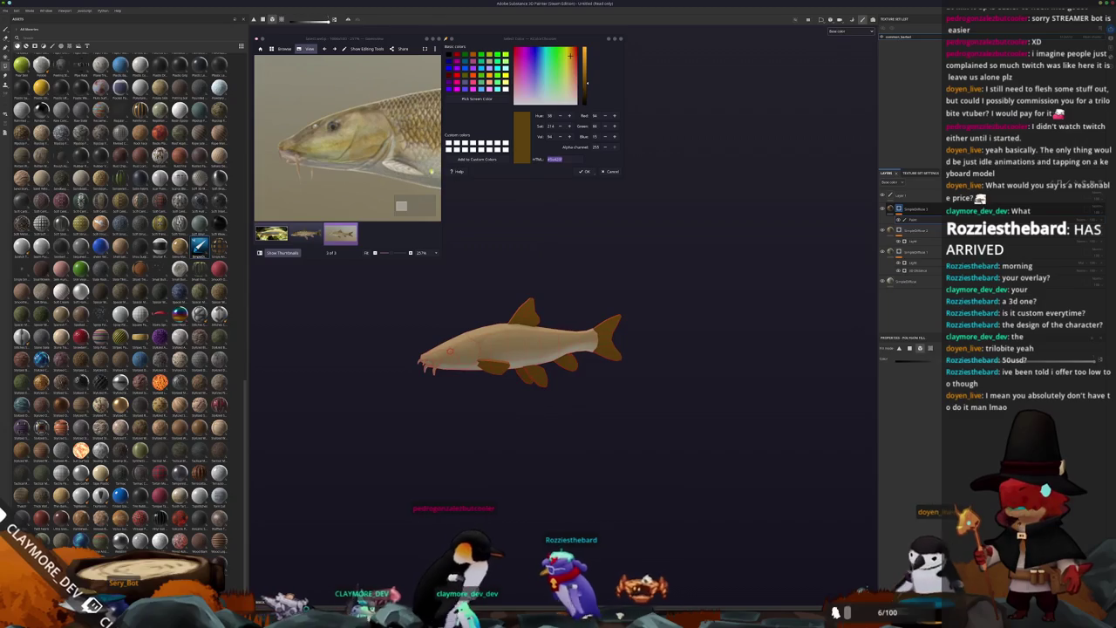
drag(436, 156, 327, 148)
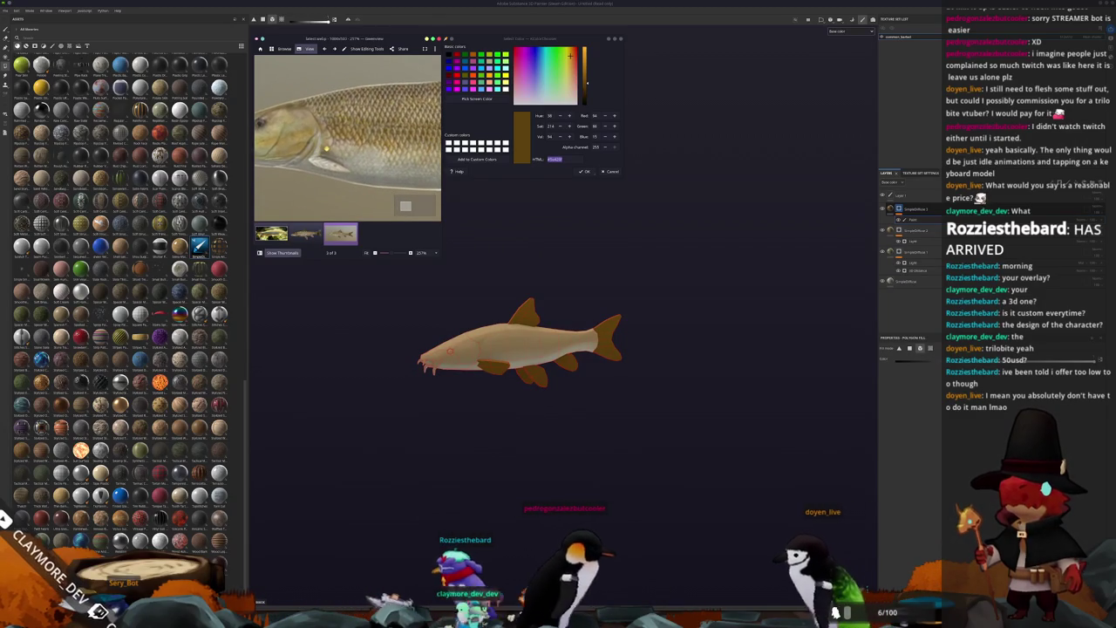
scroll(326, 148, down, 2)
drag(326, 149, 397, 143)
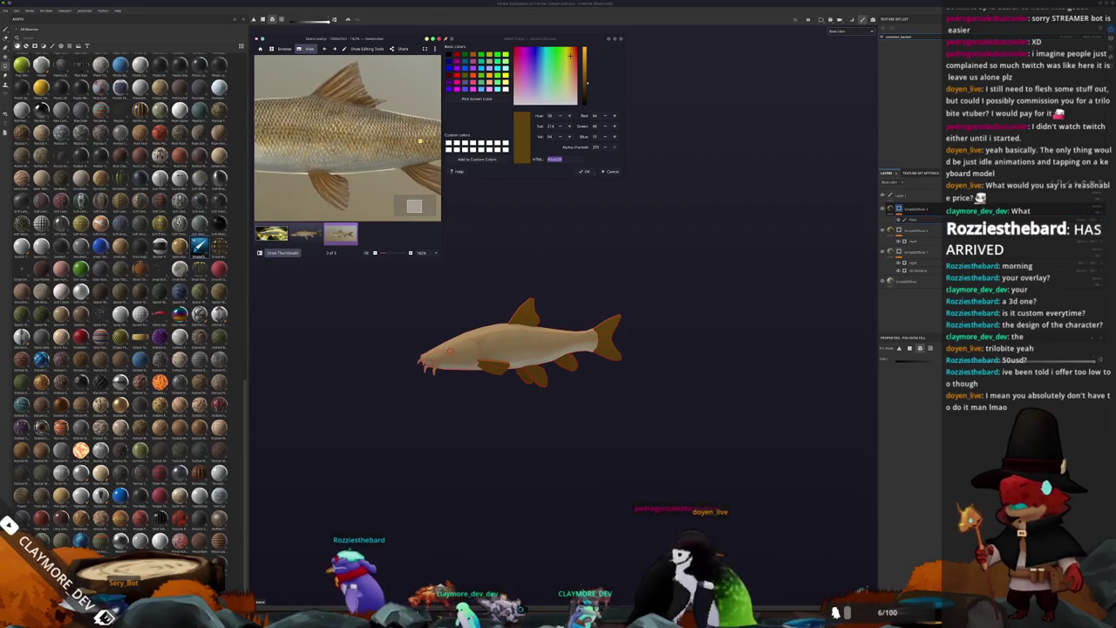
Step: Sample the tan scale colour from the reference photo and select its HTML hex value
click(477, 98)
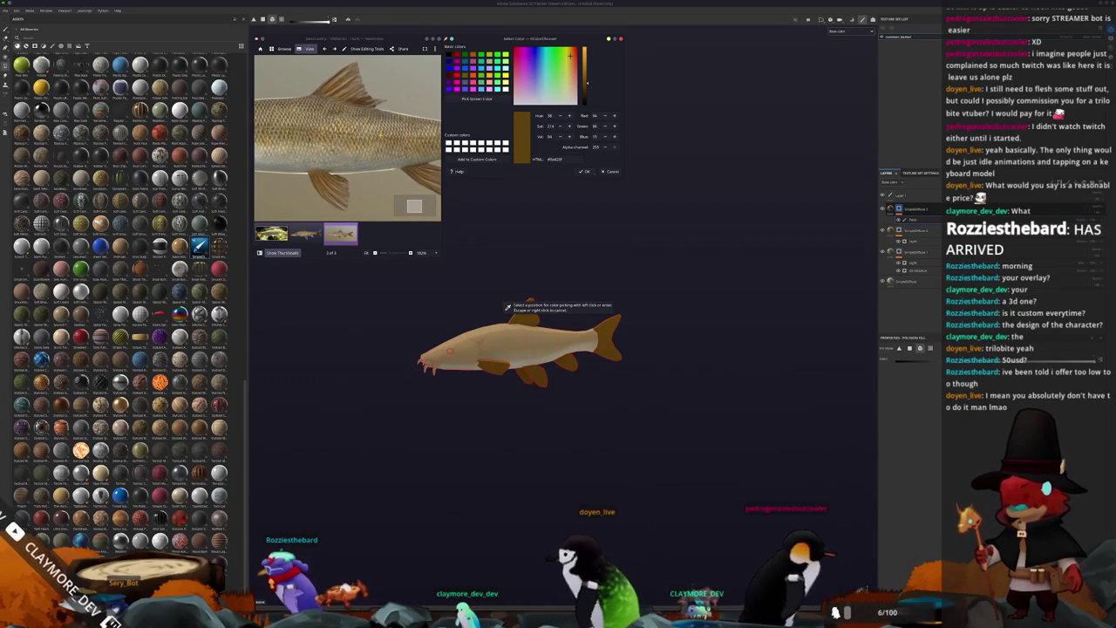
scroll(347, 138, up, 3)
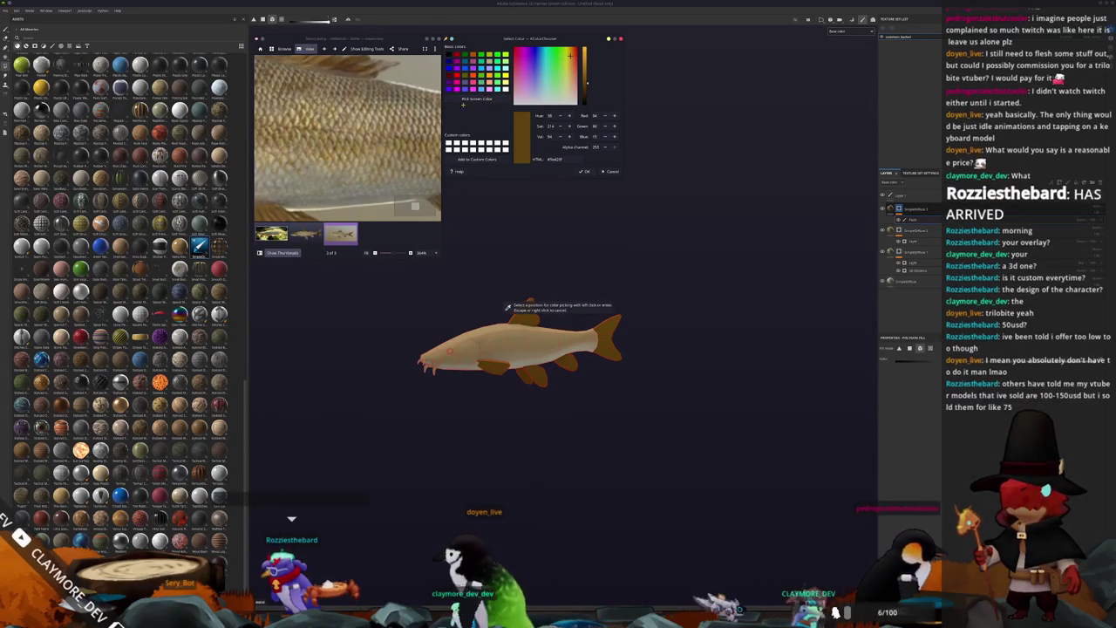
scroll(368, 135, up, 2)
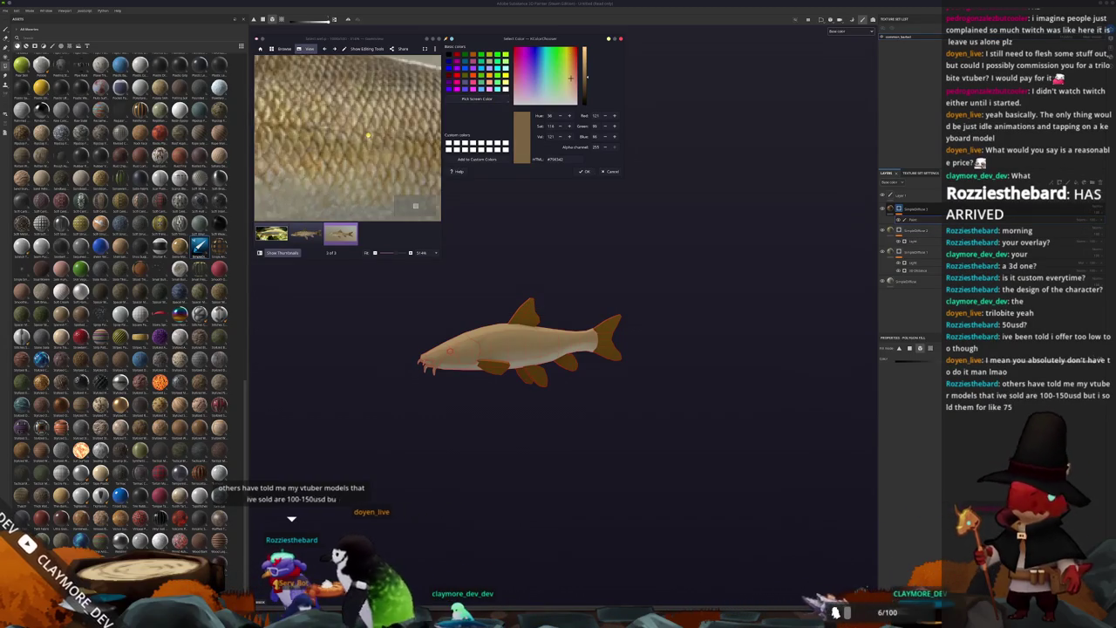
scroll(368, 135, up, 1)
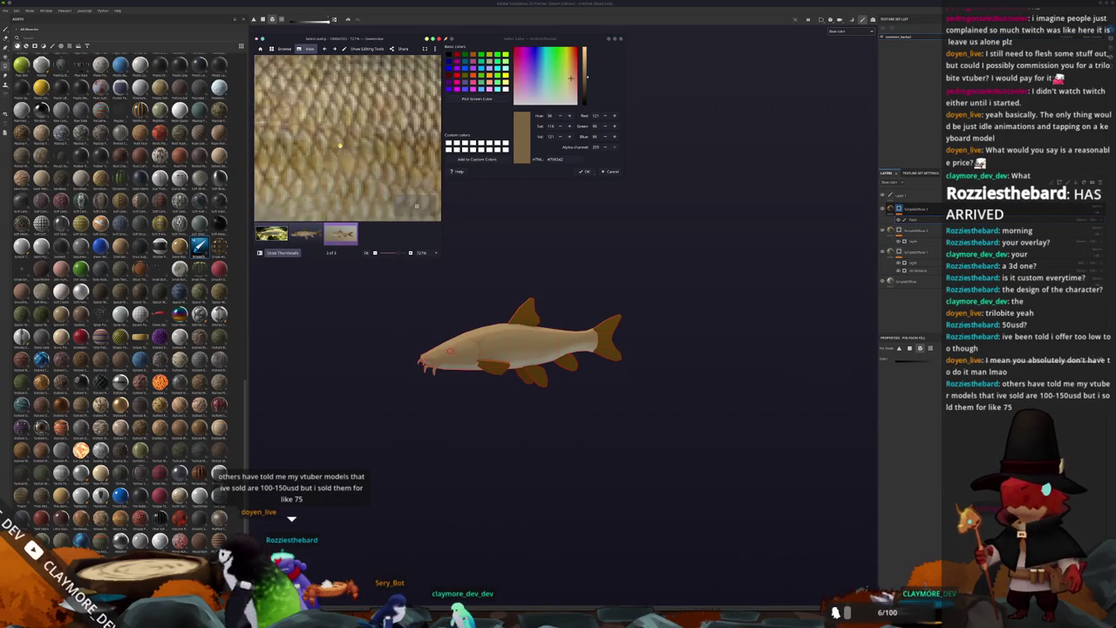
scroll(340, 146, up, 1)
click(476, 99)
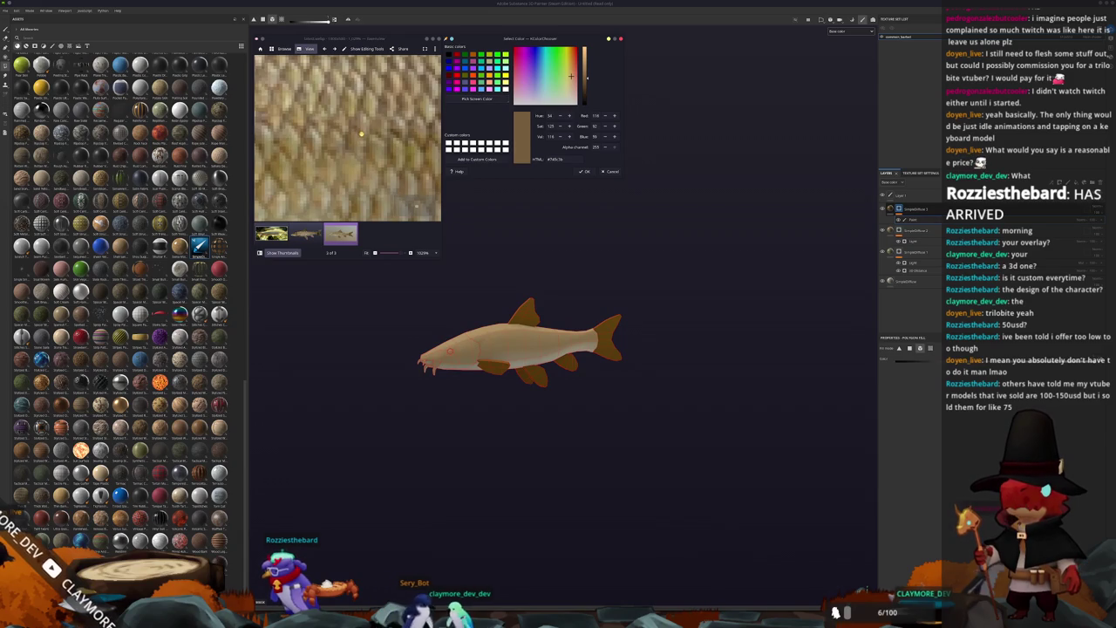
scroll(389, 141, down, 2)
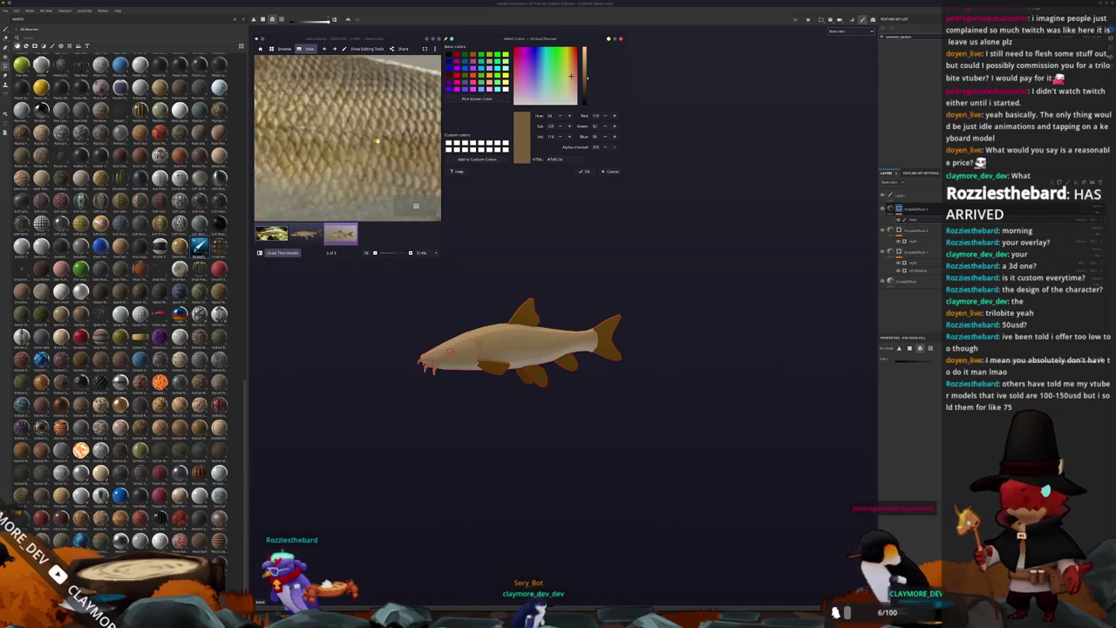
scroll(377, 141, down, 3)
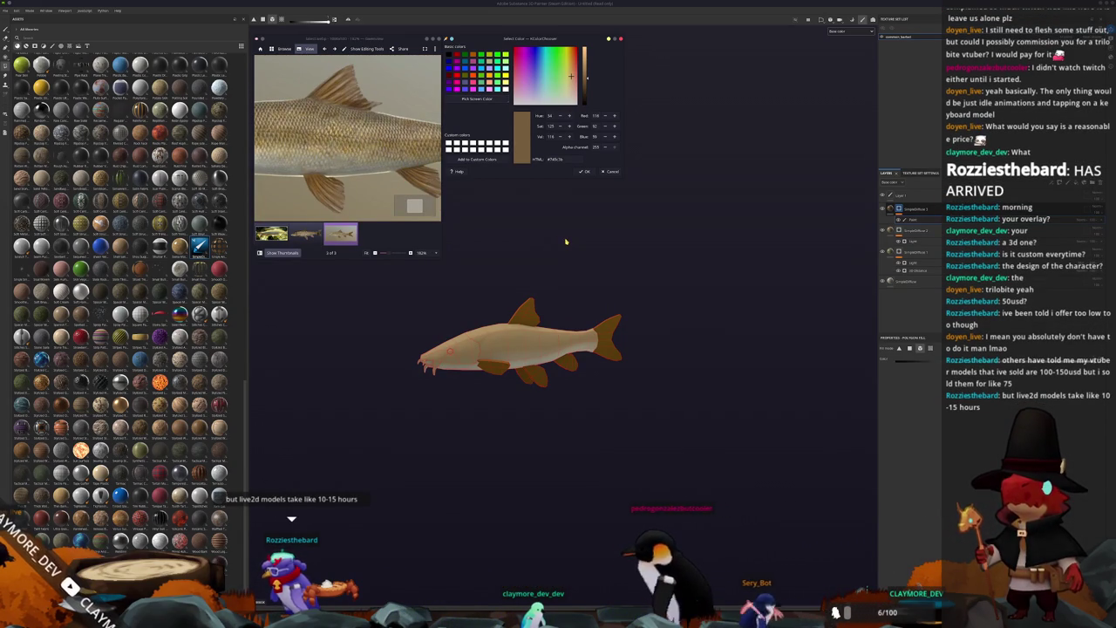
double_click(570, 159)
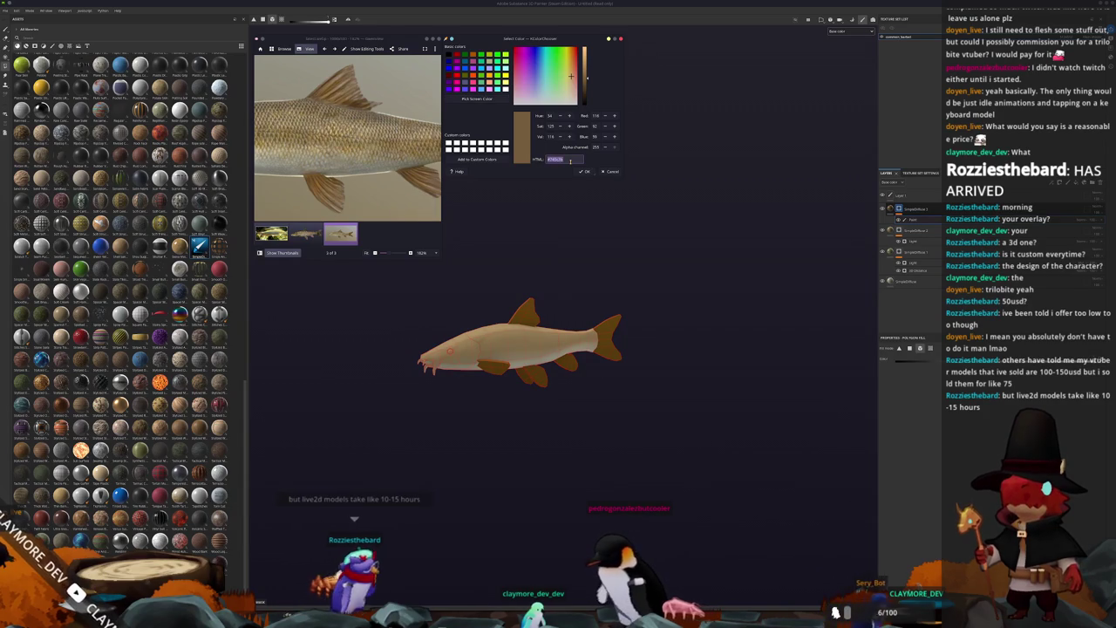
scroll(348, 157, down, 4)
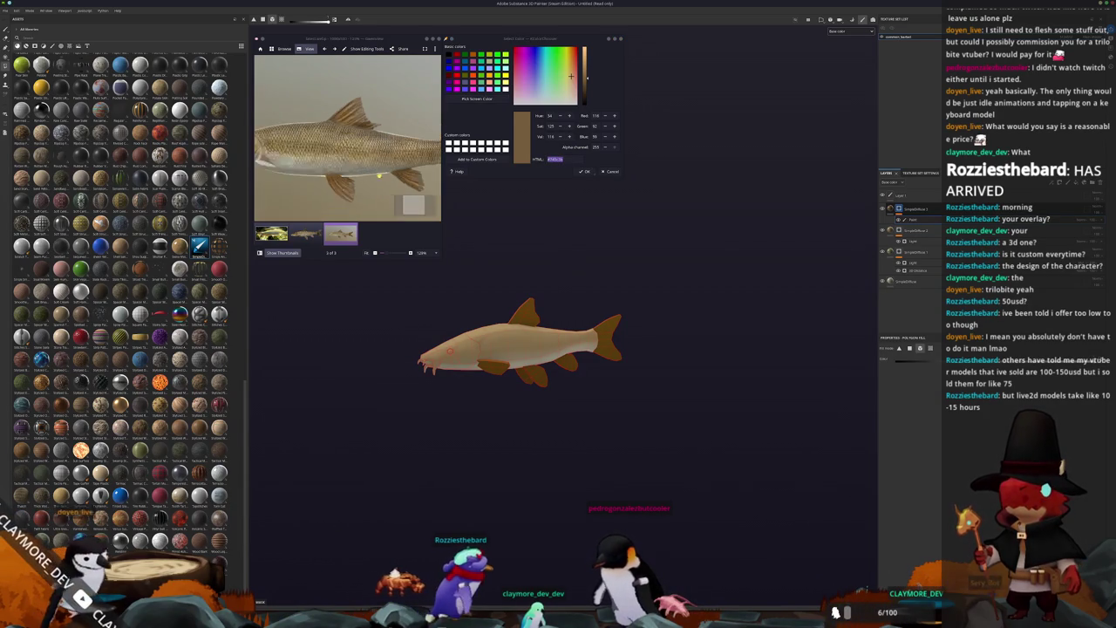
scroll(549, 296, up, 2)
alt+drag(549, 297, 750, 266)
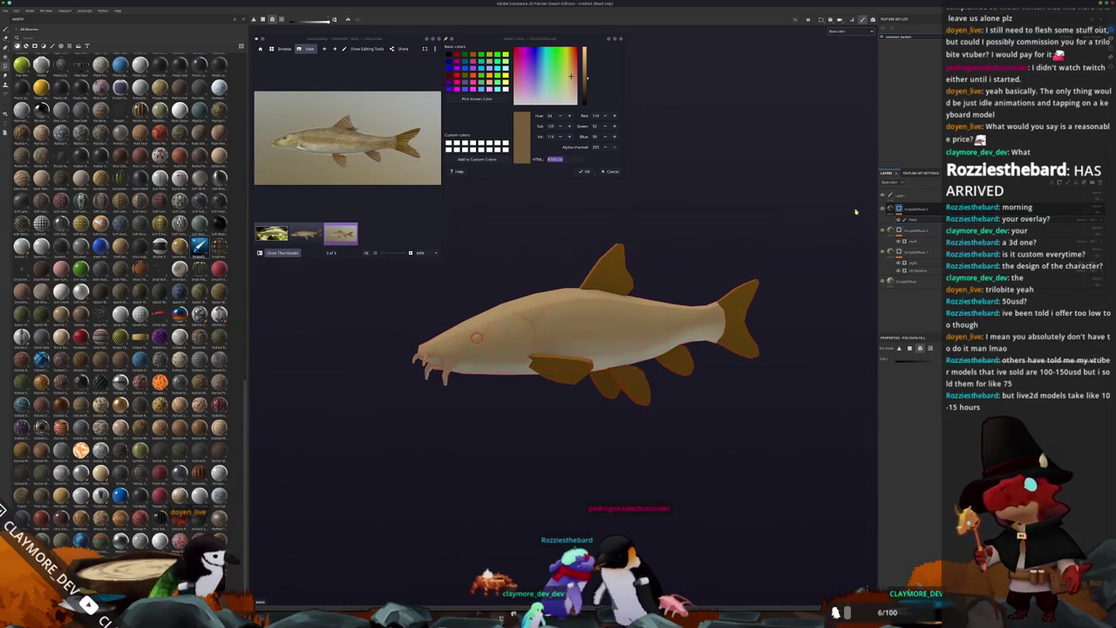
scroll(750, 266, up, 2)
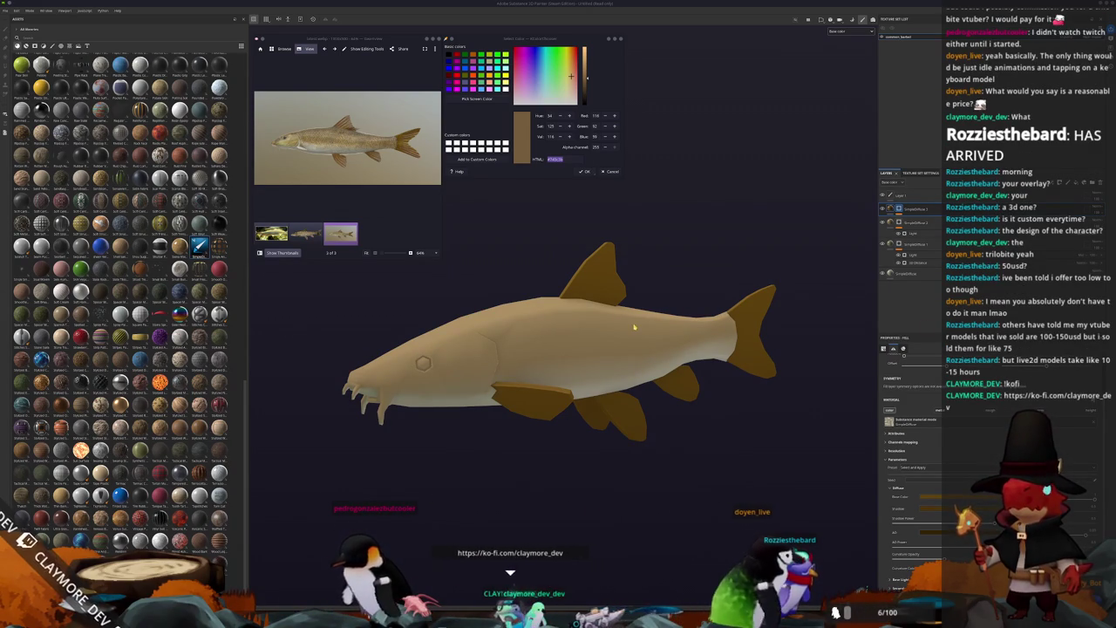
Step: Switch to Polygon Fill and add a new fill layer on top of the stack
mouse_move(645, 288)
alt+mouse_down()
mouse_move(692, 279)
mouse_move(669, 281)
alt+mouse_up()
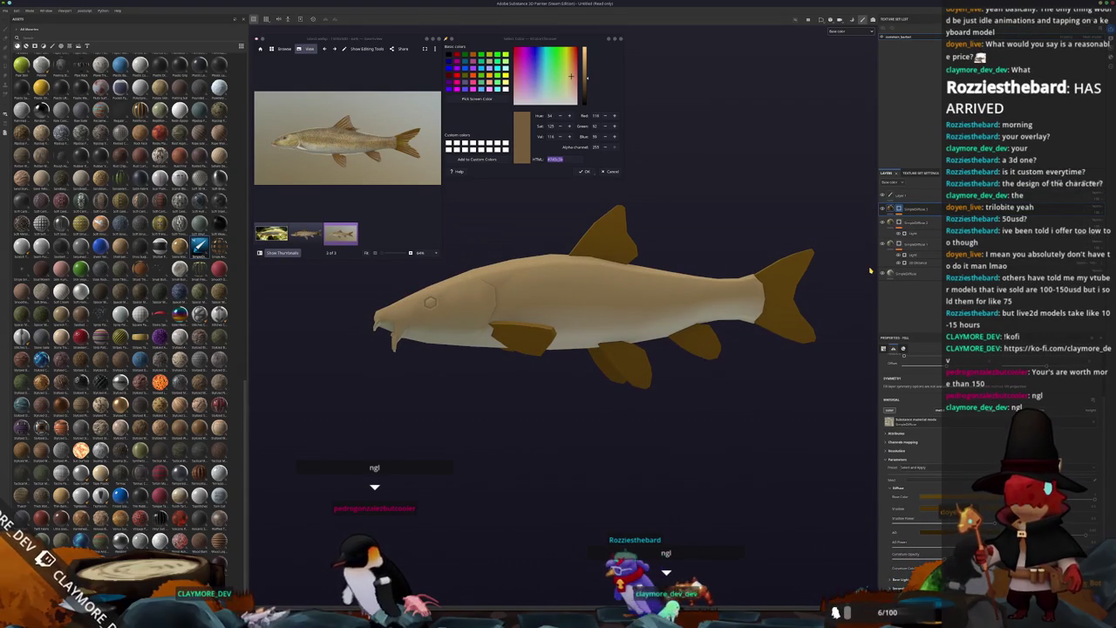
scroll(719, 292, up, 1)
scroll(719, 292, up, 1)
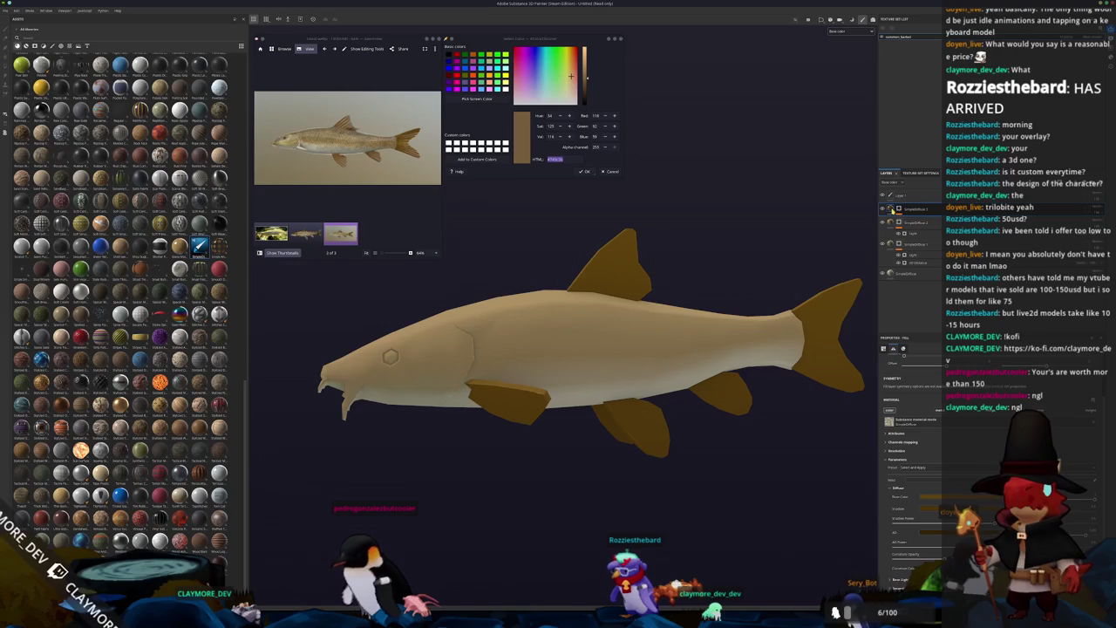
key(4)
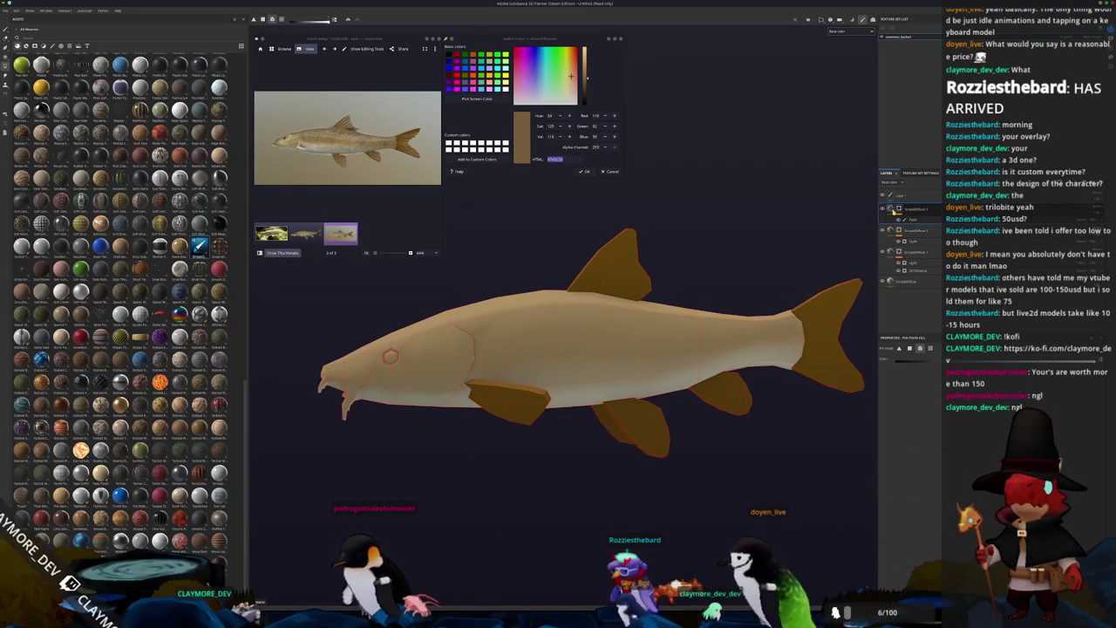
key(ctrl+d)
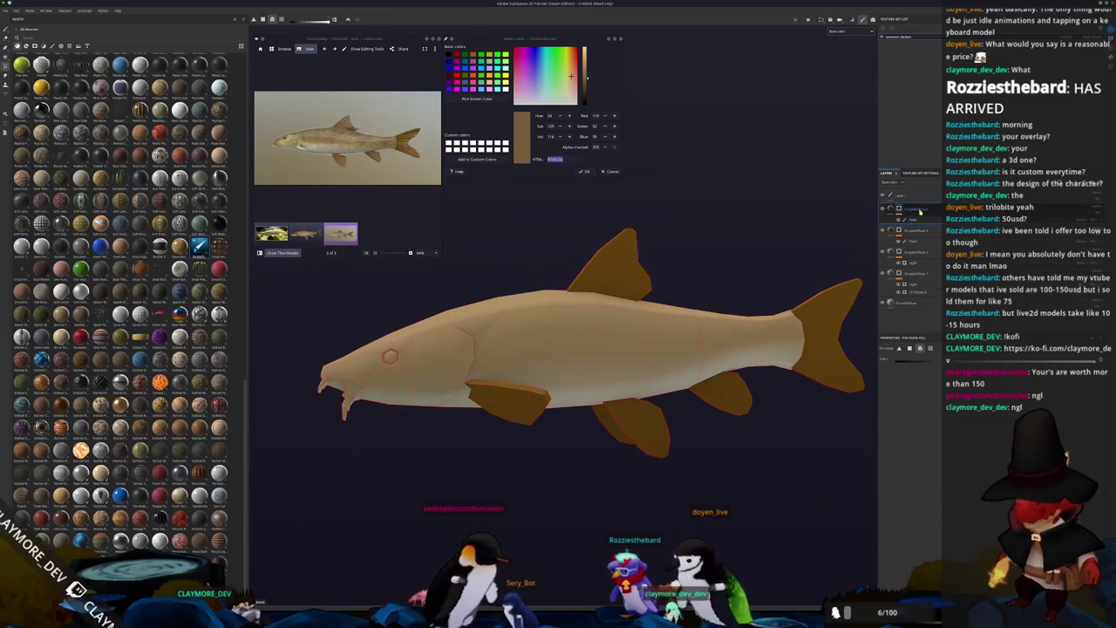
click(890, 210)
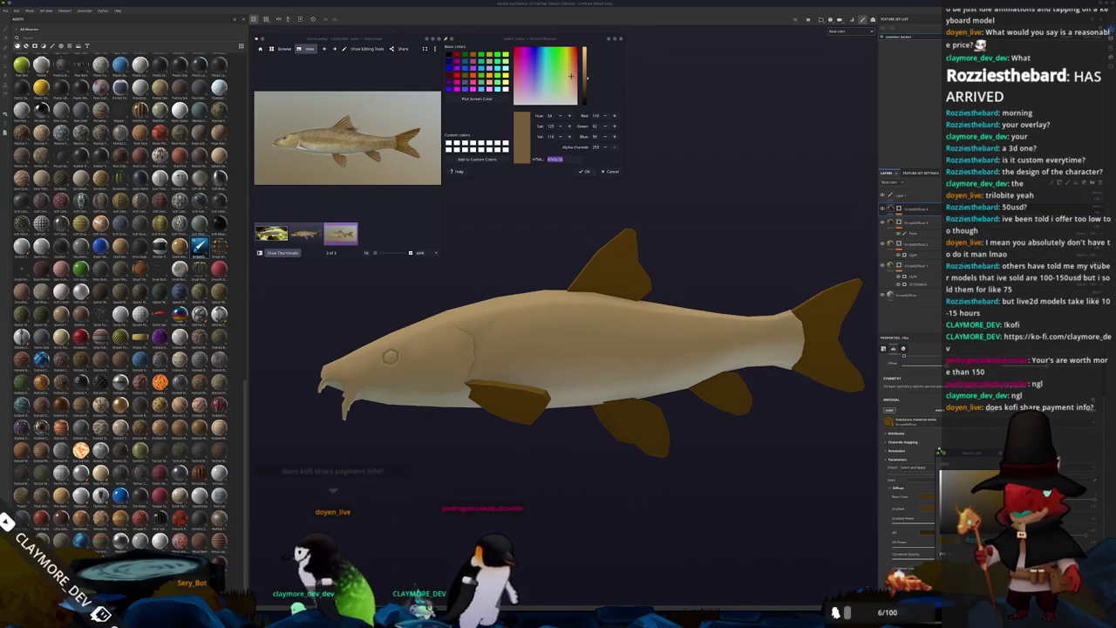
right_click(897, 208)
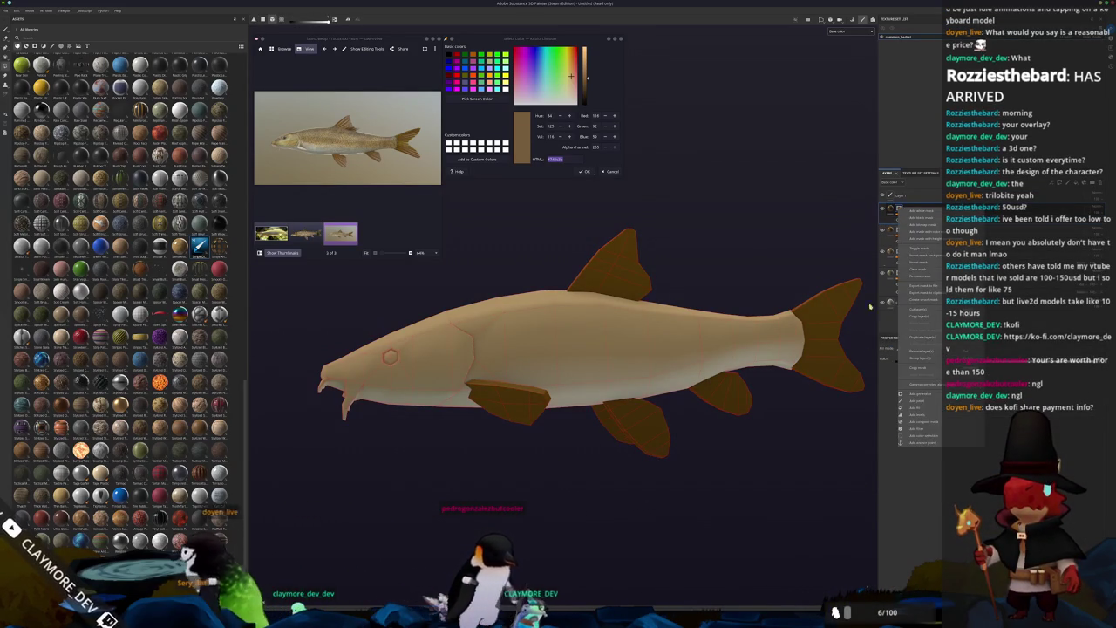
Step: Add a Position generator to the new fill layer and slide its gradient to darken the head
click(913, 394)
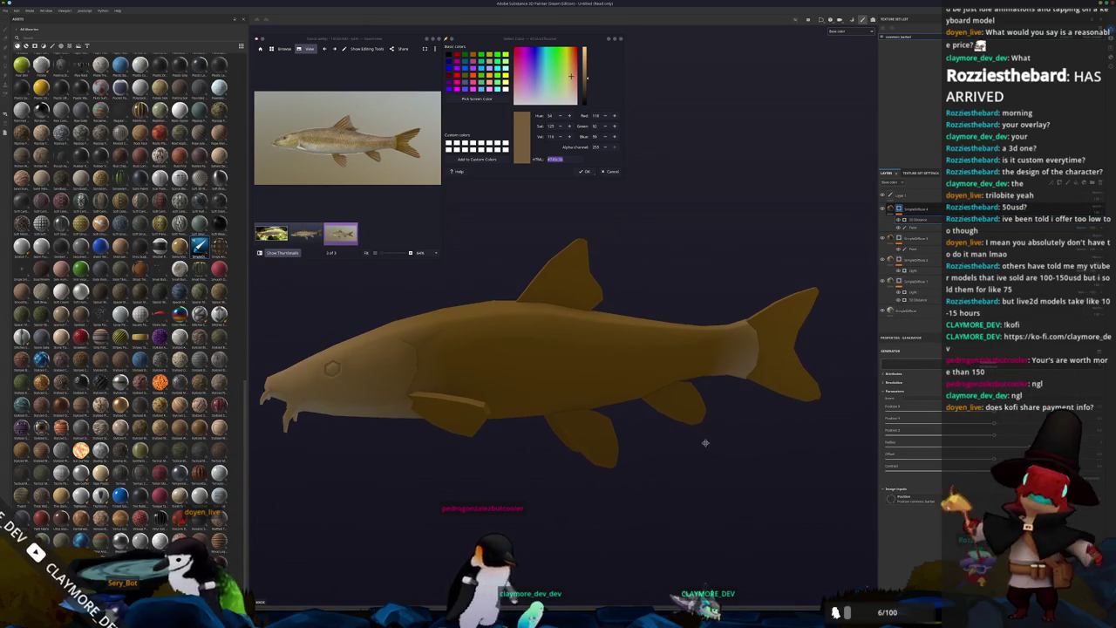
alt+drag(704, 448, 698, 426)
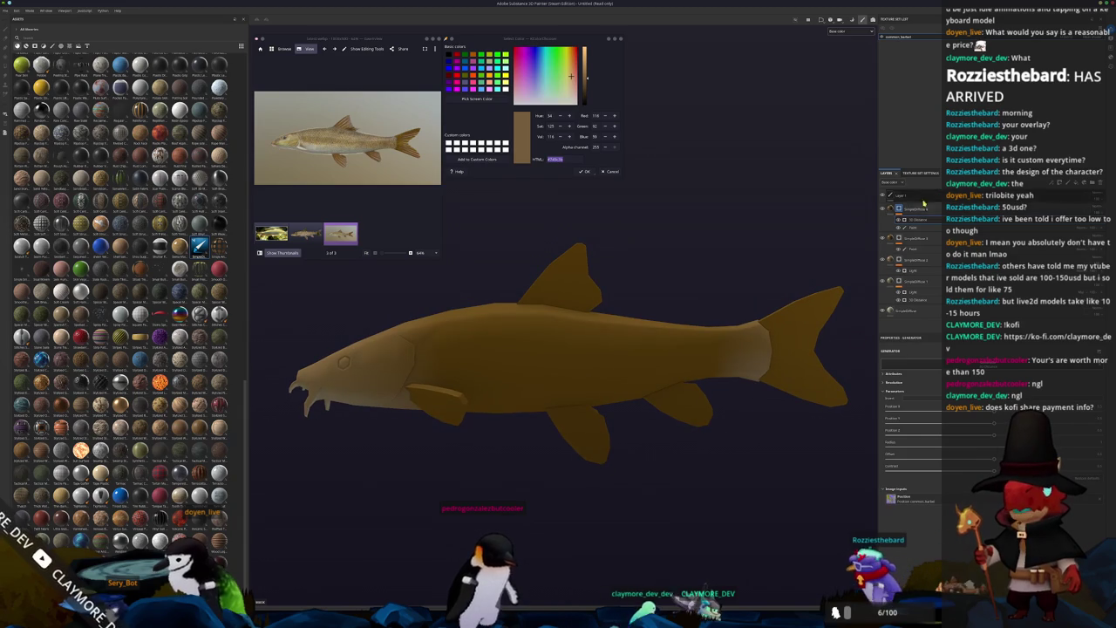
drag(994, 439, 966, 437)
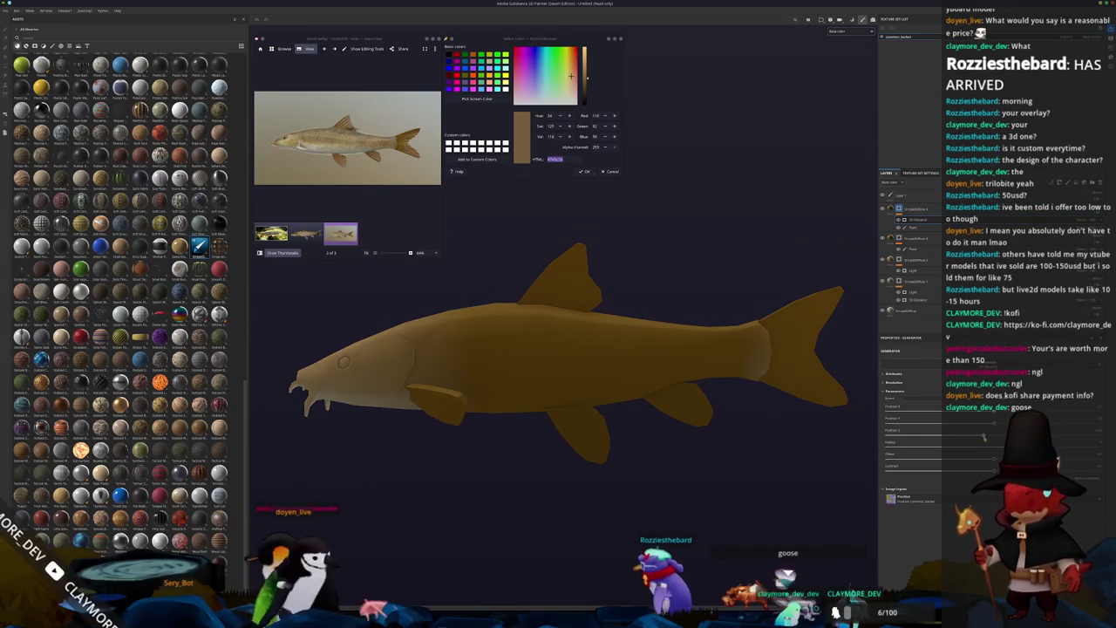
drag(966, 437, 994, 435)
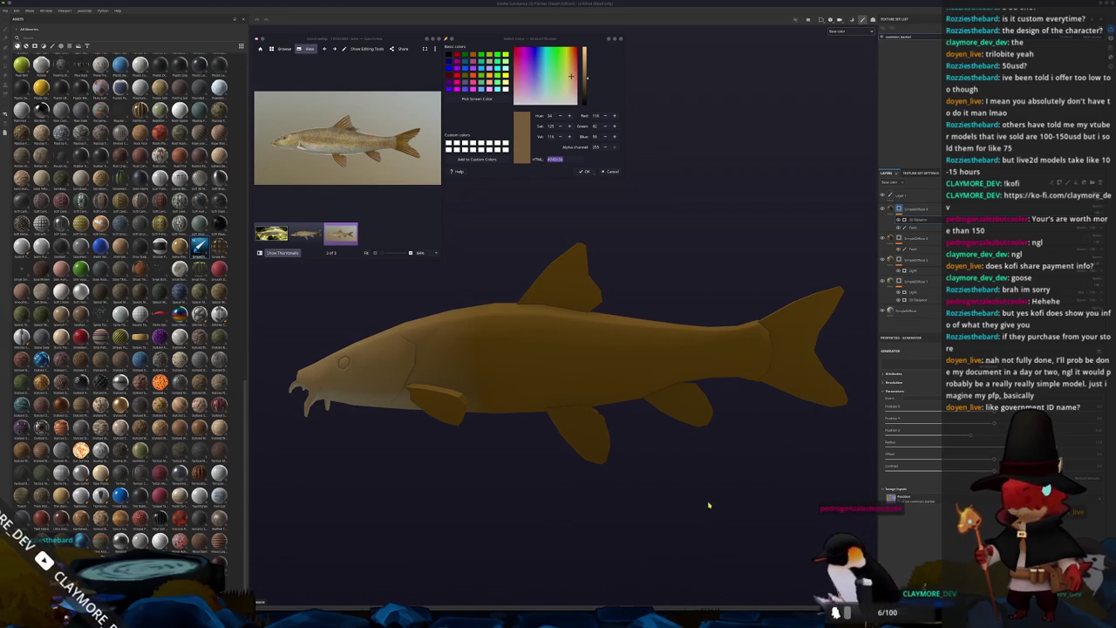
Step: Inspect the Polygon Fill mask from a straight side view, then return to the generator settings
scroll(688, 488, down, 1)
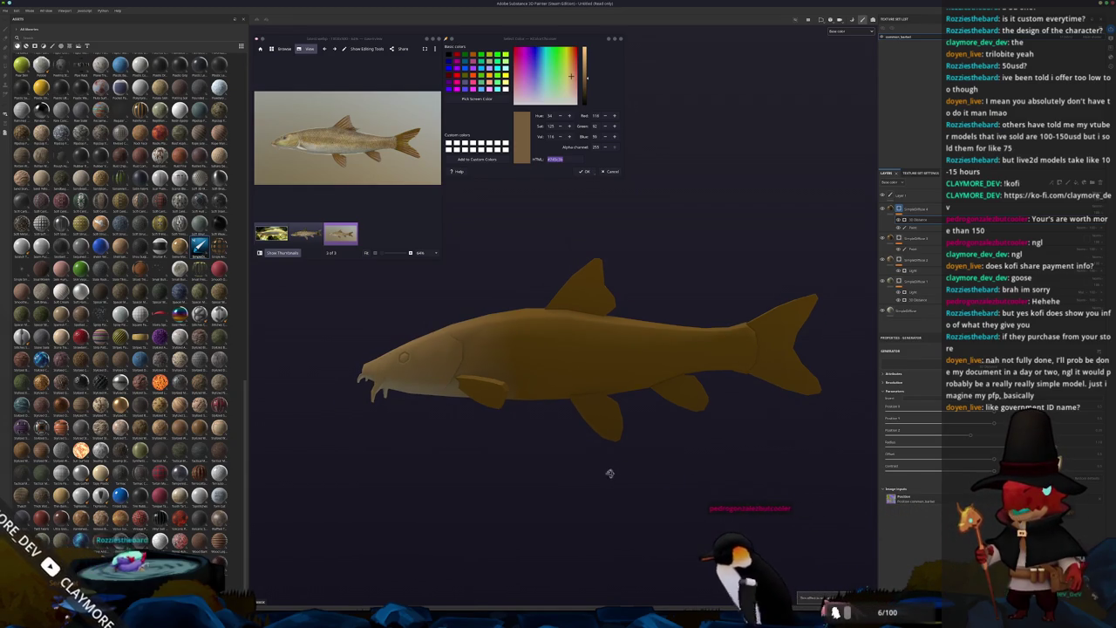
scroll(642, 479, down, 1)
alt+drag(642, 479, 662, 486)
scroll(662, 486, down, 1)
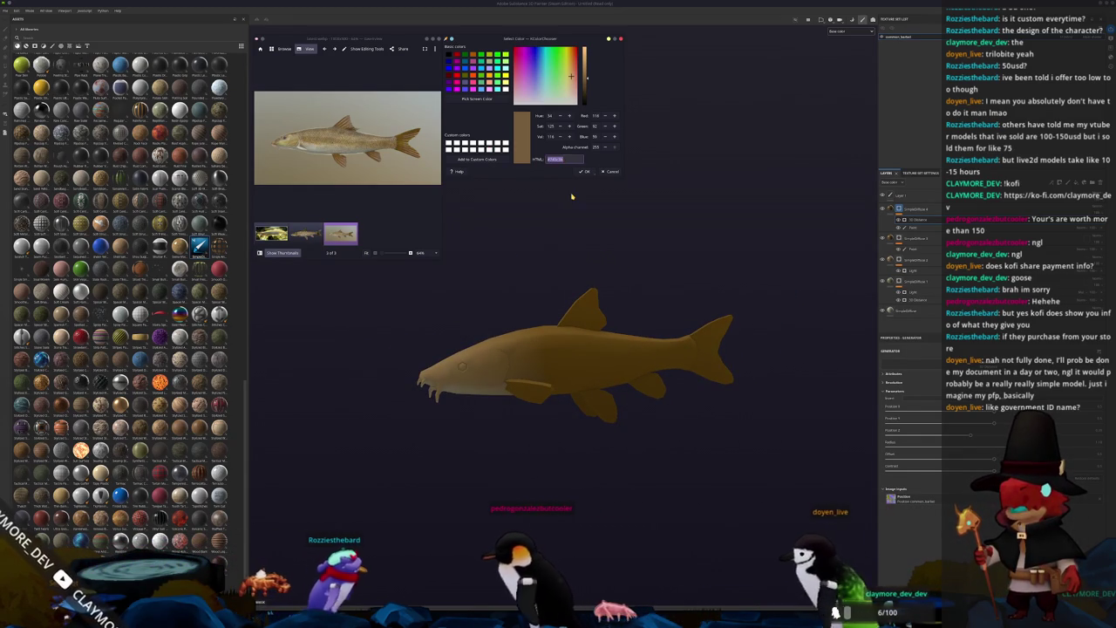
scroll(575, 261, up, 1)
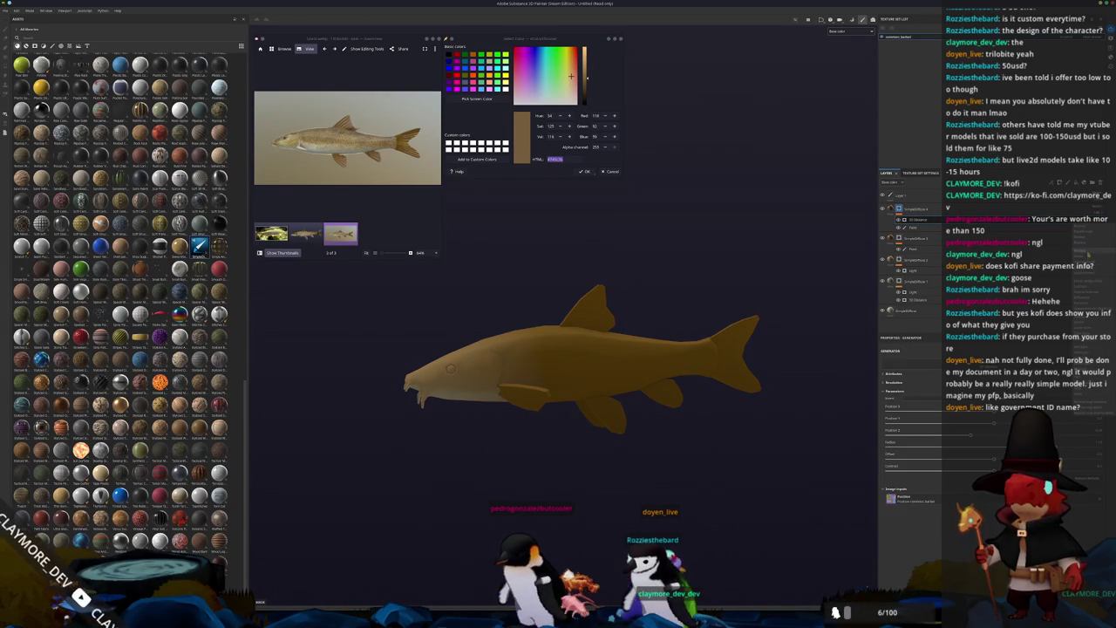
scroll(804, 281, up, 1)
click(897, 209)
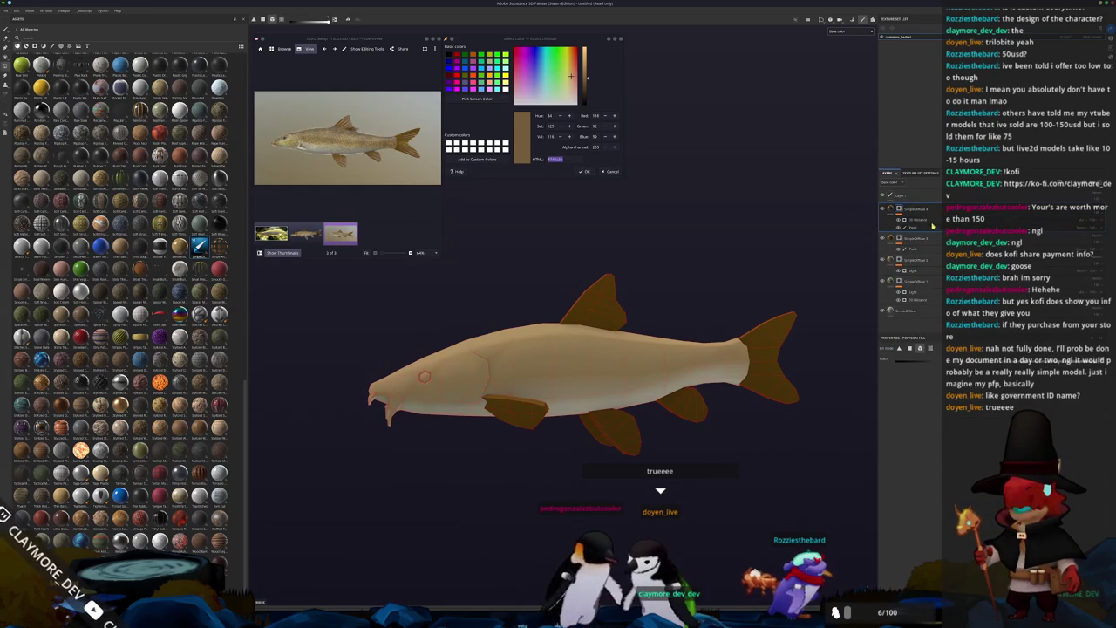
click(915, 268)
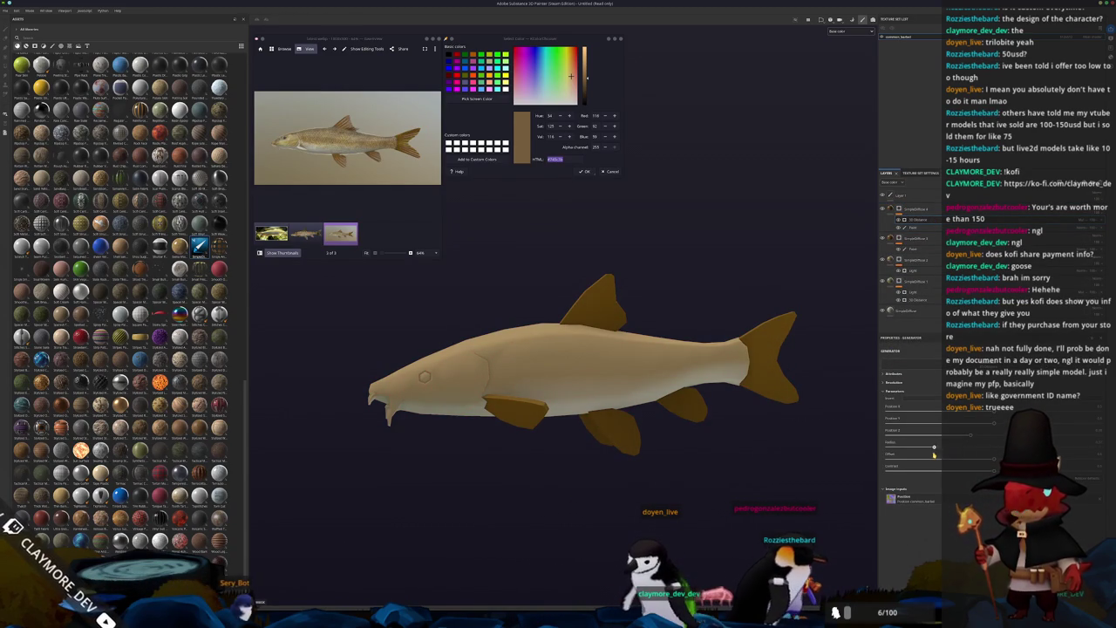
Step: Compare the shading from new angles and sample a tan from the reference photo
mouse_move(817, 459)
alt+mouse_down()
mouse_move(700, 455)
mouse_move(722, 447)
alt+mouse_up()
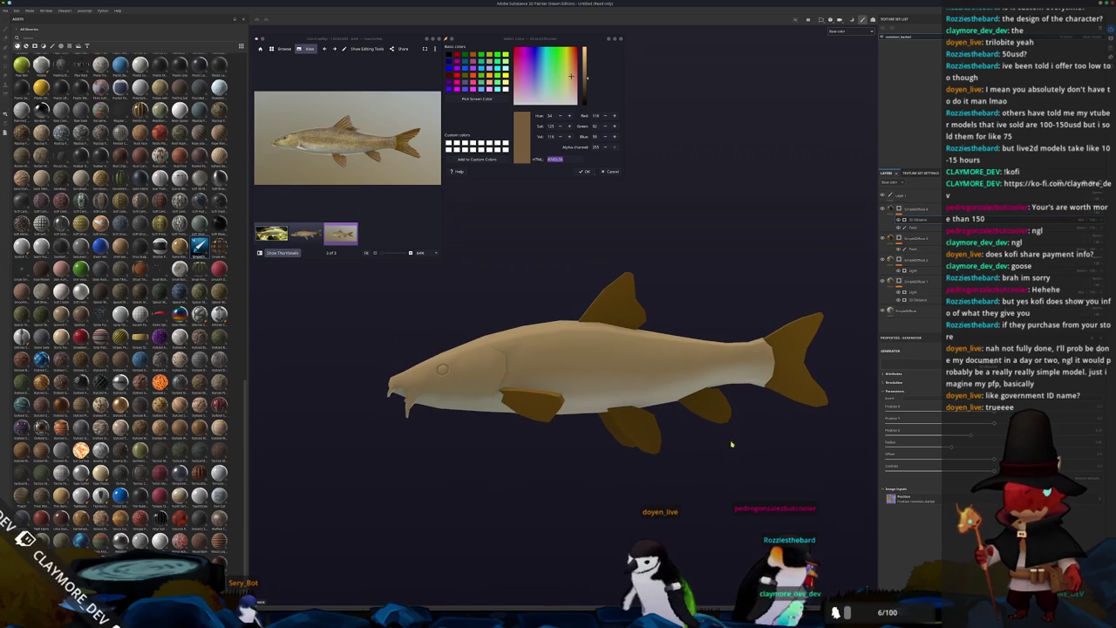
scroll(298, 151, up, 5)
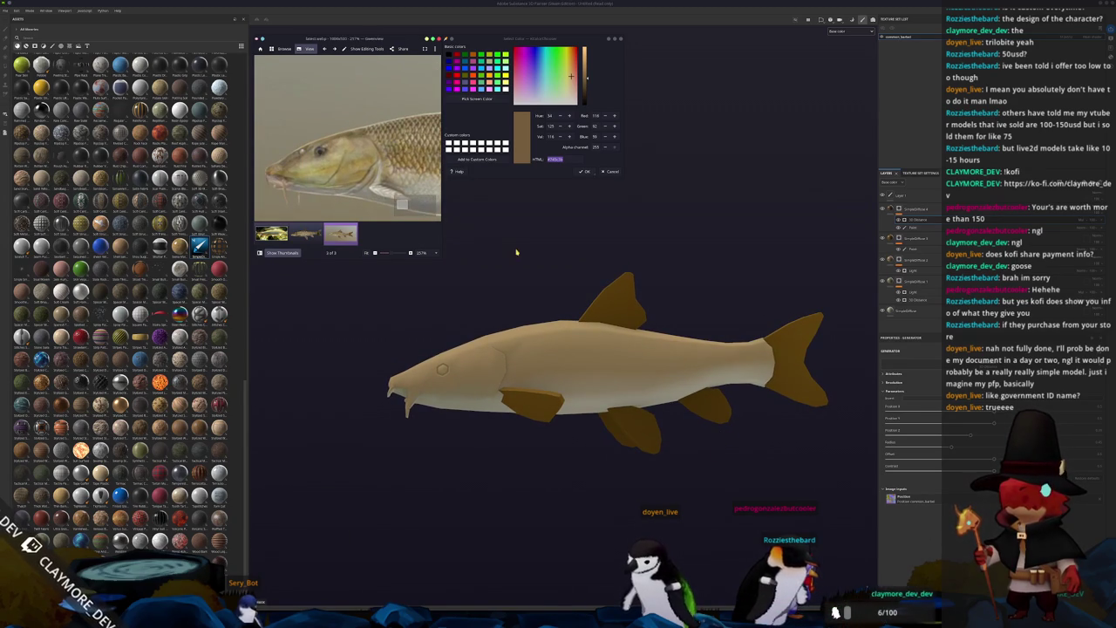
mouse_move(501, 236)
alt+mouse_down()
mouse_move(556, 263)
mouse_move(540, 262)
alt+mouse_up()
click(477, 99)
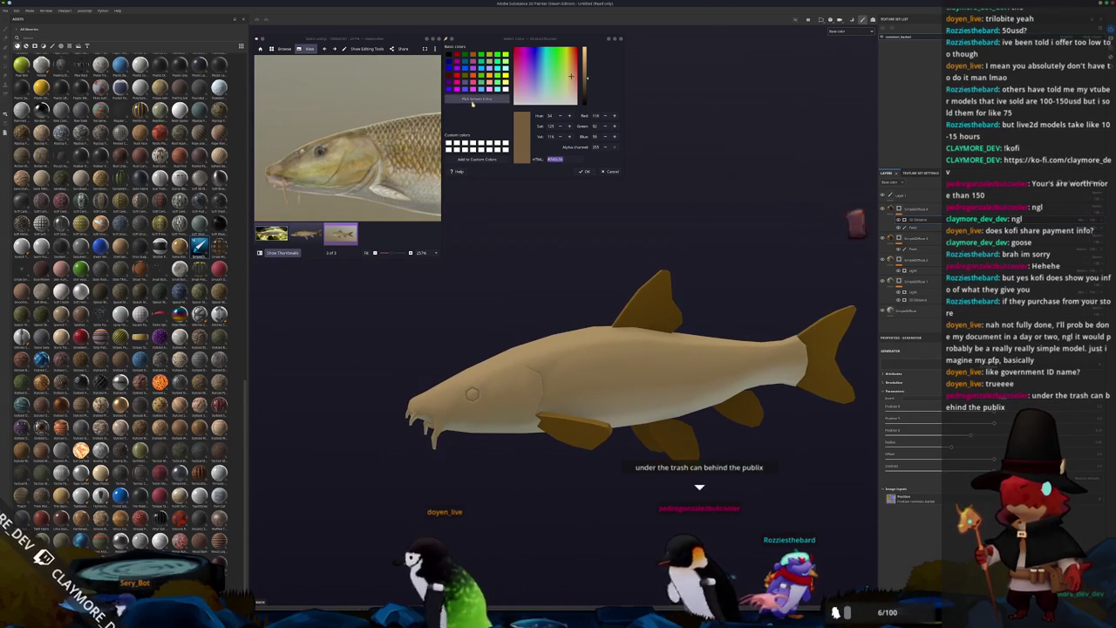
click(507, 307)
Step: Sample a darker tan from the reference fish's head and check the shading on the model
scroll(345, 137, up, 5)
click(359, 161)
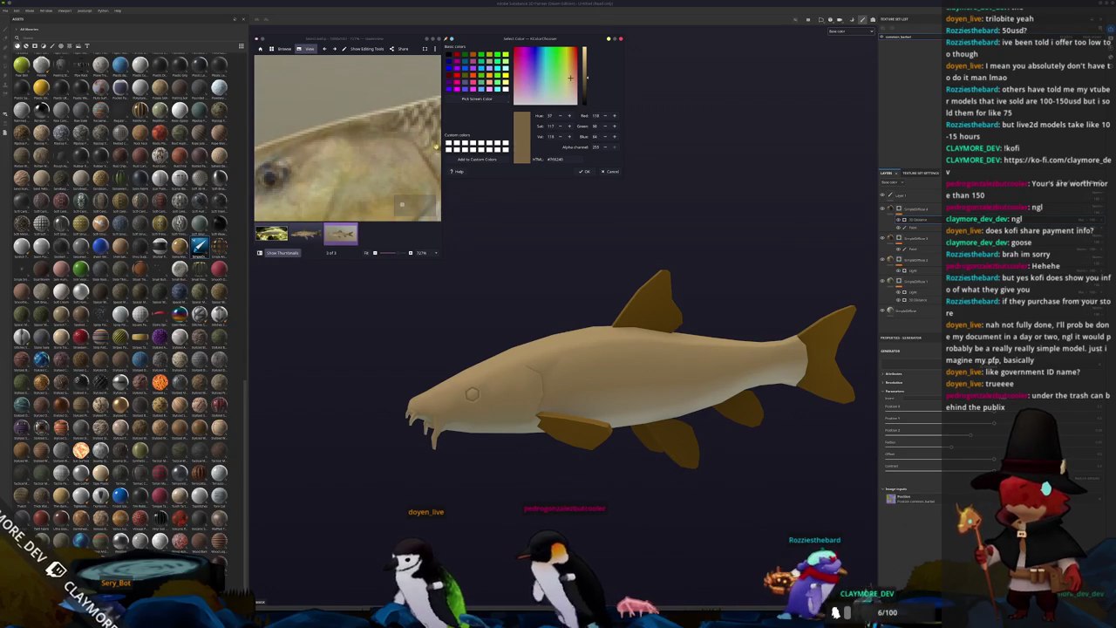
scroll(359, 161, down, 3)
scroll(359, 162, down, 3)
scroll(359, 161, down, 2)
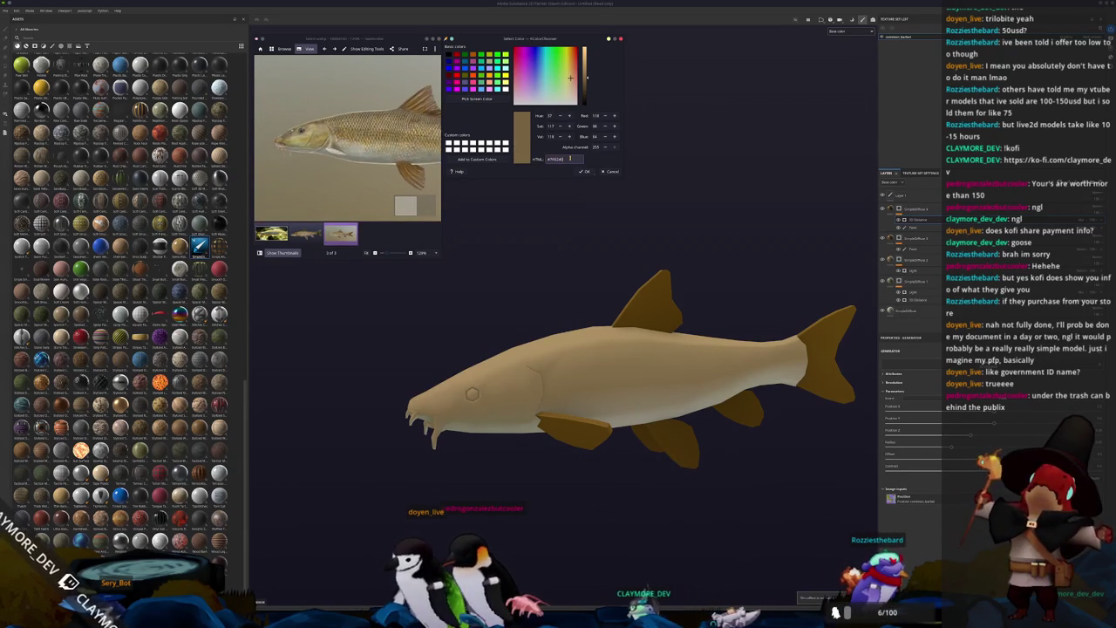
alt+drag(663, 227, 870, 259)
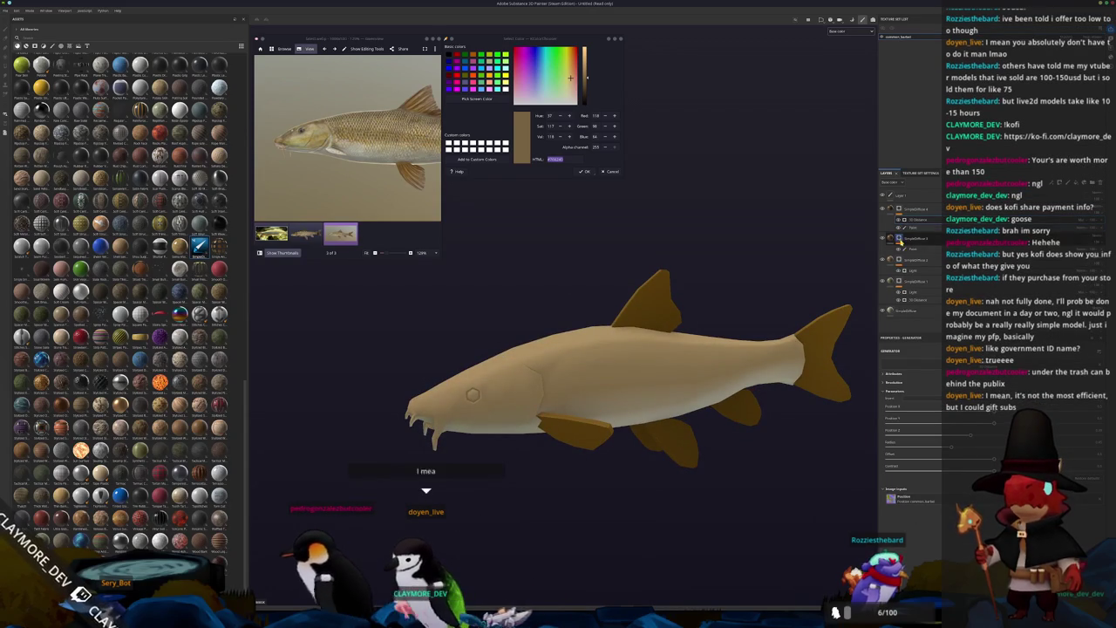
Step: Raise the Light generator's attenuation and highlight level to brighten the belly and sides
click(911, 271)
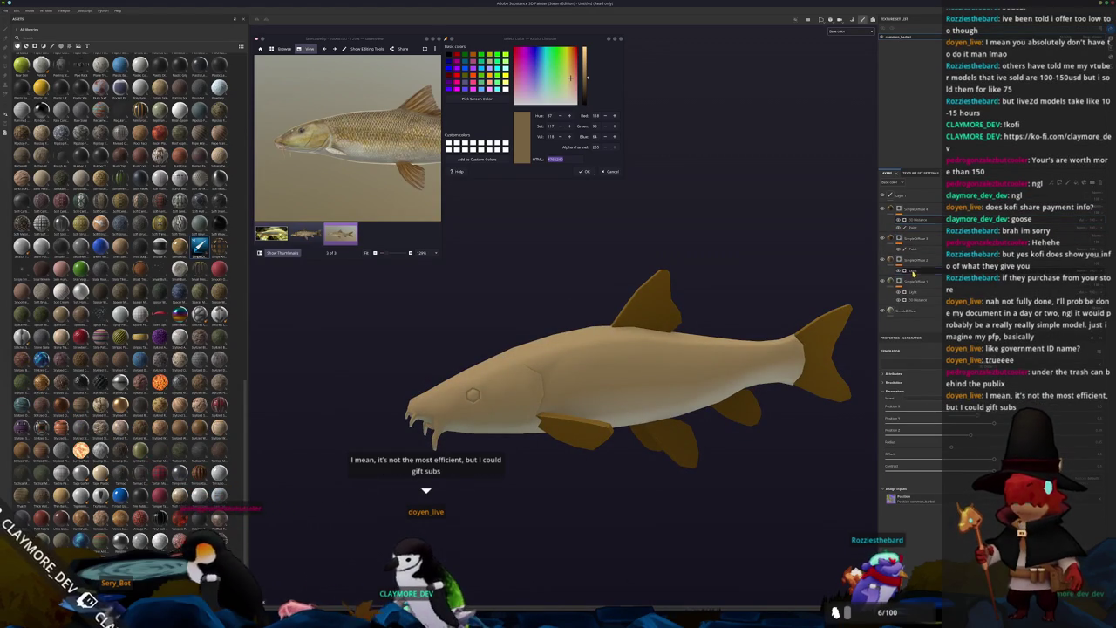
drag(920, 461, 947, 465)
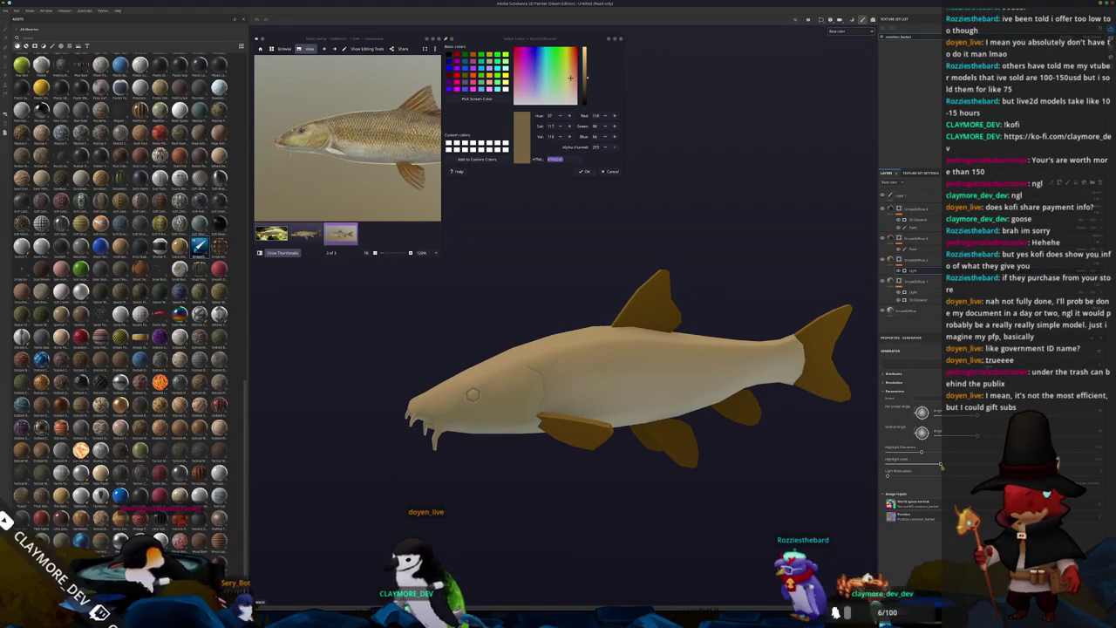
drag(888, 476, 972, 467)
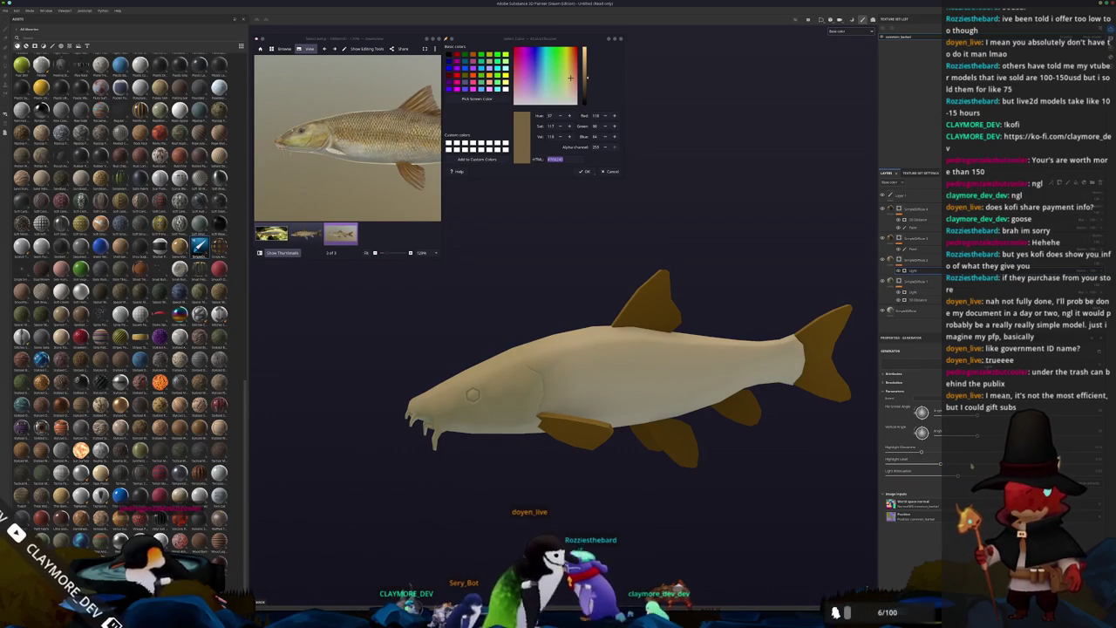
drag(972, 467, 848, 480)
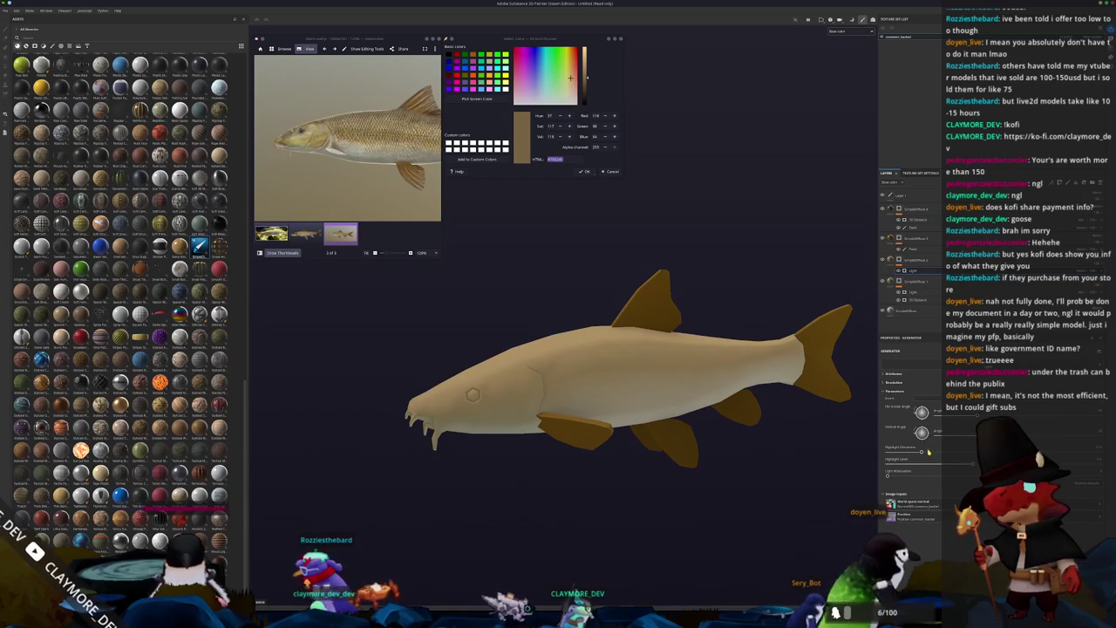
mouse_move(928, 452)
mouse_down()
mouse_move(966, 464)
mouse_move(994, 454)
mouse_up()
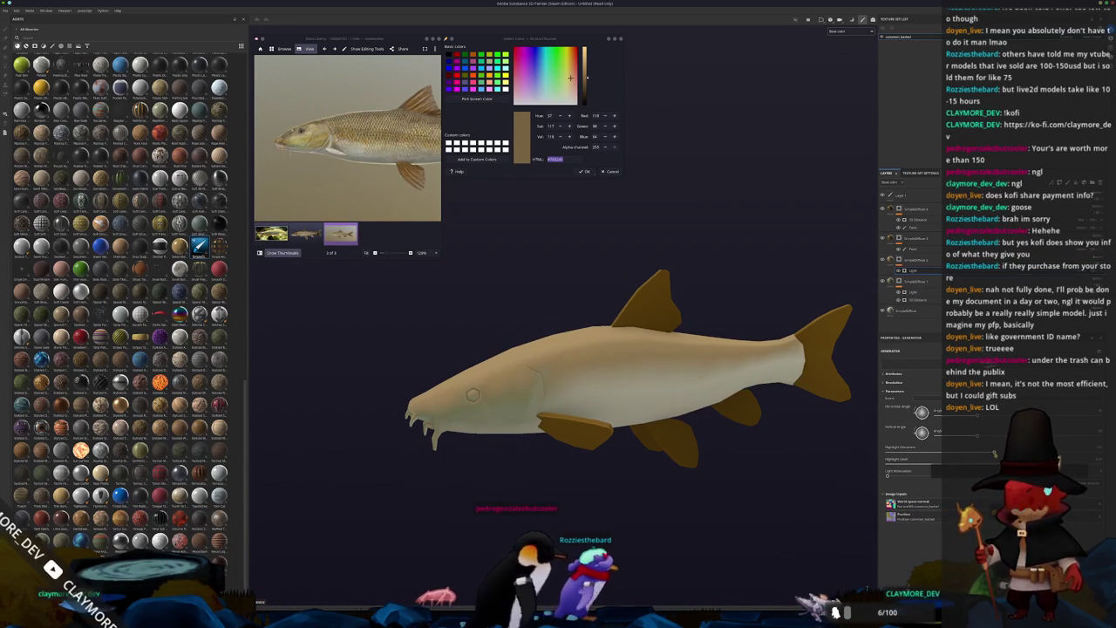
mouse_move(601, 375)
alt+mouse_down()
mouse_move(549, 383)
mouse_move(610, 375)
alt+mouse_up()
click(900, 271)
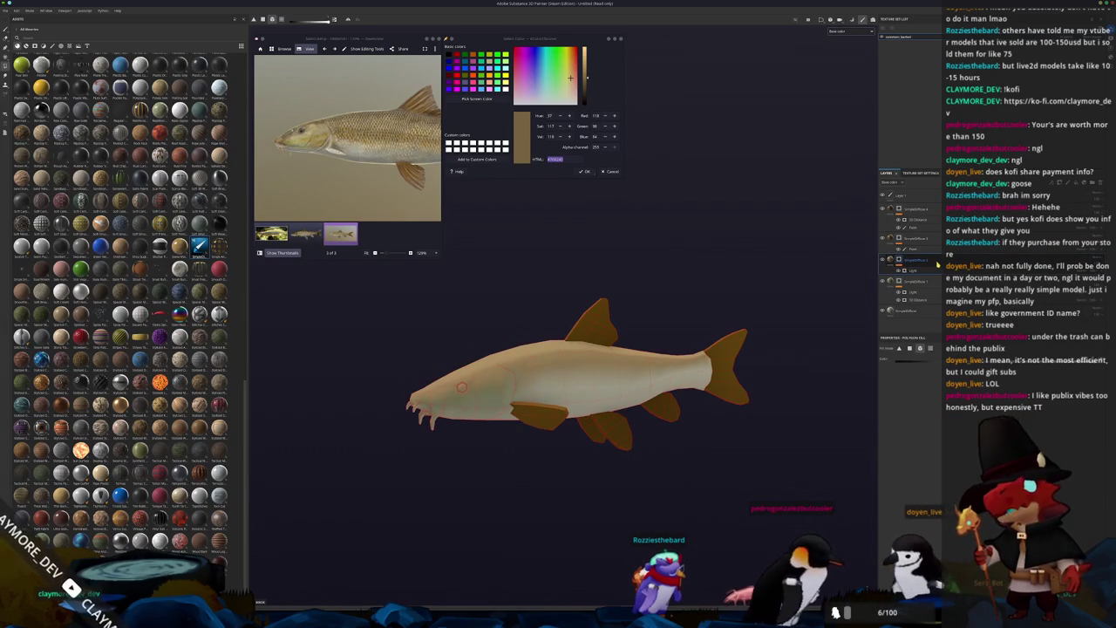
Step: Step through the generator and Polygon Fill mask, then select the fill layer to show its Fill material settings
click(920, 279)
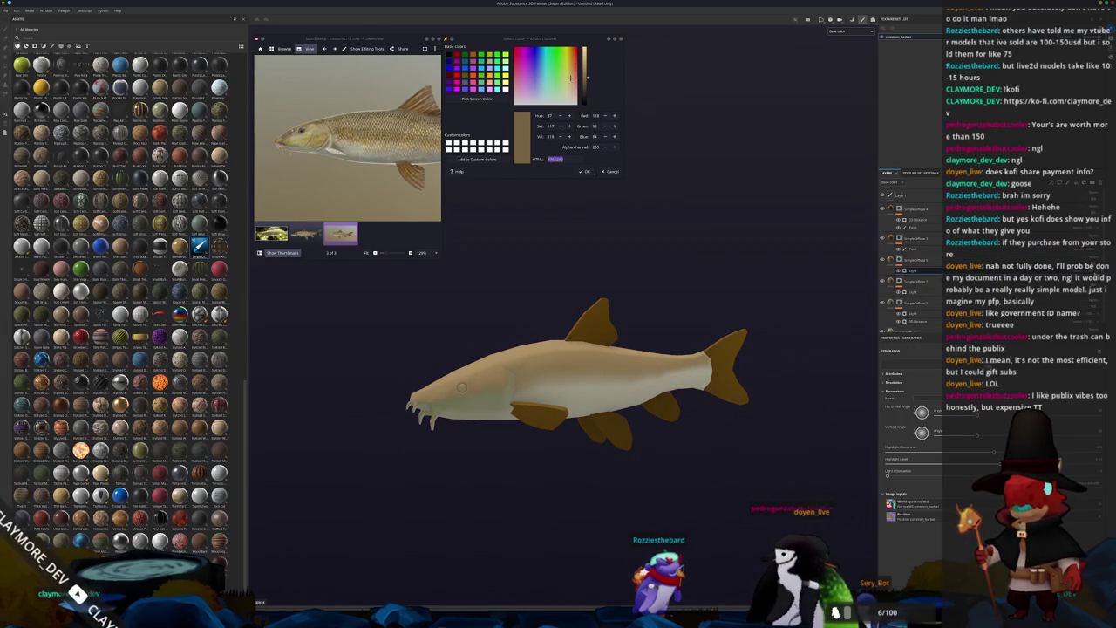
mouse_move(742, 318)
alt+right_down()
mouse_move(755, 313)
mouse_move(717, 312)
alt+right_up()
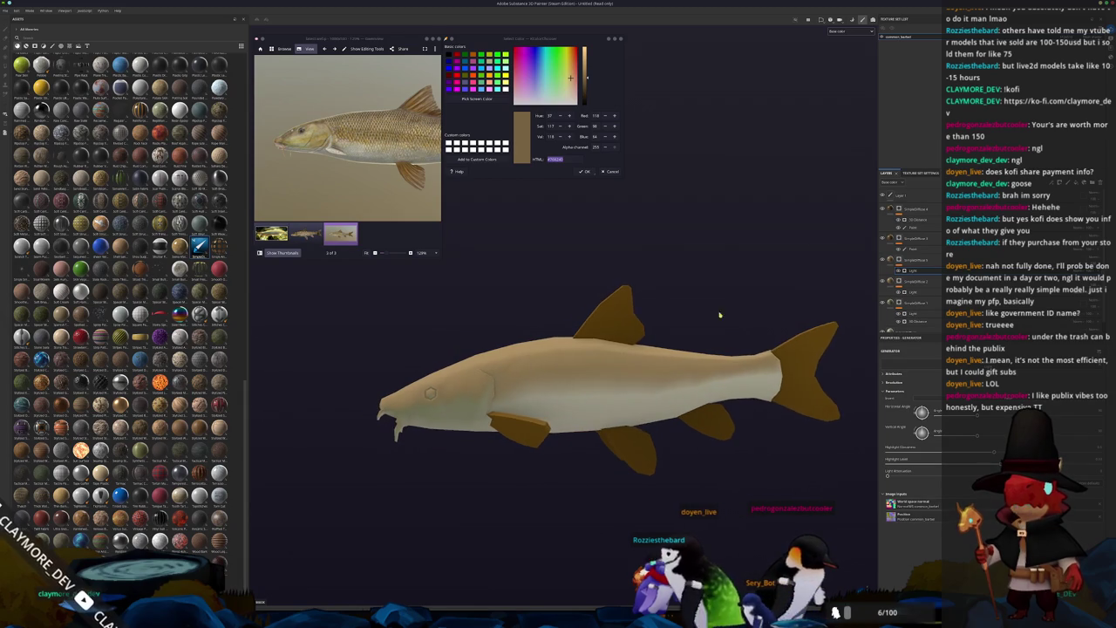
alt+drag(806, 273, 837, 262)
click(898, 260)
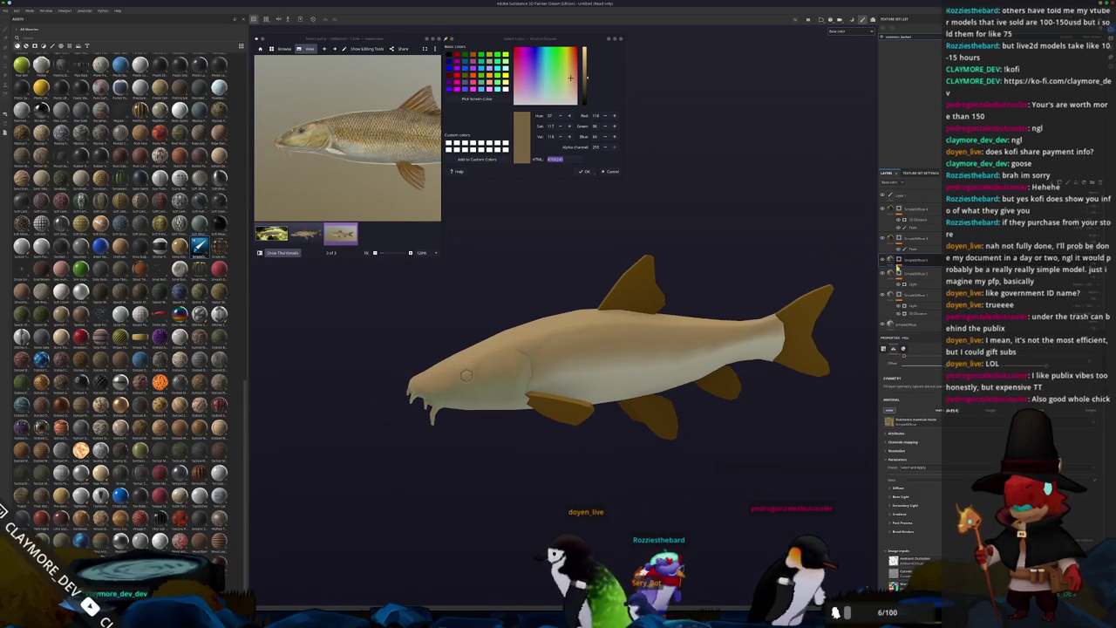
click(937, 271)
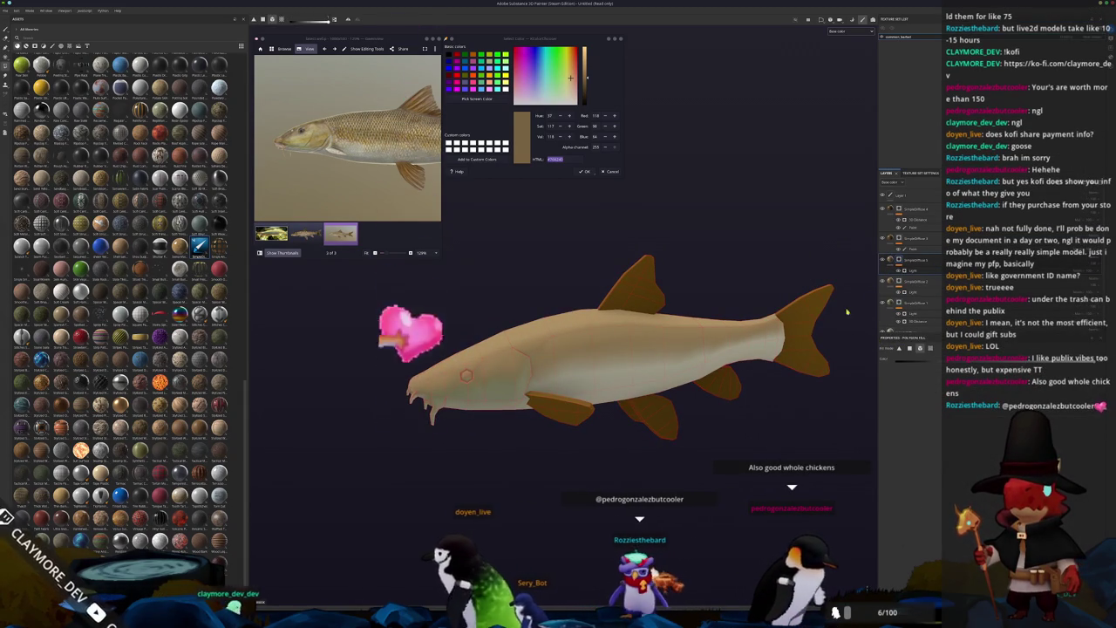
click(907, 270)
scroll(778, 367, down, 2)
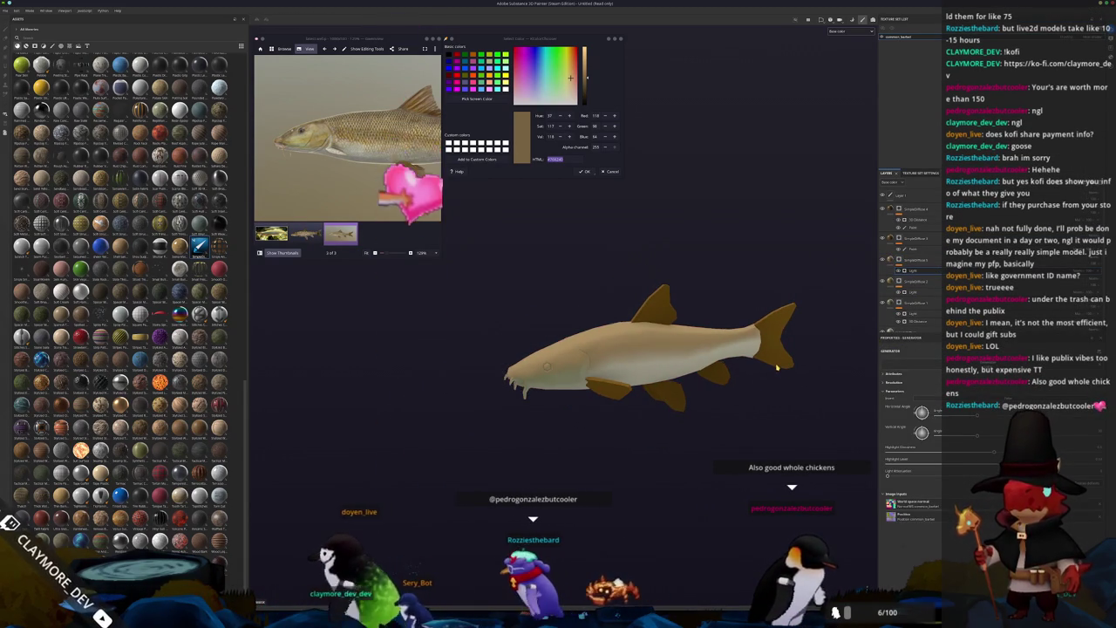
scroll(778, 367, down, 1)
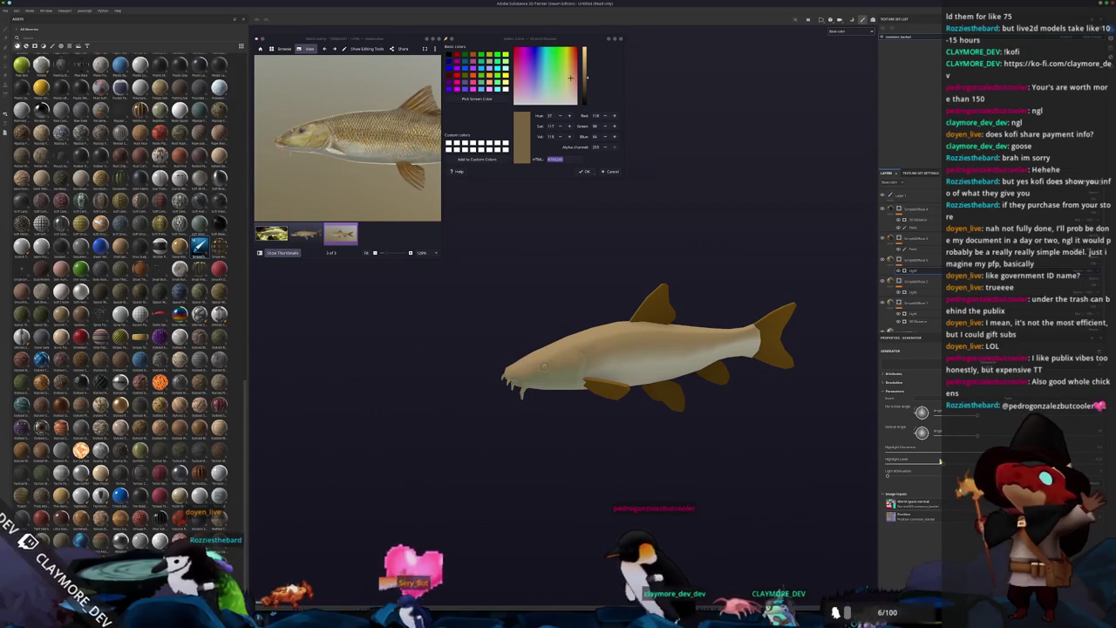
scroll(593, 358, up, 1)
scroll(593, 357, up, 1)
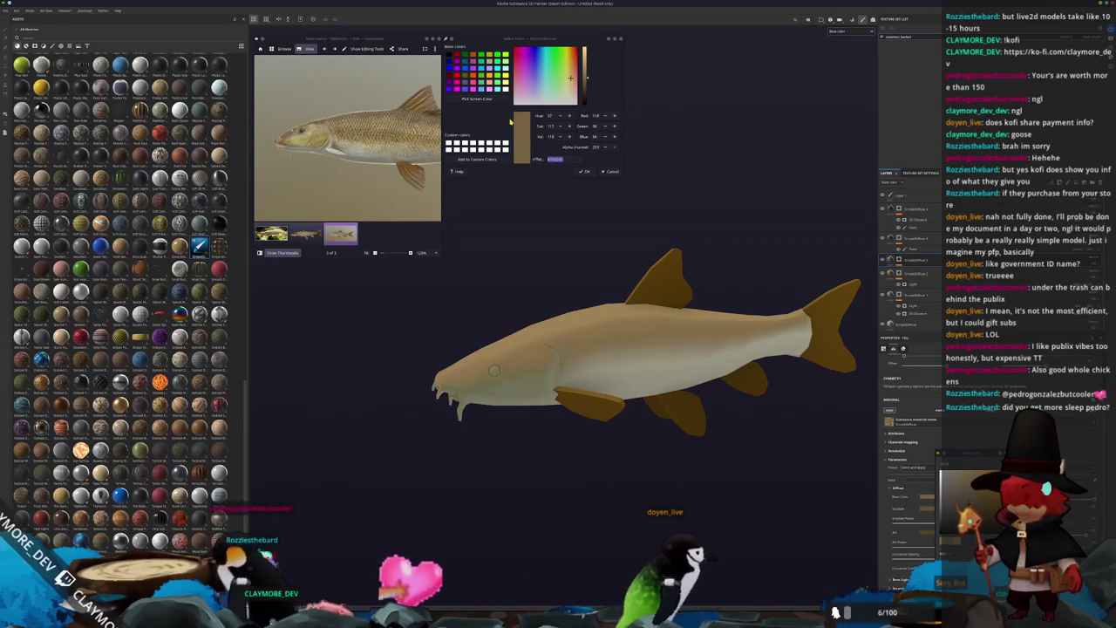
Step: Zoom into the reference photo's scales, sample a darker brown, then fit the photo back in view
click(476, 98)
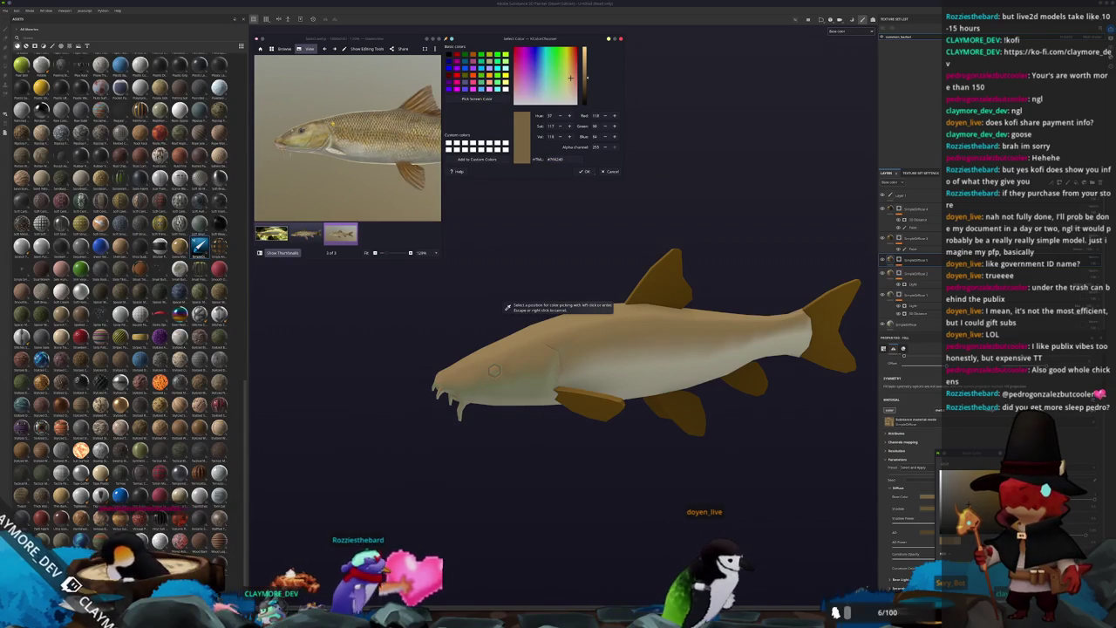
scroll(331, 121, up, 5)
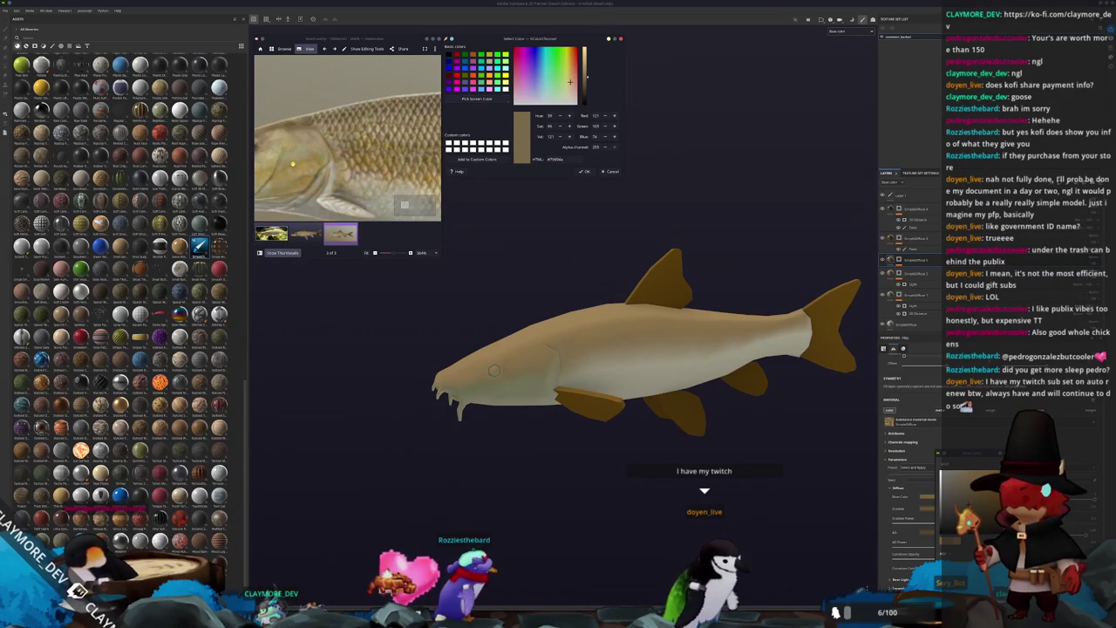
scroll(290, 162, up, 2)
scroll(288, 155, up, 1)
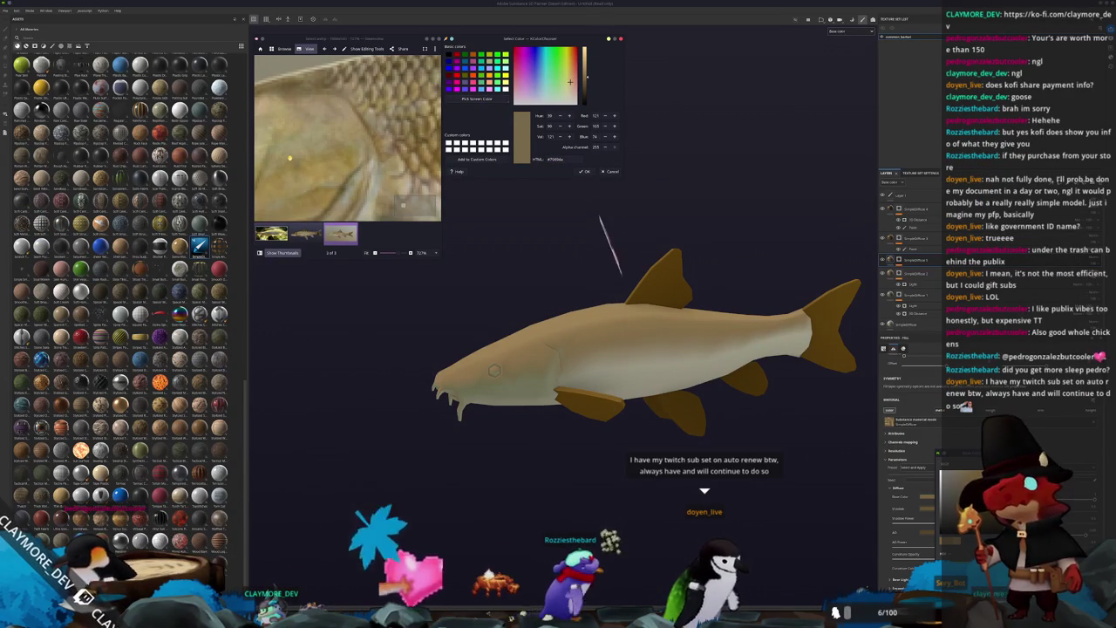
drag(285, 149, 262, 87)
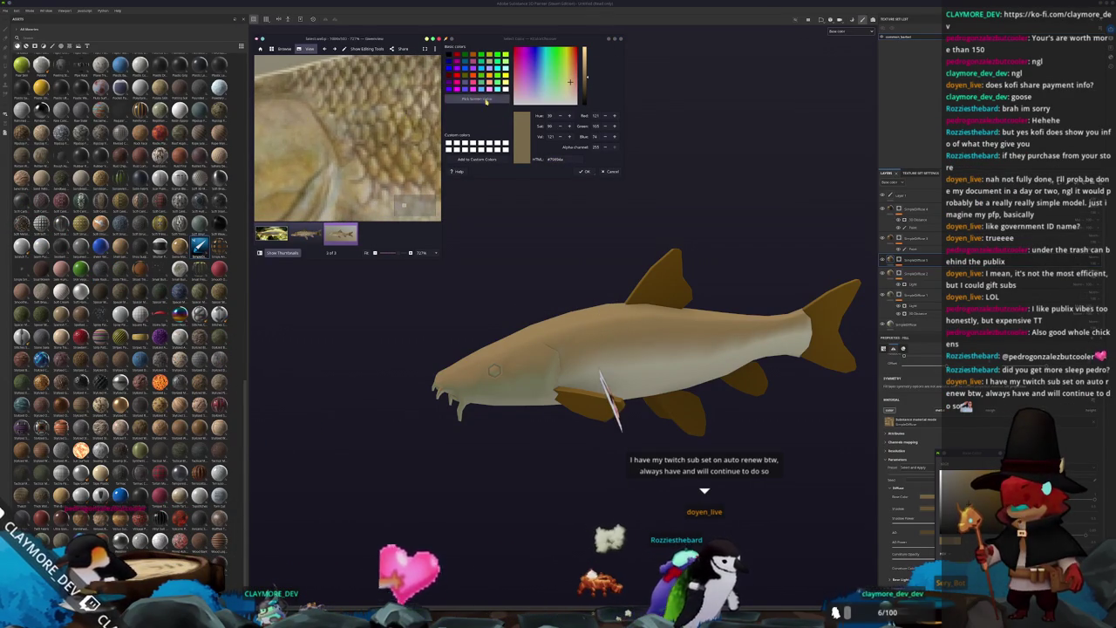
click(571, 400)
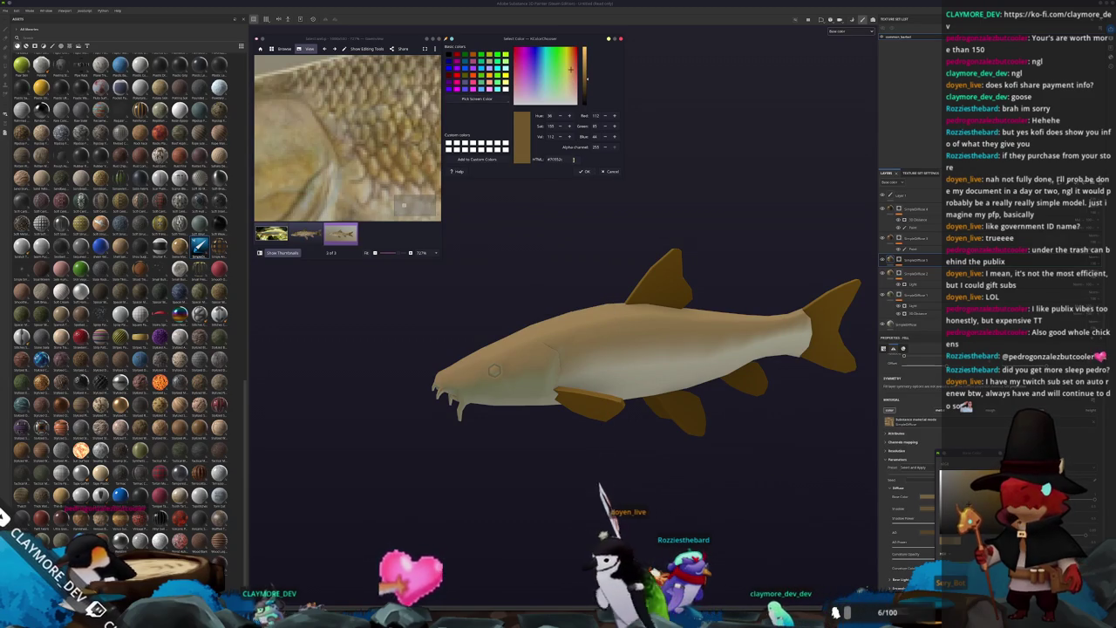
key(f)
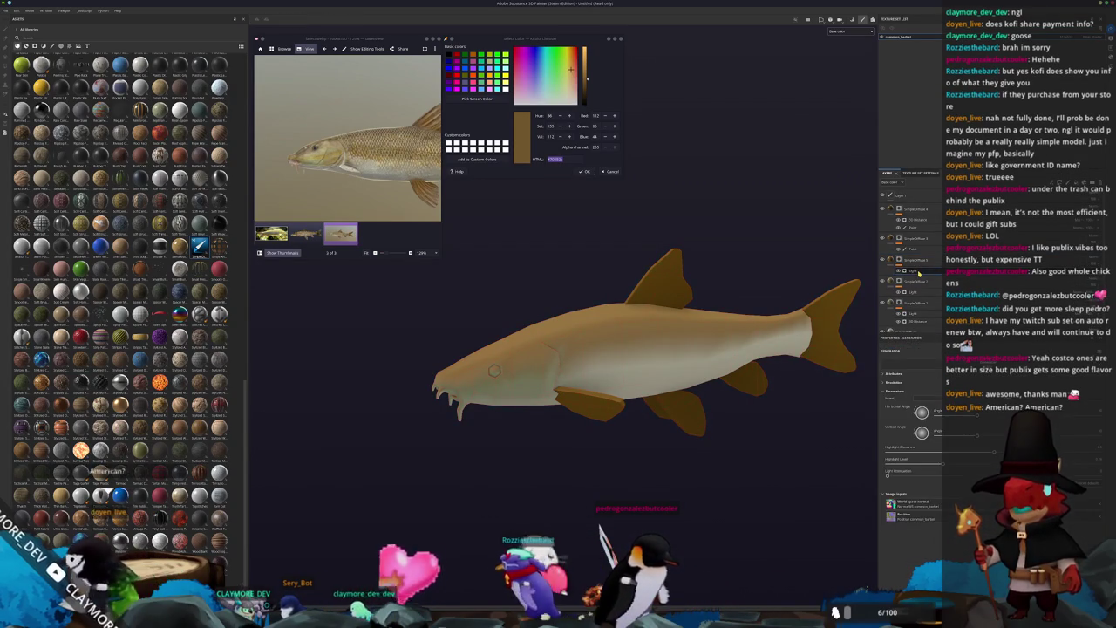
Step: Add a Polygon Fill mask to the selected fill layer and check it on the fish
click(911, 271)
scroll(793, 376, up, 1)
scroll(798, 357, down, 2)
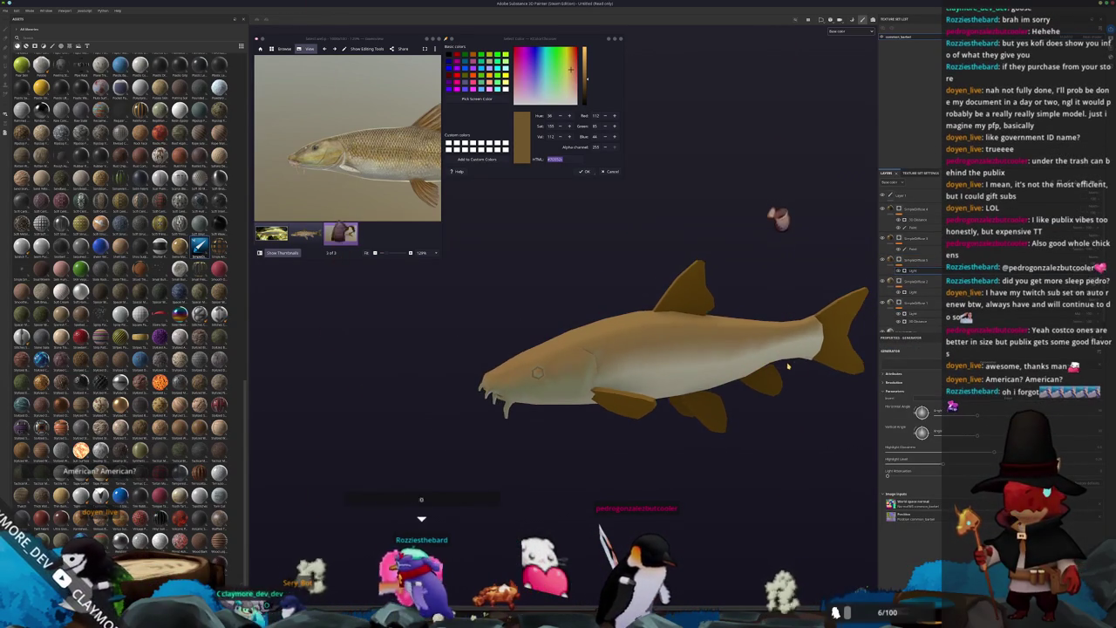
alt+drag(809, 341, 870, 298)
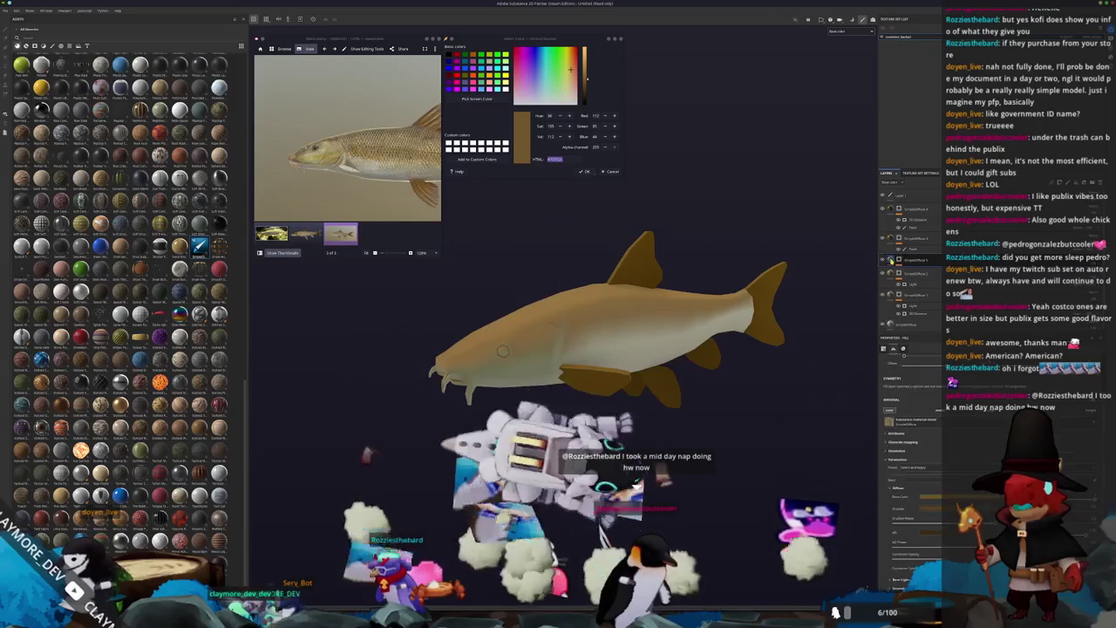
click(892, 264)
scroll(835, 288, up, 2)
click(900, 259)
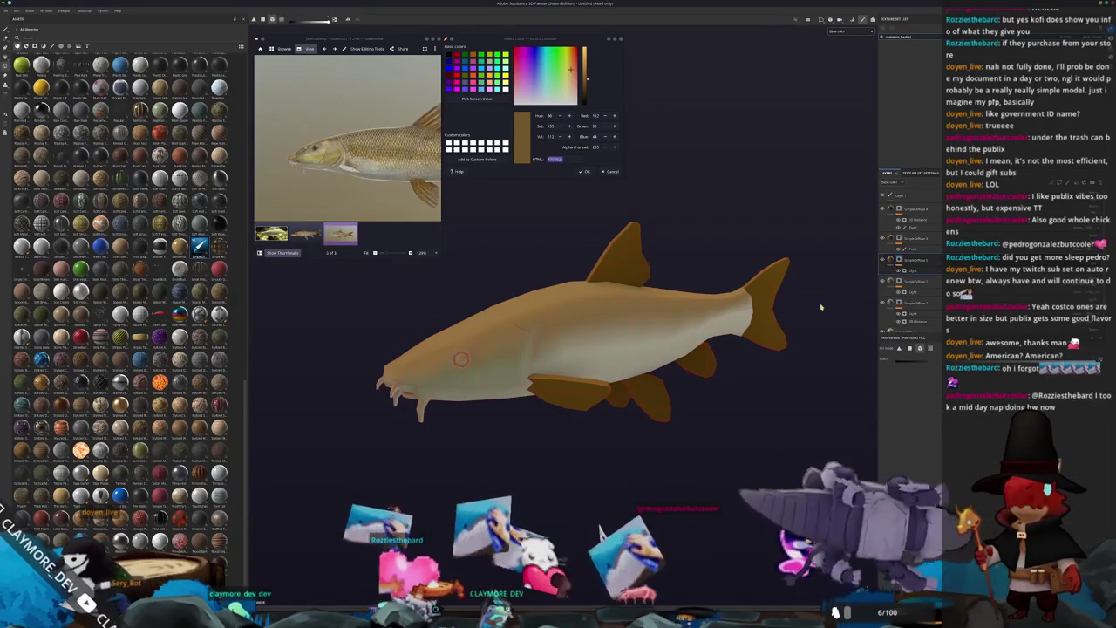
click(899, 269)
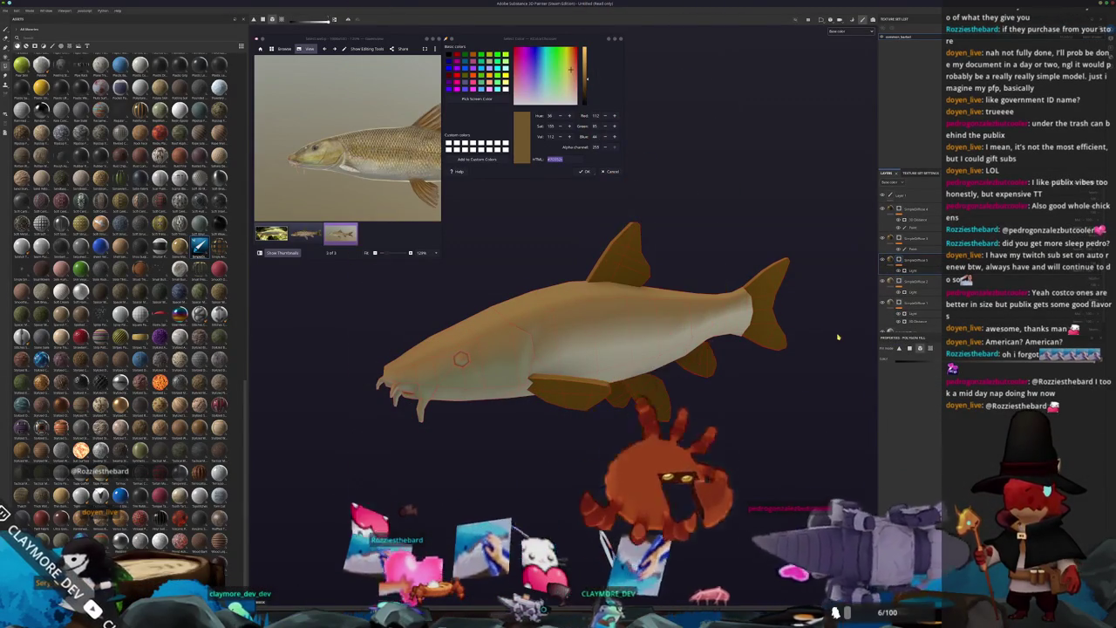
mouse_move(844, 325)
alt+mouse_down()
mouse_move(798, 365)
mouse_move(820, 349)
alt+mouse_up()
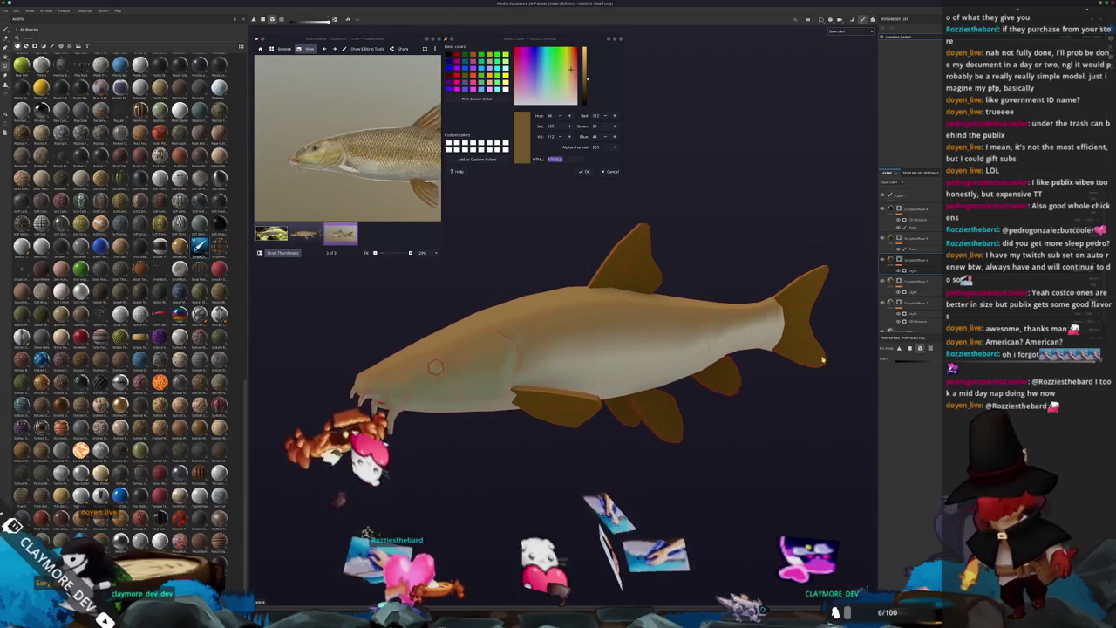
Step: Select the Light generator under SimpleDiffuse 3 and orbit to inspect its lighting on the flank
click(898, 259)
click(912, 271)
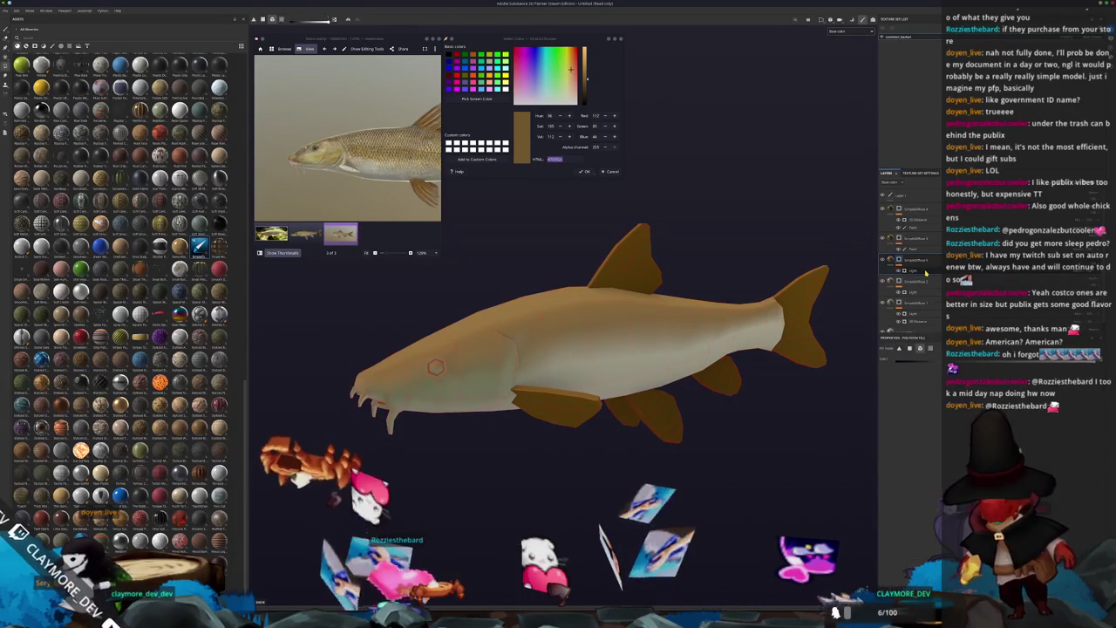
alt+drag(819, 348, 784, 366)
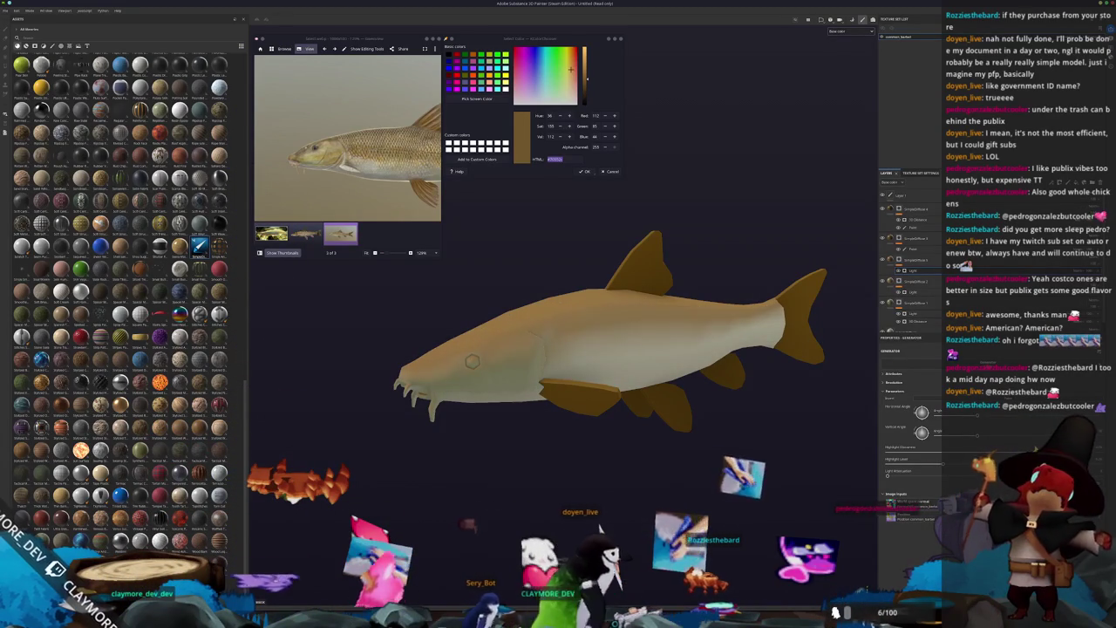
click(923, 293)
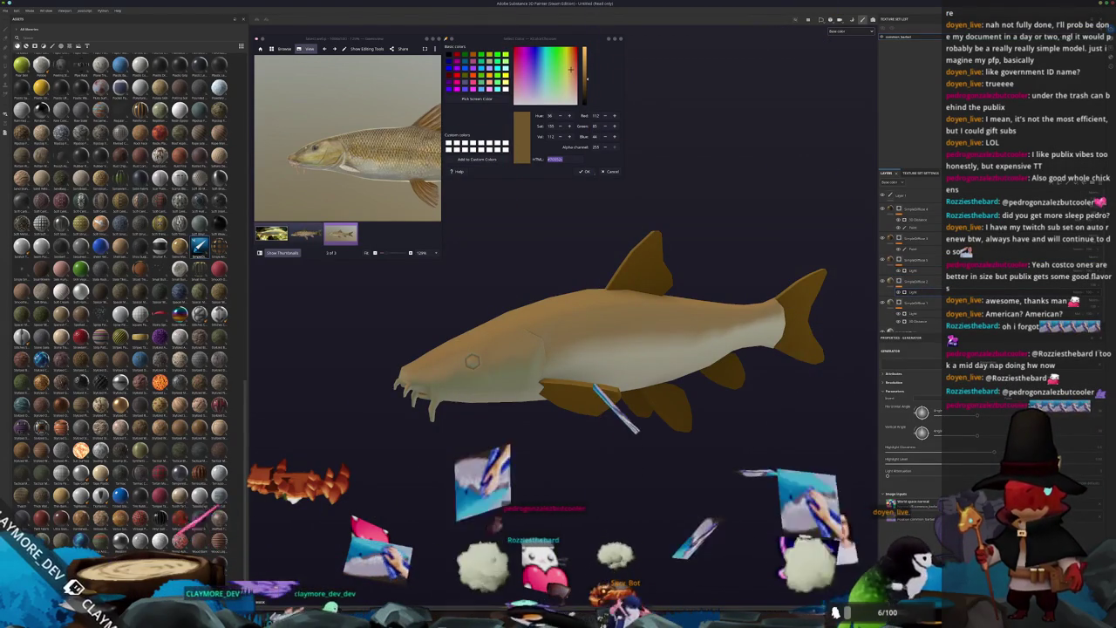
click(915, 259)
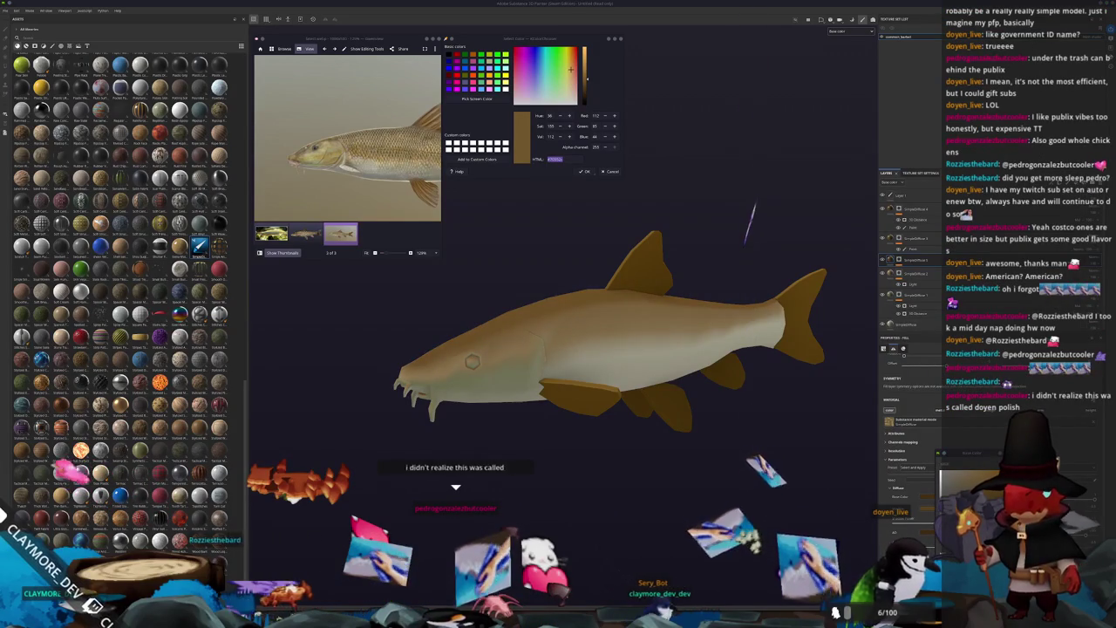
click(925, 271)
alt+drag(822, 433, 755, 420)
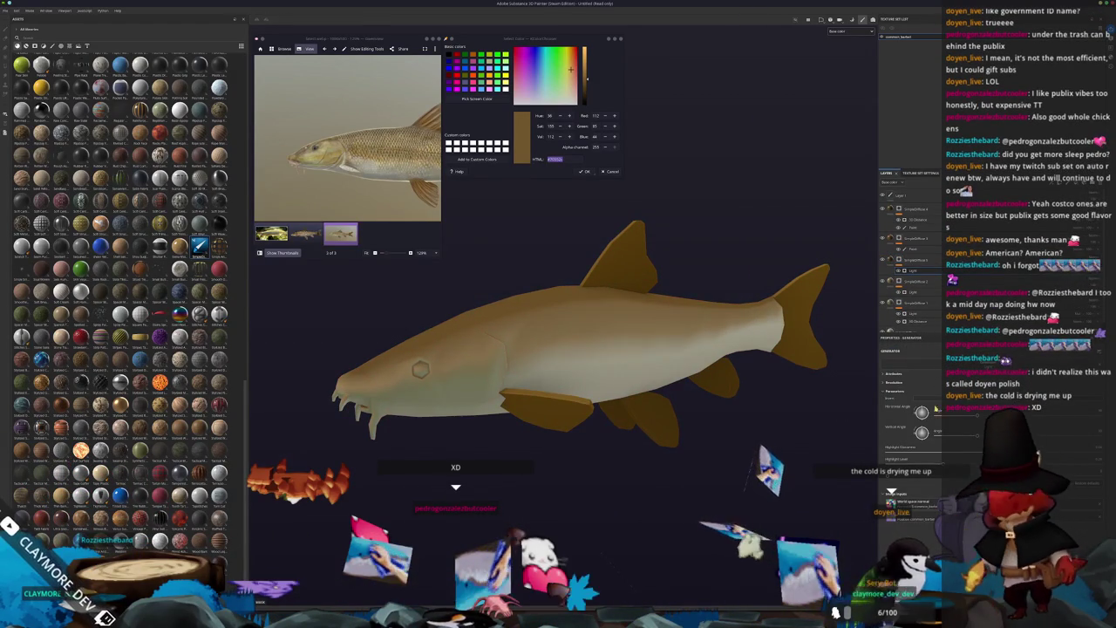
shift+right_drag(755, 419, 784, 419)
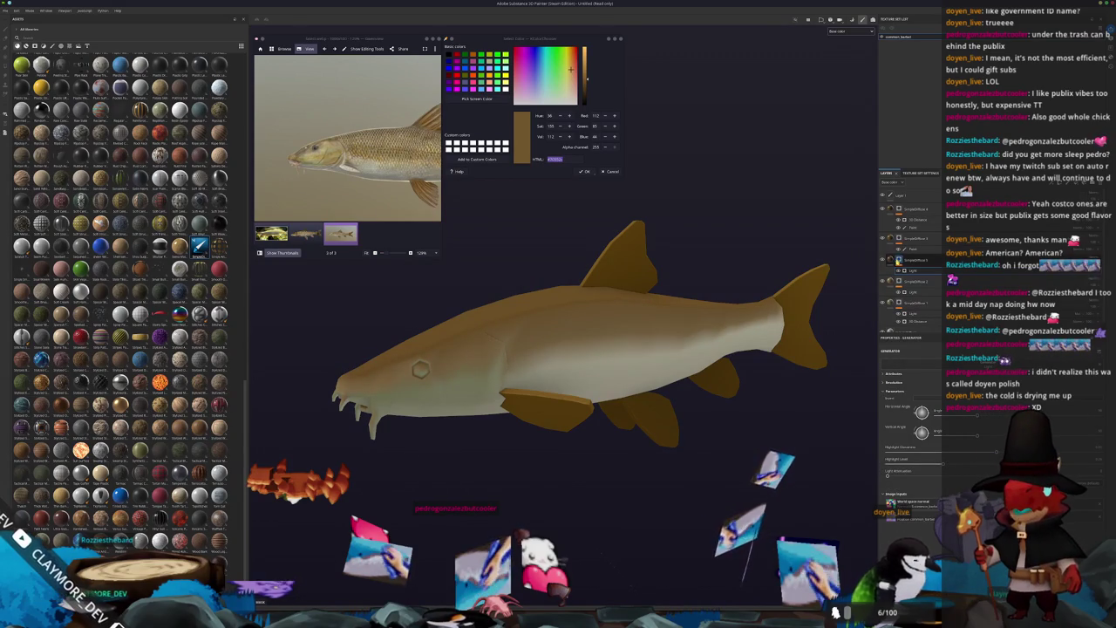
right_click(901, 264)
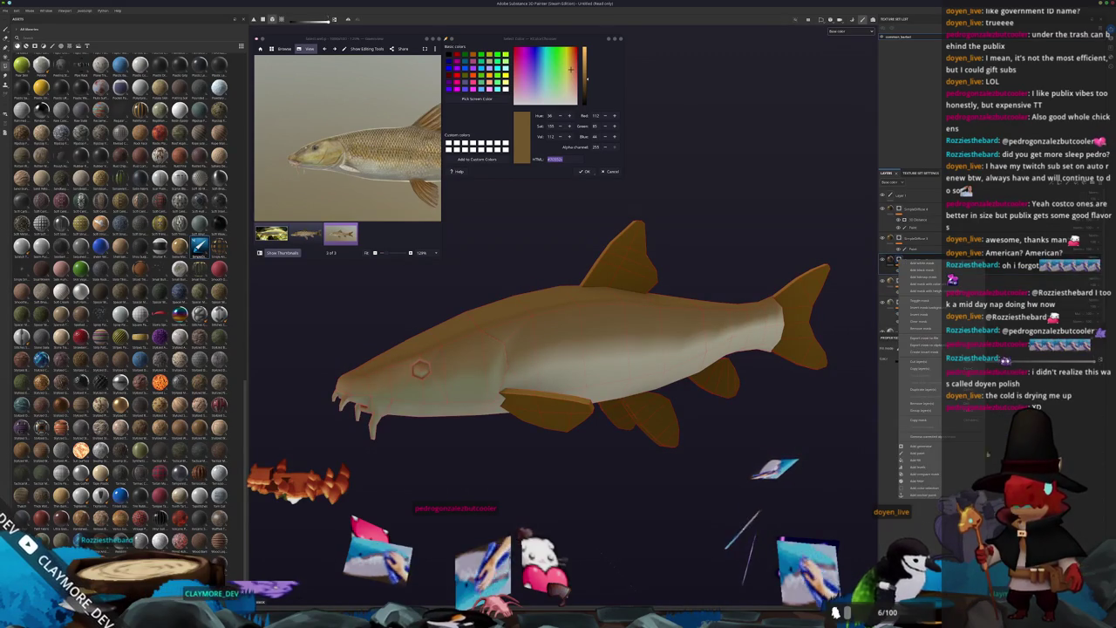
Step: Add a fill layer with a tri-planar diamond scale pattern and raise its tiling for finer scales
click(924, 460)
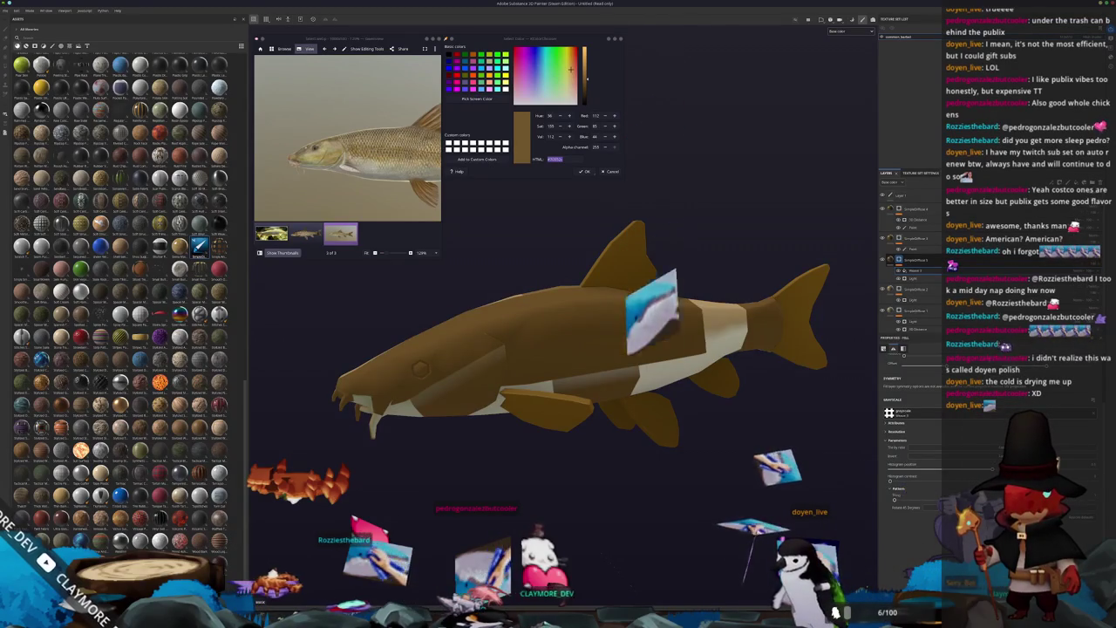
click(898, 488)
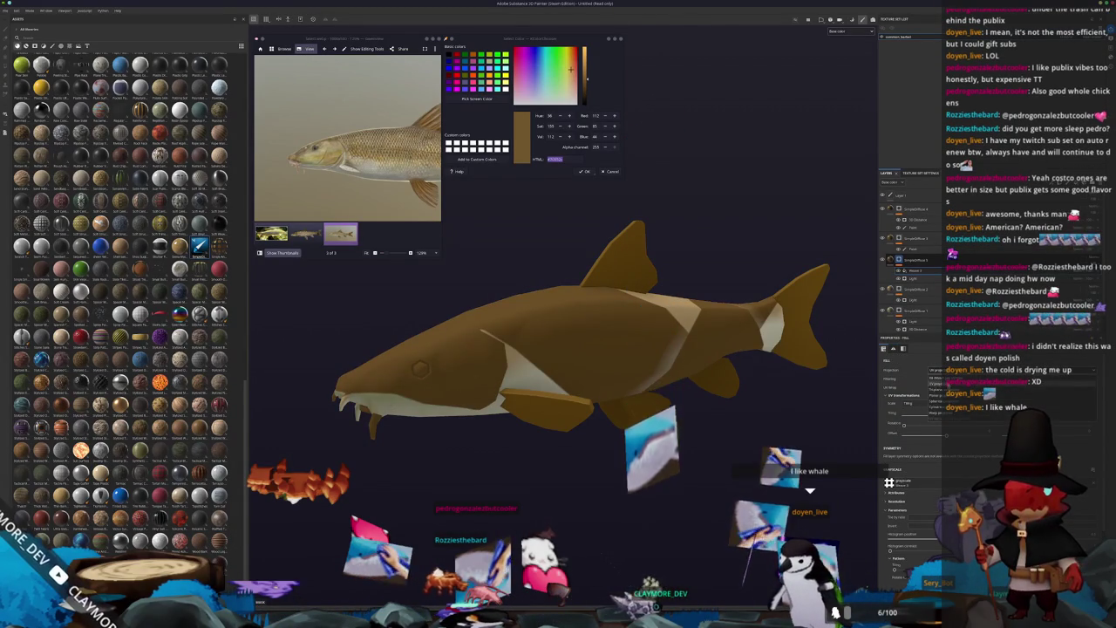
click(935, 384)
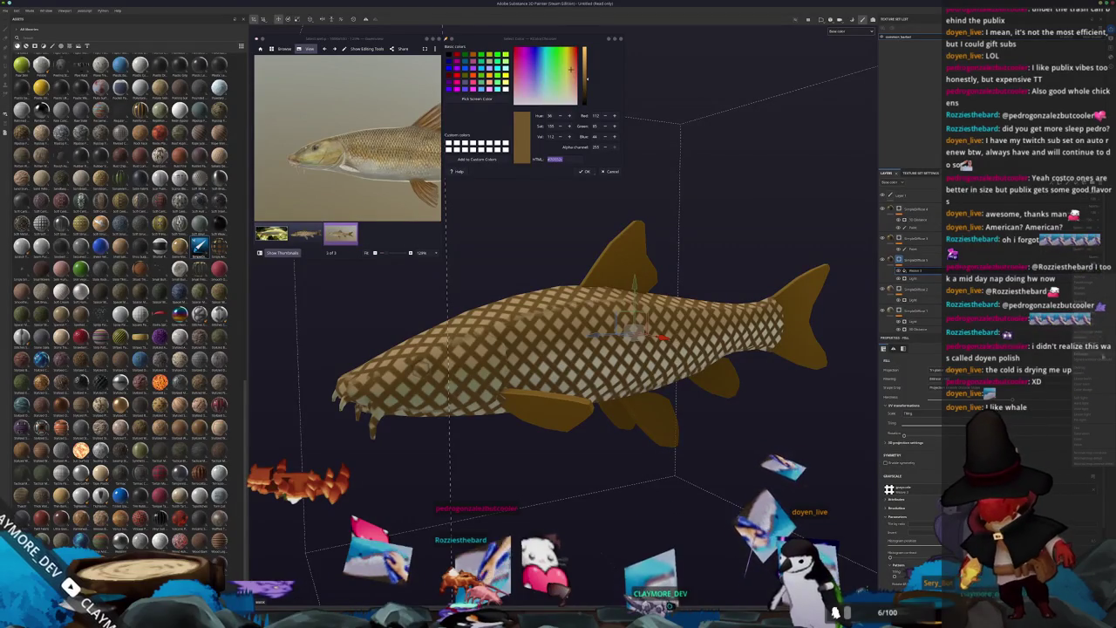
scroll(663, 366, down, 3)
mouse_move(662, 409)
alt+mouse_down()
mouse_move(724, 441)
mouse_move(785, 453)
alt+mouse_up()
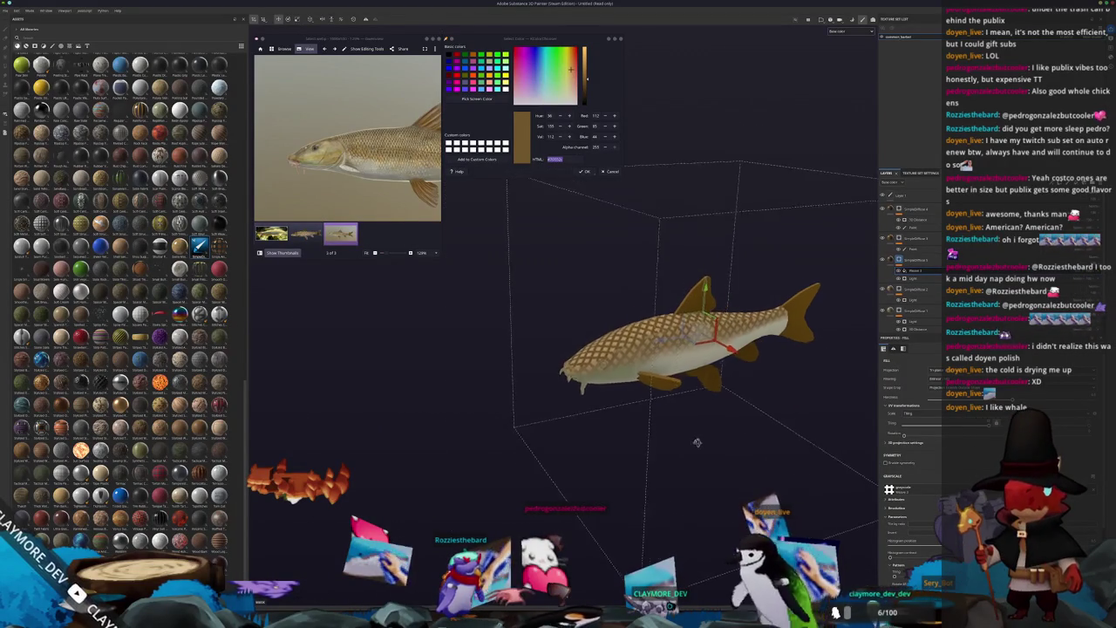
scroll(922, 485, down, 2)
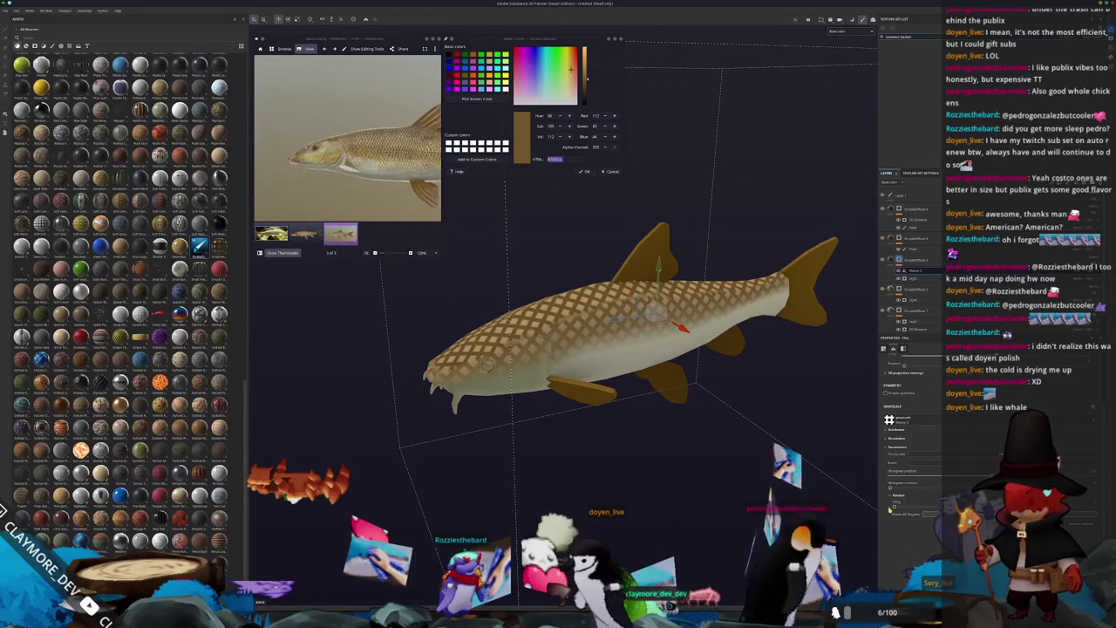
drag(895, 506, 935, 507)
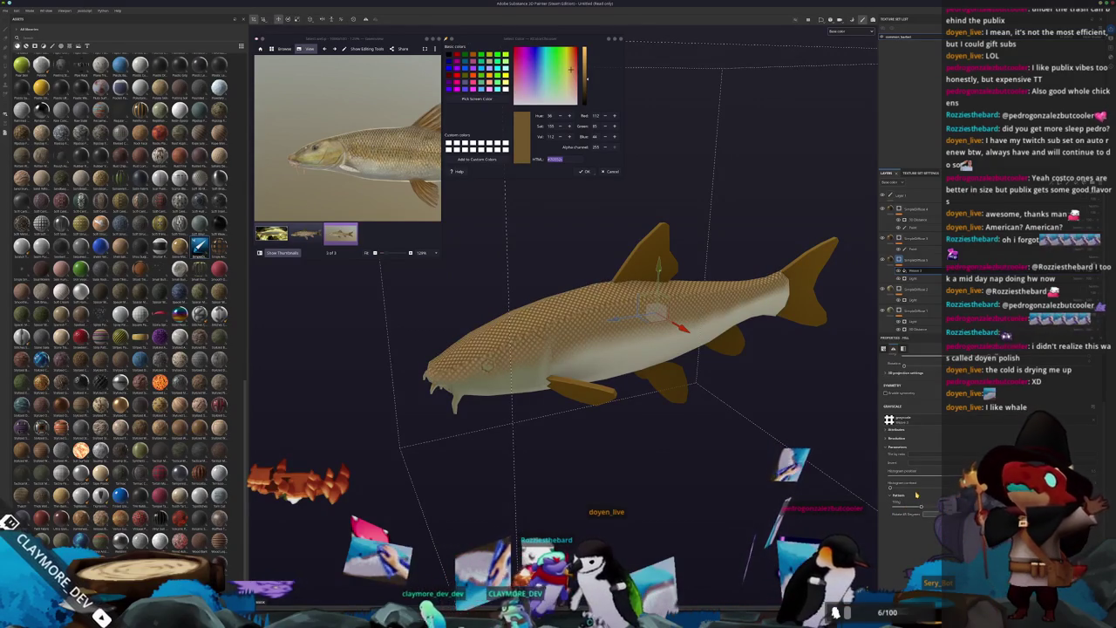
Step: Give the scale layer a Polygon Fill mask to limit it to the body
right_click(899, 260)
click(924, 349)
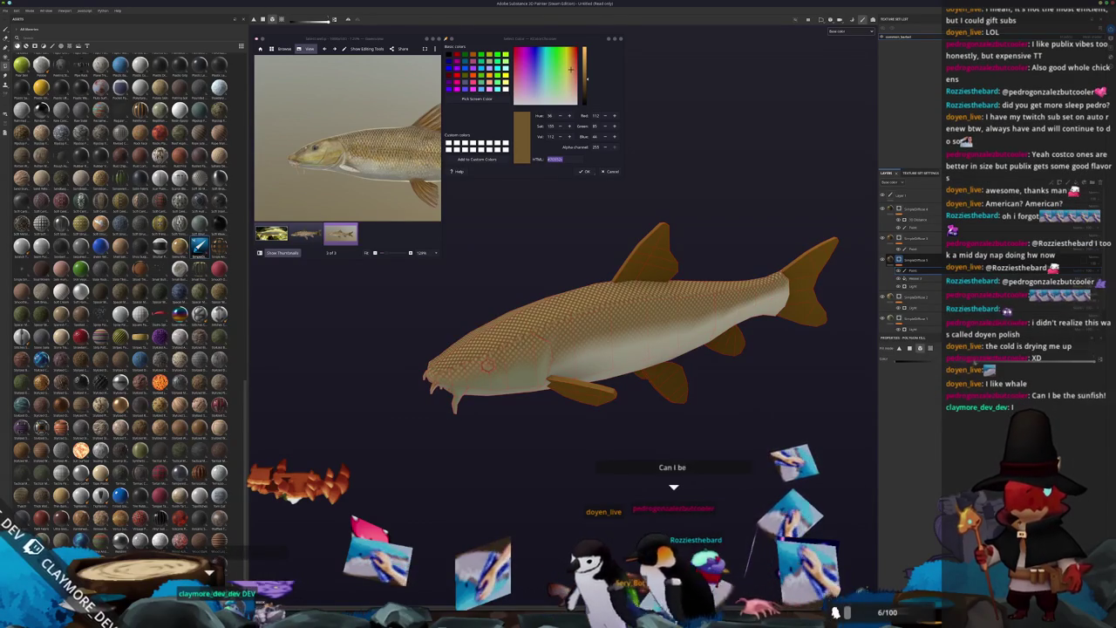
alt+drag(499, 388, 777, 343)
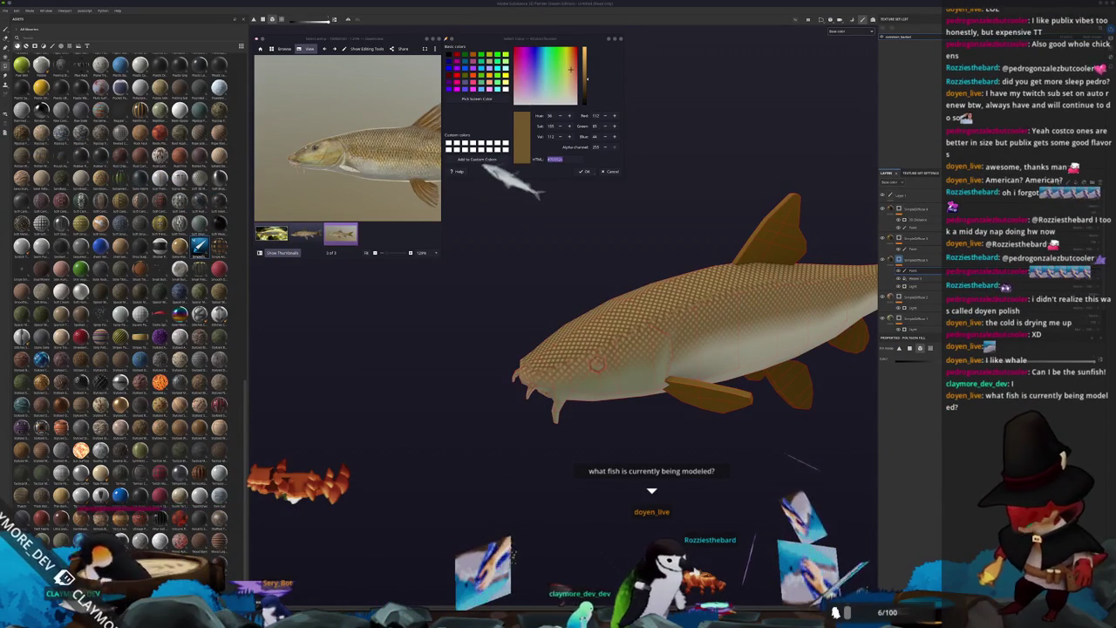
Step: On the Twitch dashboard's Emotes page, remove the existing emote from the follower slot
key(alt+Tab)
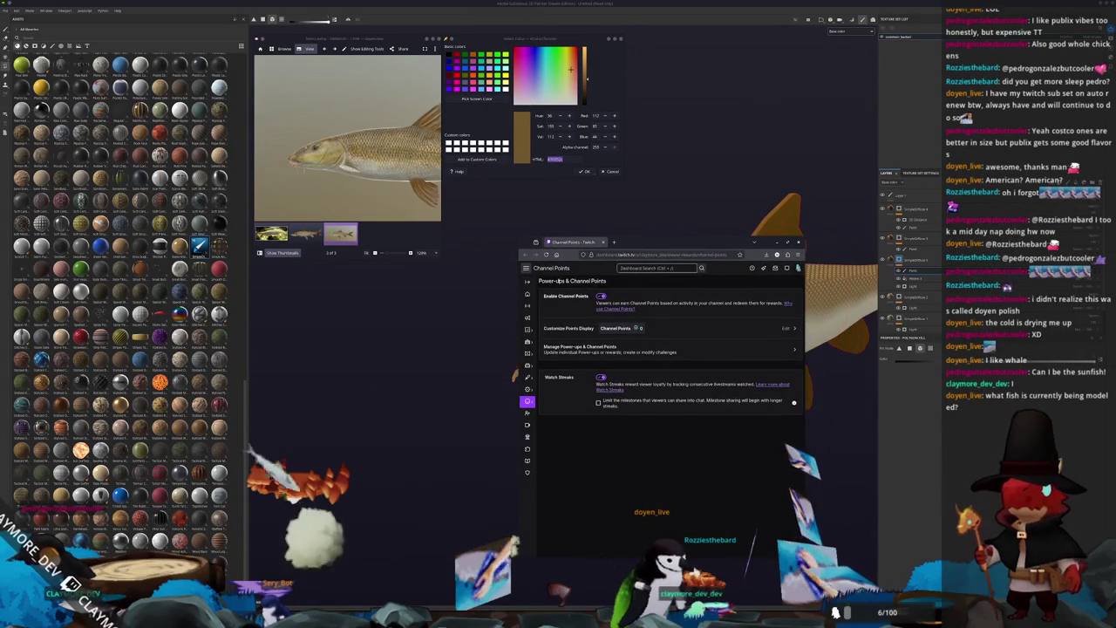
click(528, 285)
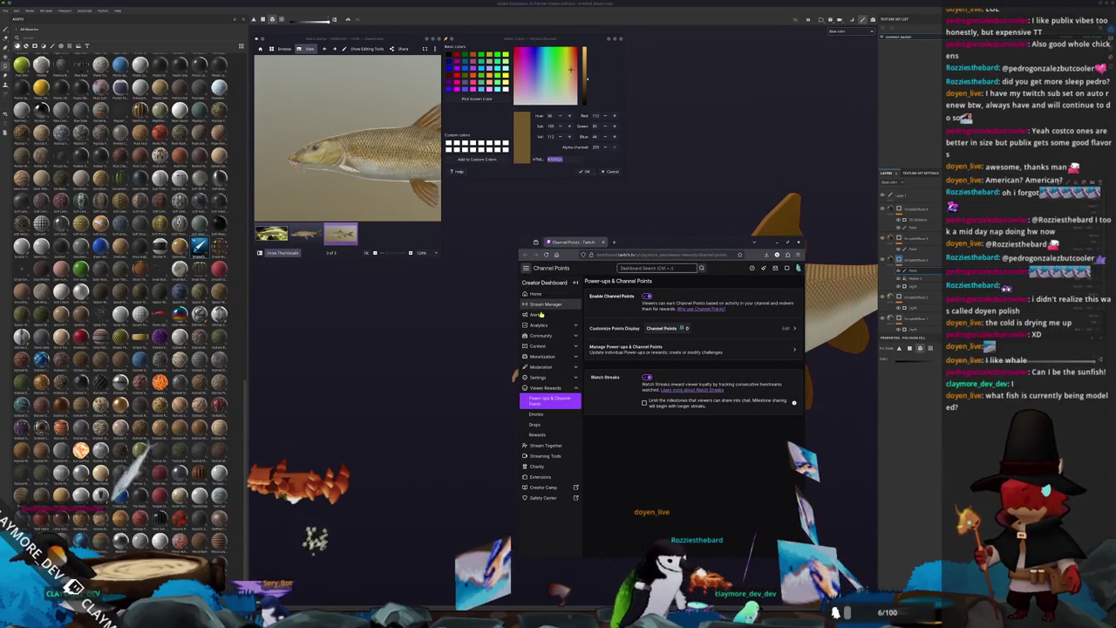
click(536, 414)
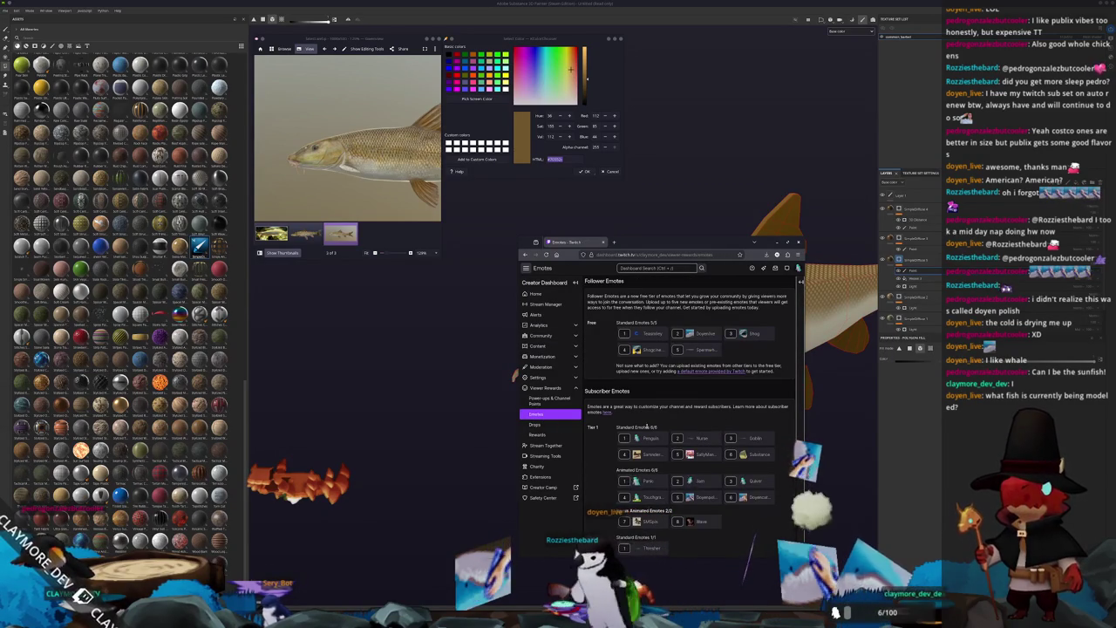
click(717, 350)
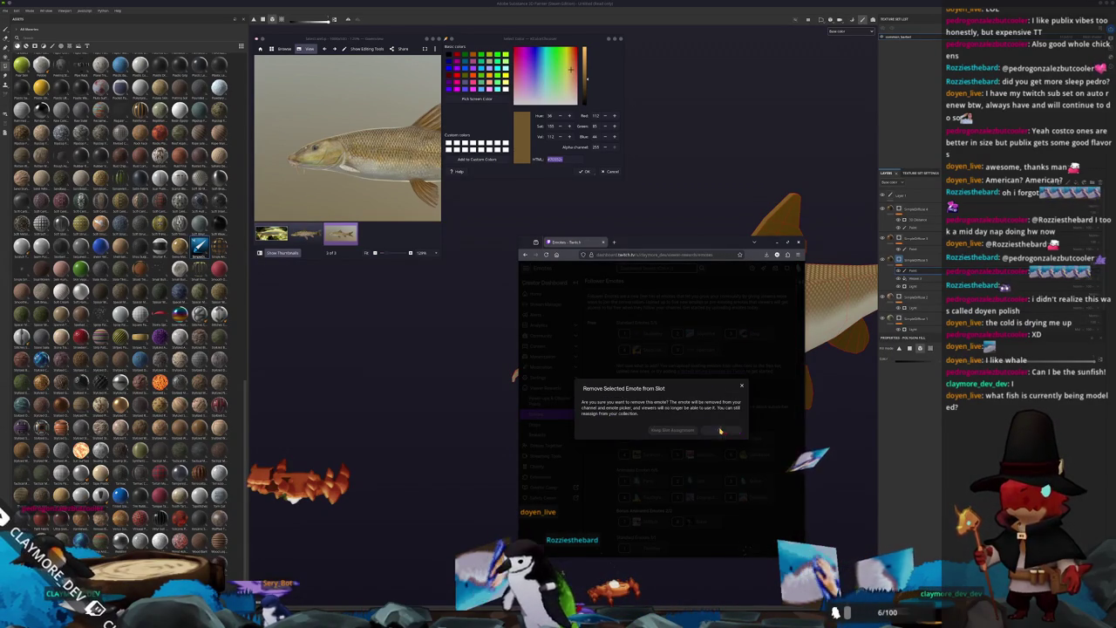
click(720, 431)
Step: Choose Sun Fish.png from the sun_fish folder as the new follower emote image
click(698, 348)
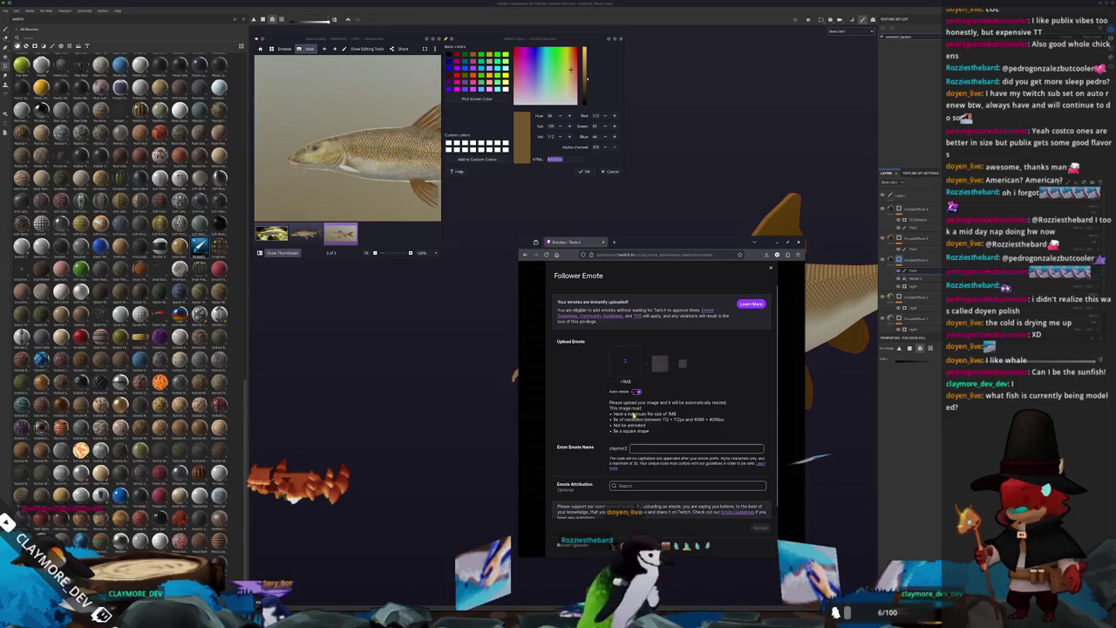
click(622, 372)
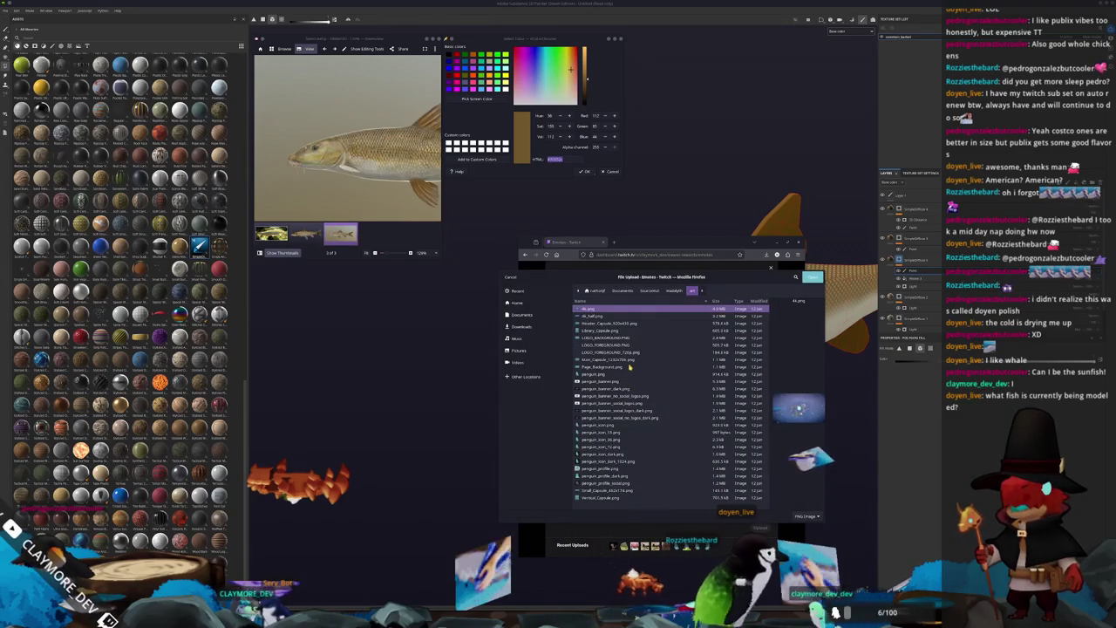
click(674, 291)
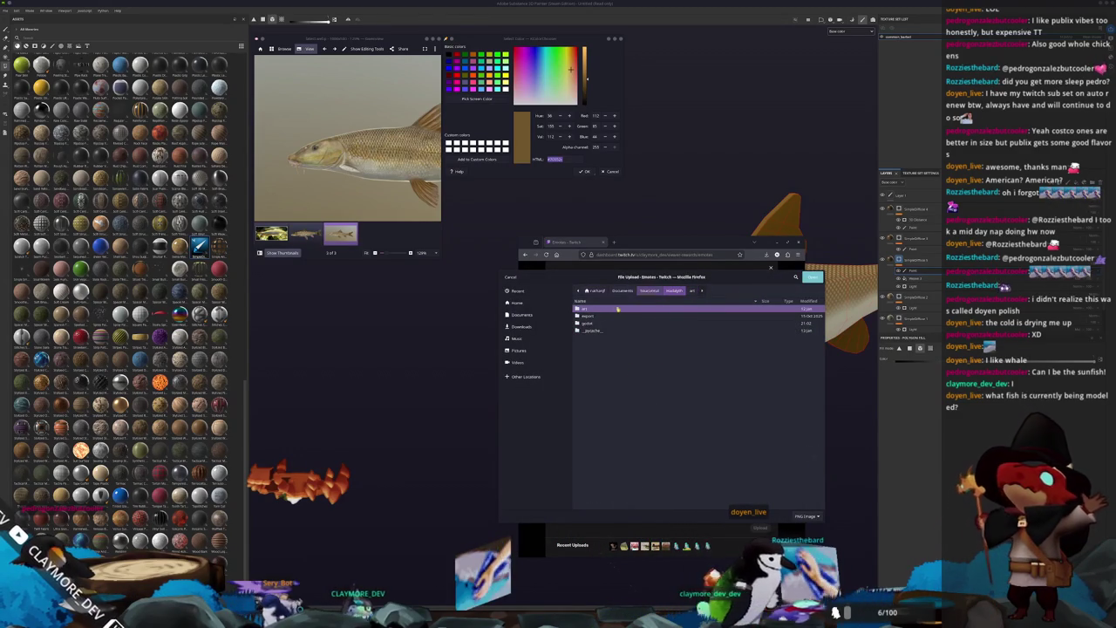
double_click(592, 324)
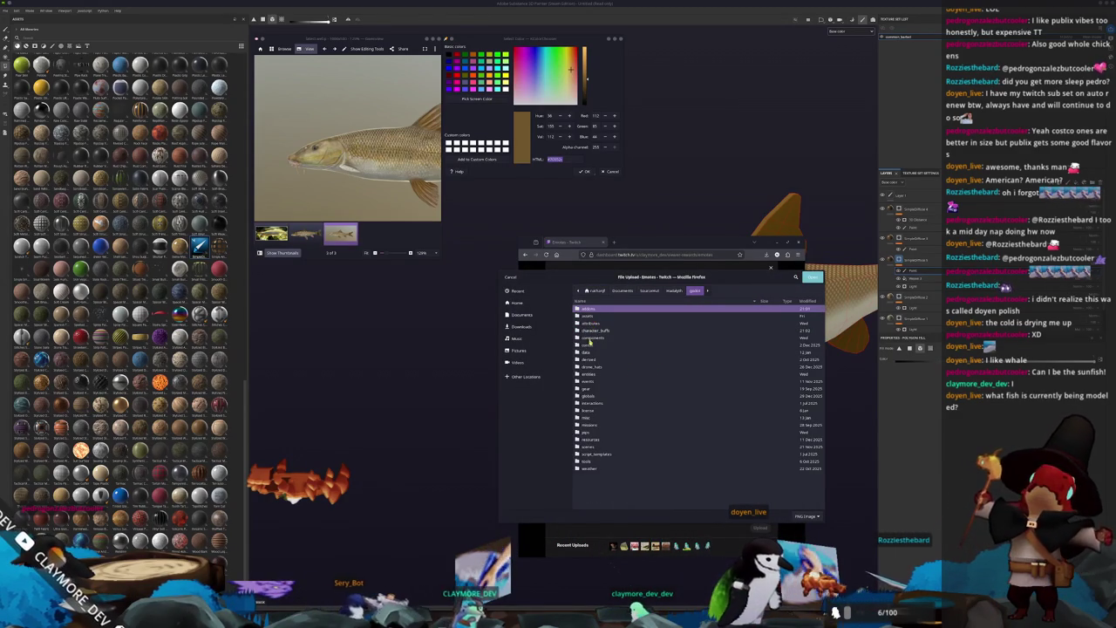
double_click(597, 374)
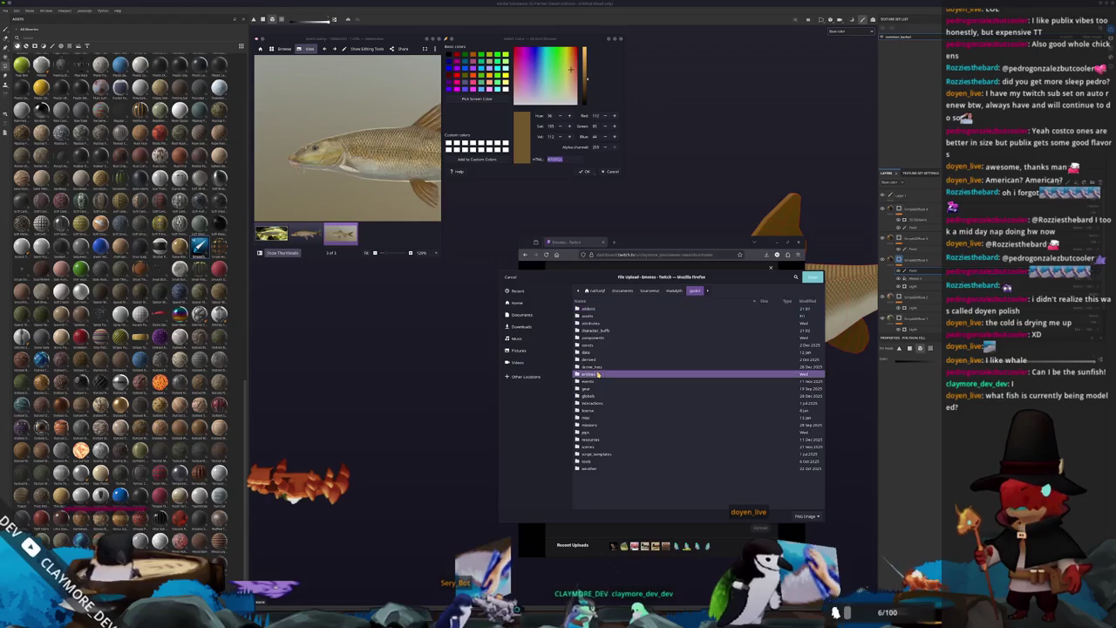
double_click(592, 331)
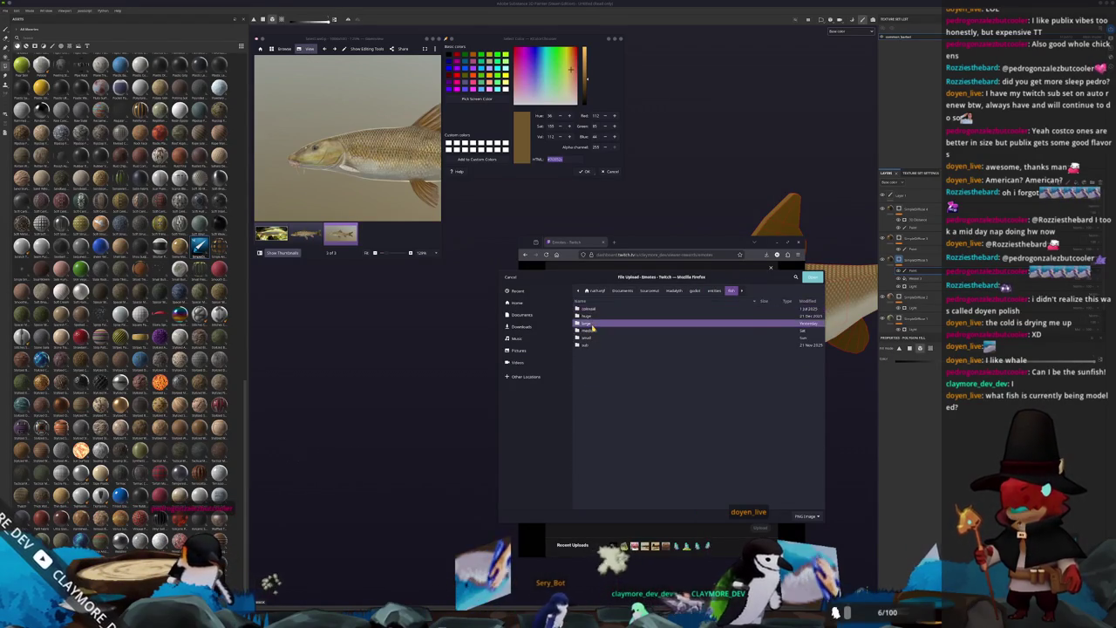
double_click(592, 324)
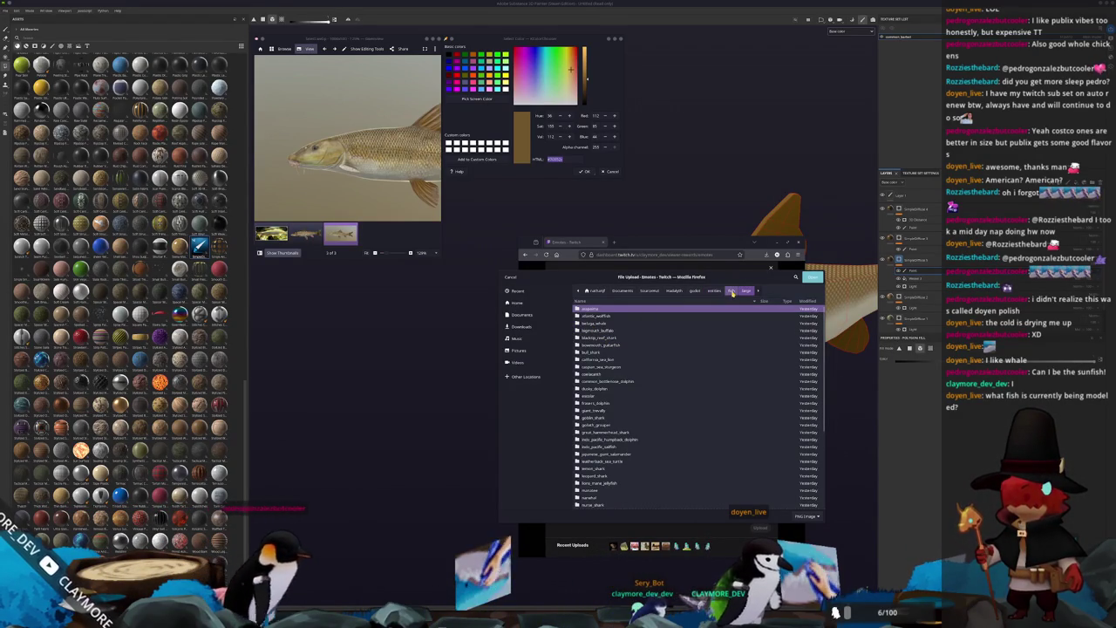
scroll(603, 425, down, 5)
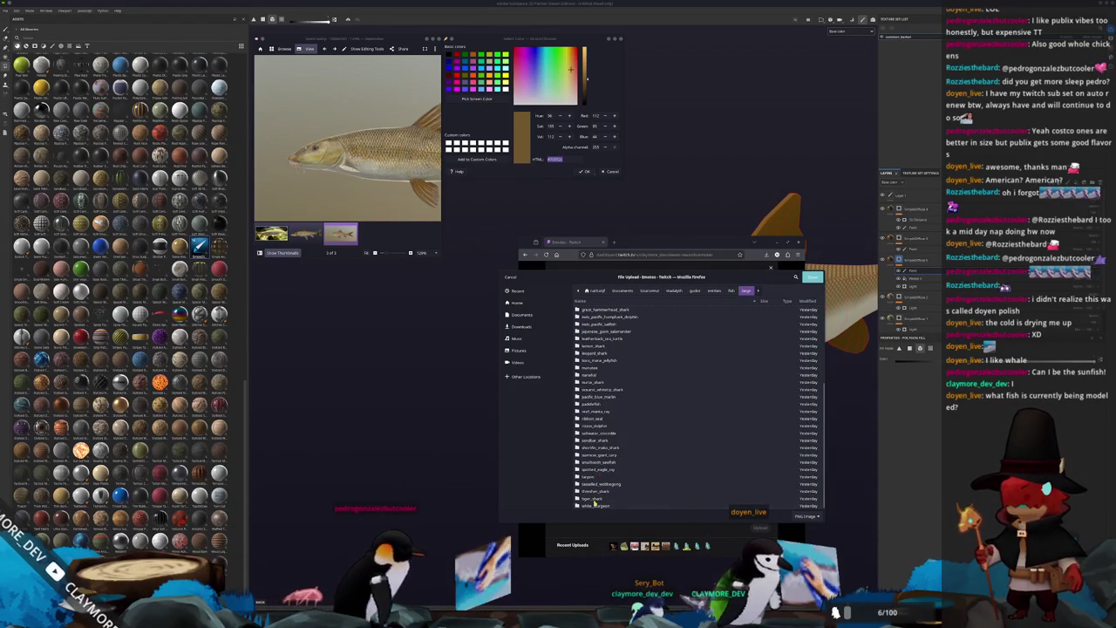
click(733, 291)
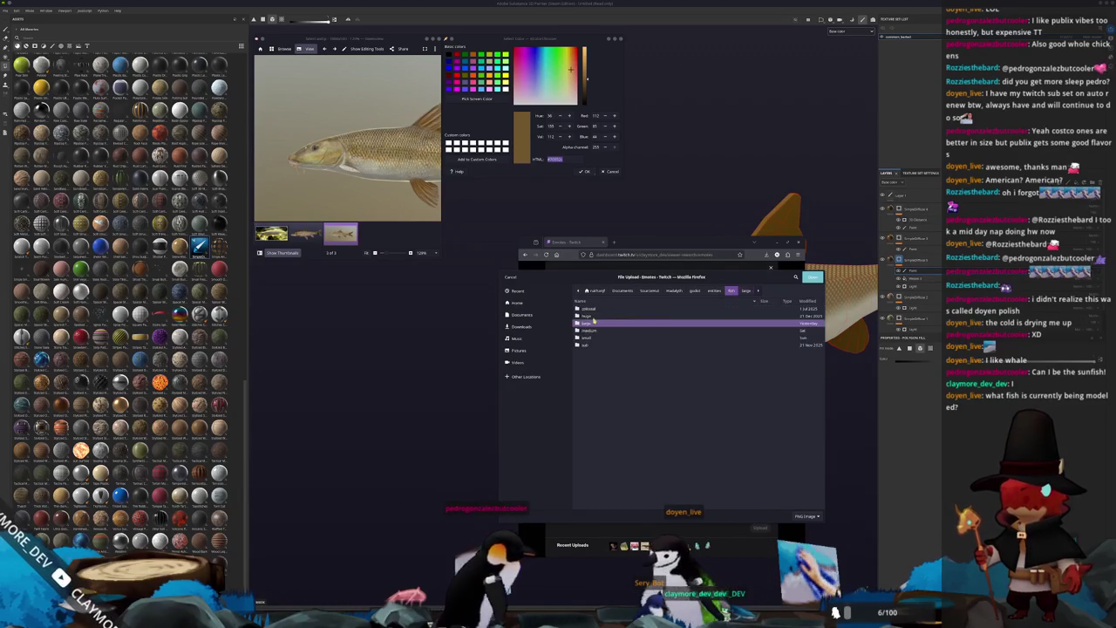
double_click(592, 316)
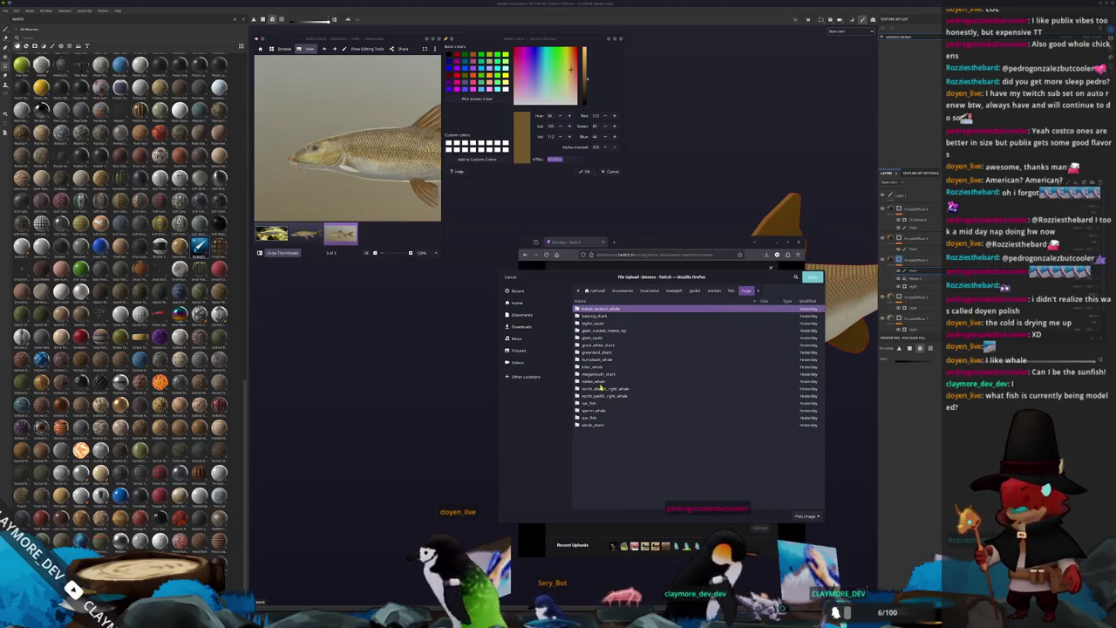
double_click(590, 416)
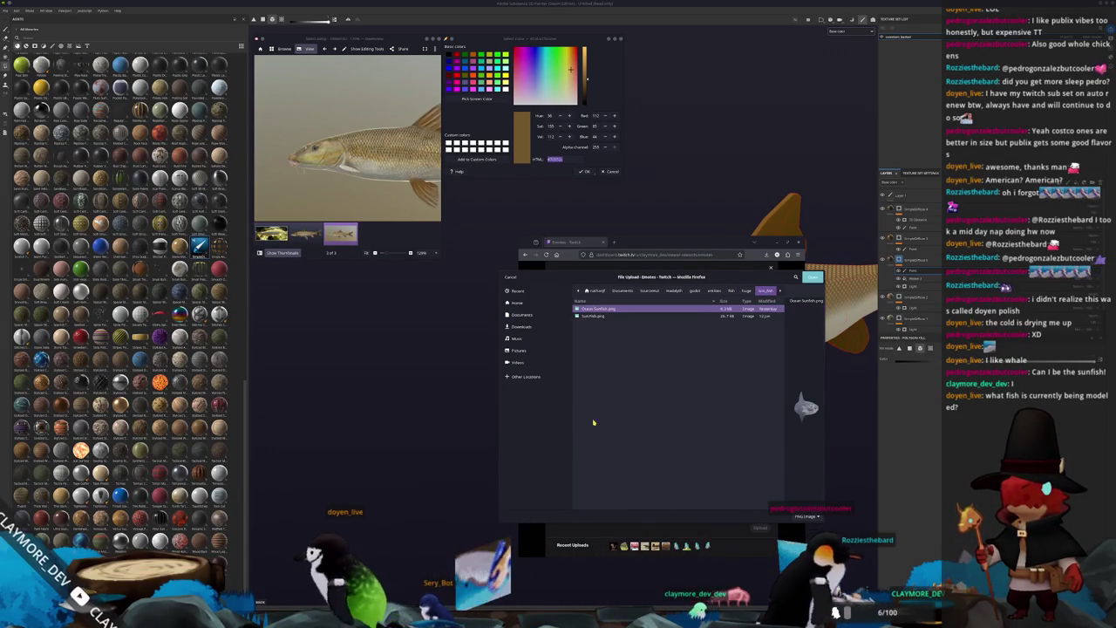
click(601, 316)
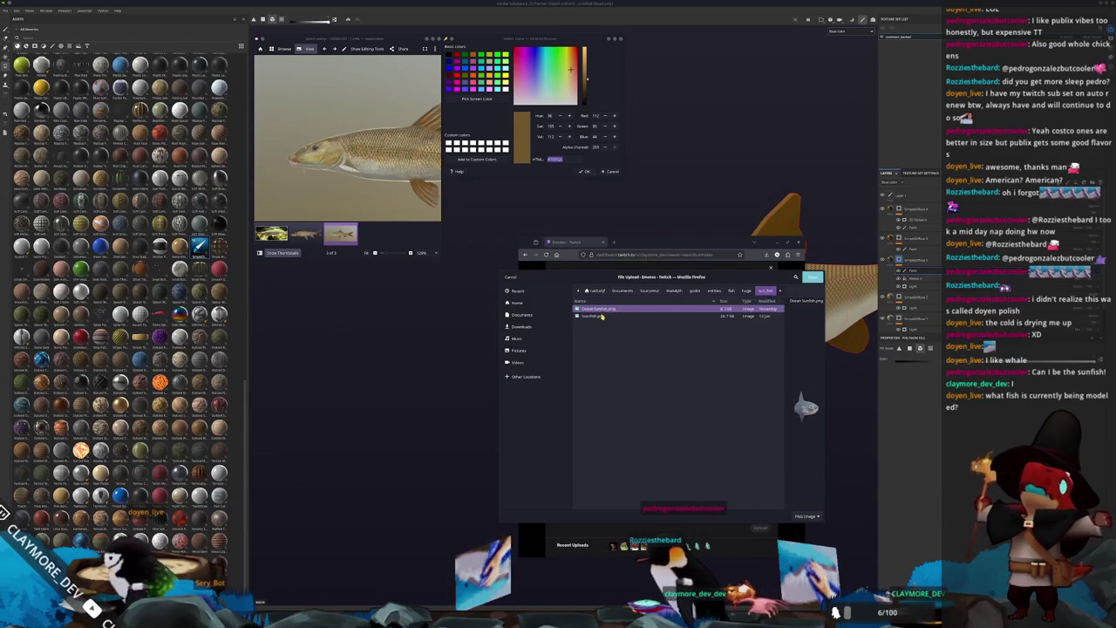
double_click(601, 317)
Step: Name the new emote, upload it, and go to the Stream Manager page
click(644, 435)
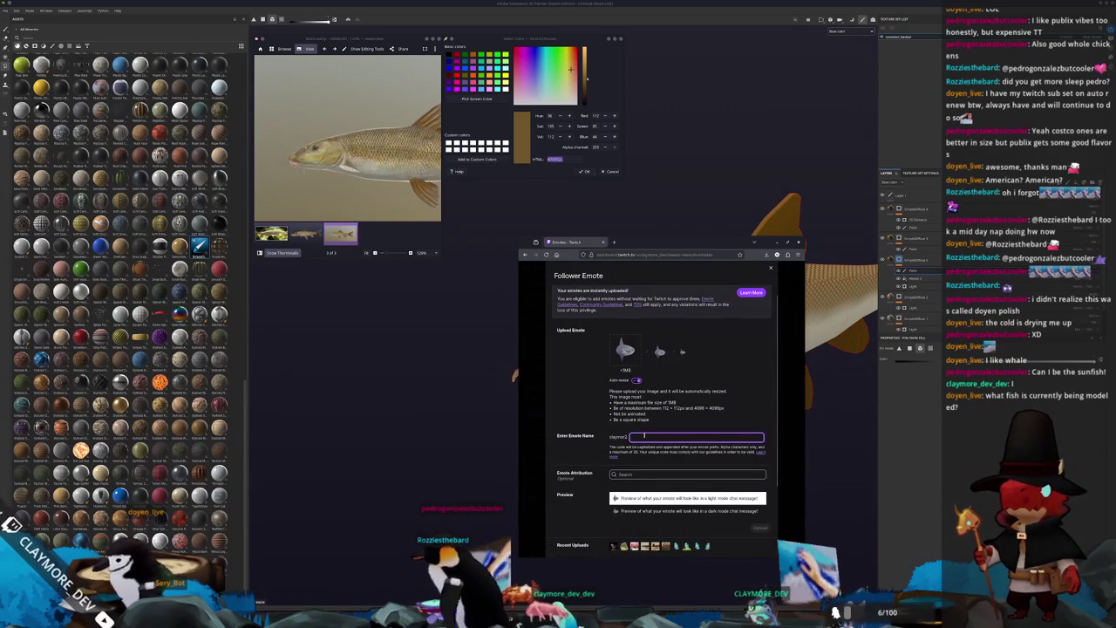
text(Pedro)
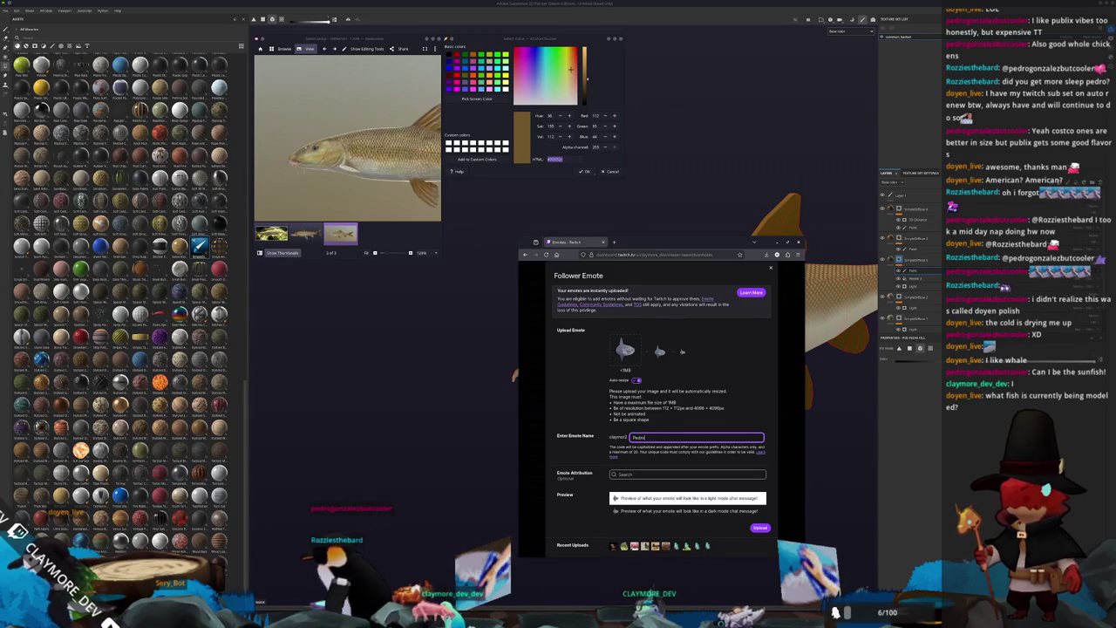
scroll(595, 479, down, 1)
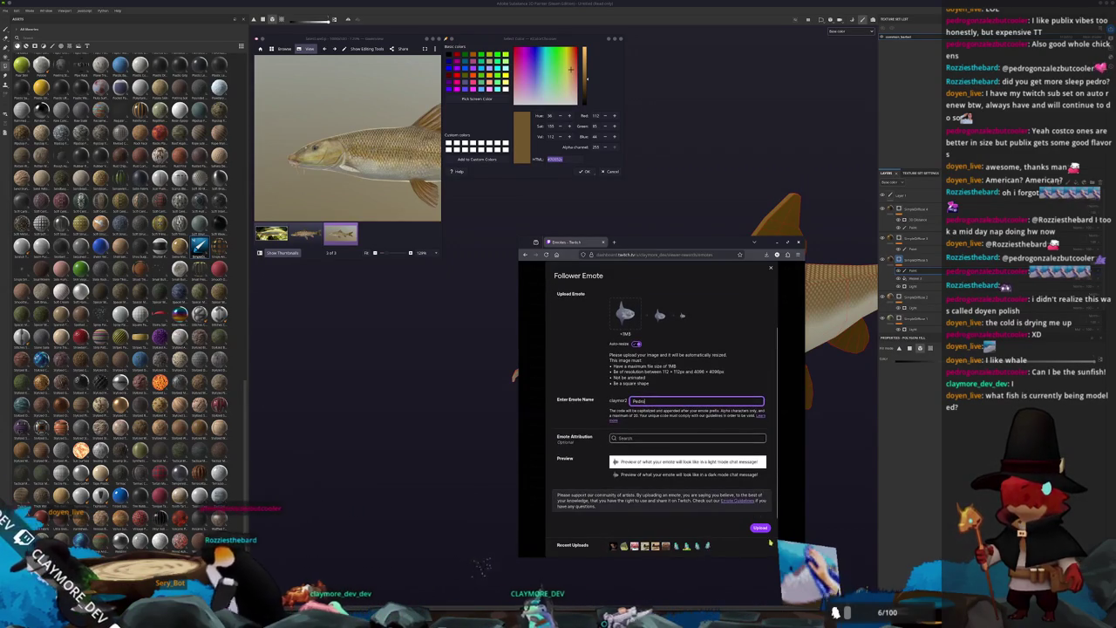
click(761, 529)
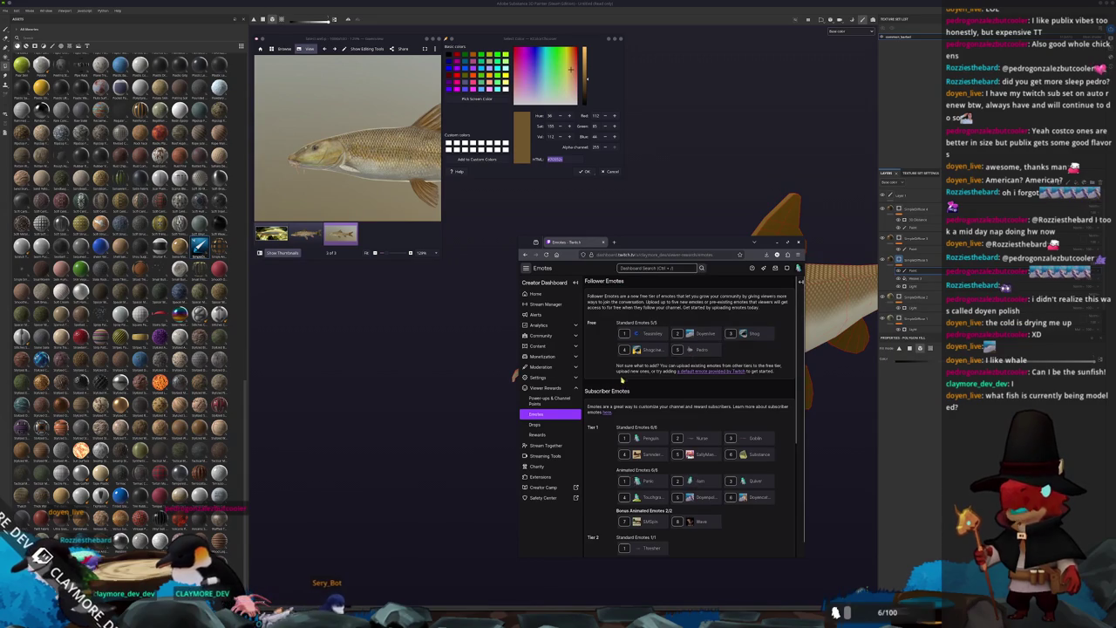
click(544, 303)
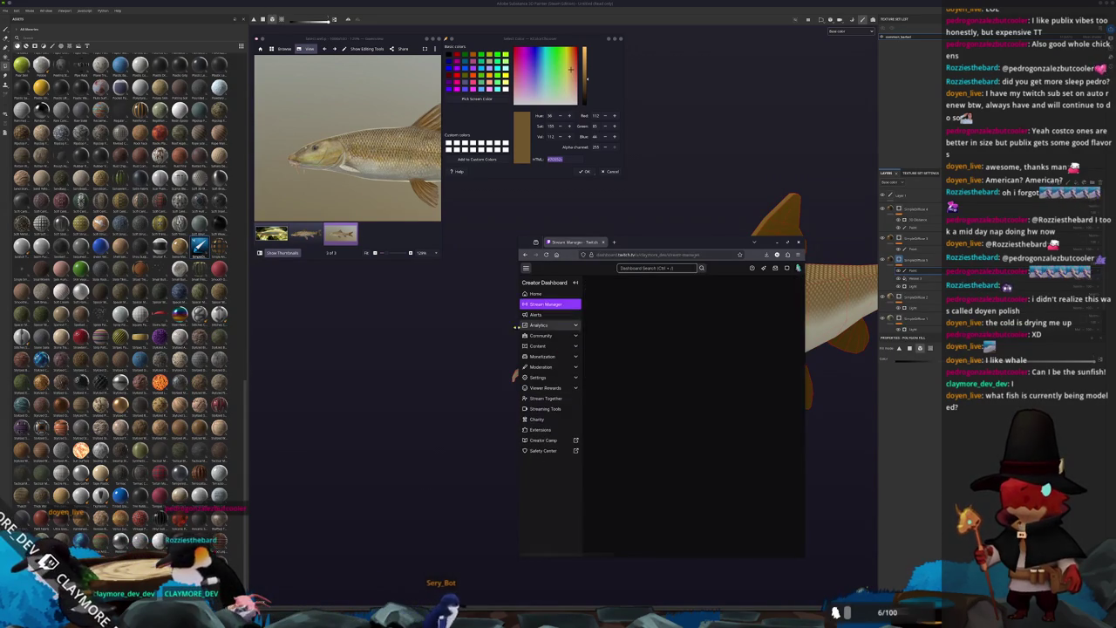
drag(647, 239, 708, 255)
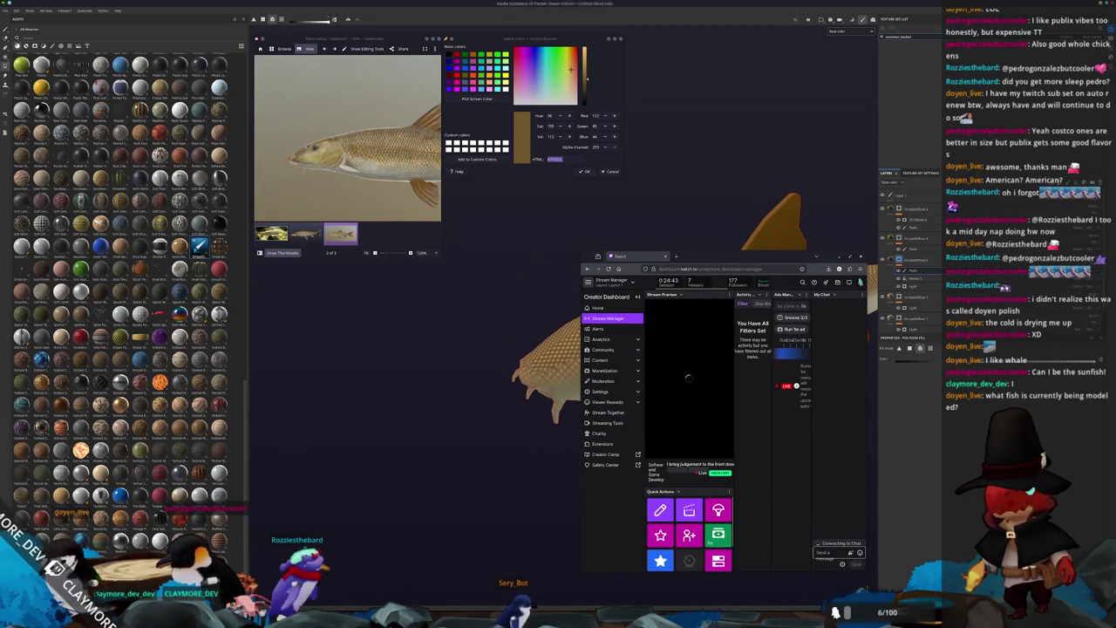
Step: Back in Painter, brush the barbel's head darker brown, undoing one bad stroke
click(816, 256)
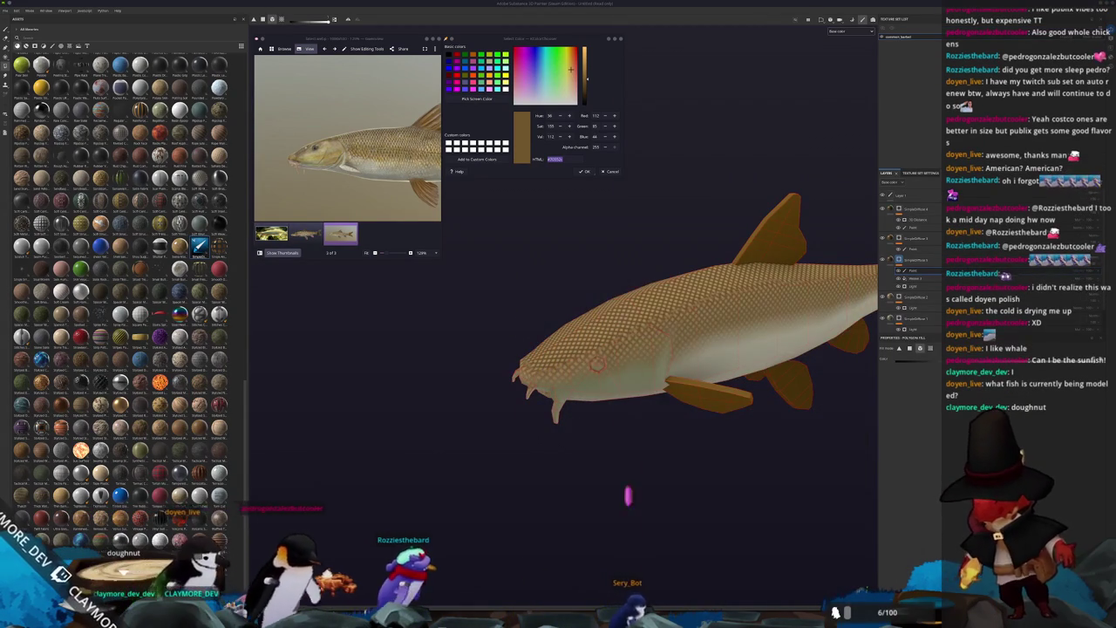
mouse_move(633, 224)
alt+mouse_down()
mouse_move(703, 249)
mouse_move(630, 433)
alt+mouse_up()
mouse_move(642, 381)
alt+mouse_down()
mouse_move(567, 391)
mouse_move(700, 259)
mouse_move(680, 261)
alt+mouse_up()
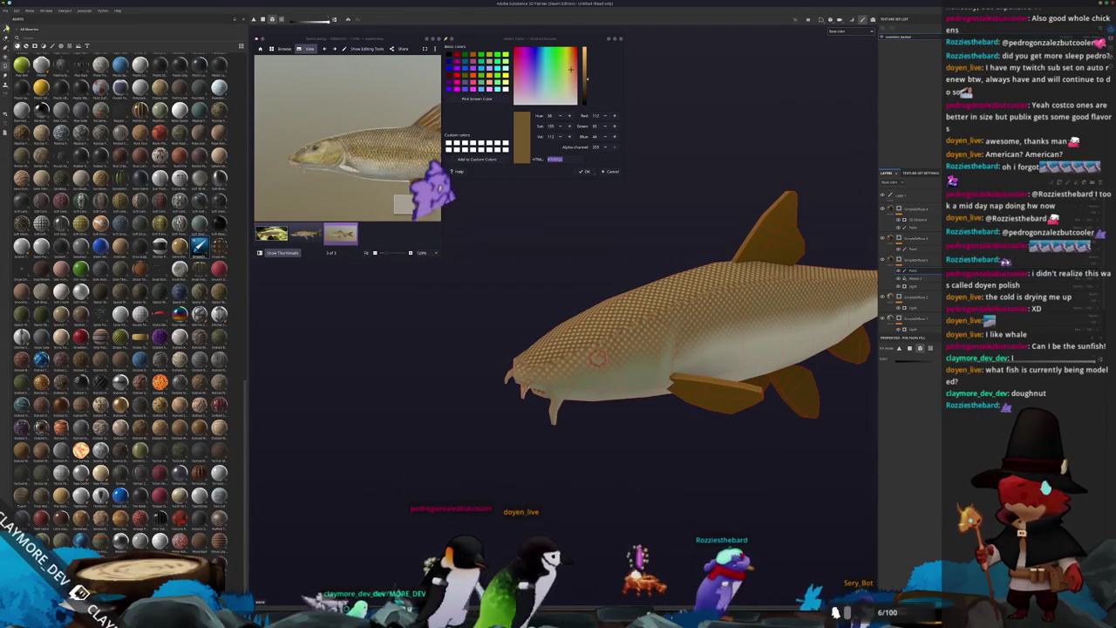
click(6, 29)
scroll(597, 359, up, 2)
mouse_move(627, 349)
mouse_down()
mouse_move(542, 407)
mouse_move(585, 307)
mouse_up()
key(ctrl+z)
scroll(558, 366, up, 1)
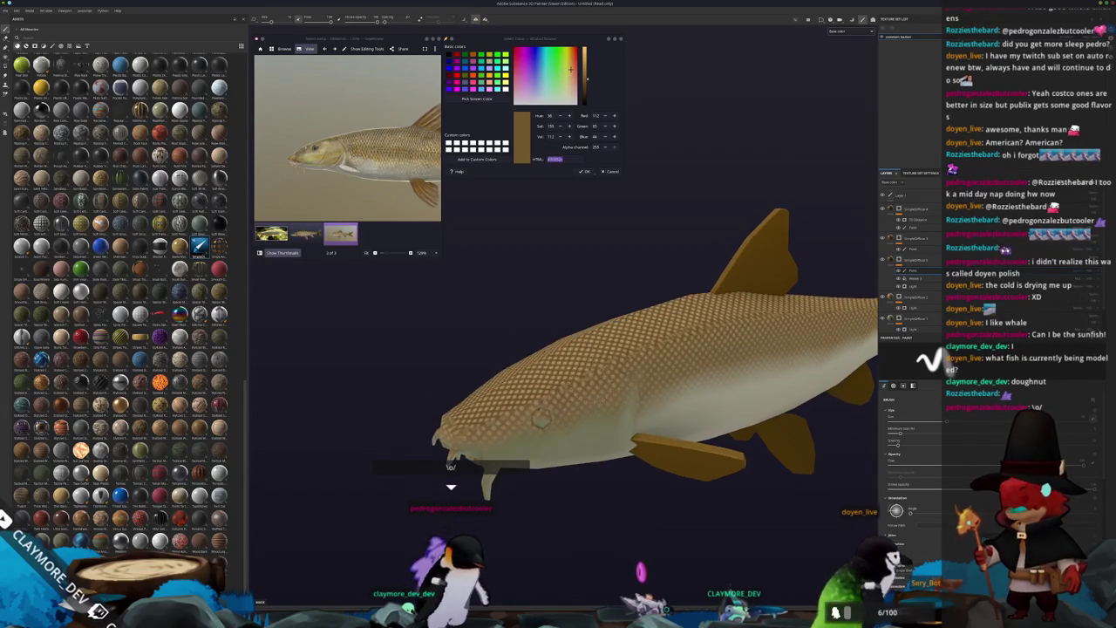
scroll(530, 427, up, 2)
mouse_move(531, 427)
alt+mouse_down()
mouse_move(705, 346)
mouse_move(740, 308)
mouse_move(544, 433)
alt+mouse_up()
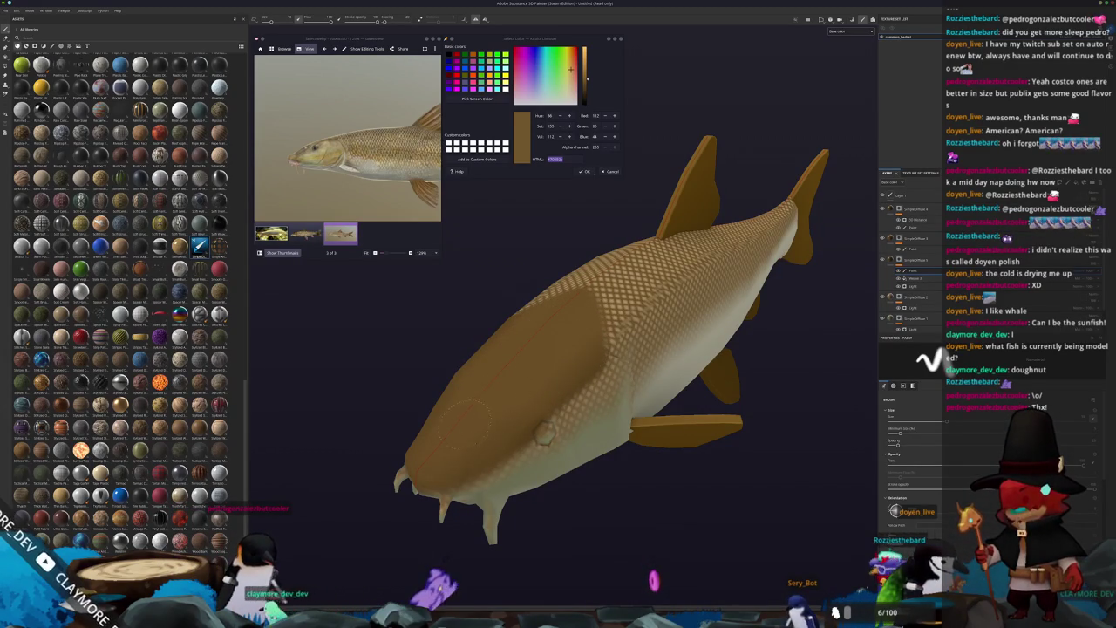
Step: Orbit the fish to inspect the painted head from the side, front and behind
alt+drag(481, 441, 759, 424)
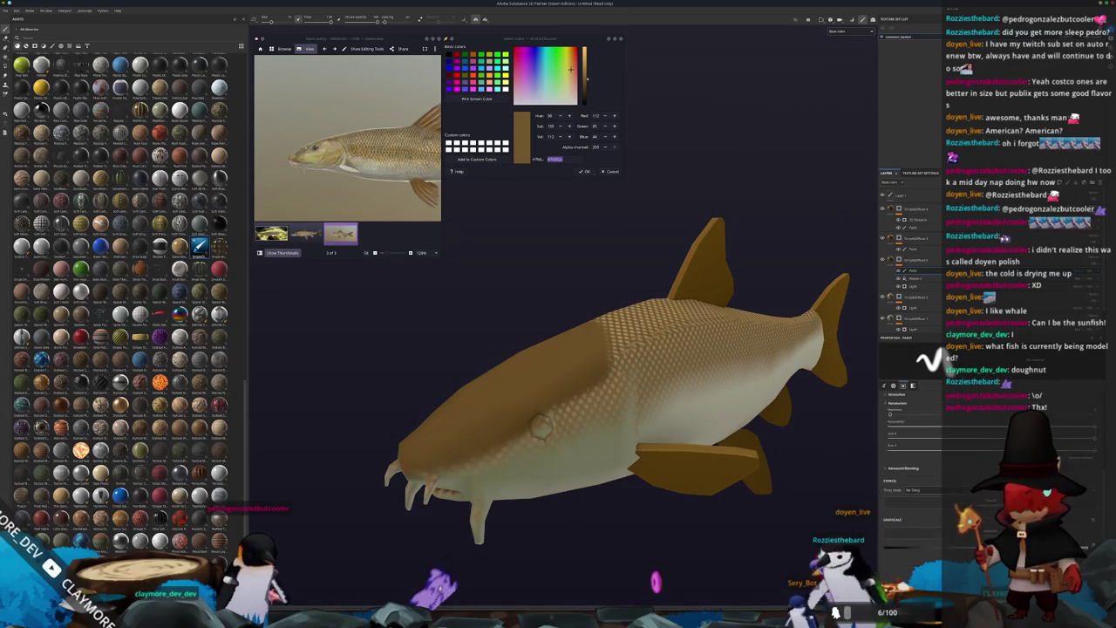
scroll(585, 504, up, 3)
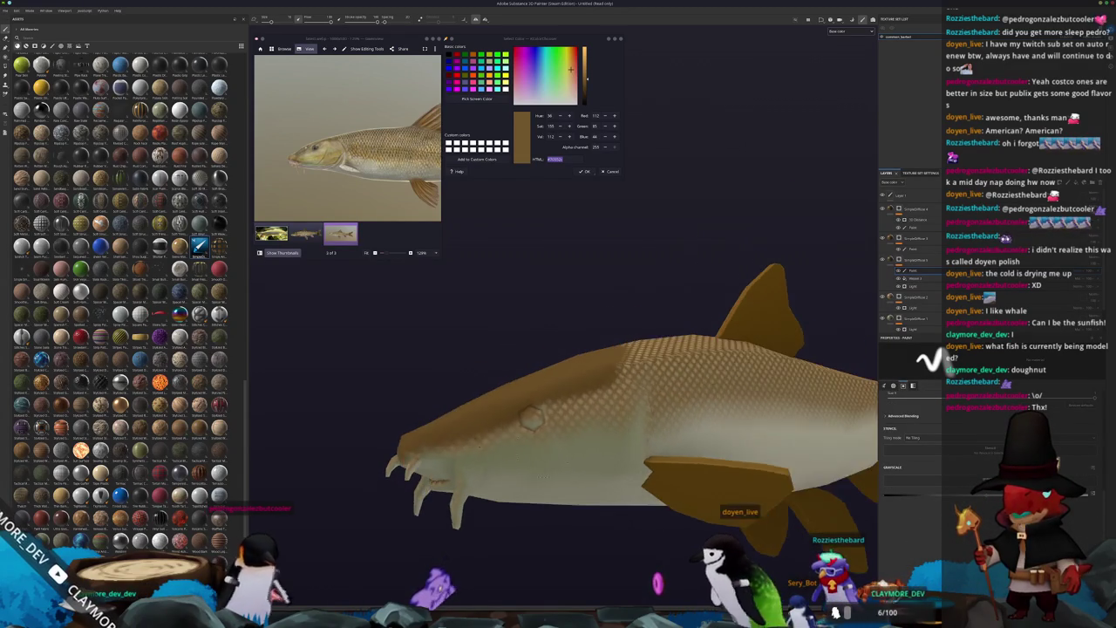
scroll(601, 453, up, 3)
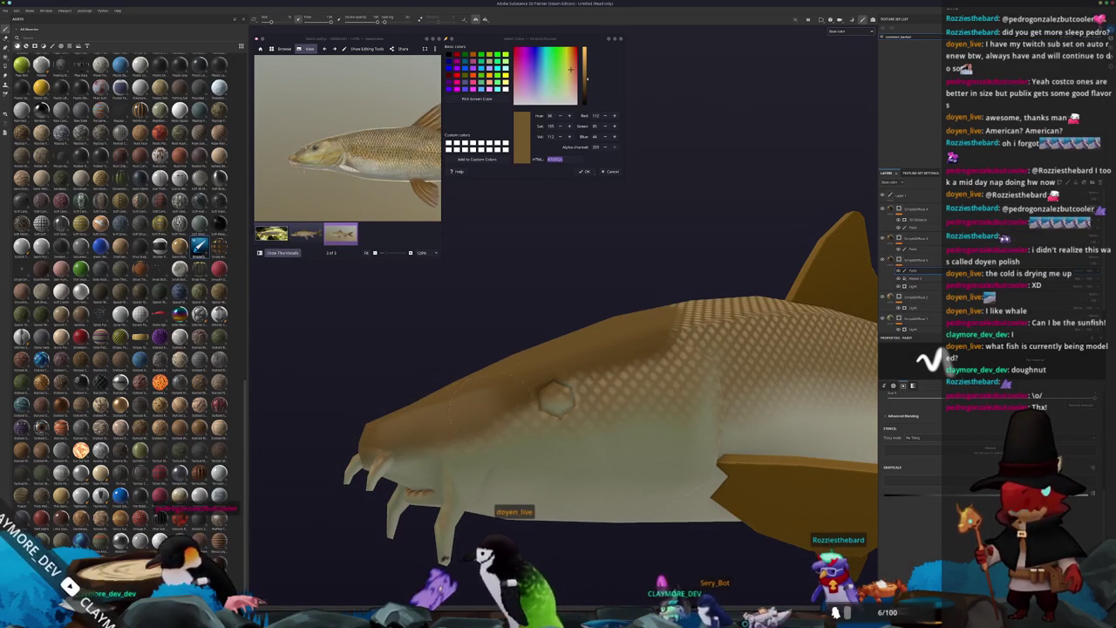
mouse_move(403, 416)
alt+mouse_down()
mouse_move(389, 420)
mouse_move(658, 344)
mouse_move(467, 395)
alt+mouse_up()
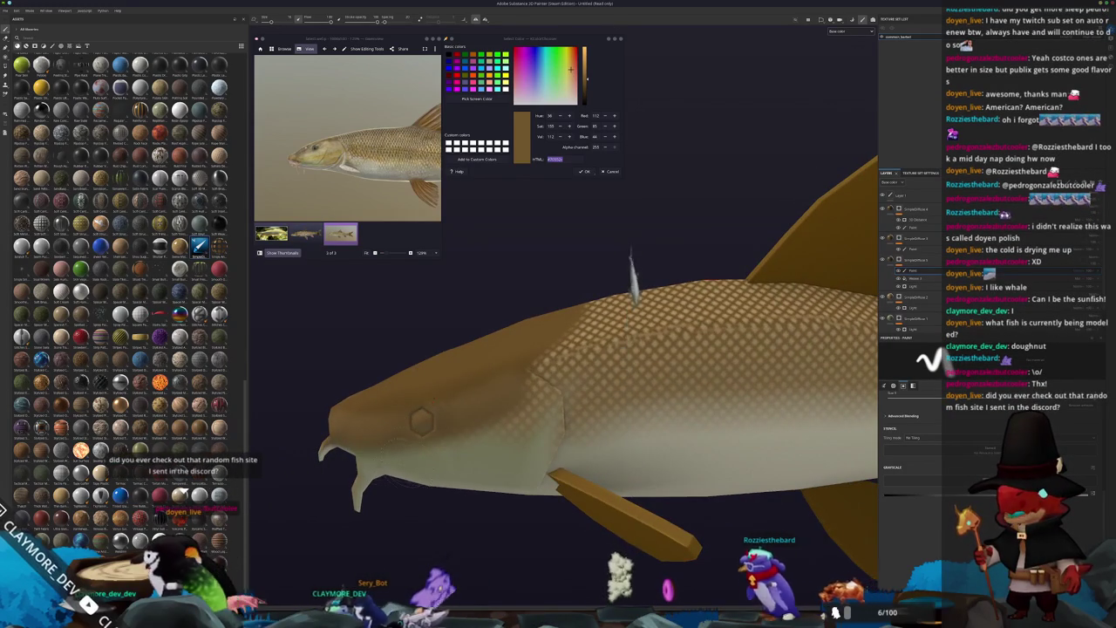
alt+drag(620, 438, 646, 341)
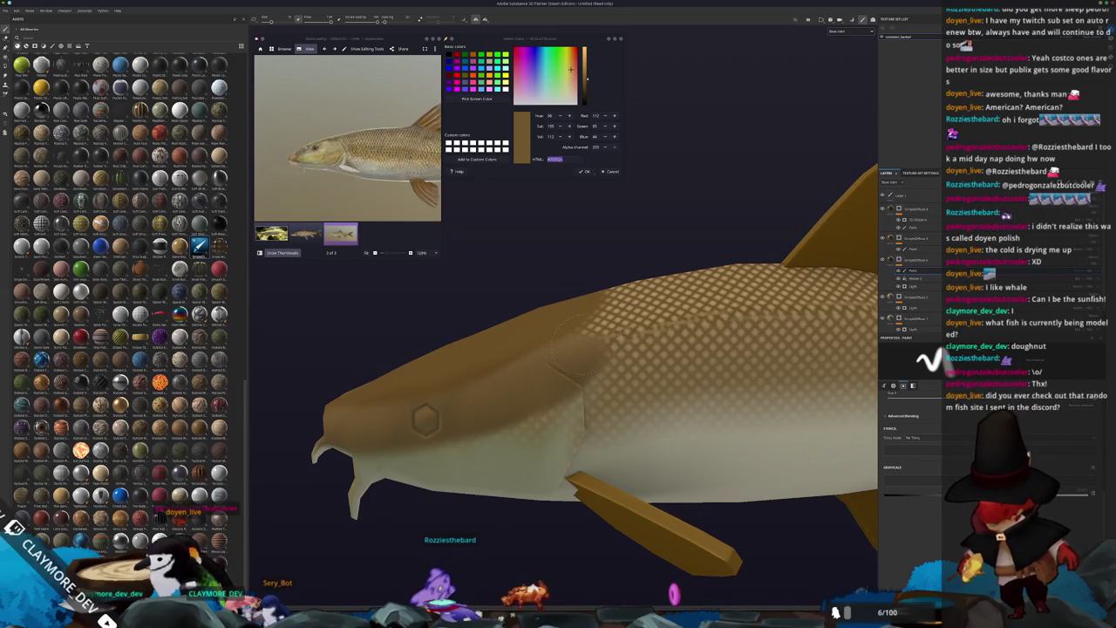
mouse_move(425, 421)
alt+mouse_down()
mouse_move(500, 292)
mouse_move(887, 497)
alt+mouse_up()
alt+drag(506, 454, 545, 462)
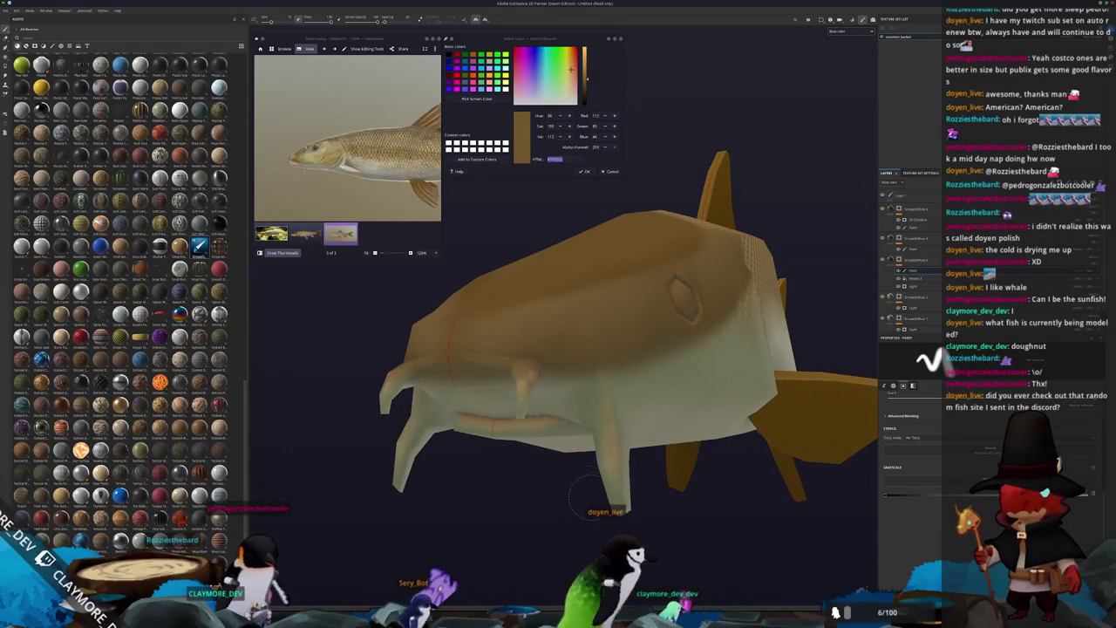
scroll(898, 271, down, 2)
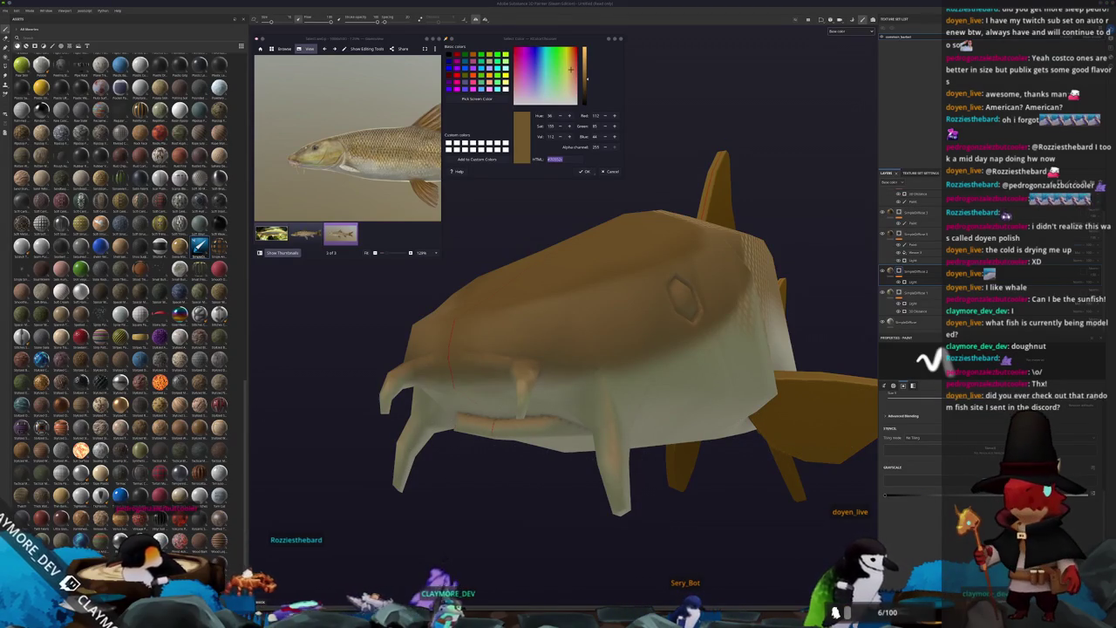
alt+drag(741, 427, 523, 427)
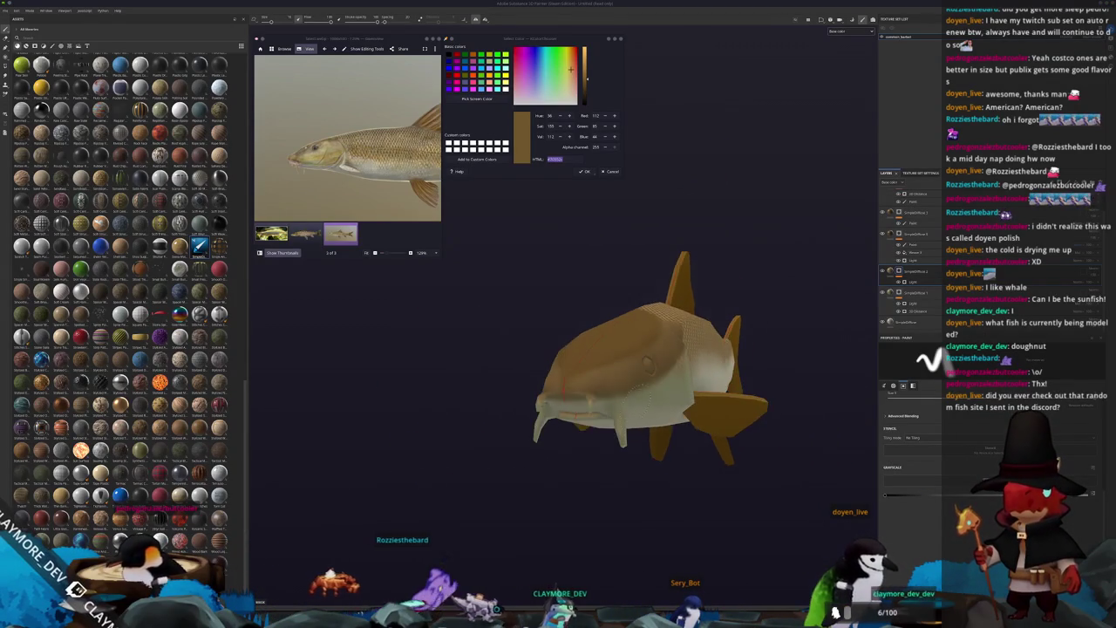
scroll(429, 443, up, 3)
alt+drag(630, 515, 914, 419)
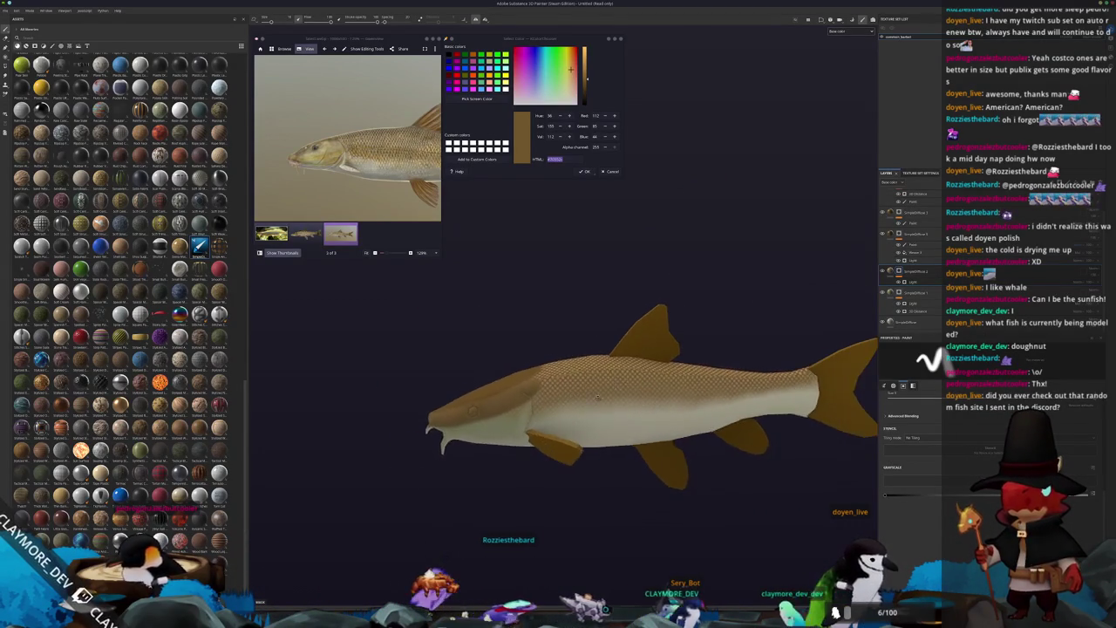
right_click(898, 232)
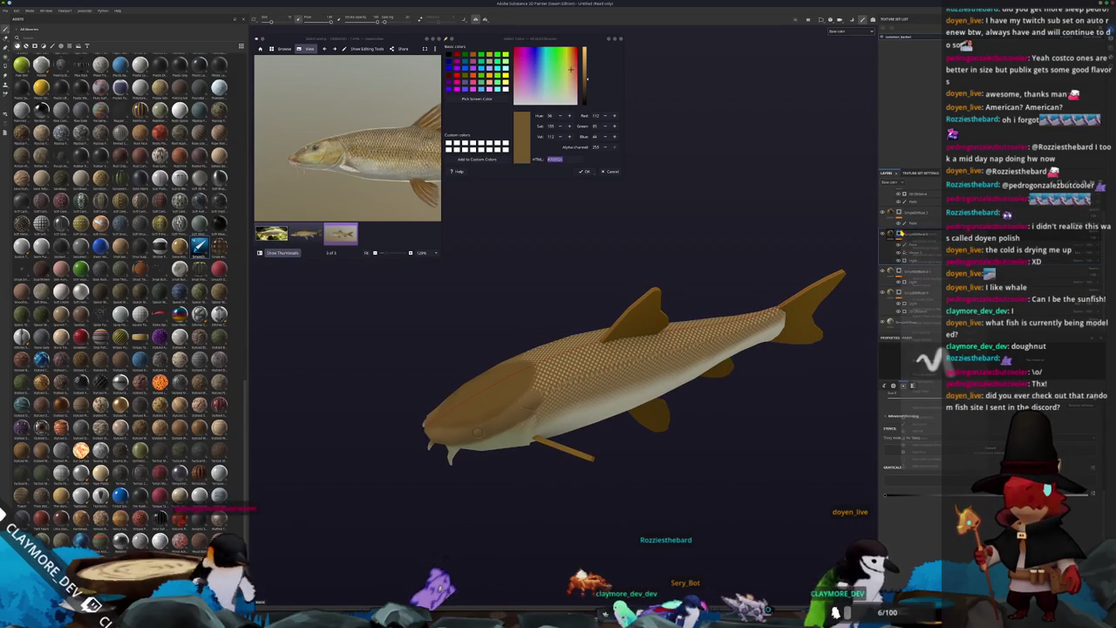
Step: Add a filter to the scale layer to soften the checker pattern, then review it broadside
click(922, 453)
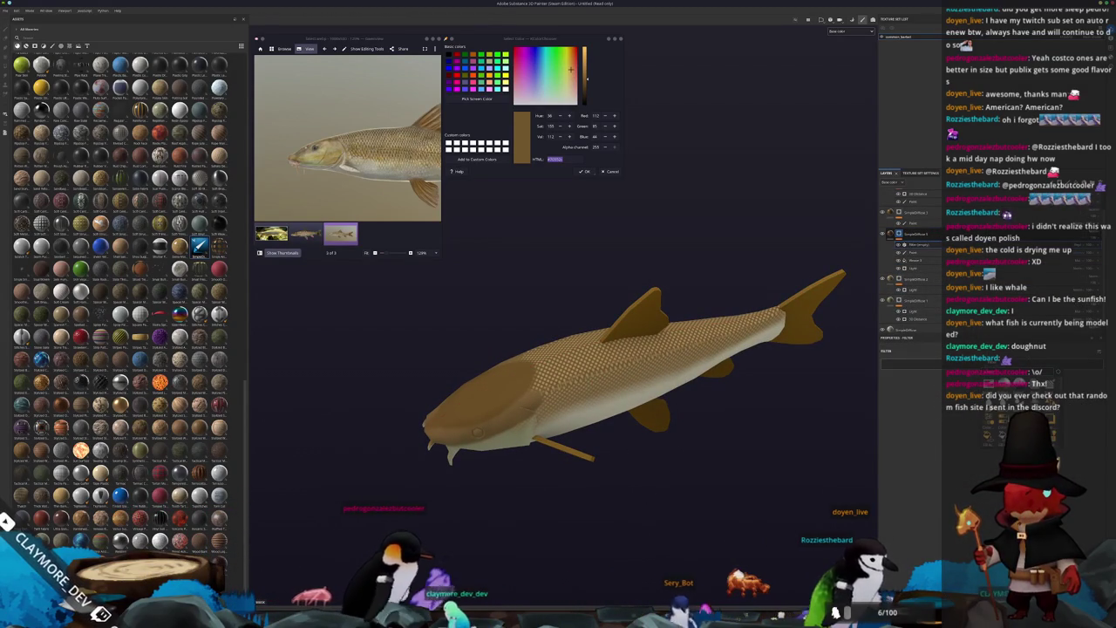
drag(895, 394, 898, 394)
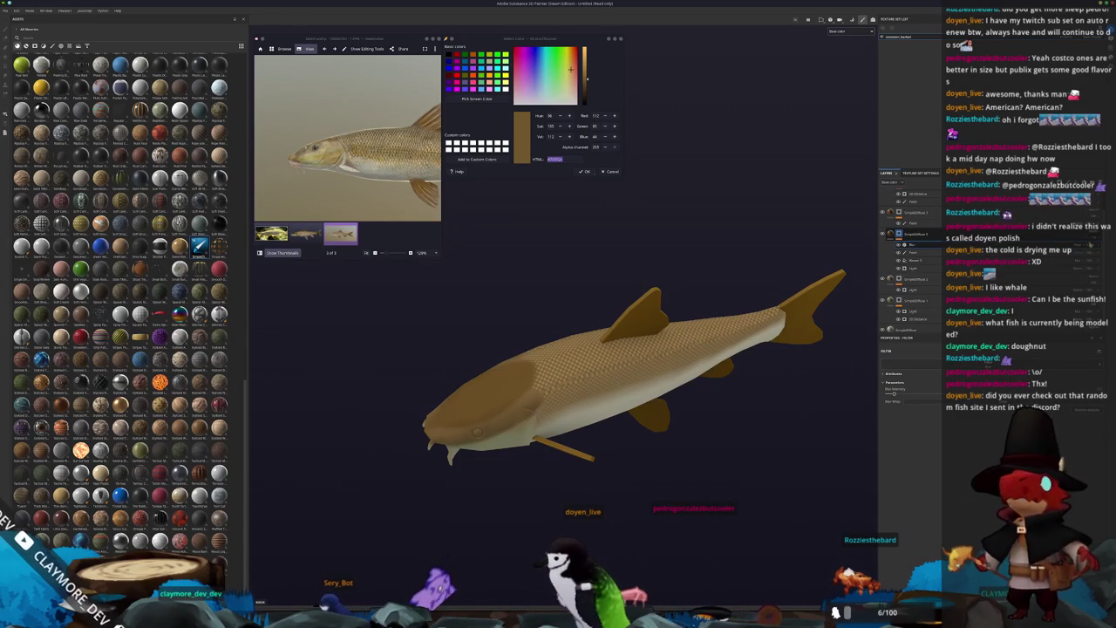
key(1)
mouse_move(611, 366)
alt+mouse_down()
mouse_move(434, 262)
mouse_move(671, 321)
alt+mouse_up()
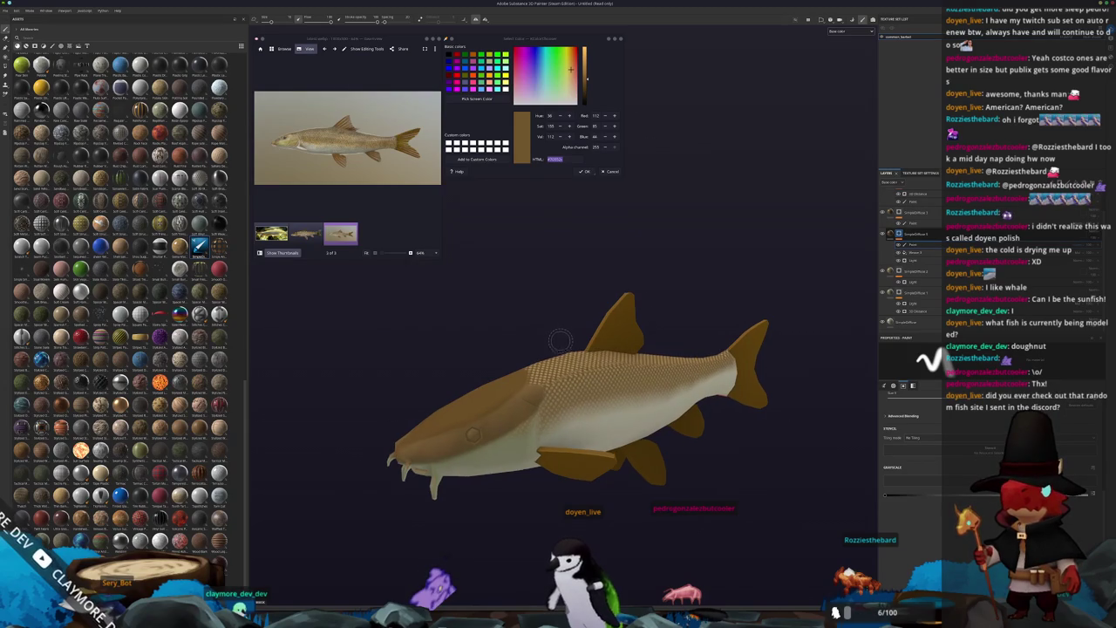
alt+drag(560, 332, 505, 326)
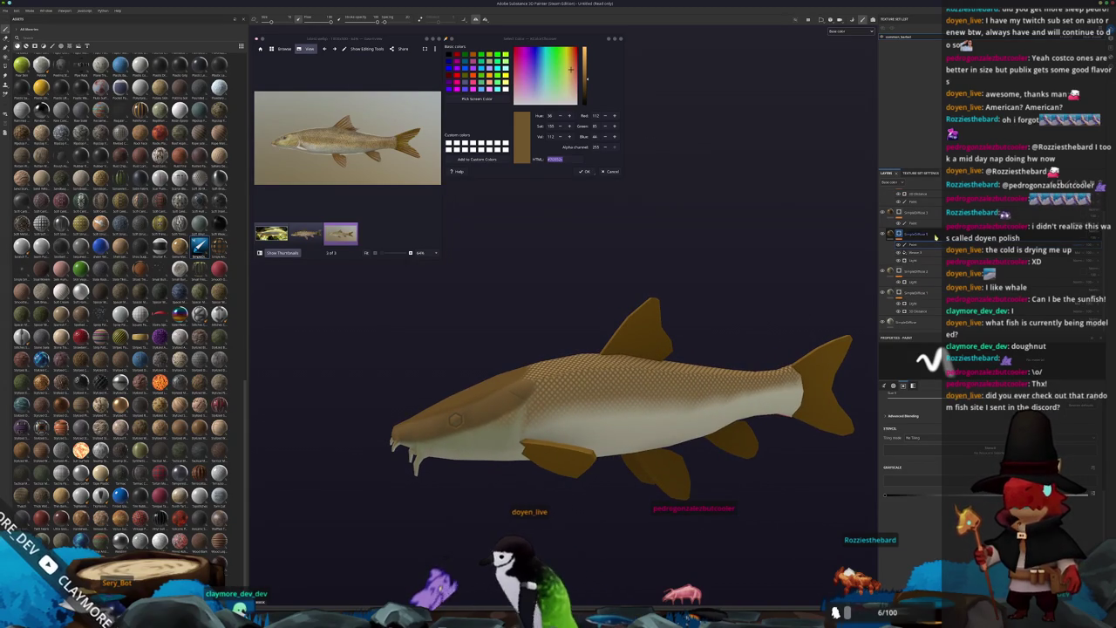
Step: On the other layer, add an empty filter, then delete the Warp filter from the stack
click(915, 236)
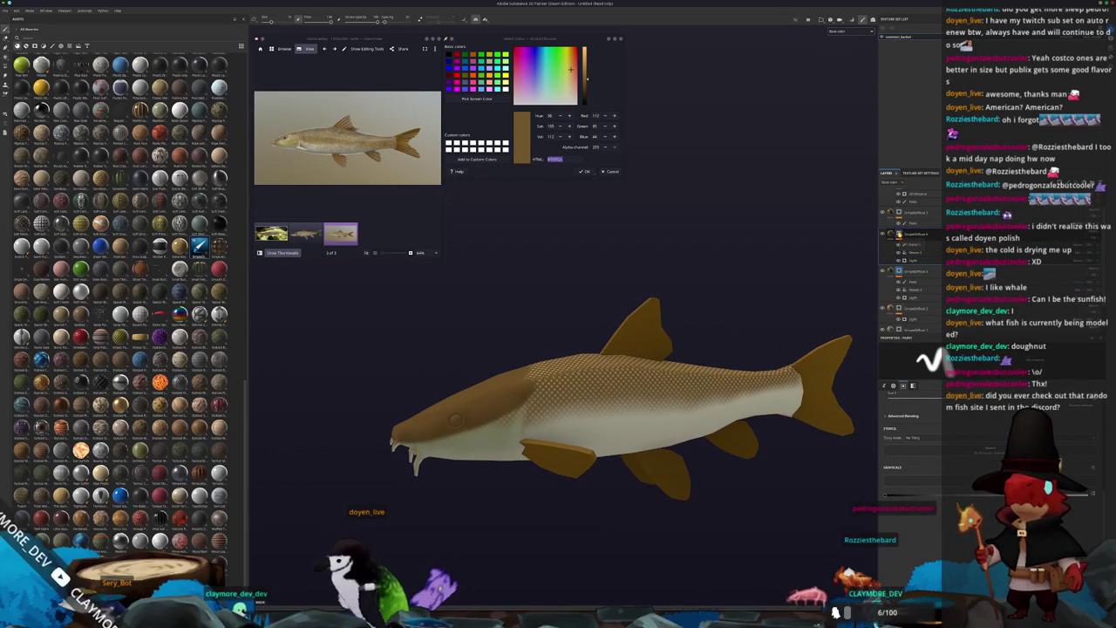
right_click(907, 233)
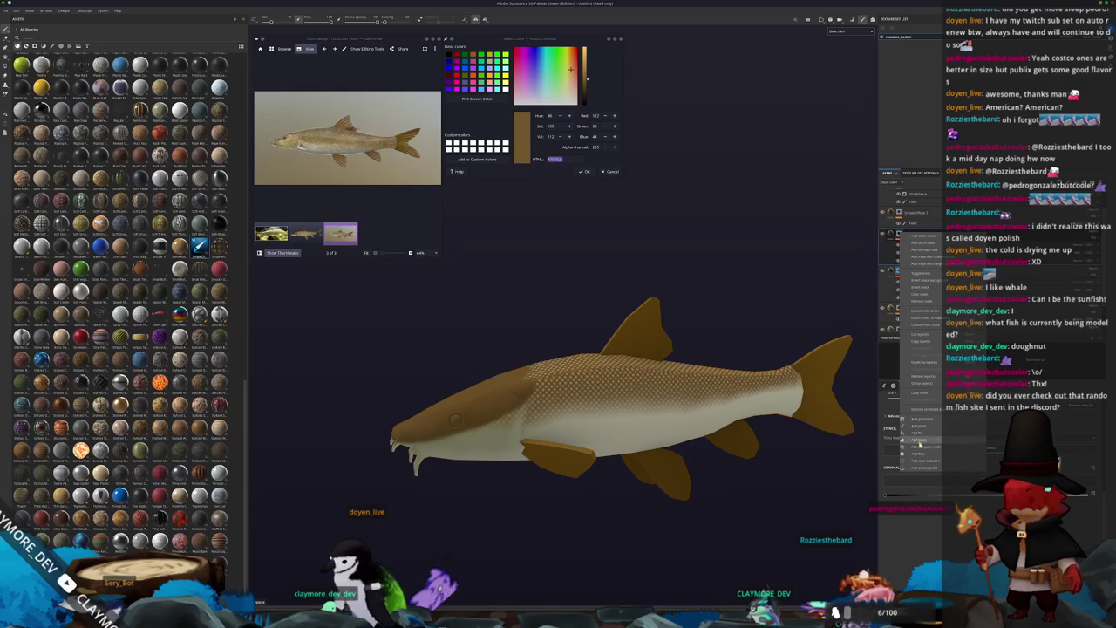
click(919, 454)
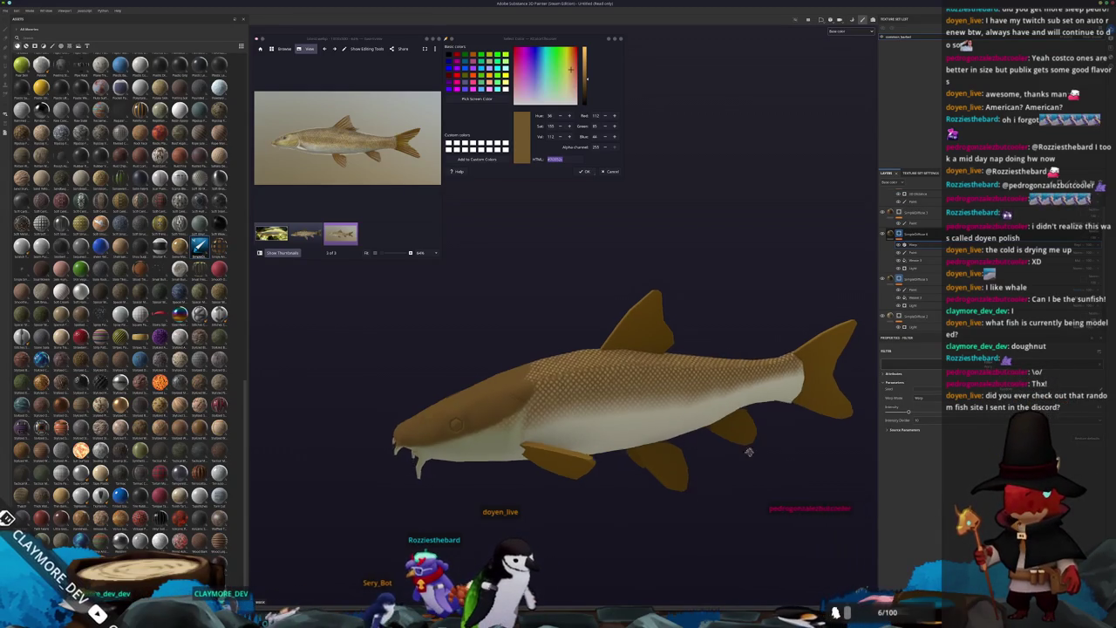
scroll(770, 474, up, 3)
scroll(785, 470, up, 3)
scroll(792, 470, down, 3)
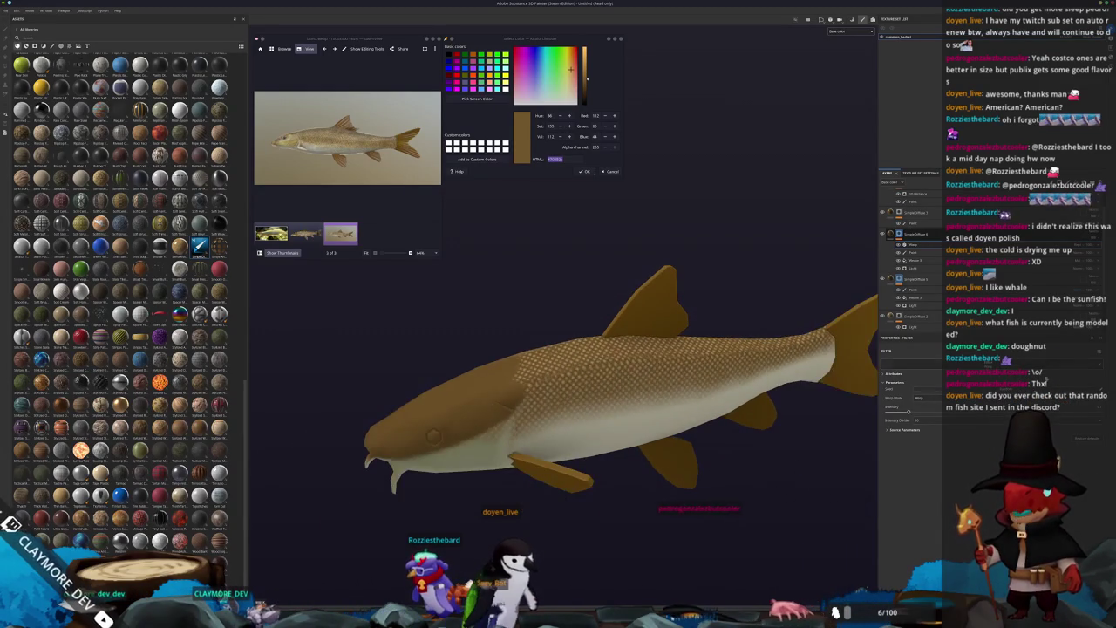
key(Delete)
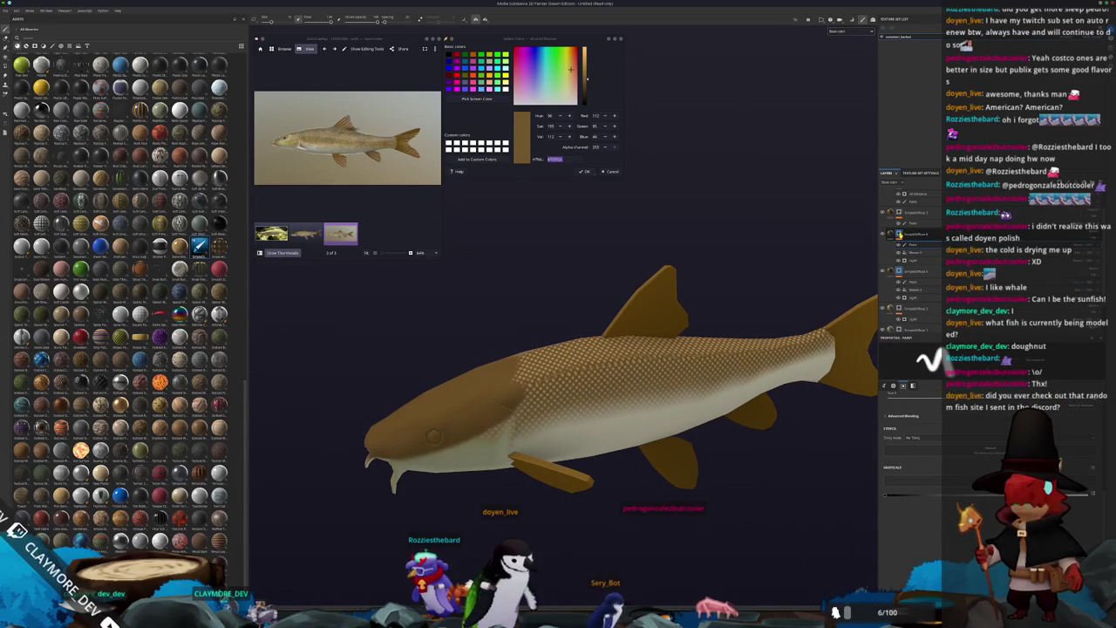
Step: Add a filter to the selected layer from its right-click options
right_click(901, 234)
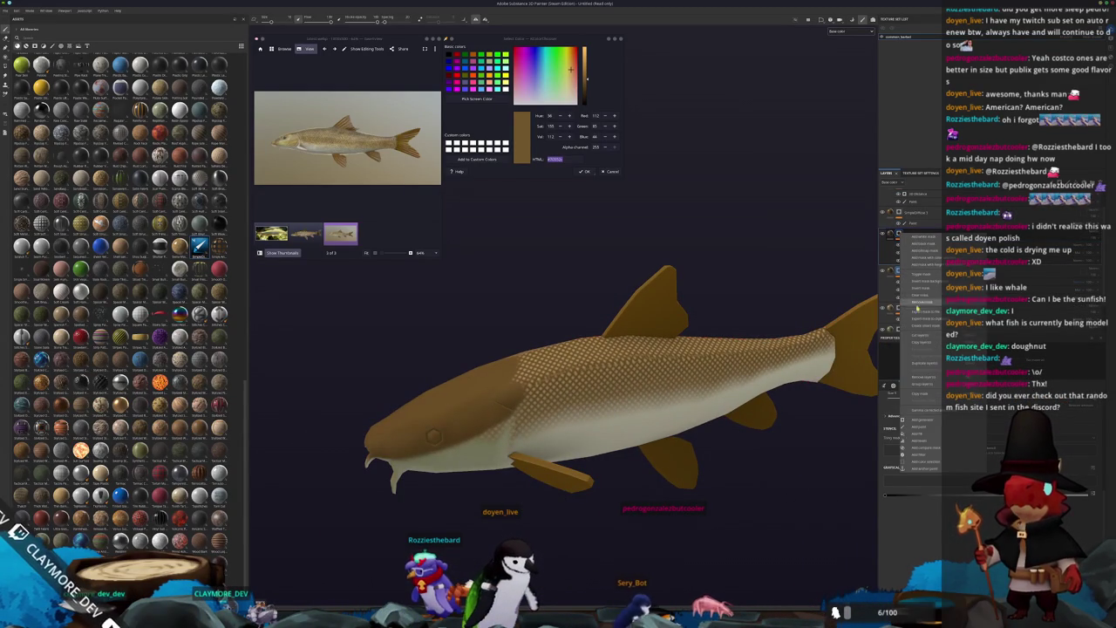
click(922, 454)
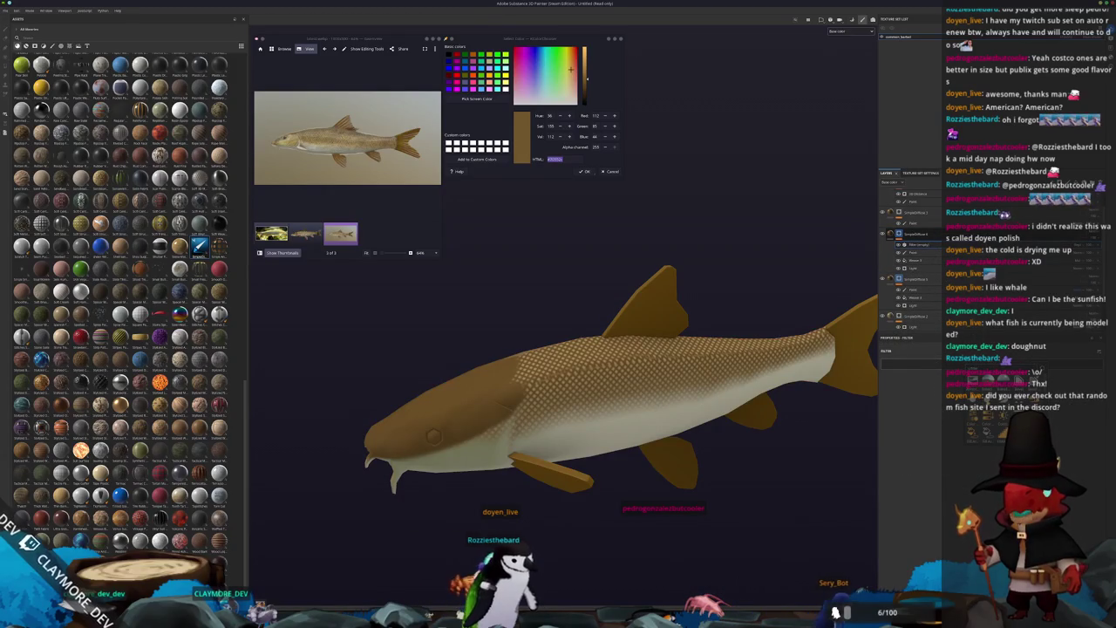
scroll(731, 472, up, 2)
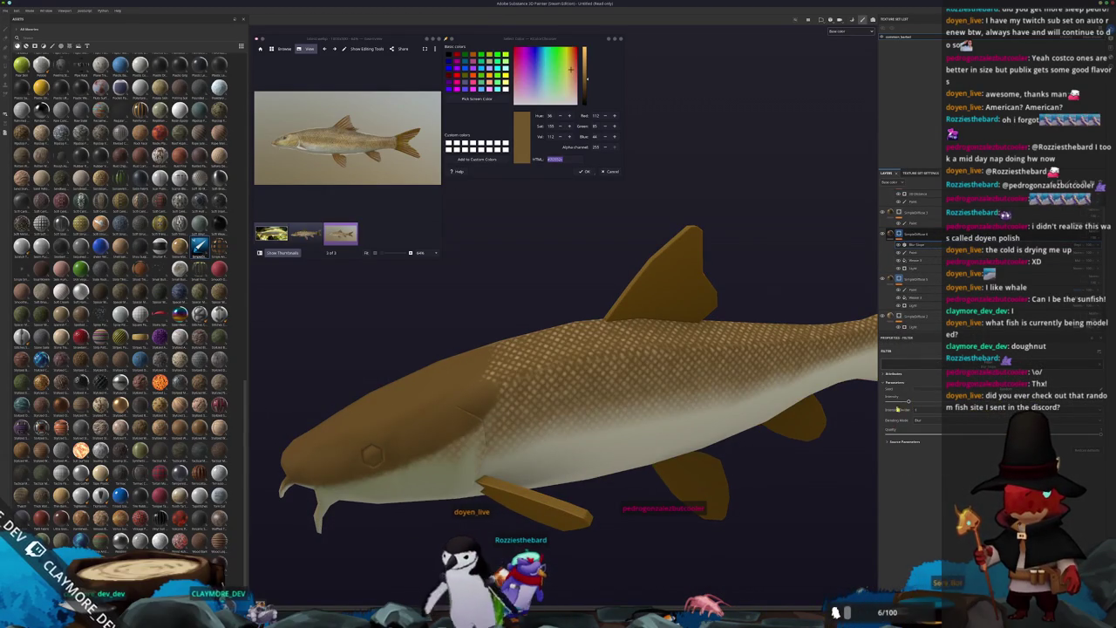
alt+drag(767, 436, 798, 472)
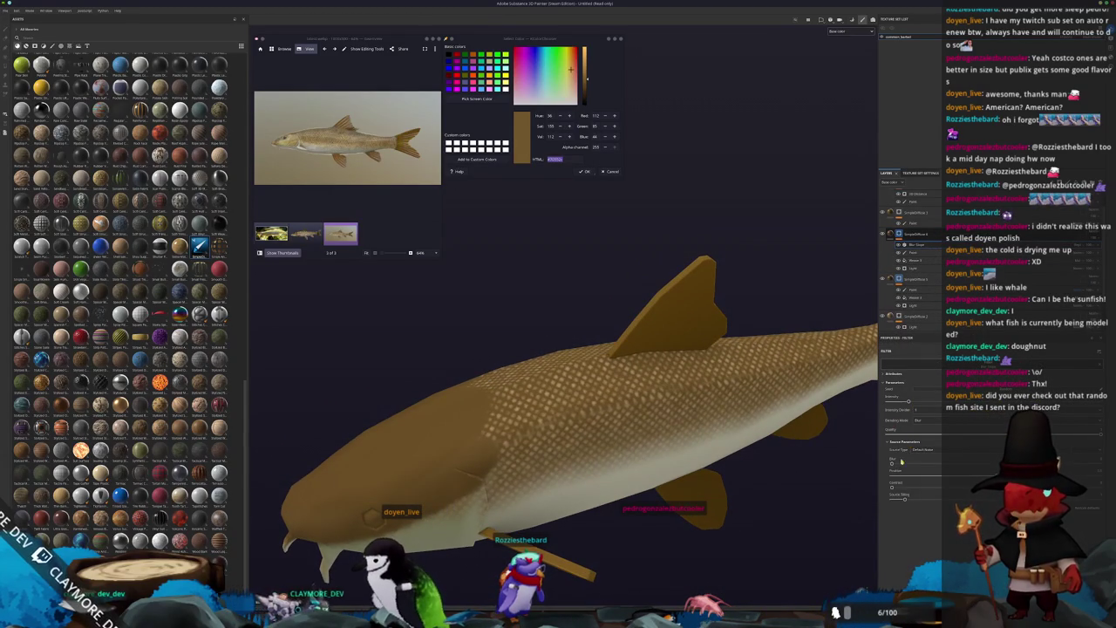
Step: Select another layer and zoom in close to inspect the scale texture on the body
click(921, 277)
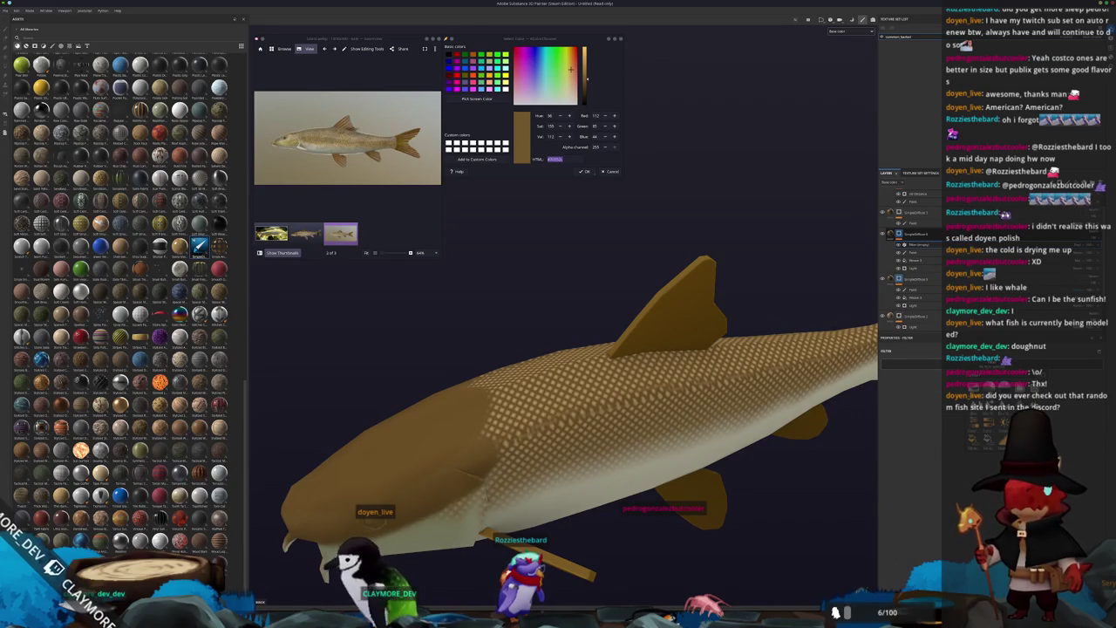
alt+drag(765, 457, 750, 410)
scroll(750, 410, up, 2)
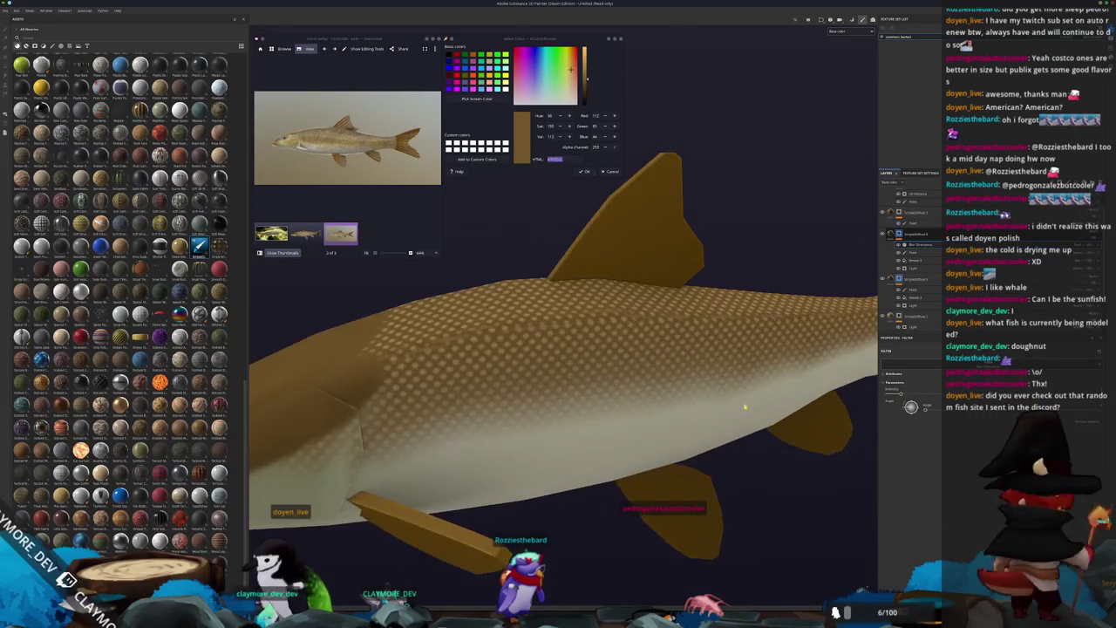
scroll(750, 409, up, 3)
scroll(739, 379, up, 3)
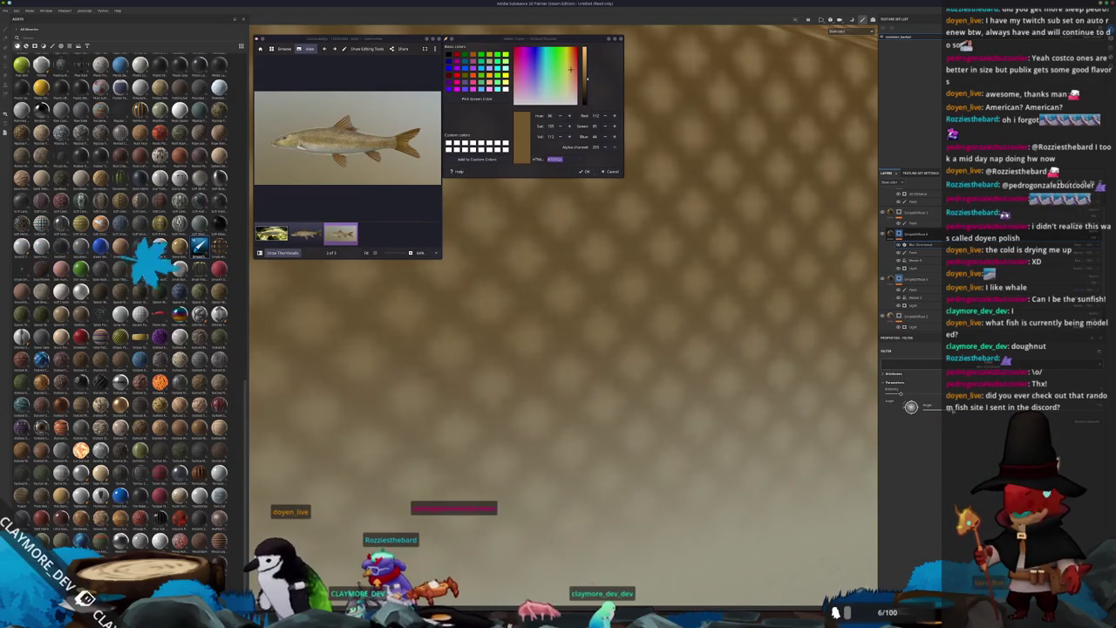
alt+drag(610, 453, 759, 399)
scroll(622, 447, down, 3)
scroll(627, 441, down, 2)
scroll(645, 434, down, 2)
scroll(658, 431, down, 2)
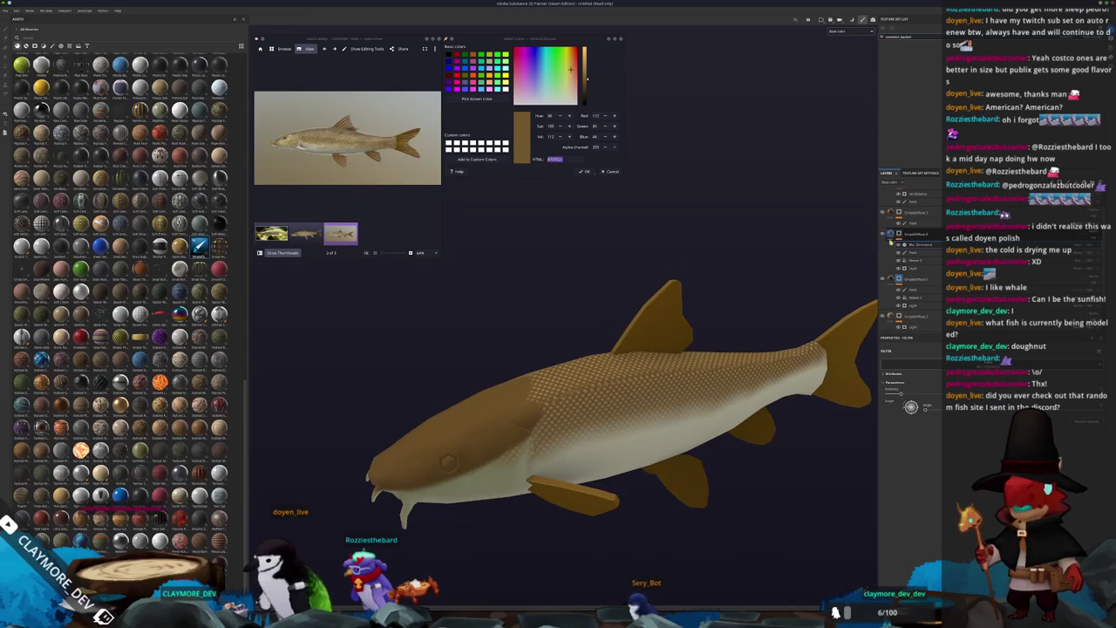
Step: Try tinting the fish's upper body and head green on a fill layer, then undo it
click(908, 247)
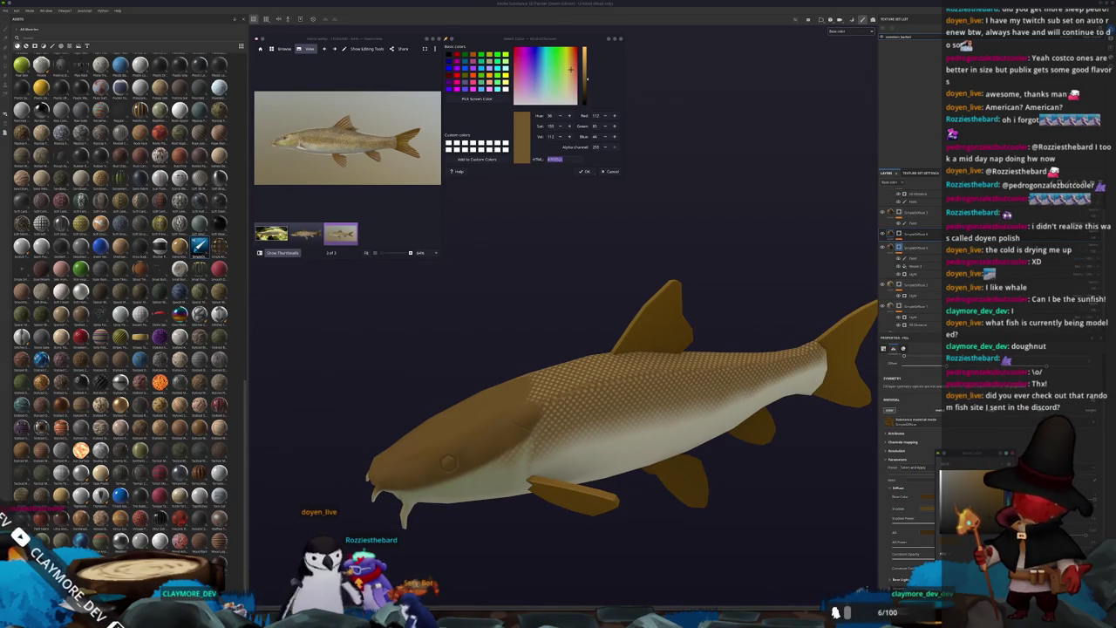
click(448, 462)
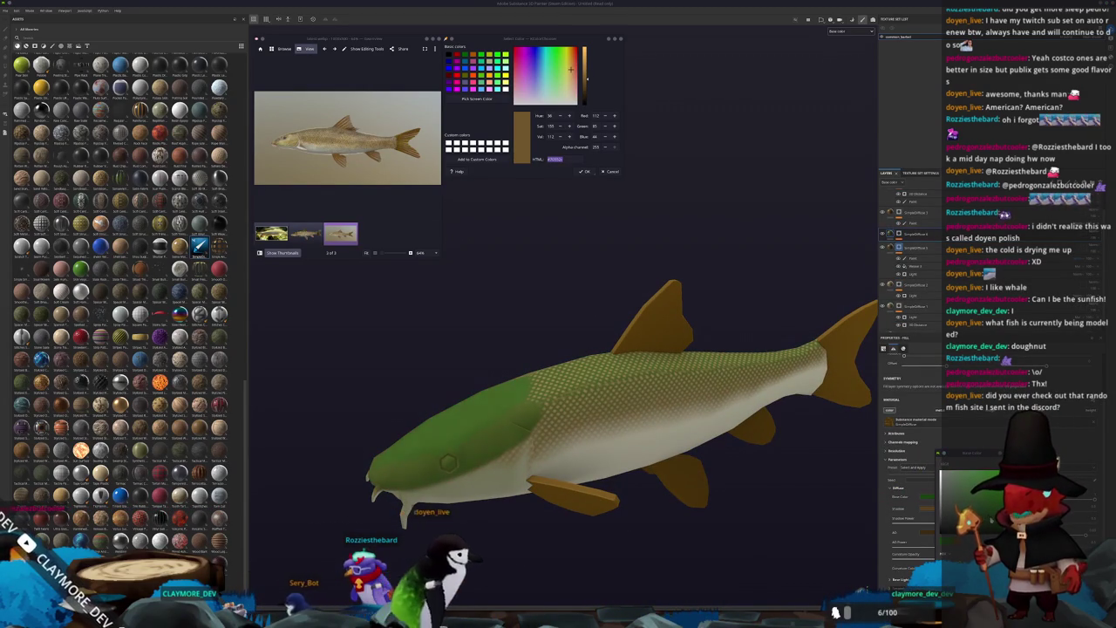
key(ctrl+z)
scroll(400, 471, up, 2)
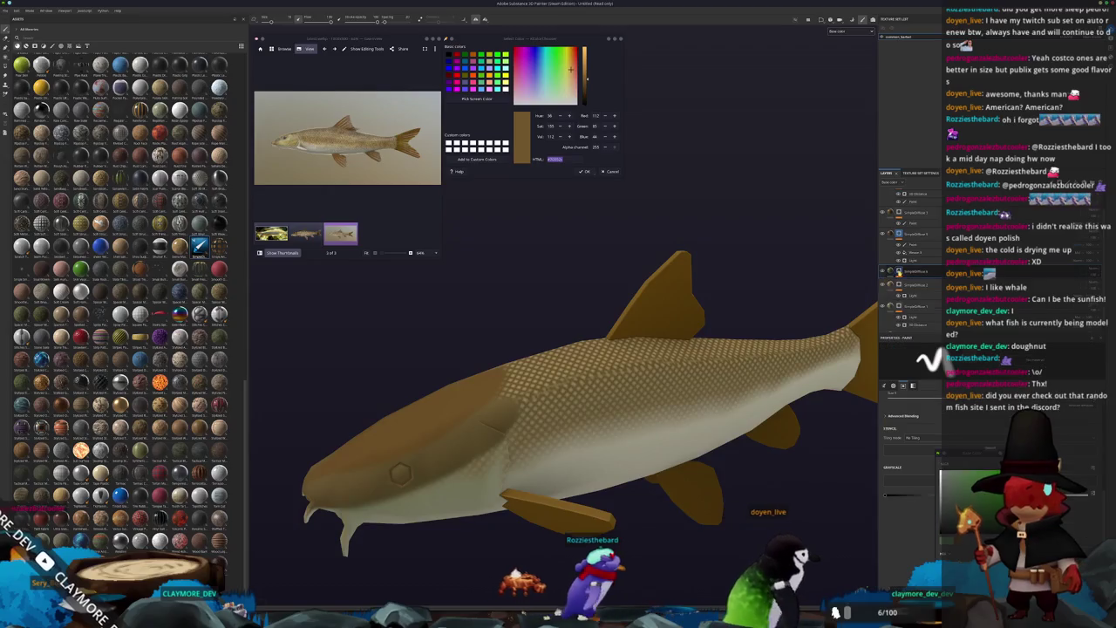
Step: Expand the SimpleDiffuse 4 group and select a layer lower in the stack
click(910, 305)
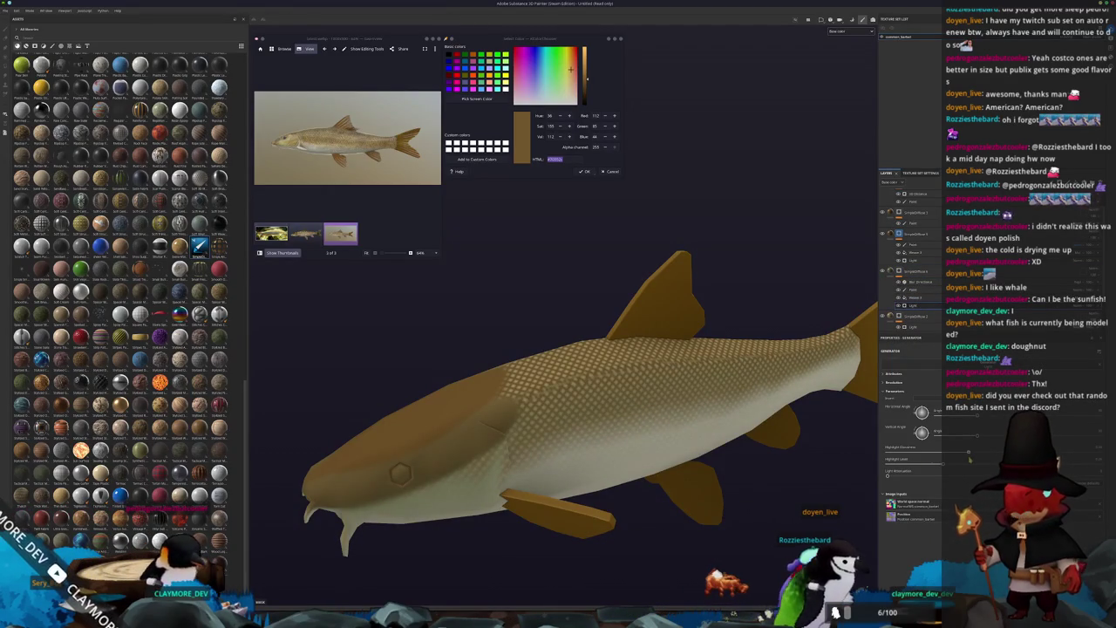
alt+drag(810, 484, 809, 403)
scroll(760, 326, down, 3)
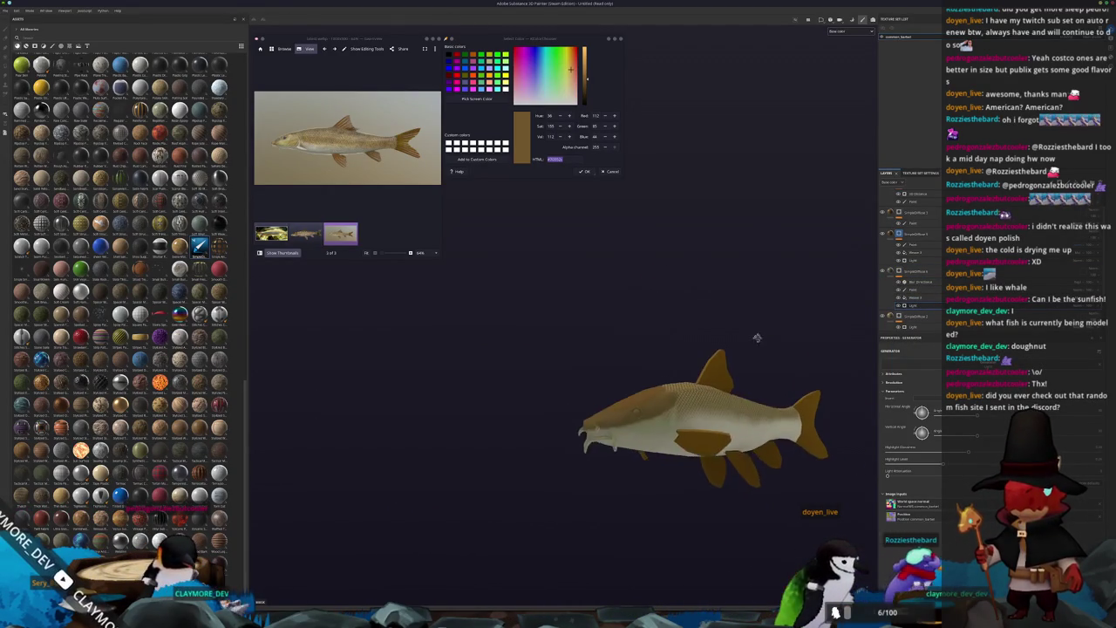
click(922, 305)
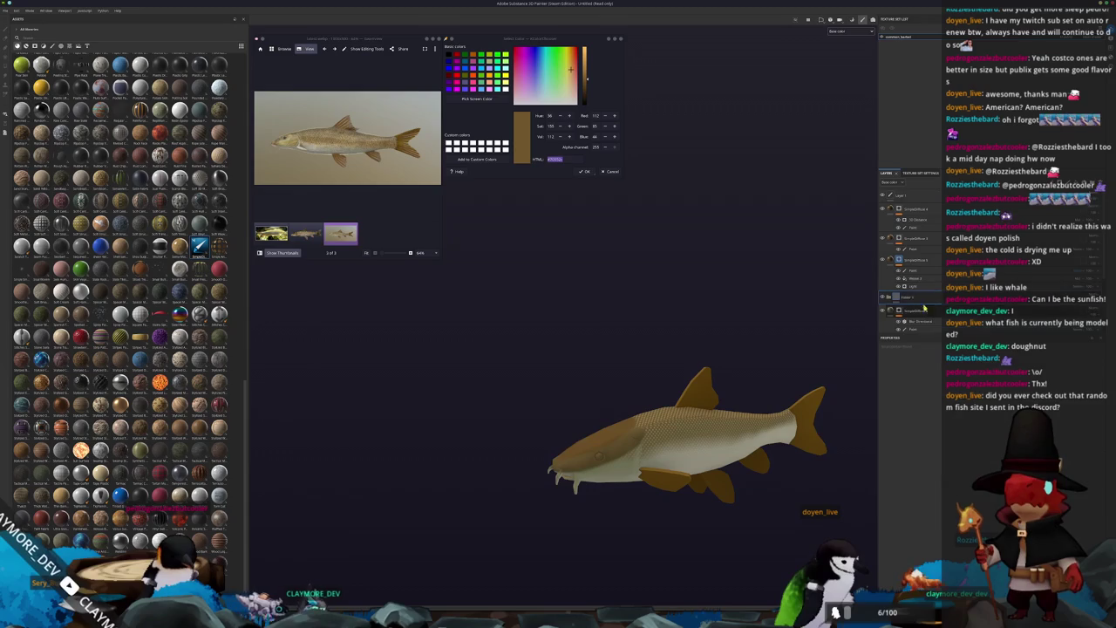
Step: Add a Blur Slope filter to Layer 1
right_click(920, 209)
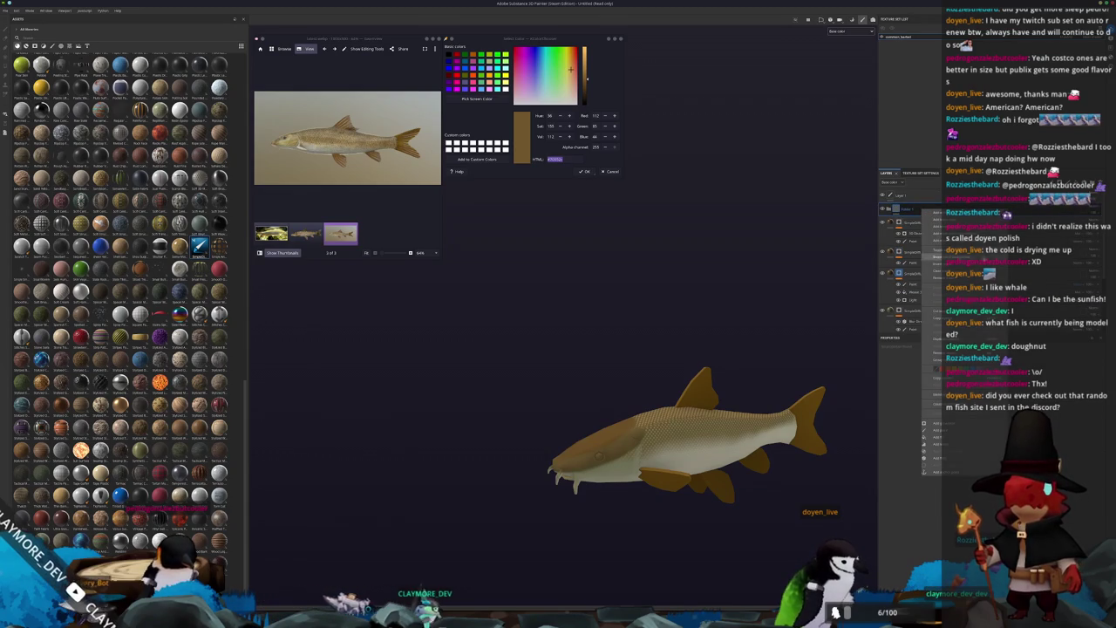
click(955, 463)
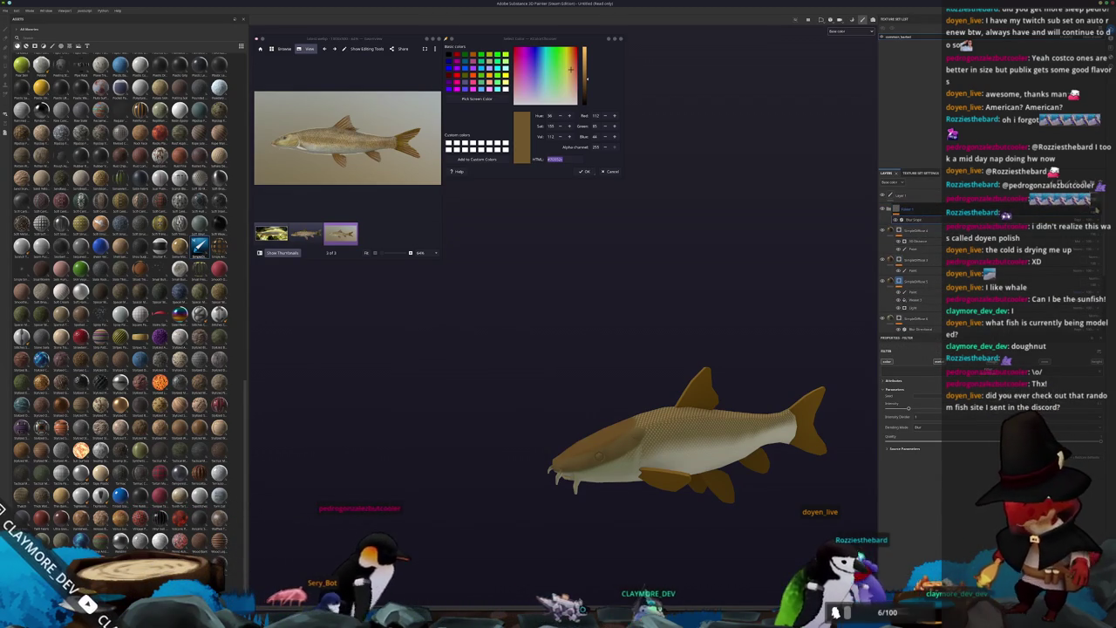
click(1085, 261)
scroll(428, 392, up, 5)
mouse_move(488, 383)
alt+mouse_down()
mouse_move(427, 392)
mouse_move(703, 370)
mouse_move(662, 427)
alt+mouse_up()
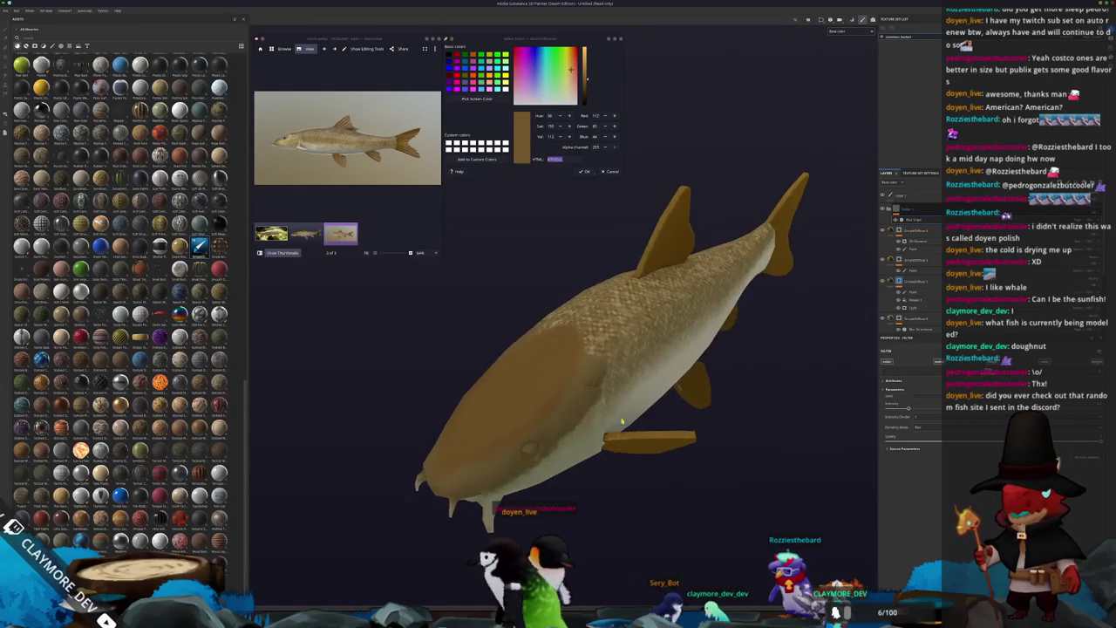
alt+drag(550, 410, 598, 419)
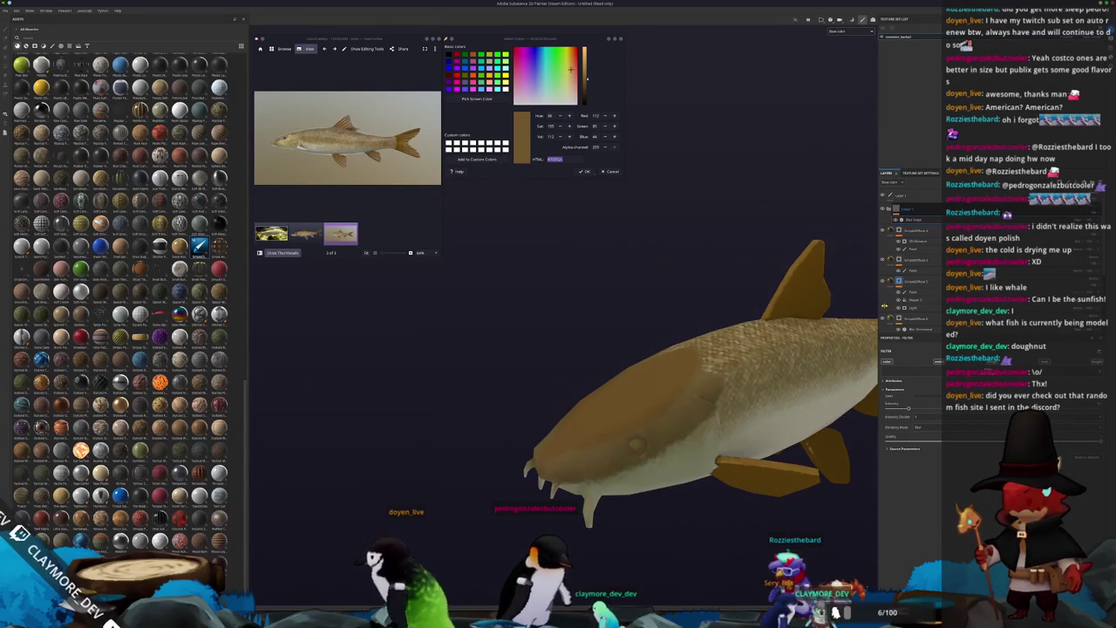
Step: Add a filter to the Paint layer and adjust its strength to darken the head
click(909, 291)
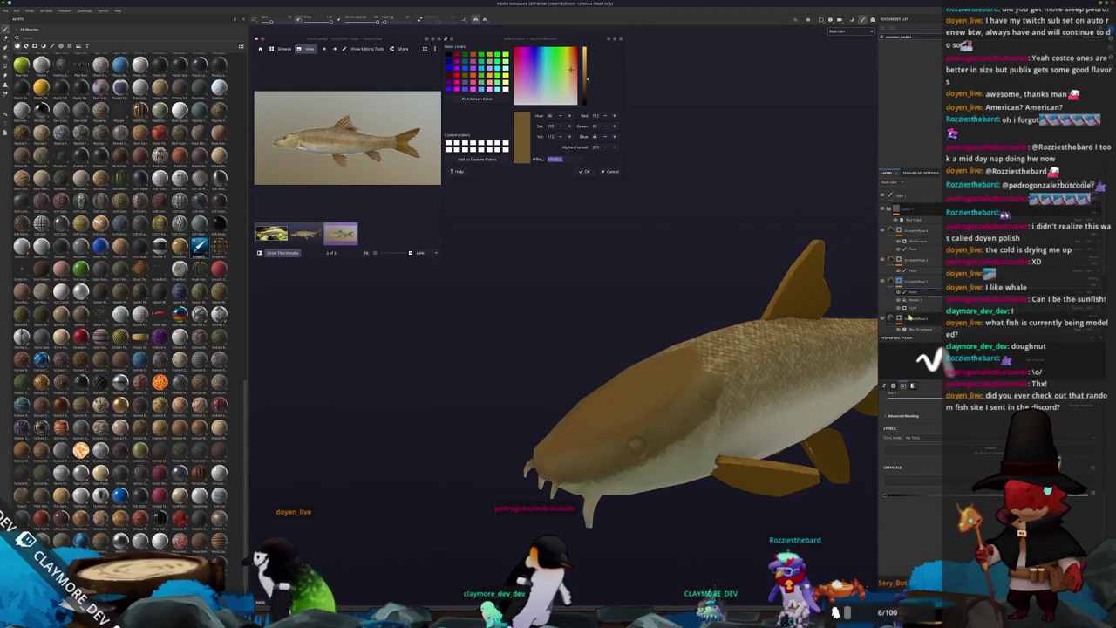
right_click(908, 279)
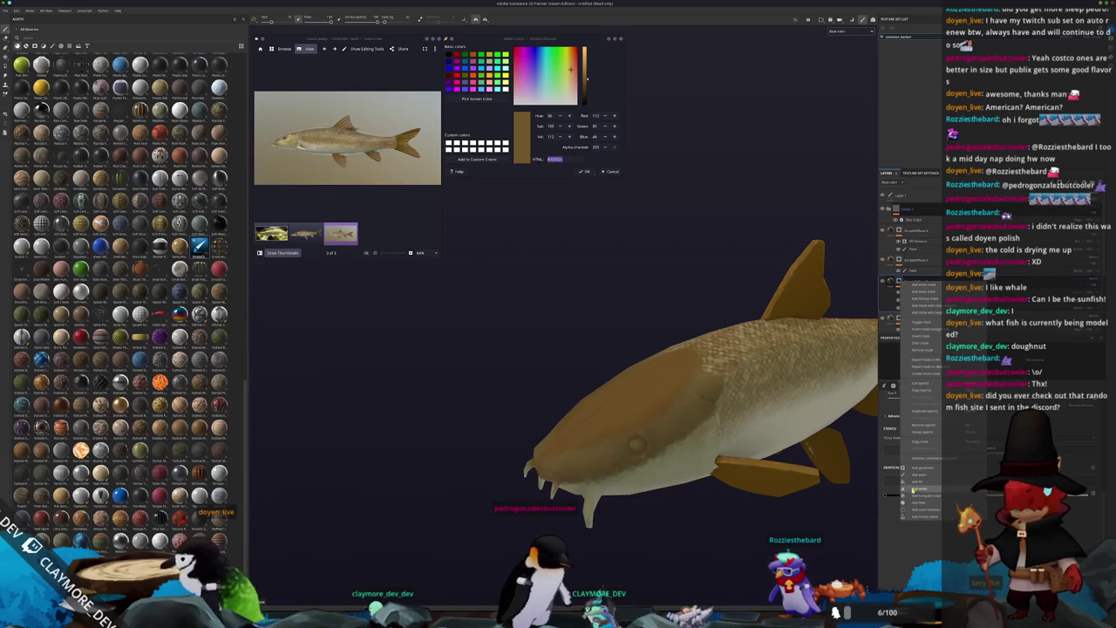
click(921, 504)
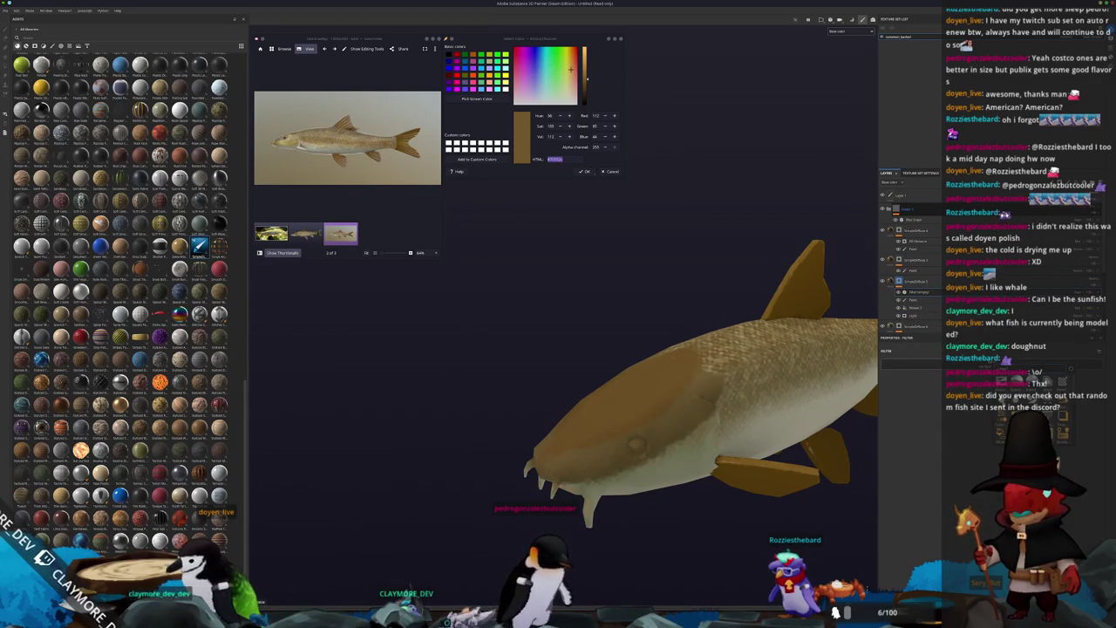
scroll(818, 439, up, 2)
scroll(818, 438, up, 2)
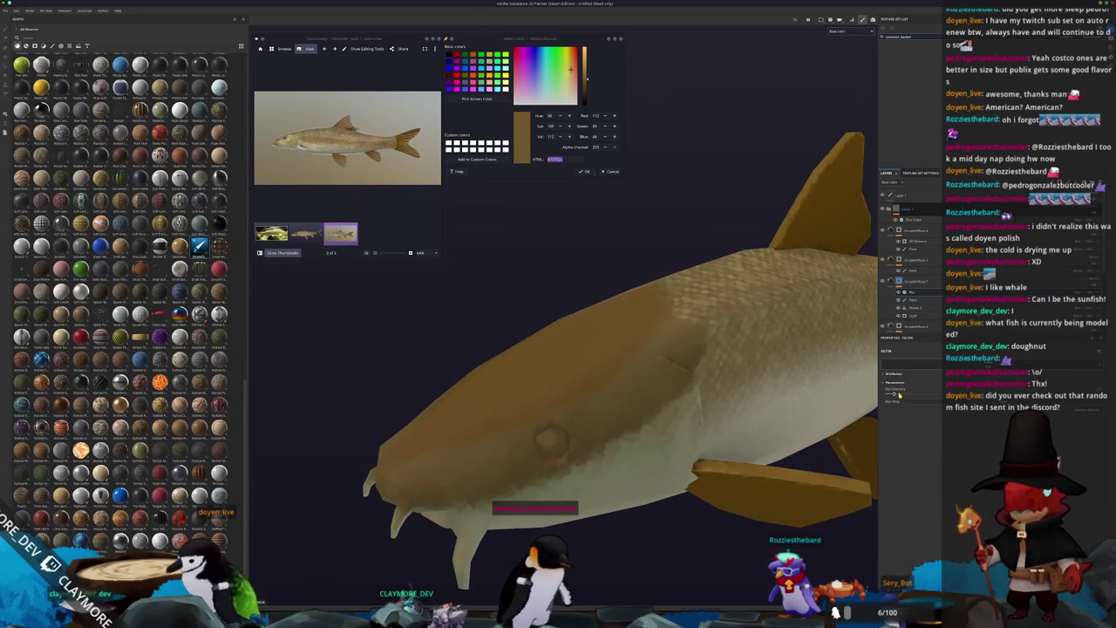
drag(900, 394, 862, 409)
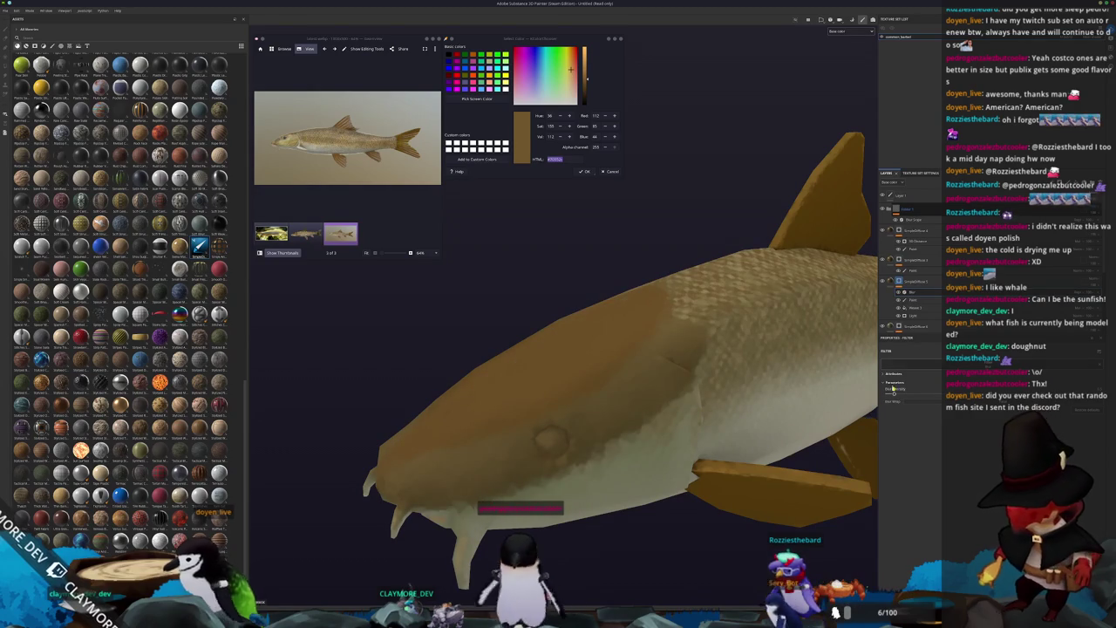
key(1)
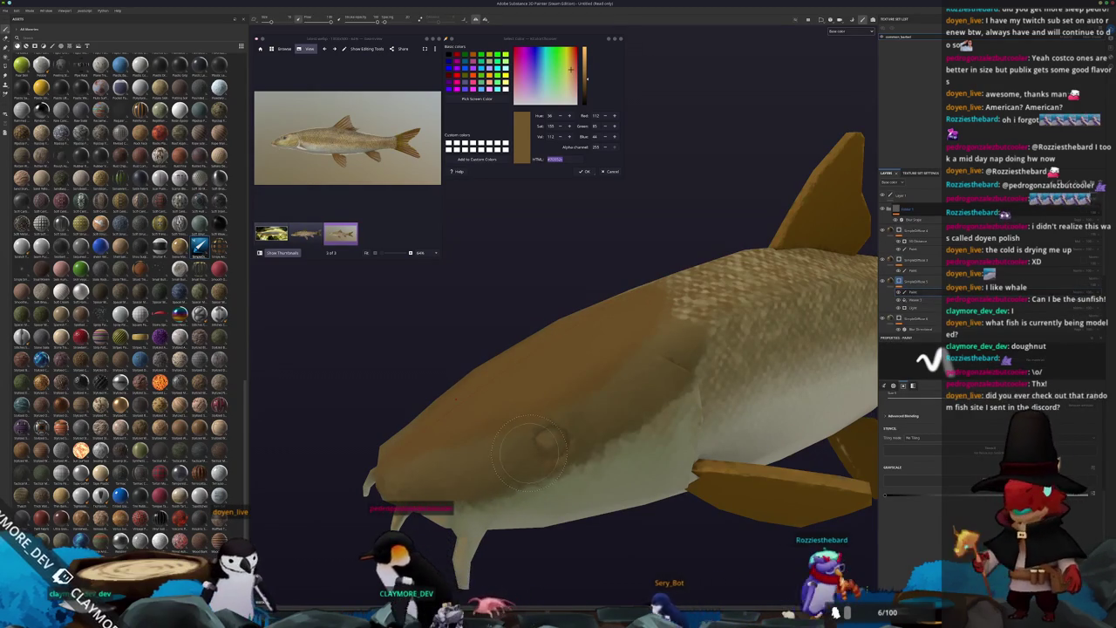
alt+drag(531, 449, 373, 393)
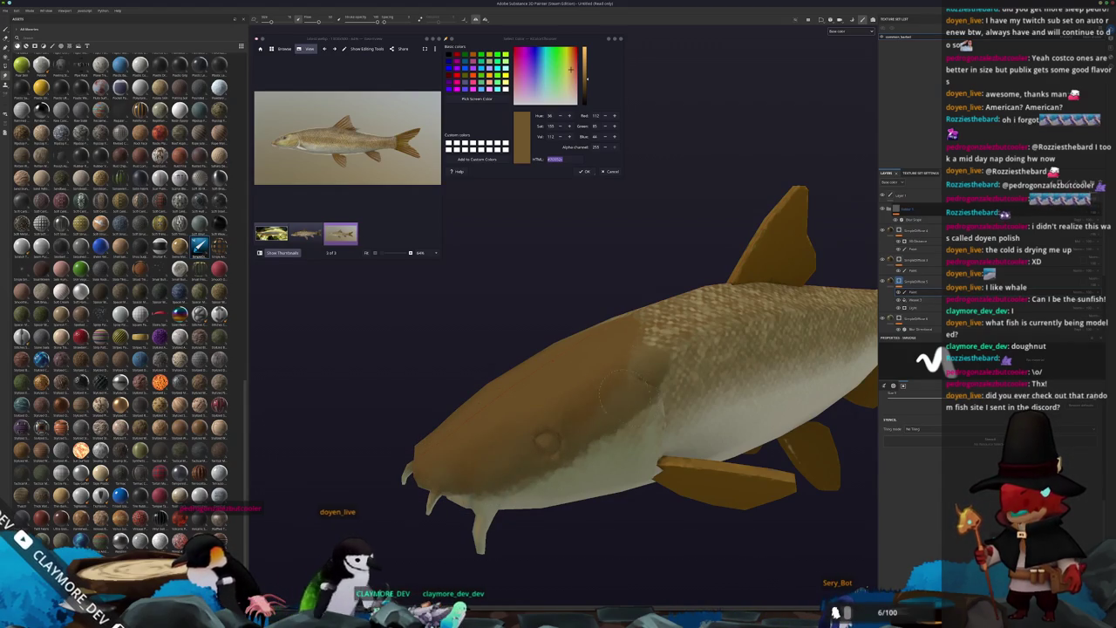
alt+drag(641, 358, 618, 380)
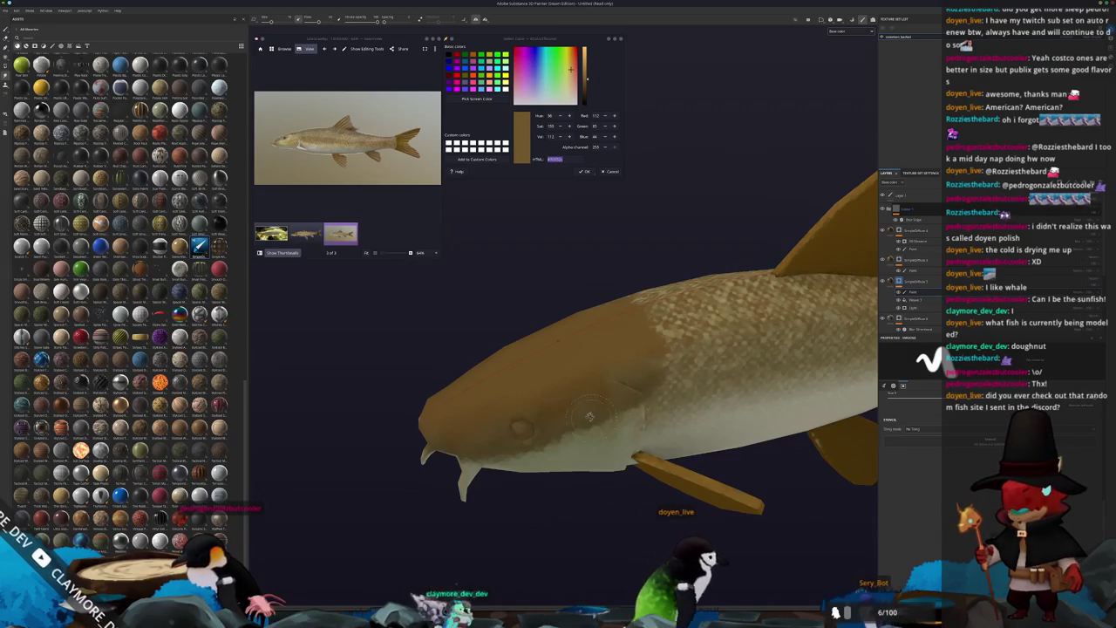
alt+drag(593, 405, 626, 349)
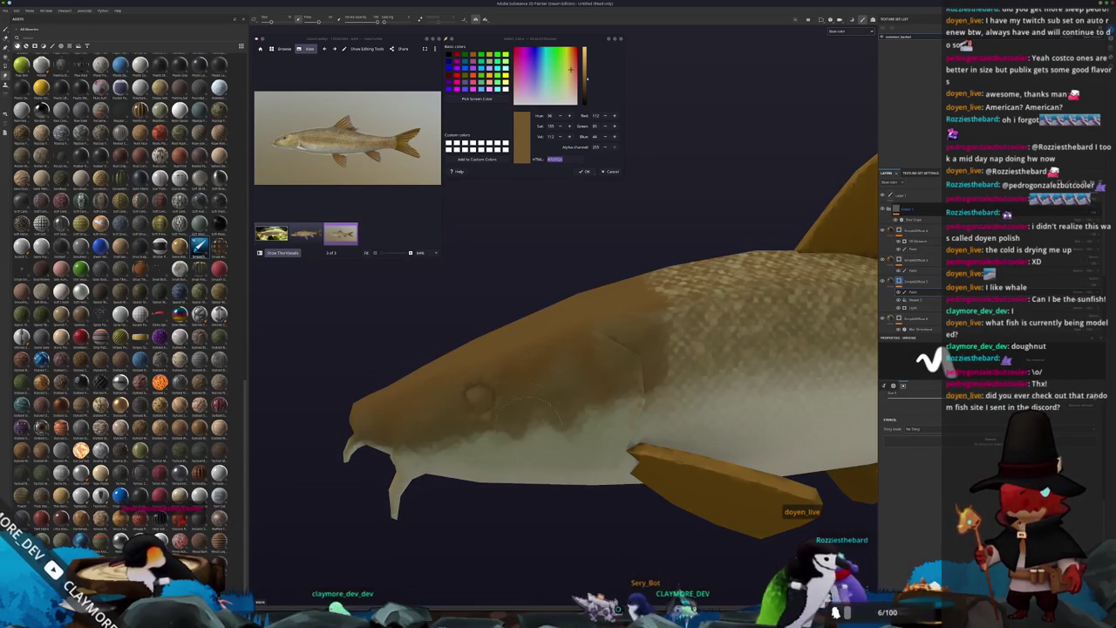
mouse_move(522, 404)
alt+mouse_down()
mouse_move(475, 406)
mouse_move(627, 390)
alt+mouse_up()
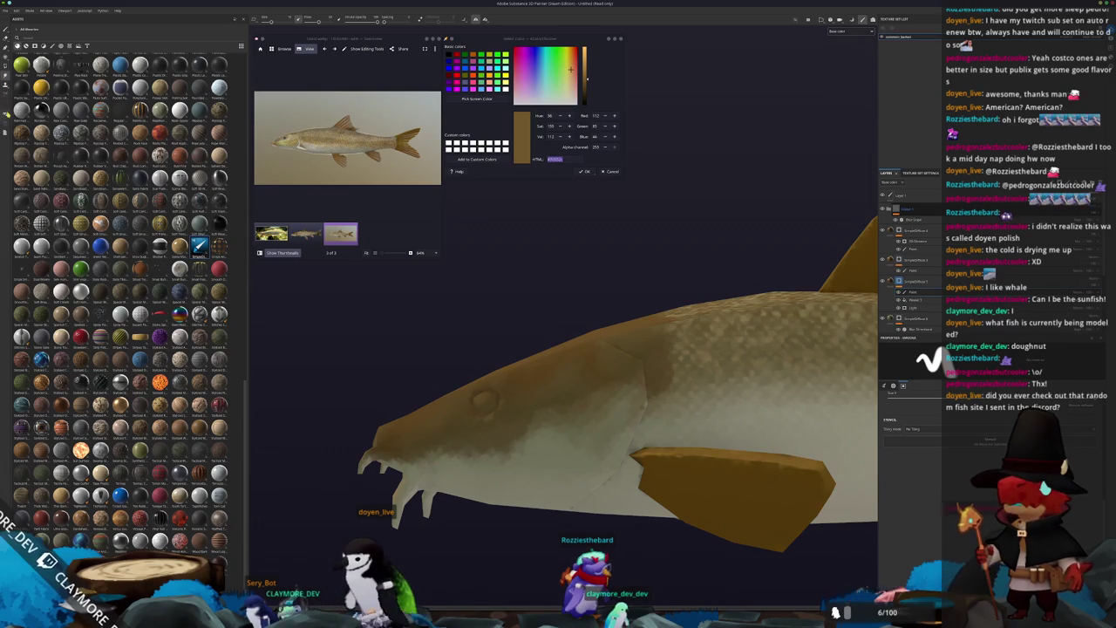
mouse_move(558, 410)
alt+mouse_down()
mouse_move(583, 422)
mouse_move(551, 371)
alt+mouse_up()
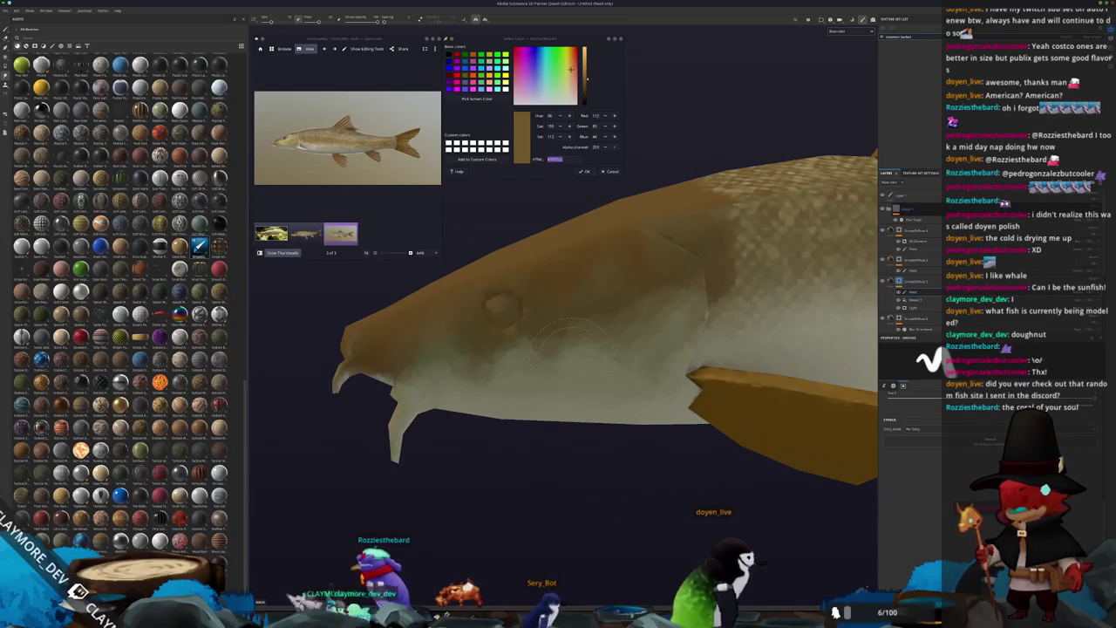
mouse_move(475, 409)
alt+mouse_down()
mouse_move(453, 458)
mouse_move(750, 433)
mouse_move(667, 401)
mouse_move(520, 370)
alt+mouse_up()
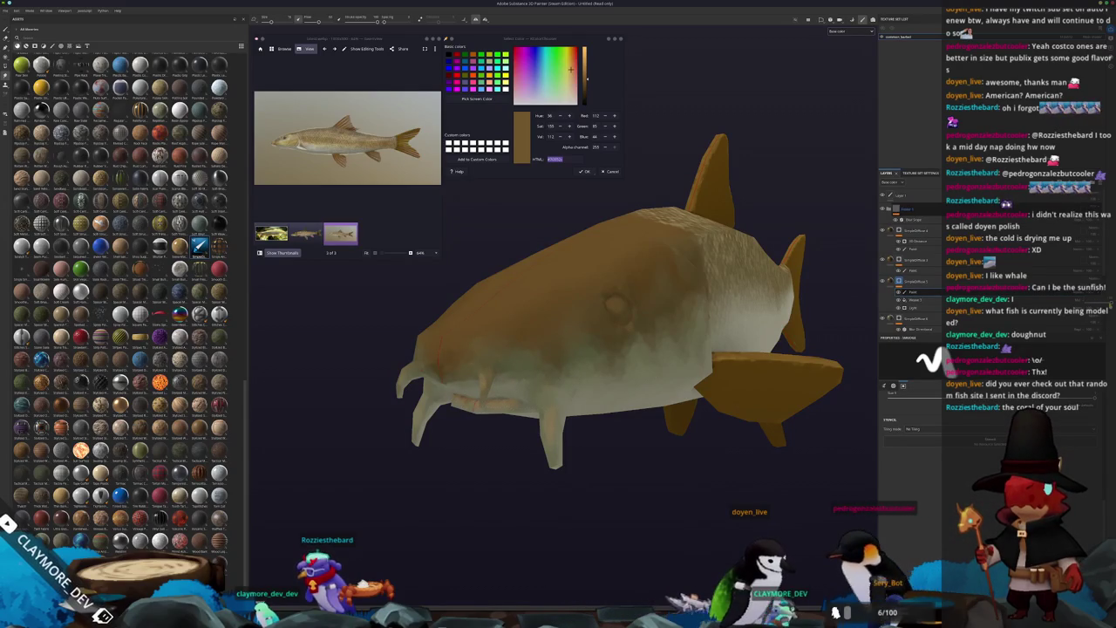
mouse_move(453, 419)
alt+mouse_down()
mouse_move(776, 373)
mouse_move(677, 328)
mouse_move(621, 409)
alt+mouse_up()
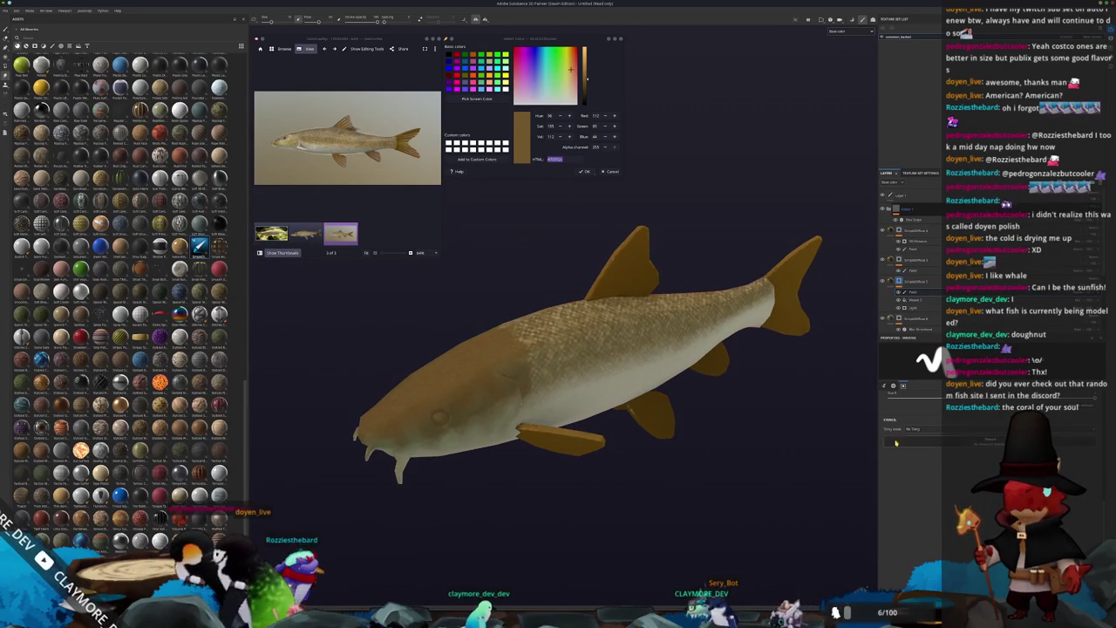
Step: Brush darker brown across the top of the head and along the lower jaw
scroll(558, 348, up, 2)
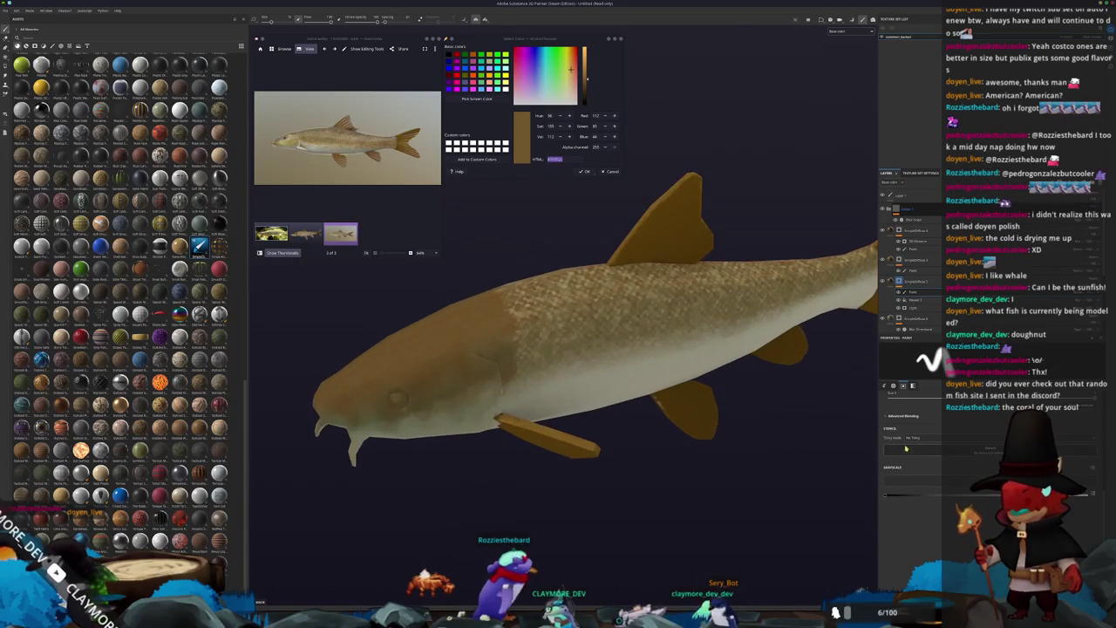
mouse_move(610, 409)
alt+mouse_down()
mouse_move(603, 438)
mouse_move(606, 351)
alt+mouse_up()
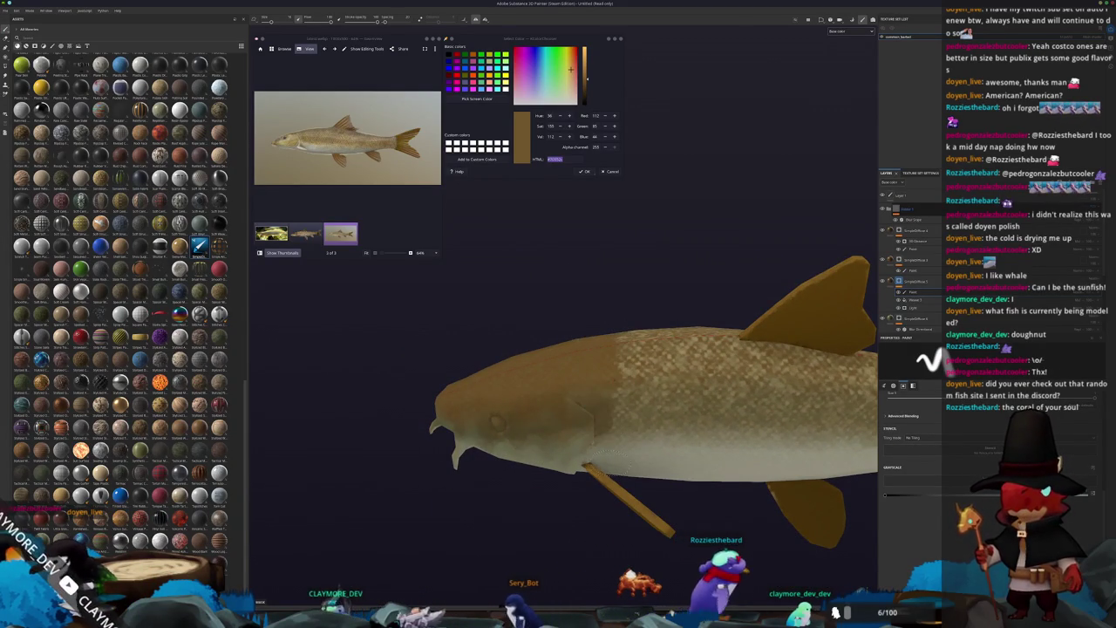
scroll(607, 476, up, 2)
scroll(558, 475, up, 2)
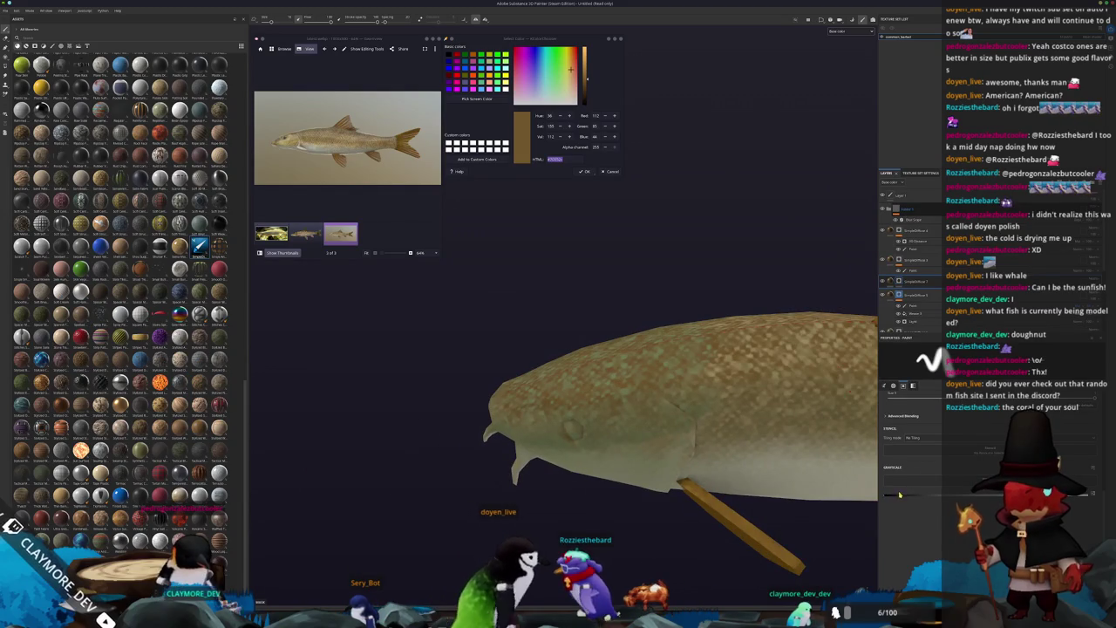
drag(610, 380, 532, 391)
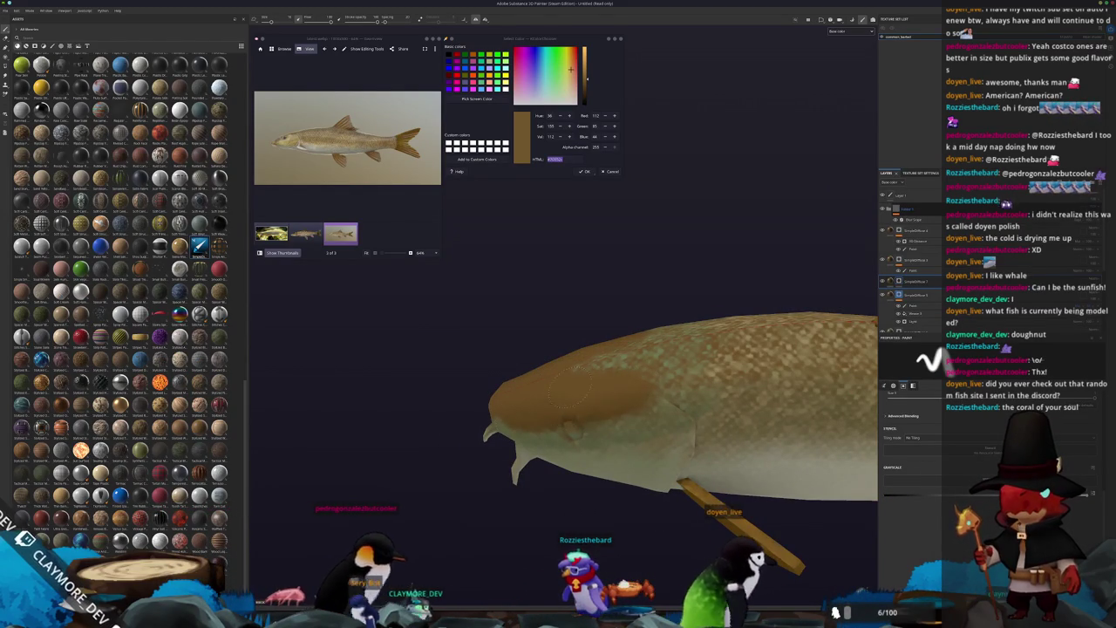
drag(628, 374, 598, 382)
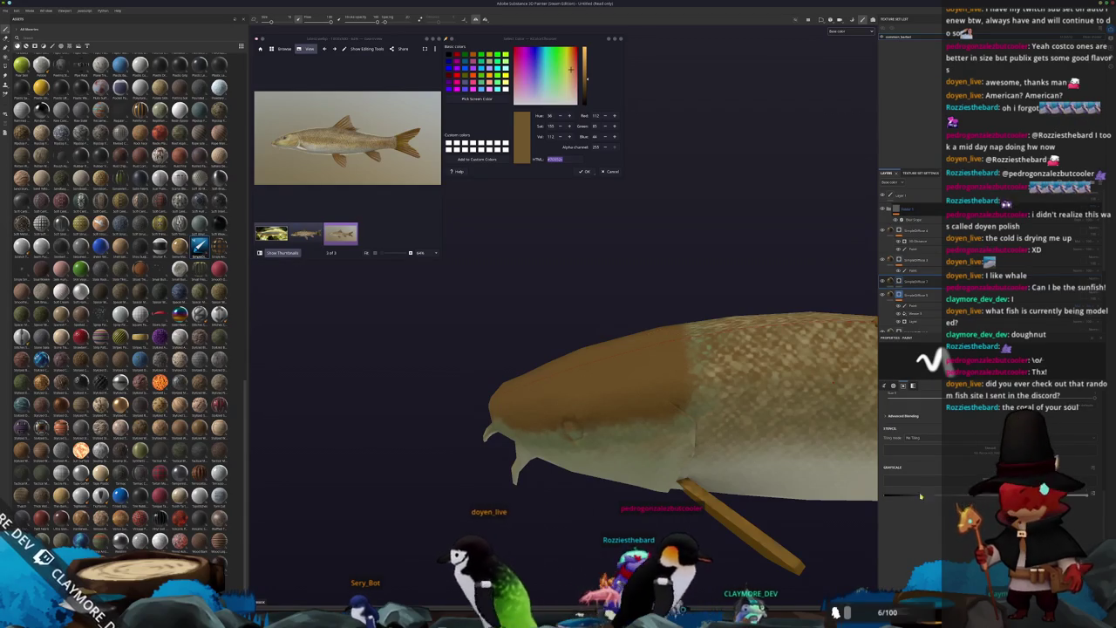
drag(593, 436, 508, 434)
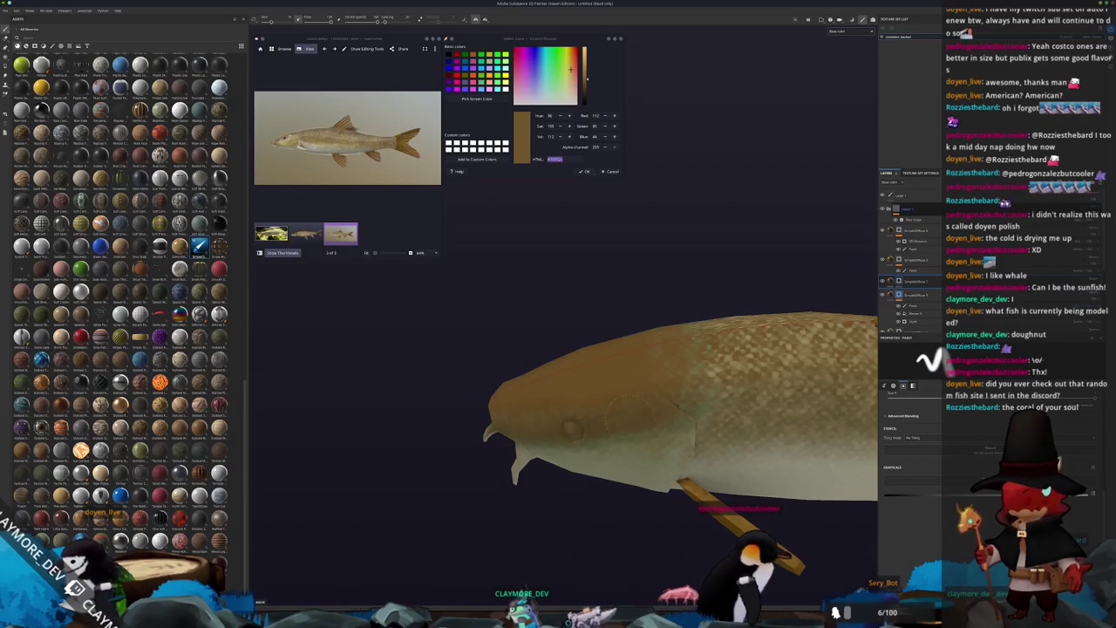
alt+drag(499, 425, 603, 407)
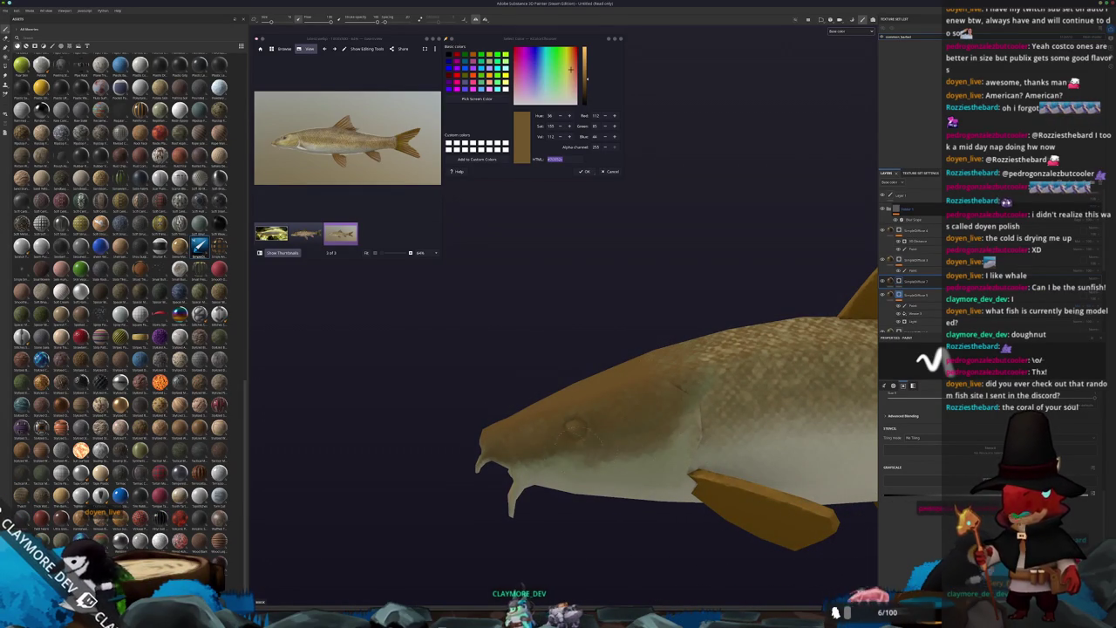
alt+drag(505, 459, 558, 436)
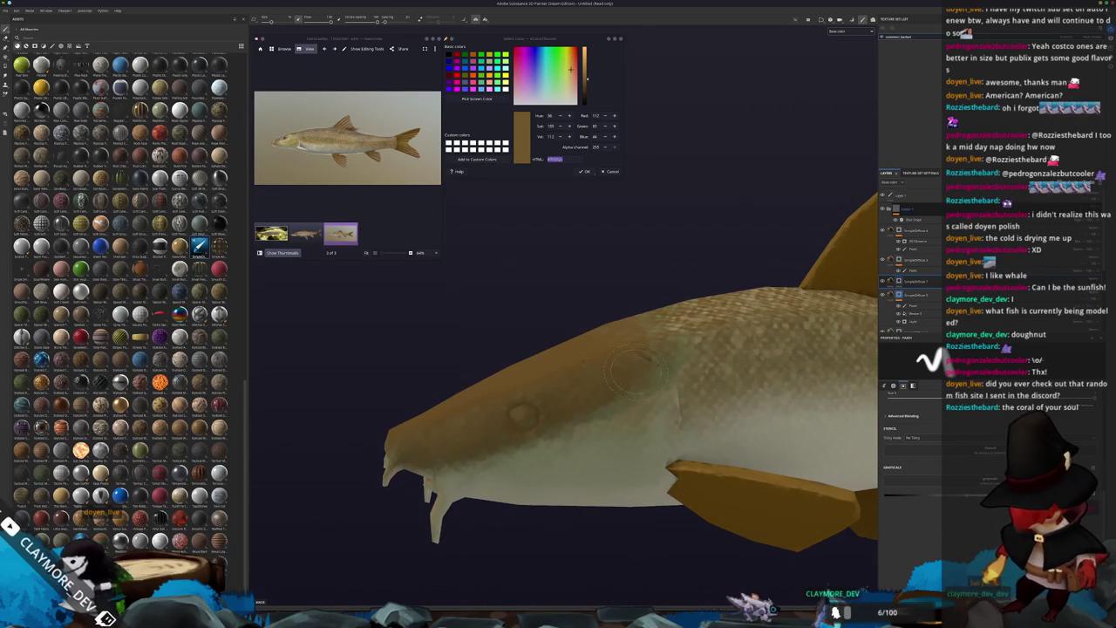
mouse_move(542, 484)
alt+mouse_down()
mouse_move(595, 530)
mouse_move(541, 463)
mouse_move(593, 287)
mouse_move(541, 463)
alt+mouse_up()
Step: Switch the reference viewer to the second image and zoom onto its fin
scroll(564, 392, up, 2)
scroll(563, 392, up, 2)
scroll(564, 392, up, 1)
scroll(564, 392, down, 5)
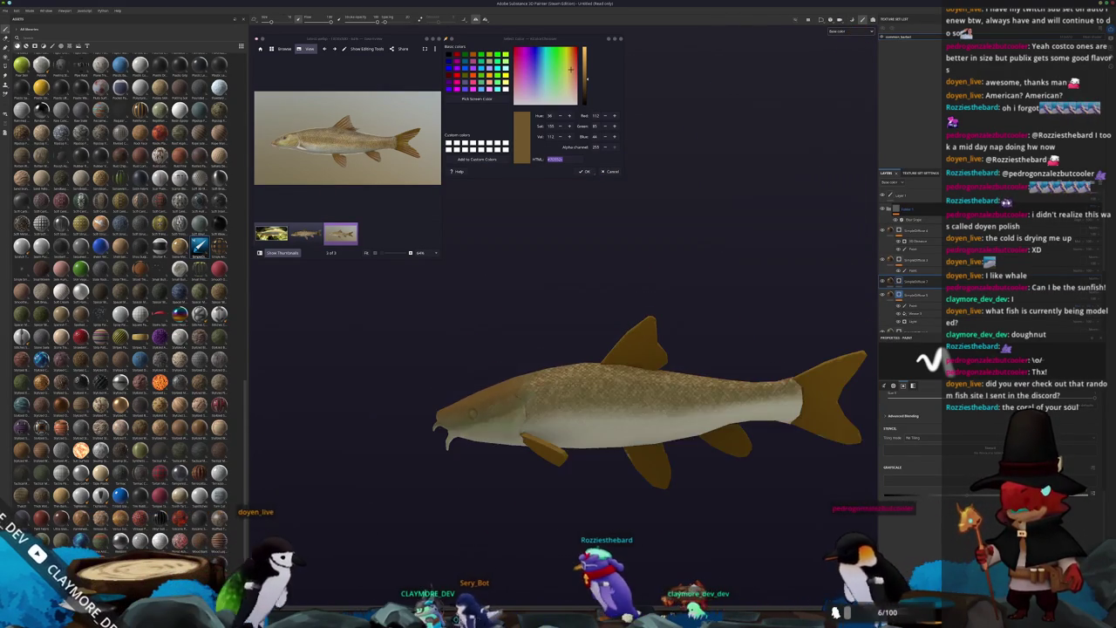
scroll(650, 401, down, 1)
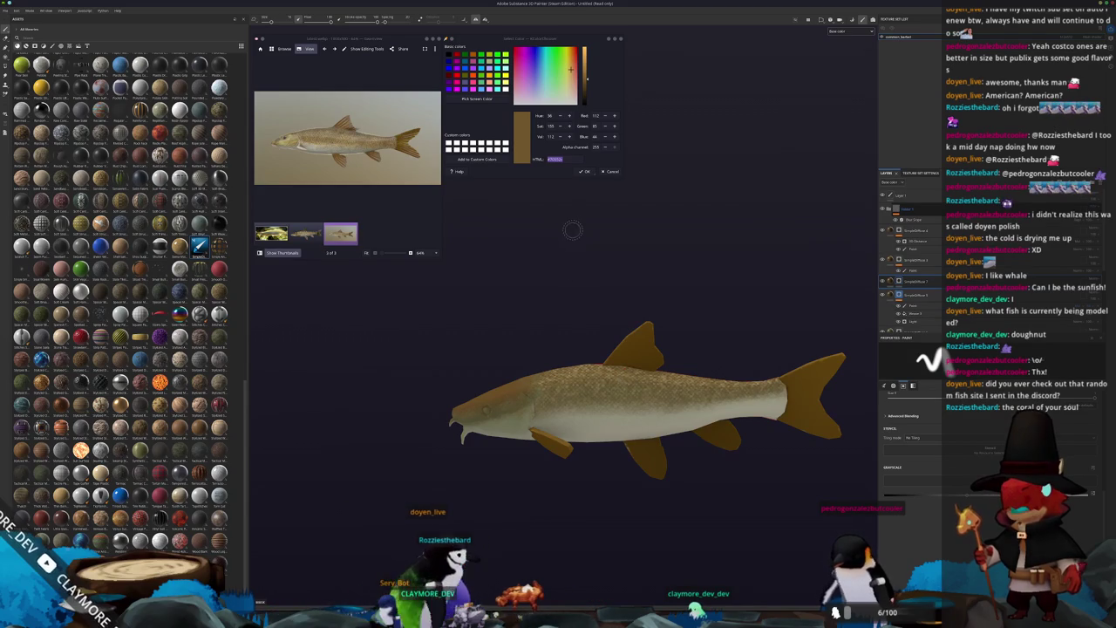
scroll(347, 137, up, 2)
scroll(635, 211, up, 3)
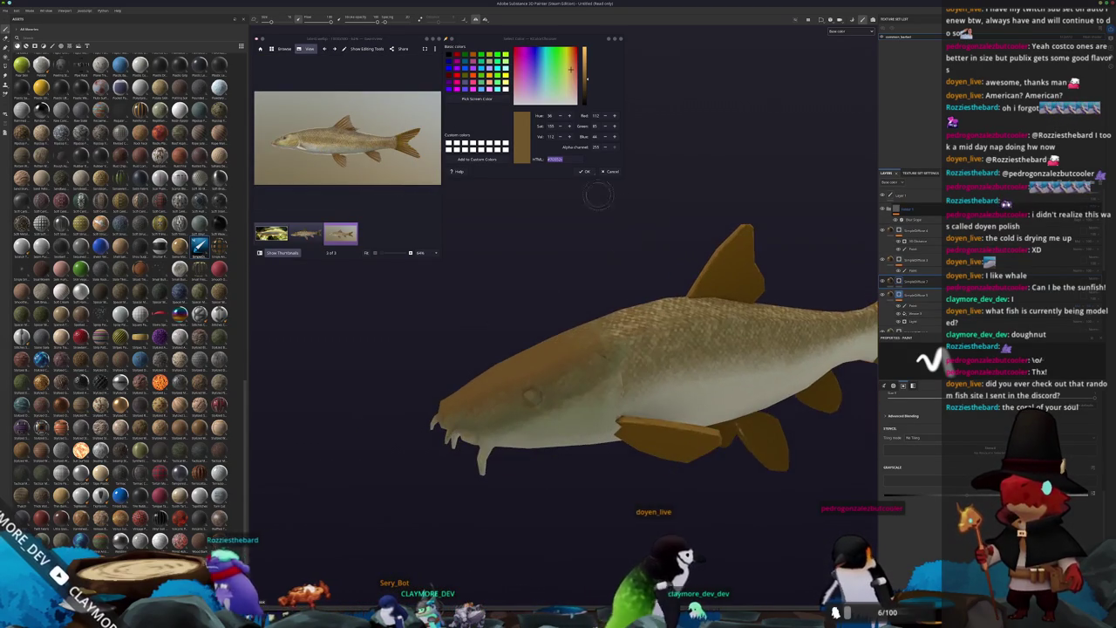
key(Left)
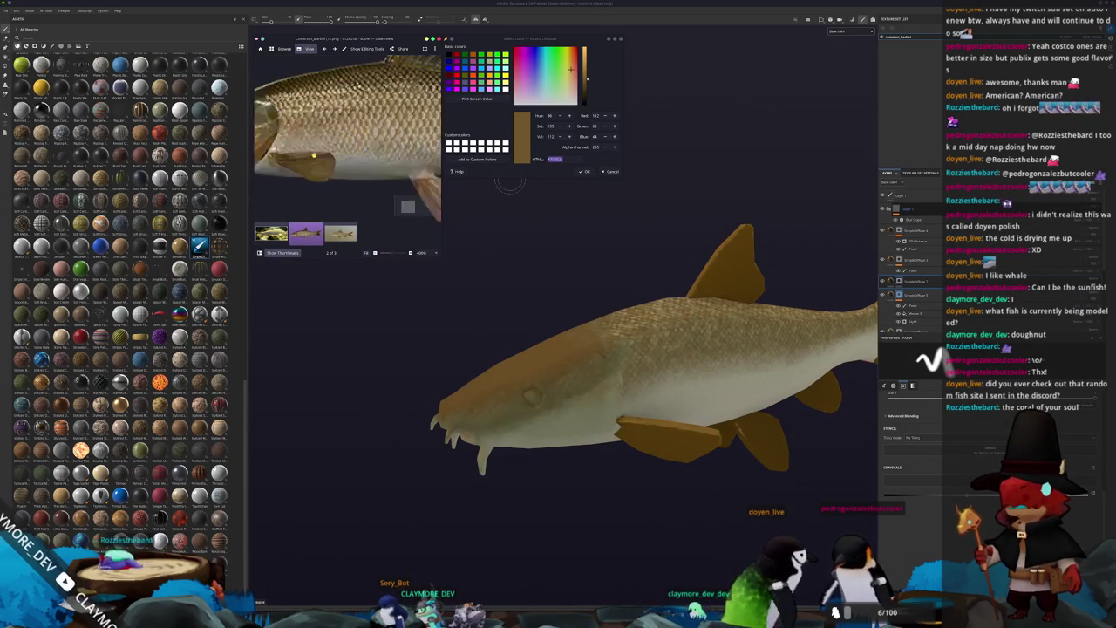
scroll(375, 157, up, 2)
scroll(375, 157, up, 2)
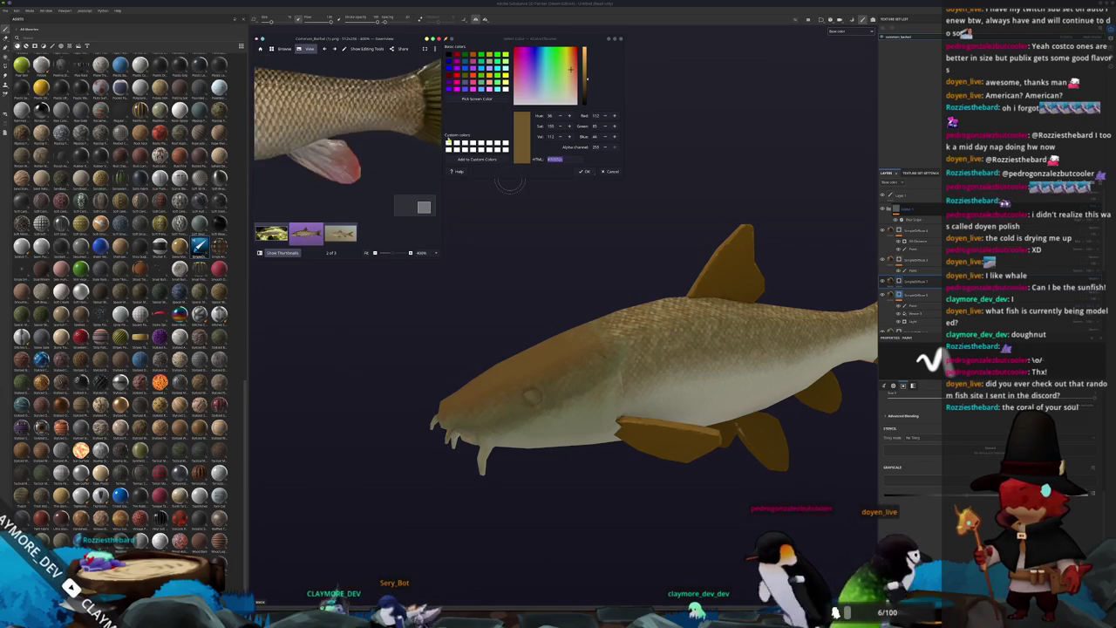
Step: Sample the dusky red from the reference fin as the paint colour
click(477, 98)
click(340, 161)
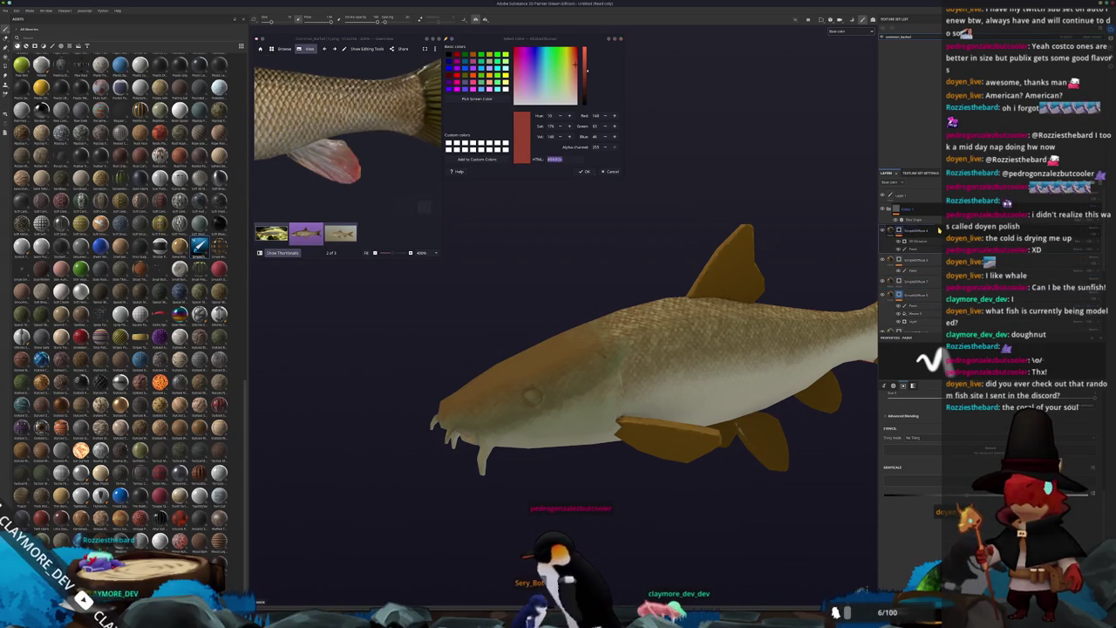
scroll(628, 331, down, 2)
scroll(628, 332, down, 2)
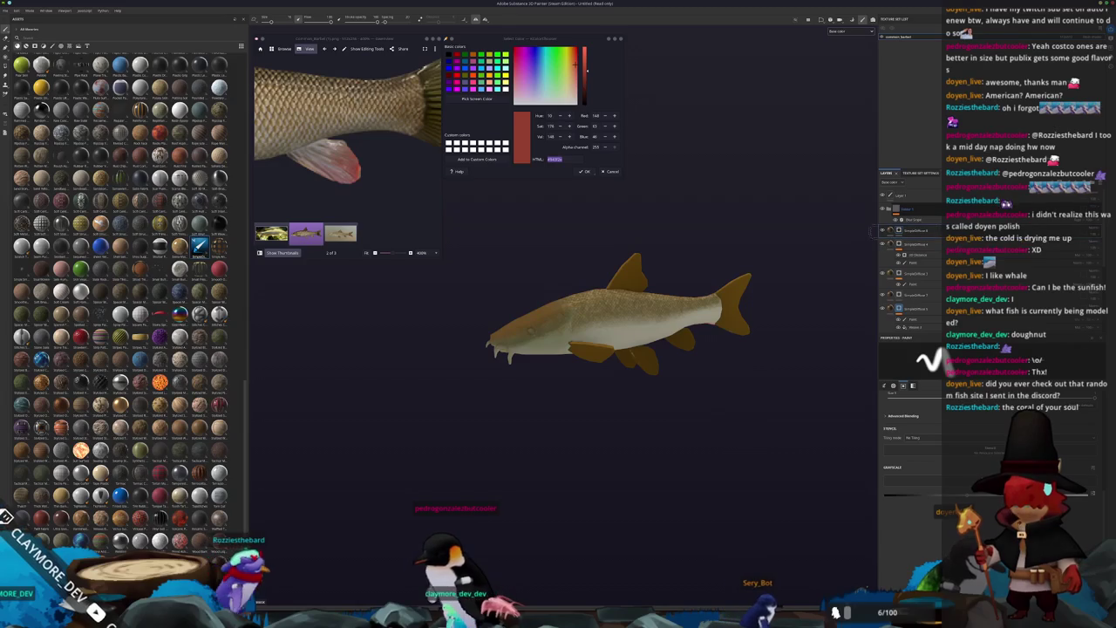
Step: Select the fill layer and frame the whole fish in the view
click(889, 234)
key(f)
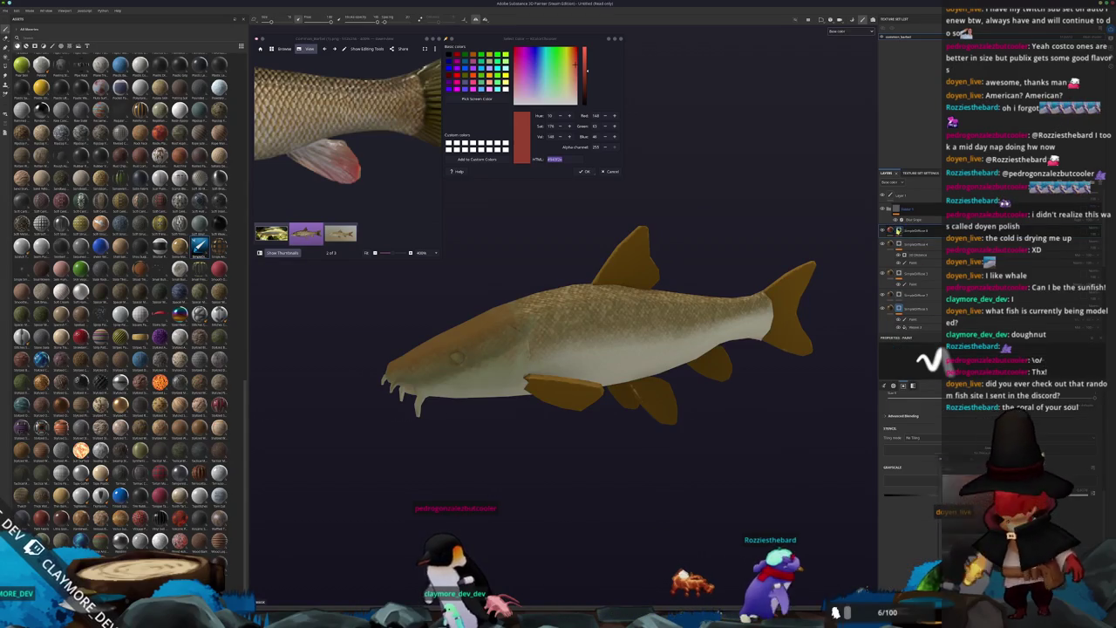
right_click(901, 231)
click(935, 430)
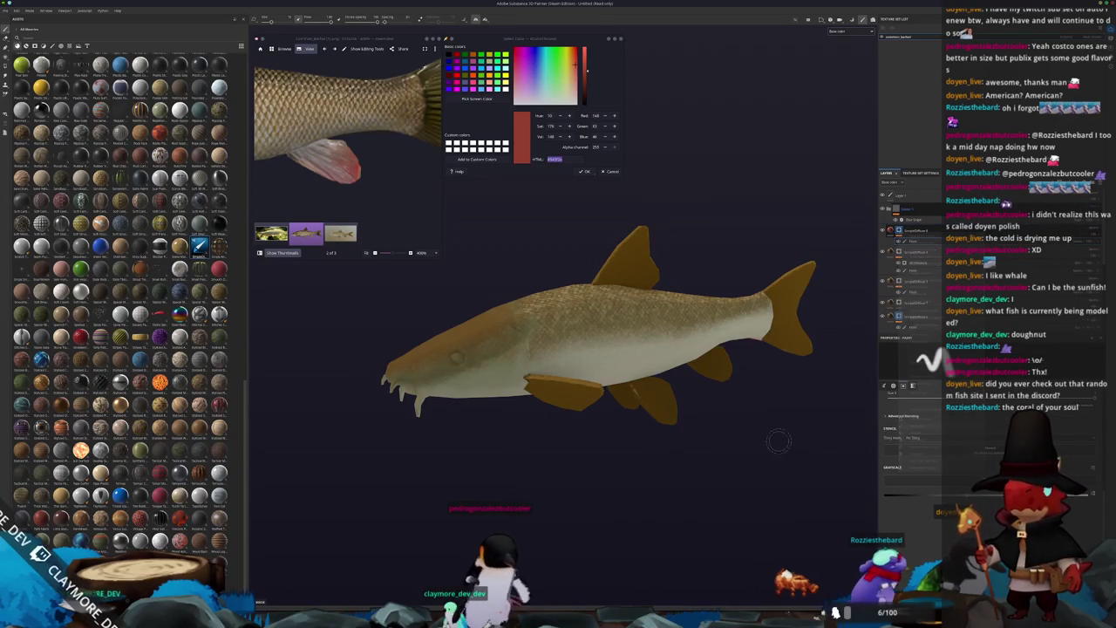
Step: Brush dusky red onto the lower fin tips and along the rear lower fin
scroll(723, 420, up, 3)
scroll(723, 420, up, 2)
middle_drag(722, 421, 541, 364)
mouse_move(751, 433)
alt+mouse_down()
mouse_move(715, 386)
mouse_move(634, 429)
alt+mouse_up()
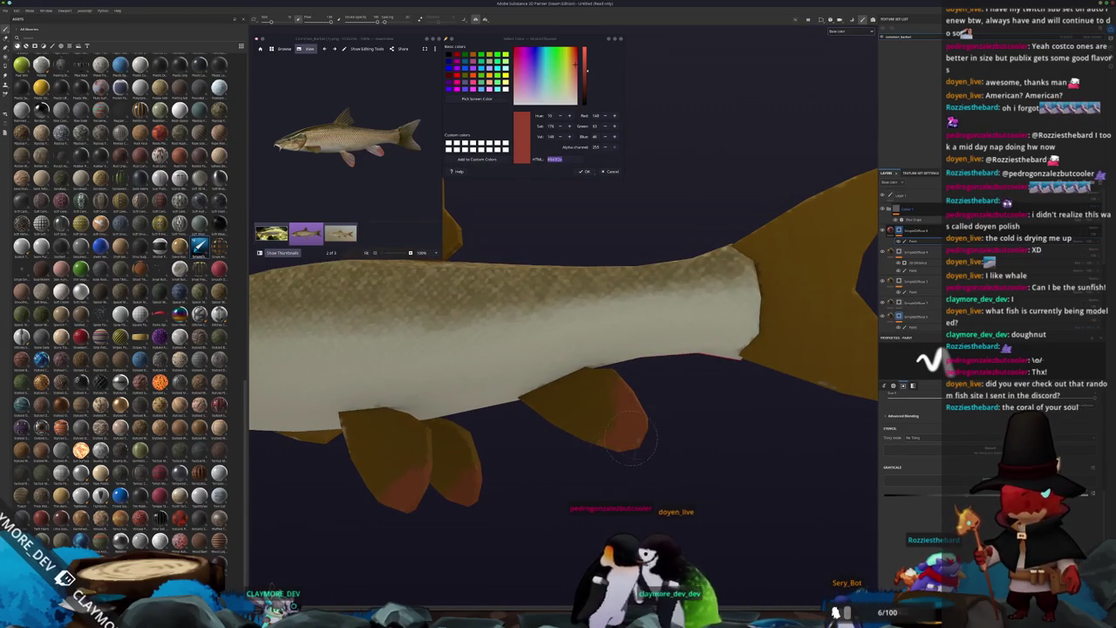
mouse_move(628, 427)
alt+mouse_down()
mouse_move(454, 468)
mouse_move(342, 477)
mouse_move(647, 455)
mouse_move(663, 442)
alt+mouse_up()
alt+right_drag(662, 442, 565, 399)
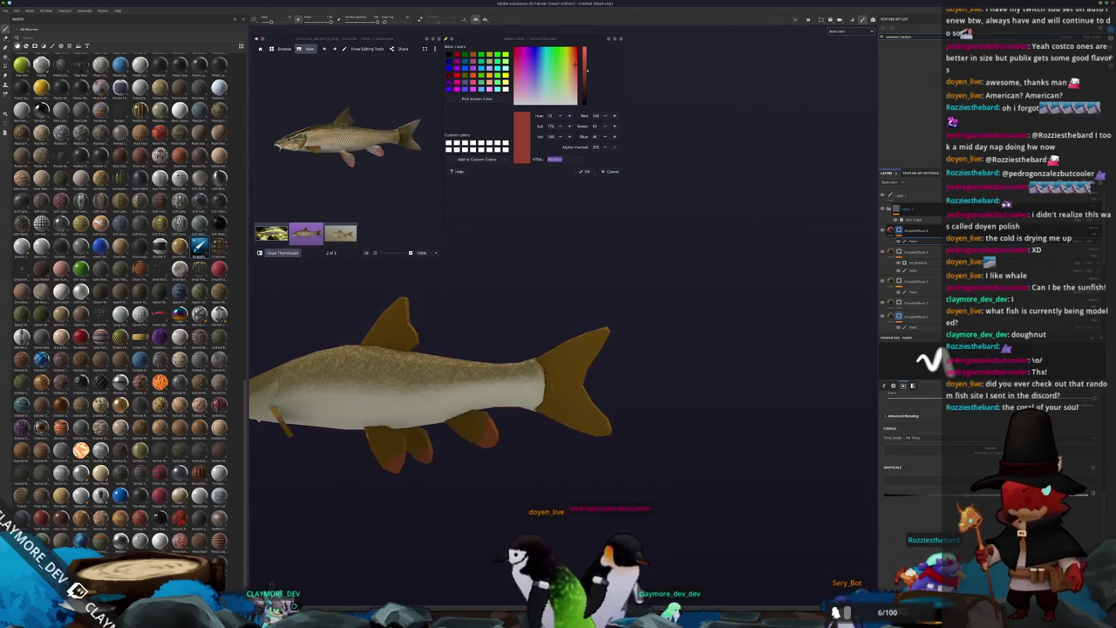
alt+right_drag(516, 356, 657, 337)
mouse_move(567, 317)
alt+mouse_down()
mouse_move(610, 279)
mouse_move(637, 274)
mouse_move(694, 337)
mouse_move(558, 288)
alt+mouse_up()
scroll(366, 140, up, 3)
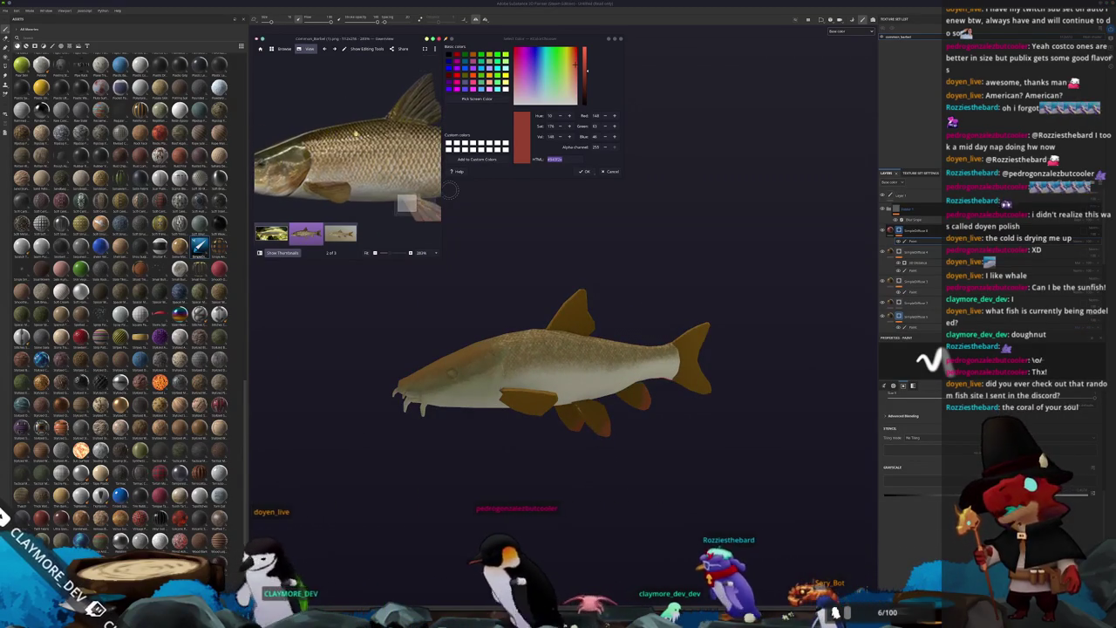
Step: Sample a dark olive from the fish's body, reframe it side-on, and select a fill layer
click(488, 99)
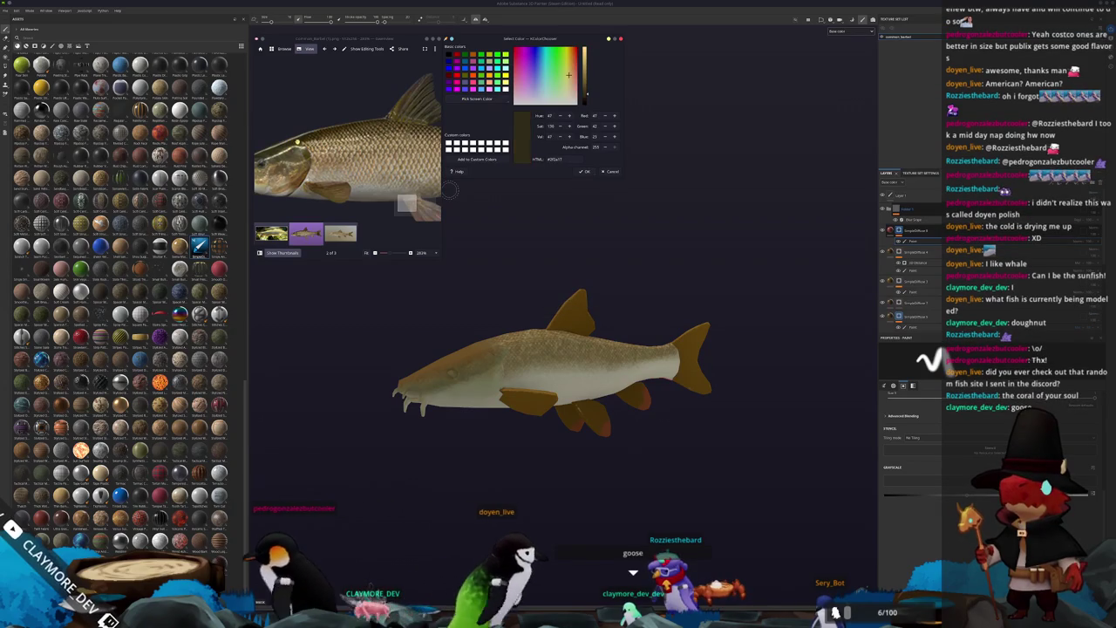
click(508, 329)
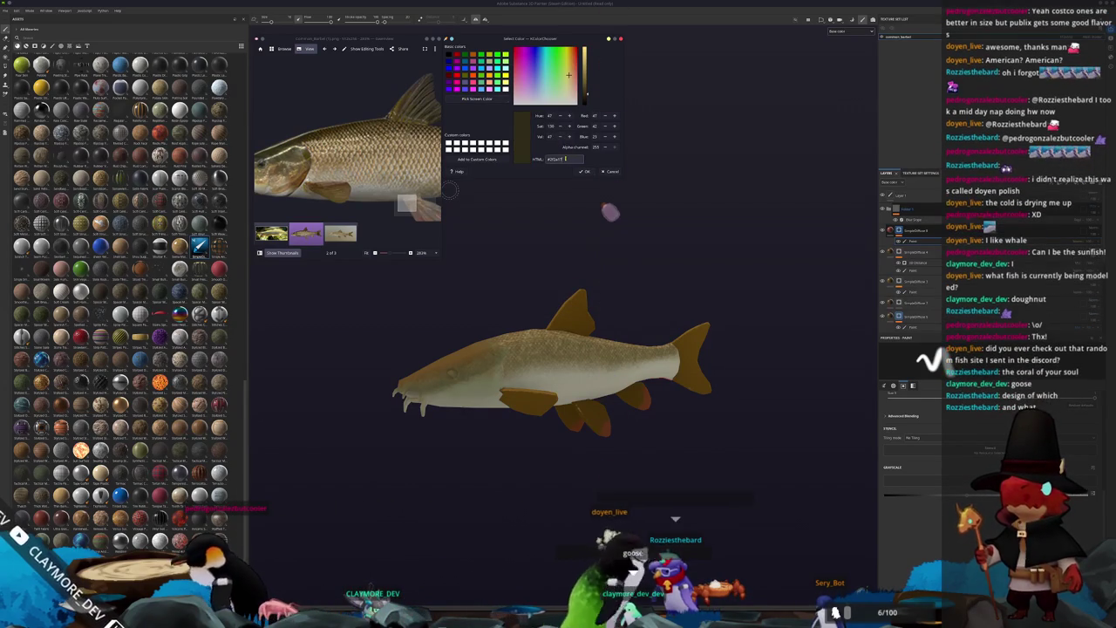
alt+drag(670, 280, 450, 260)
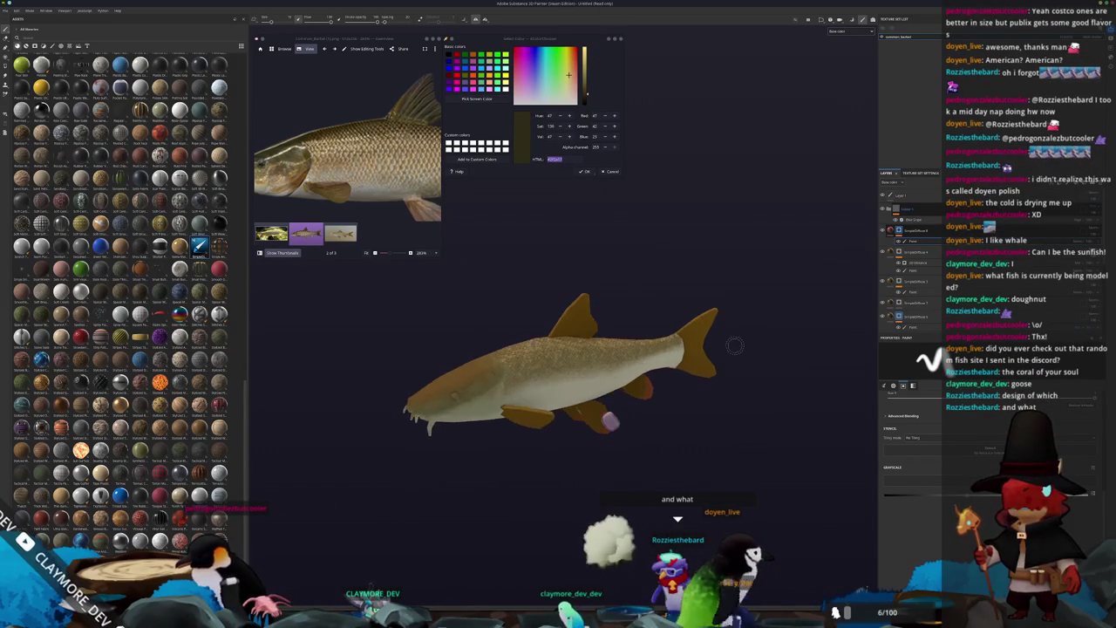
key(f)
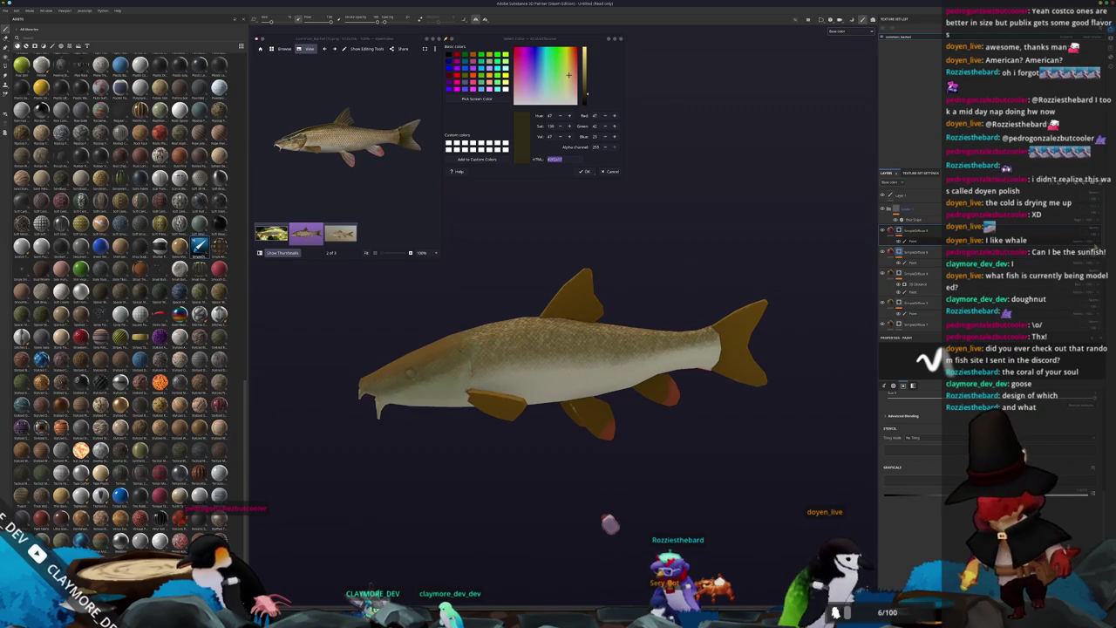
click(884, 275)
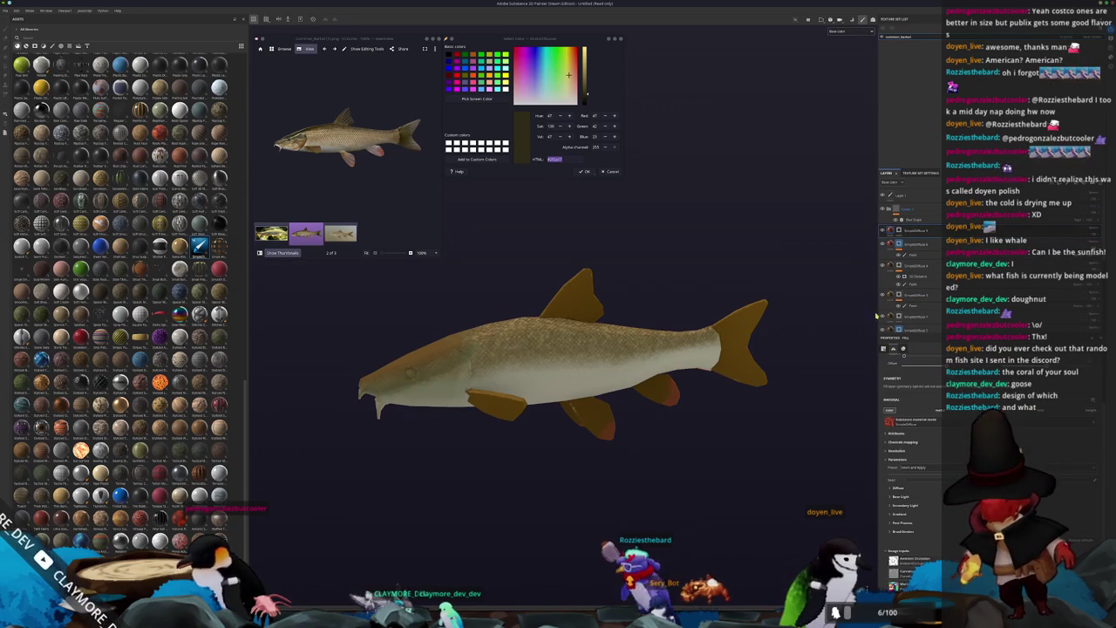
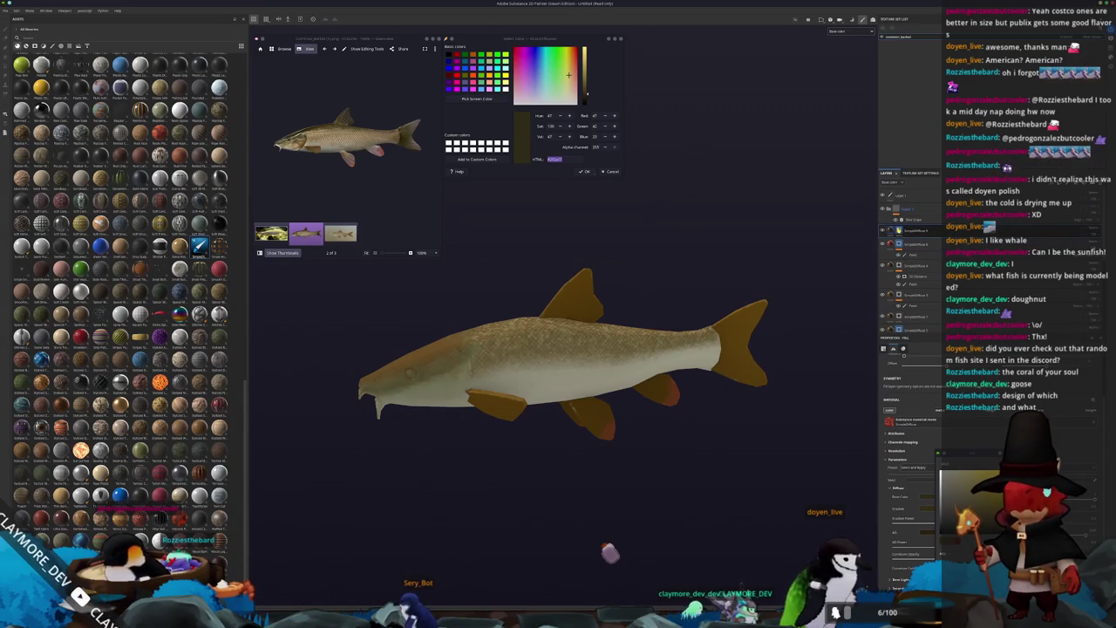
Step: Zoom and orbit the fish to inspect its dorsal fin and tail
right_click(897, 229)
key(Escape)
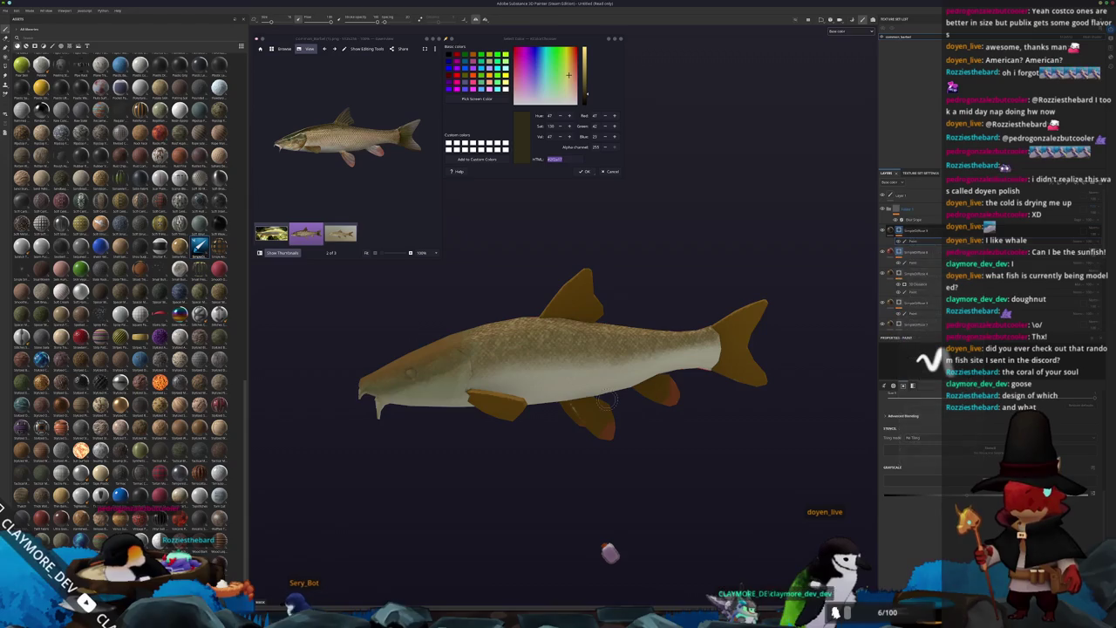
scroll(639, 341, up, 2)
scroll(639, 342, up, 2)
scroll(639, 342, up, 2)
mouse_move(639, 341)
alt+mouse_down()
mouse_move(601, 323)
mouse_move(566, 358)
alt+mouse_up()
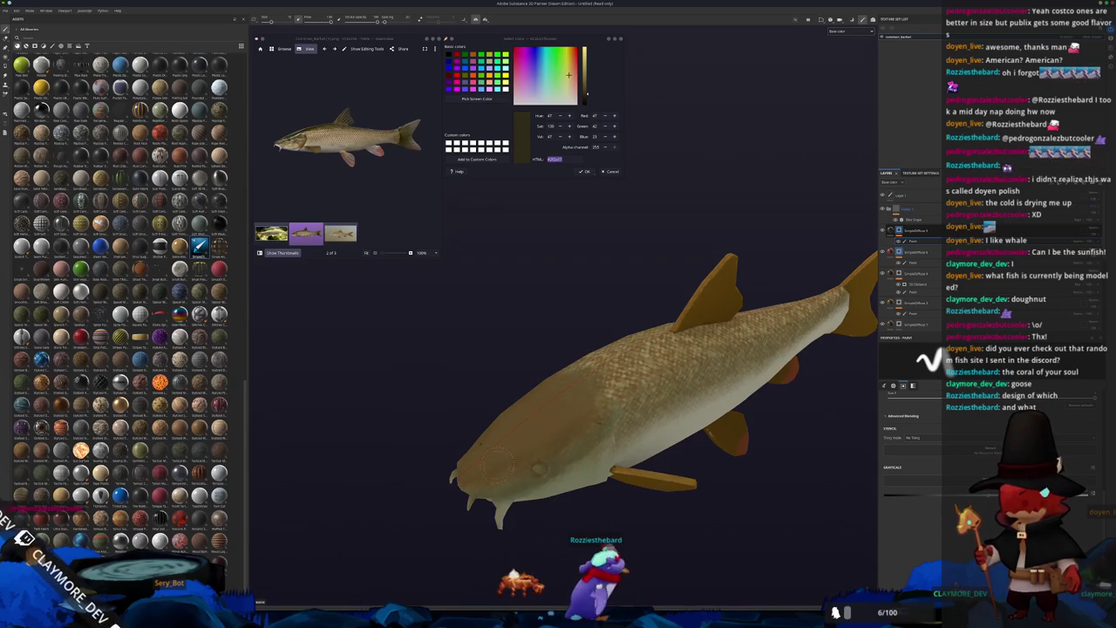
scroll(558, 443, up, 2)
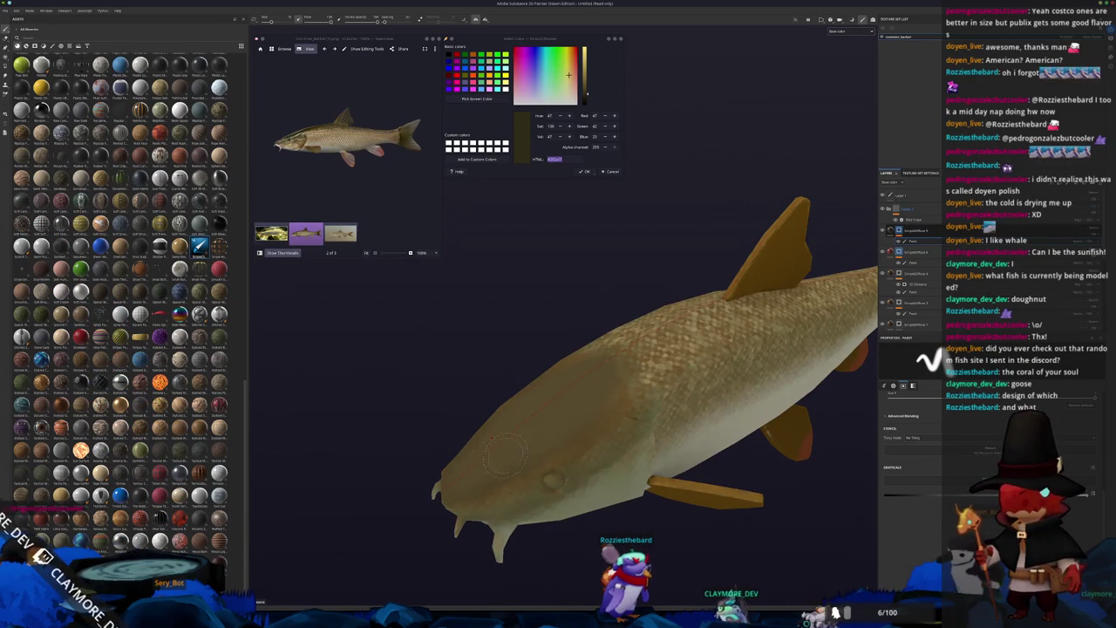
alt+drag(497, 458, 403, 487)
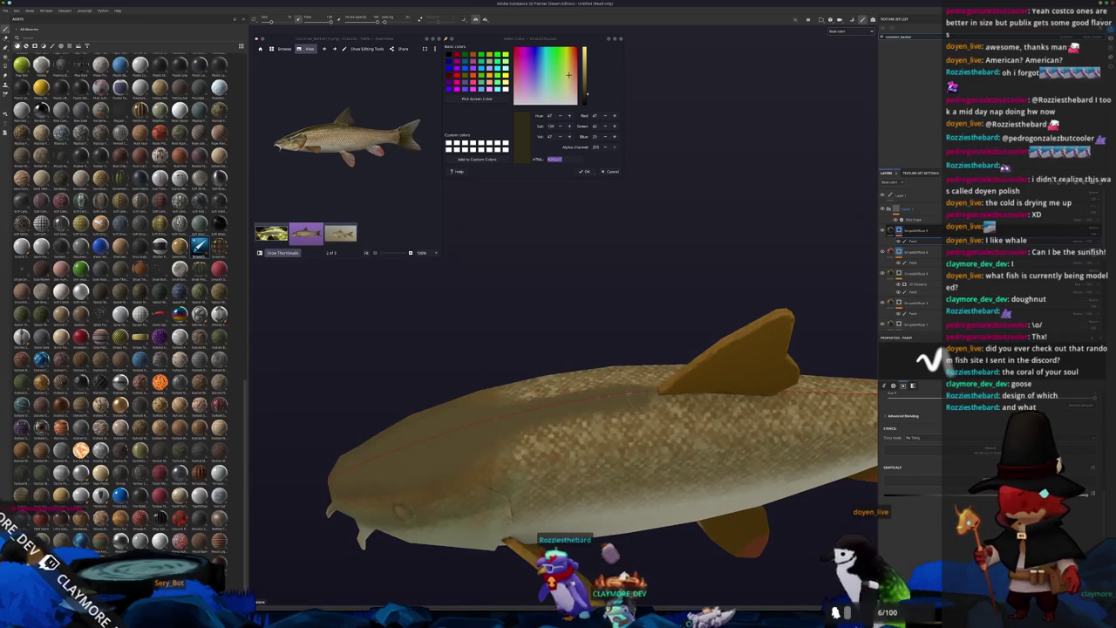
mouse_move(687, 398)
alt+mouse_down()
mouse_move(551, 386)
mouse_move(698, 368)
mouse_move(575, 425)
mouse_move(522, 378)
mouse_move(602, 302)
mouse_move(618, 410)
alt+mouse_up()
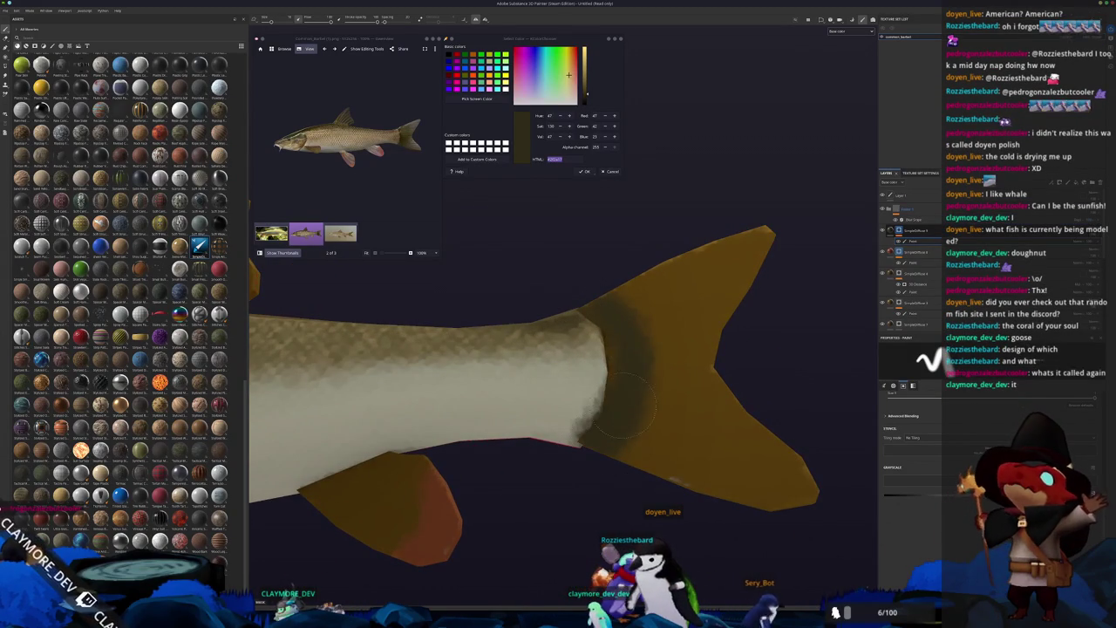
scroll(615, 396, down, 2)
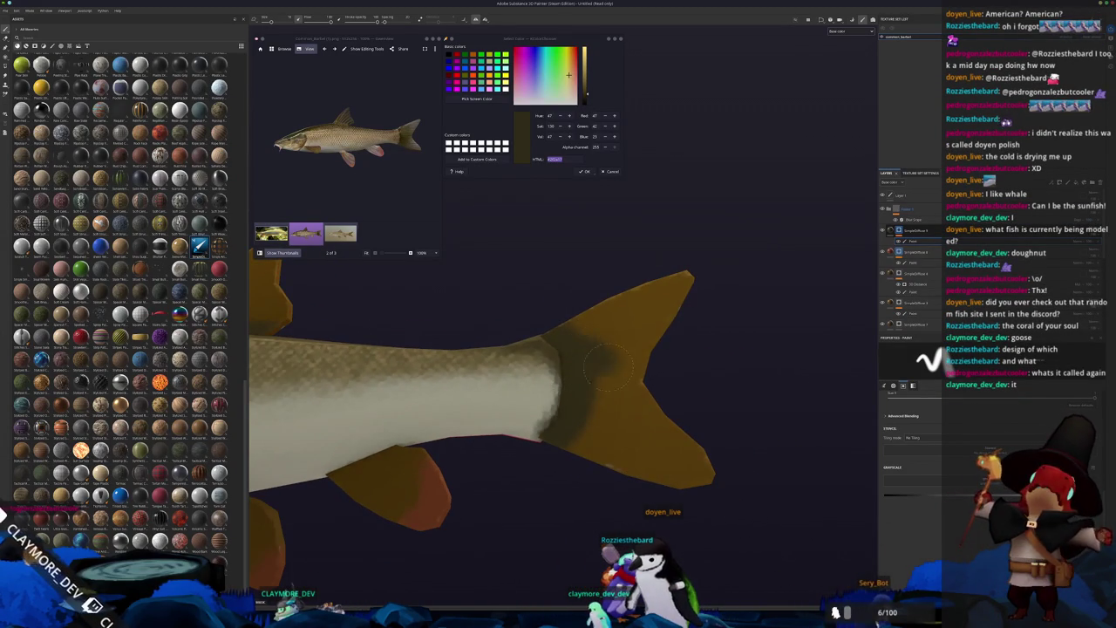
Step: Undo the latest tail-fin-base stroke, then view the body from the front and top
key(ctrl+z)
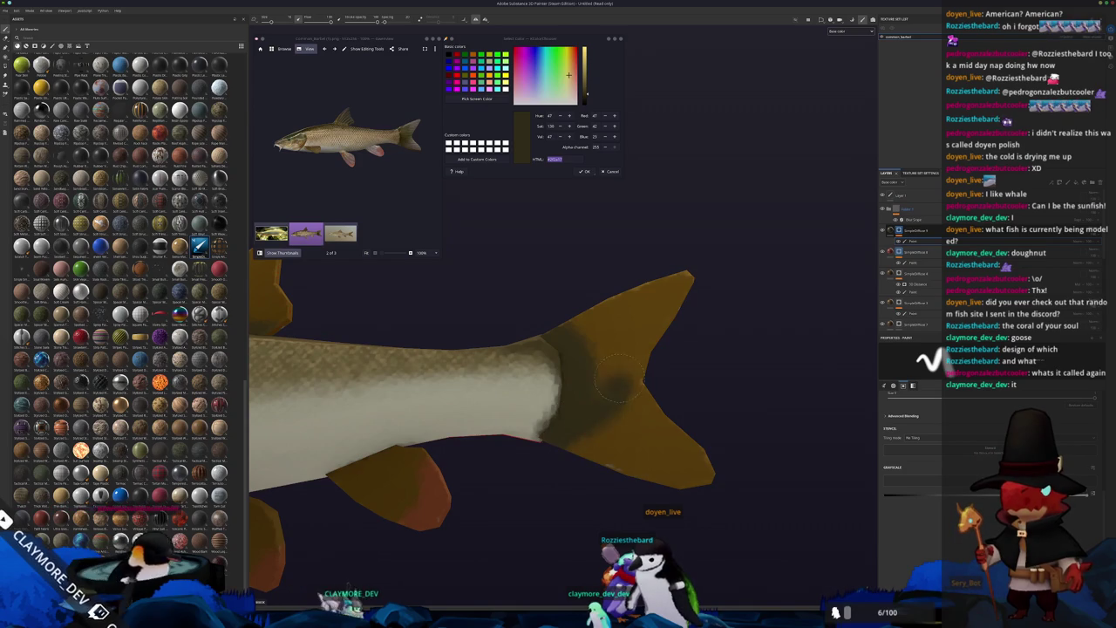
scroll(600, 414, down, 4)
scroll(608, 430, up, 1)
scroll(607, 431, up, 1)
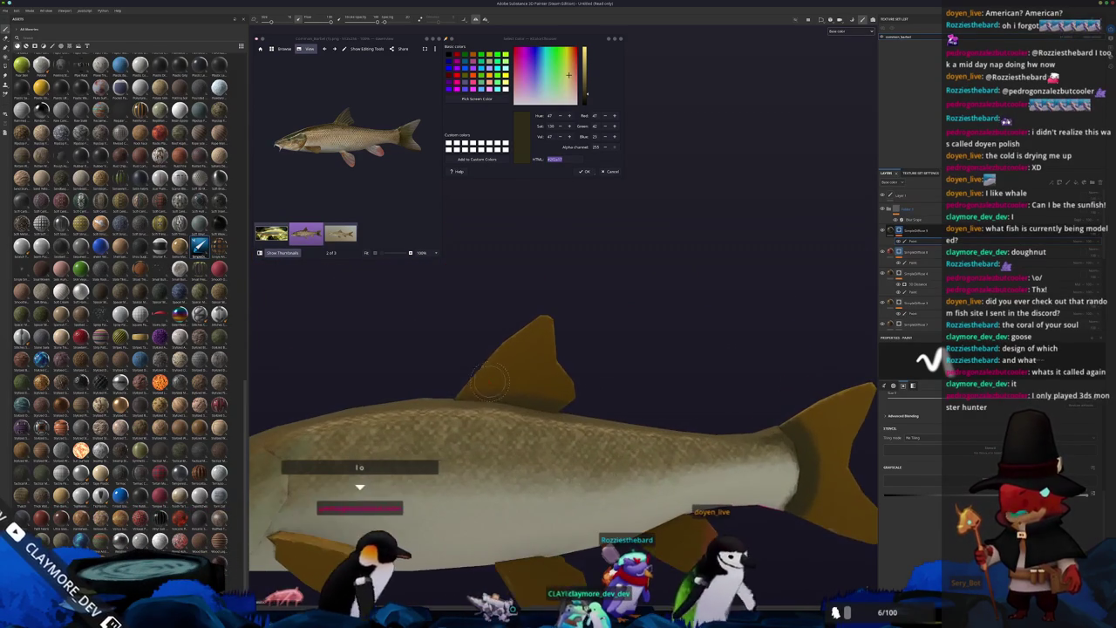
scroll(608, 431, up, 1)
scroll(608, 430, up, 2)
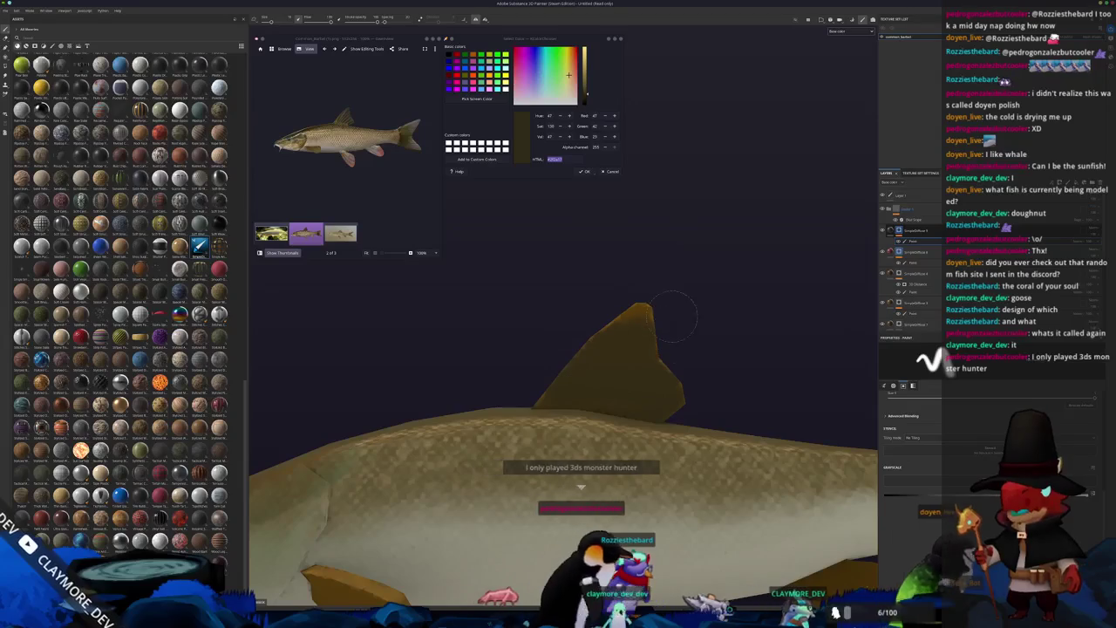
alt+drag(672, 381, 546, 390)
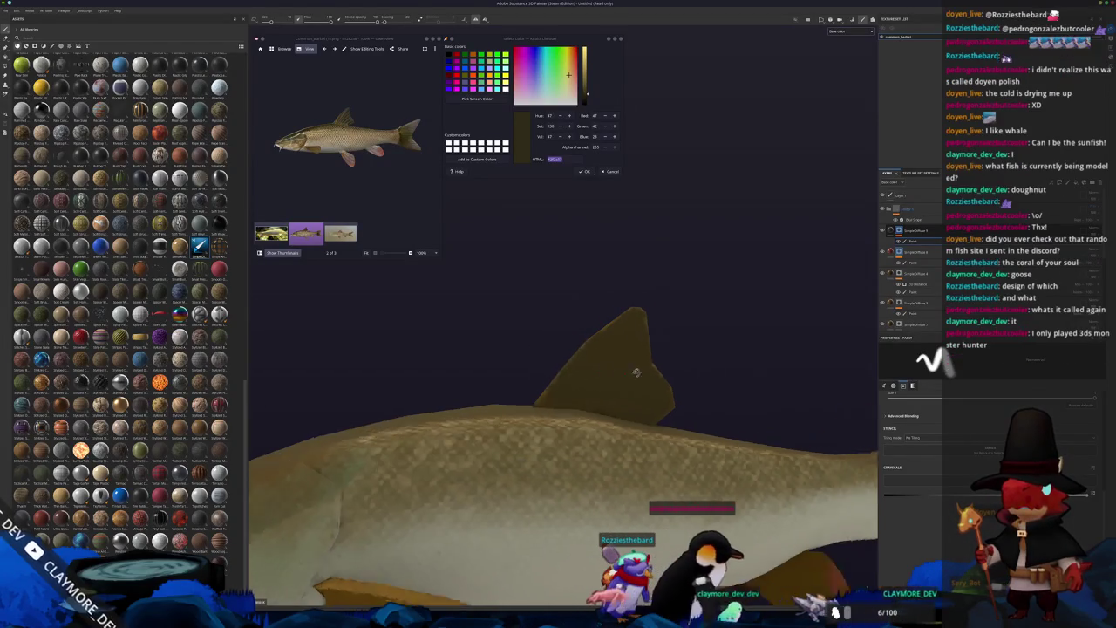
mouse_move(573, 309)
alt+mouse_down()
mouse_move(454, 339)
mouse_move(652, 383)
alt+mouse_up()
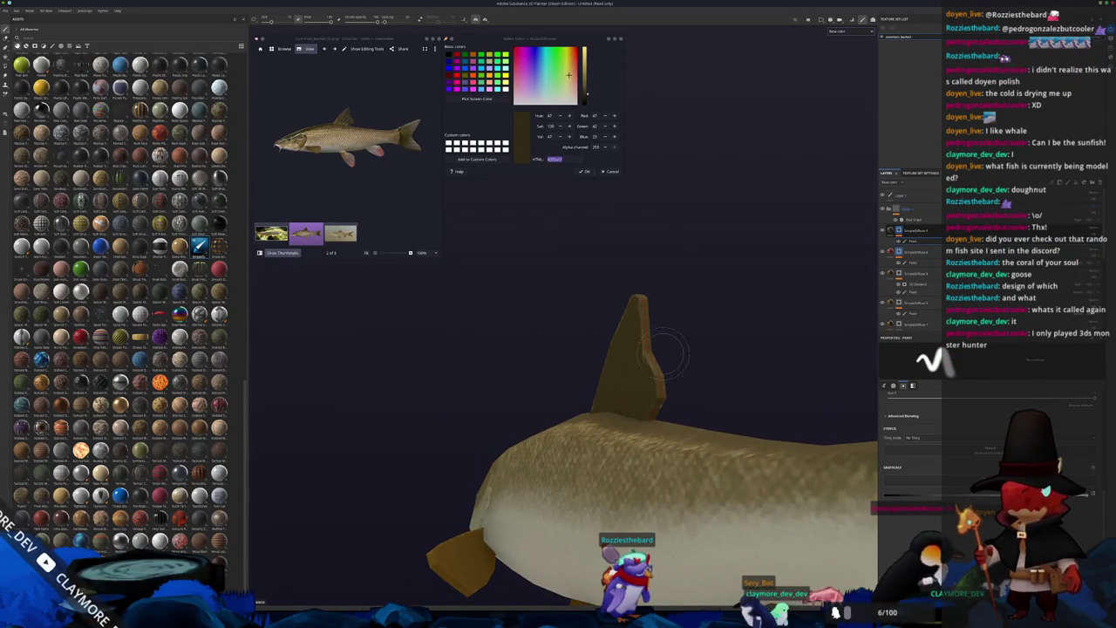
alt+drag(662, 326, 628, 330)
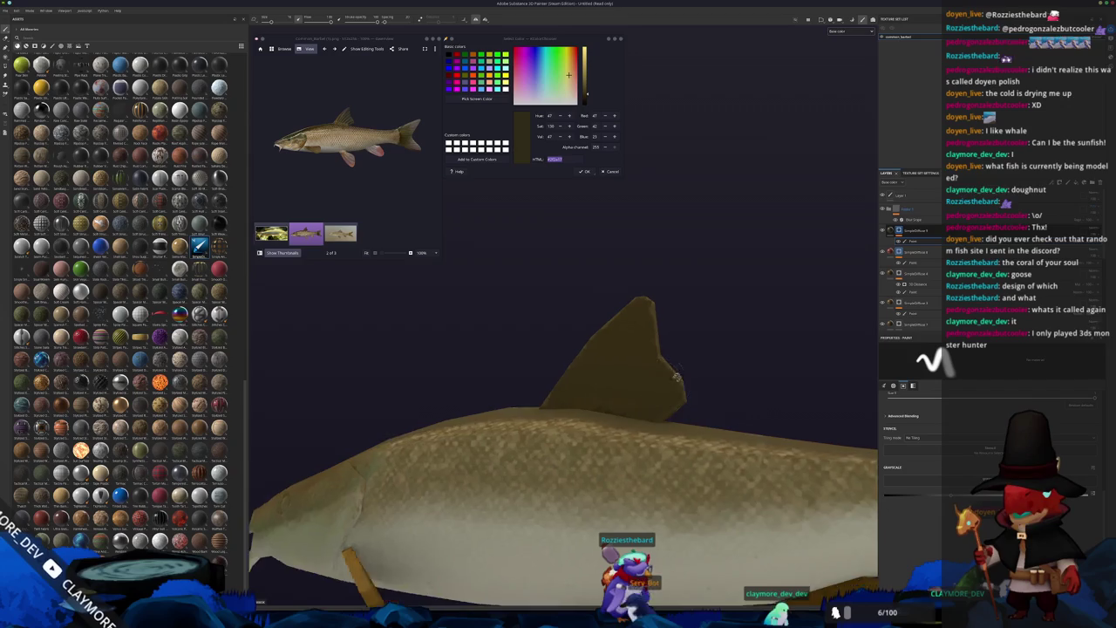
alt+drag(660, 378, 681, 376)
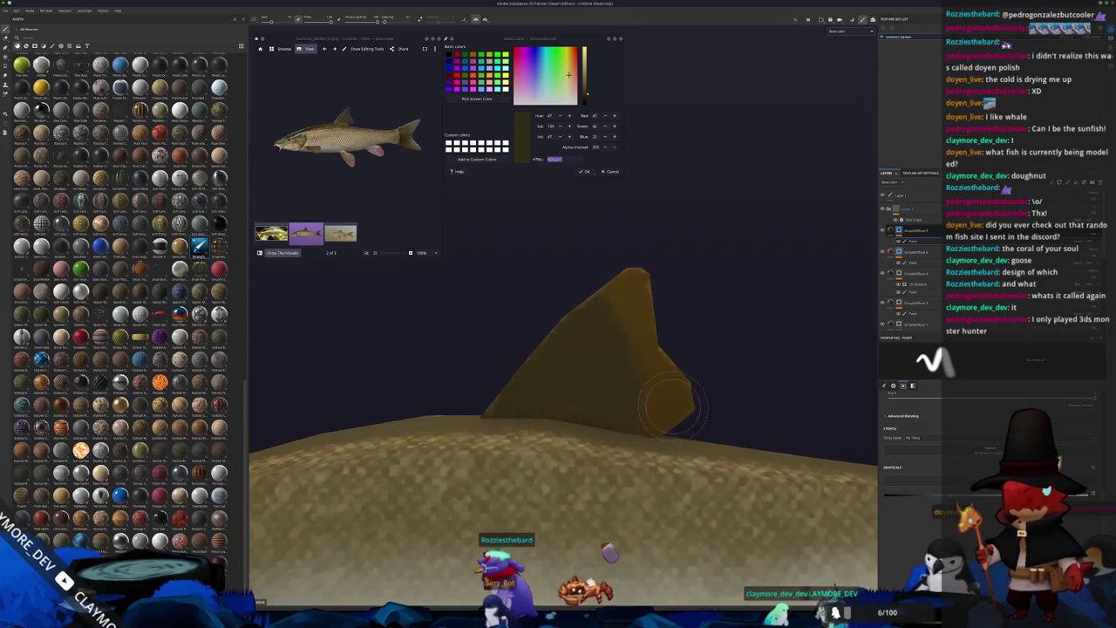
scroll(669, 403, down, 2)
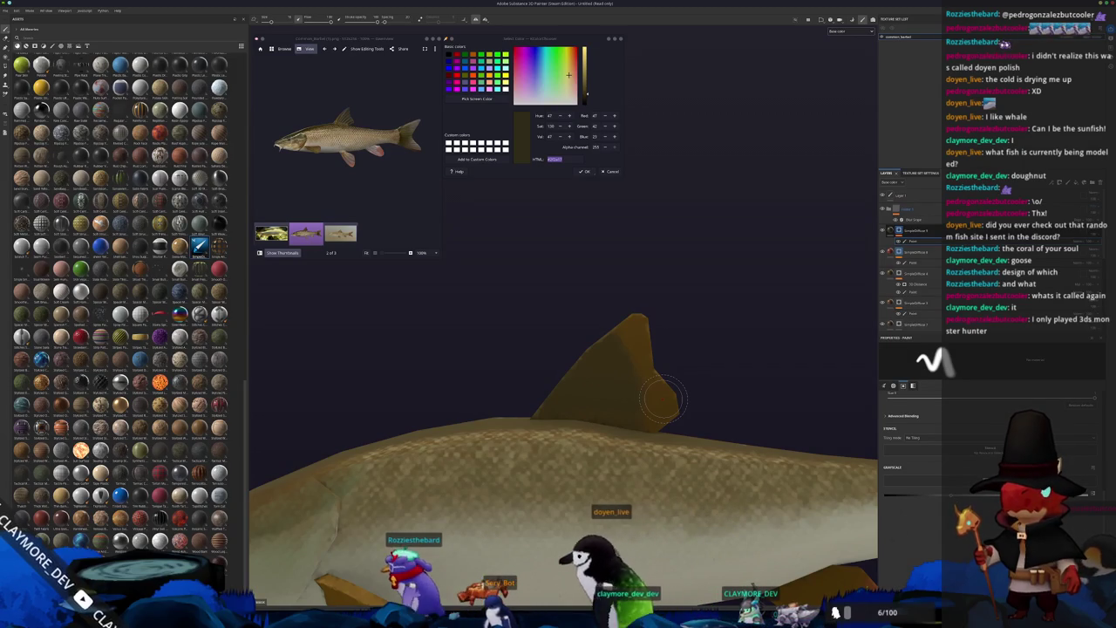
key(f)
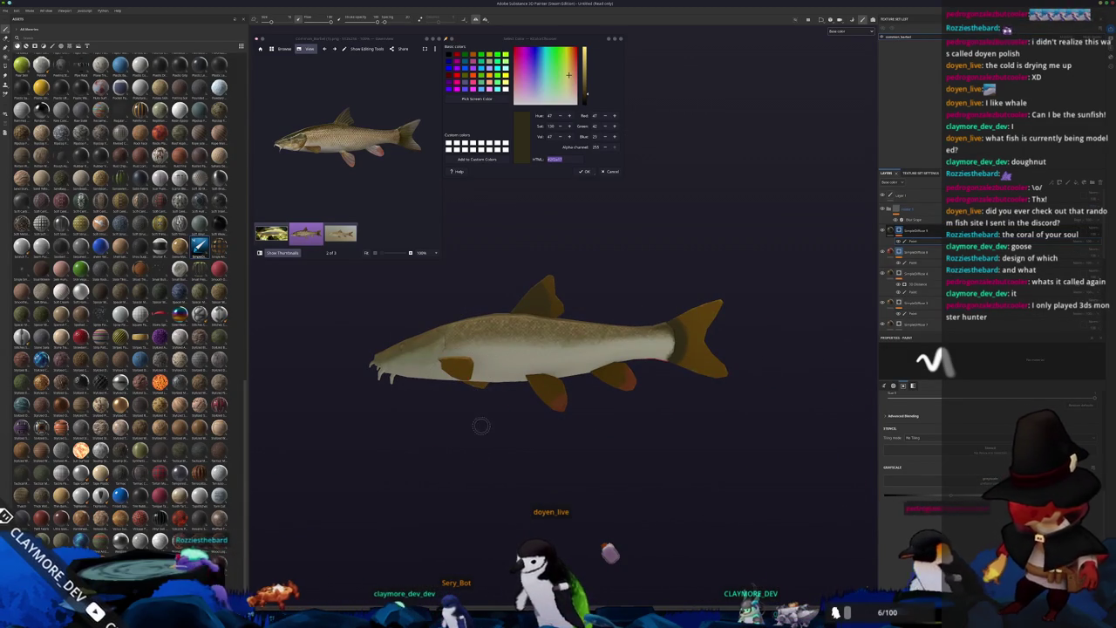
scroll(533, 278, up, 5)
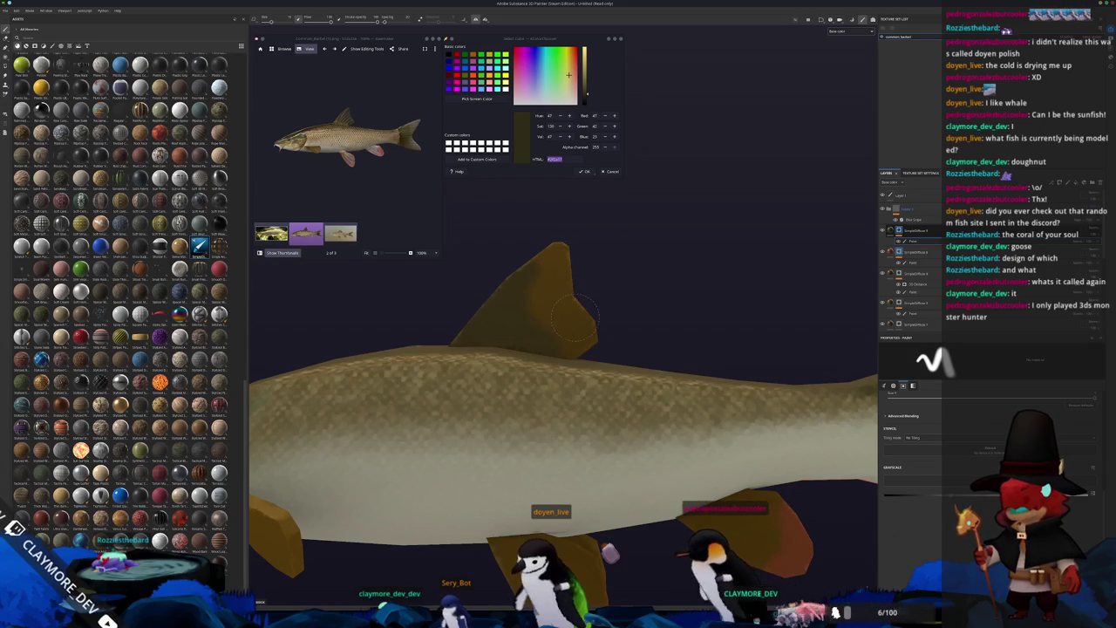
scroll(574, 322, up, 2)
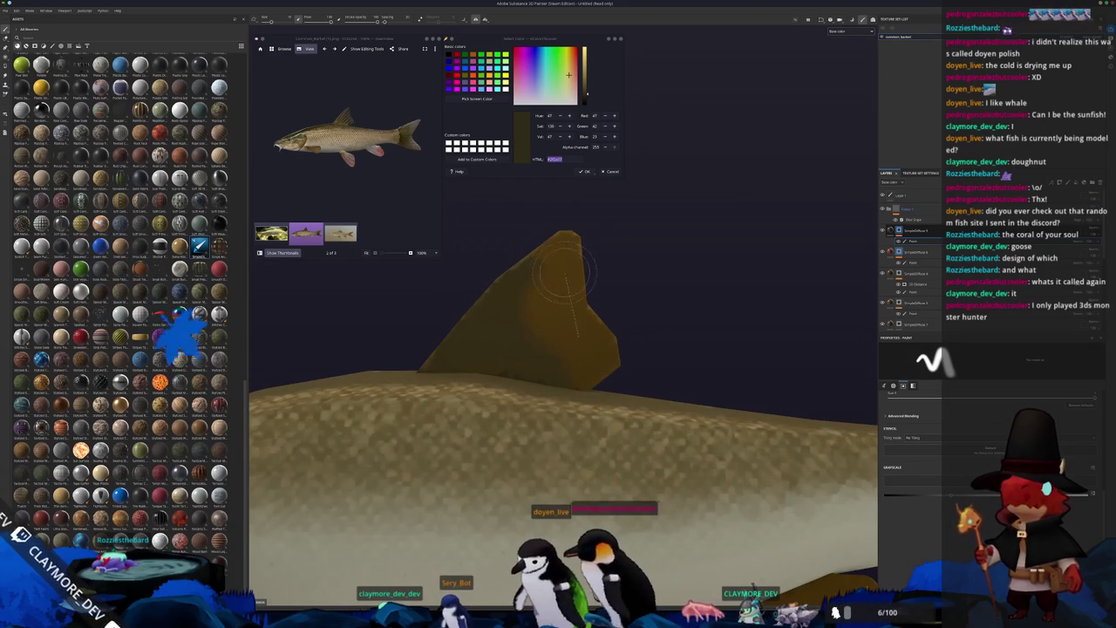
middle_drag(567, 283, 586, 278)
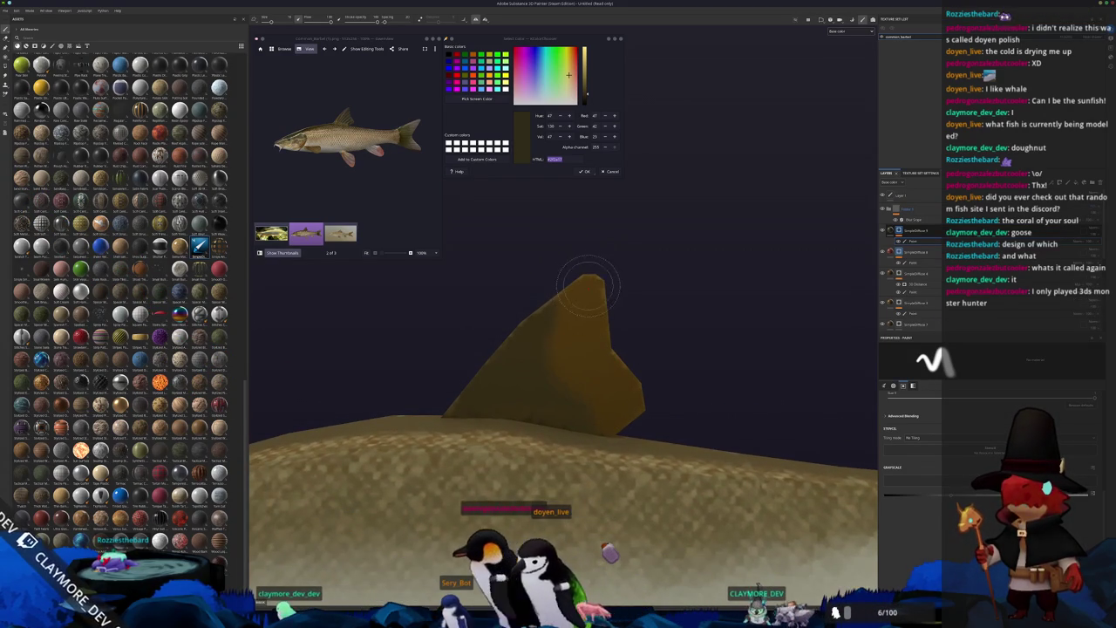
scroll(588, 286, down, 4)
scroll(602, 366, down, 2)
scroll(615, 410, down, 1)
middle_drag(618, 435, 630, 449)
mouse_move(668, 431)
alt+mouse_down()
mouse_move(618, 468)
mouse_move(630, 478)
mouse_move(709, 423)
mouse_move(798, 264)
alt+mouse_up()
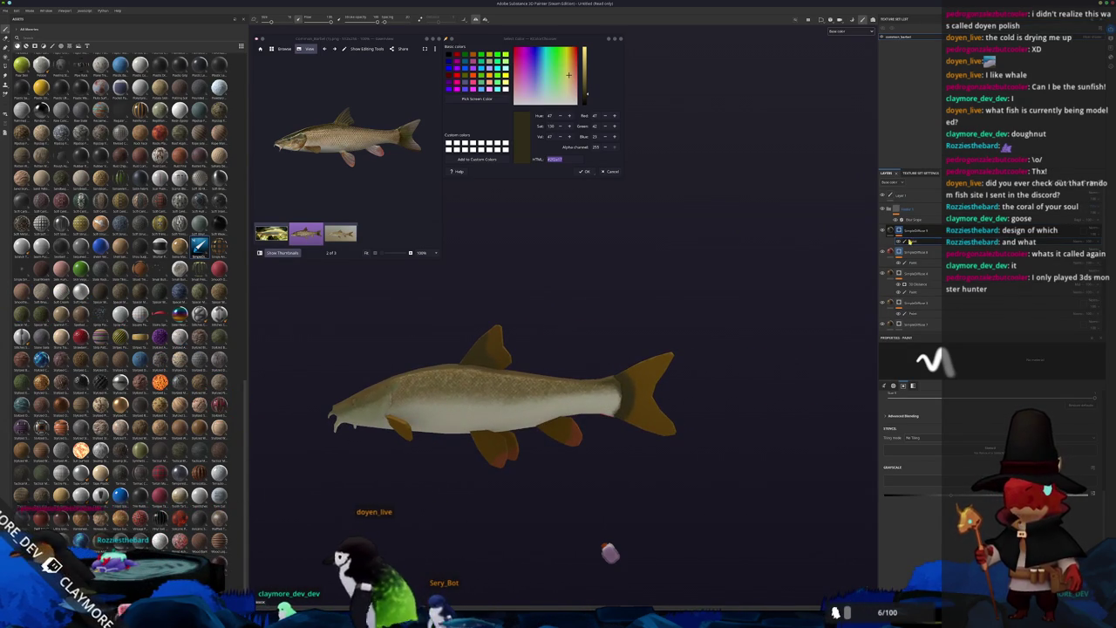
Step: Zoom into the tail and paint dark shading along the tail fin base and body seam
scroll(633, 333, up, 2)
scroll(633, 333, up, 3)
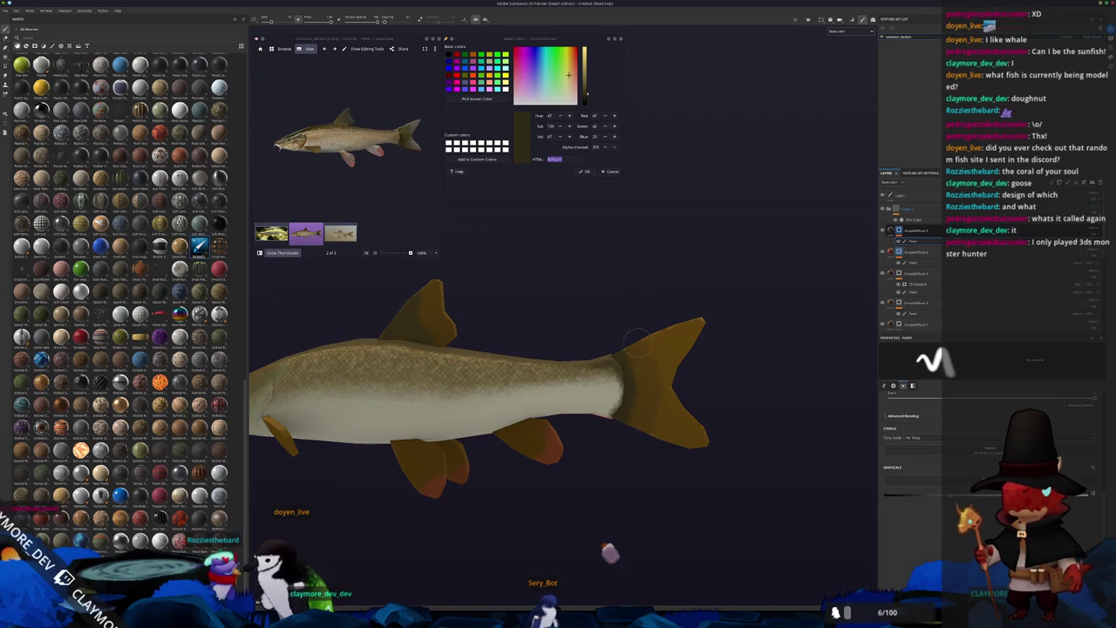
scroll(629, 435, up, 2)
scroll(602, 418, up, 3)
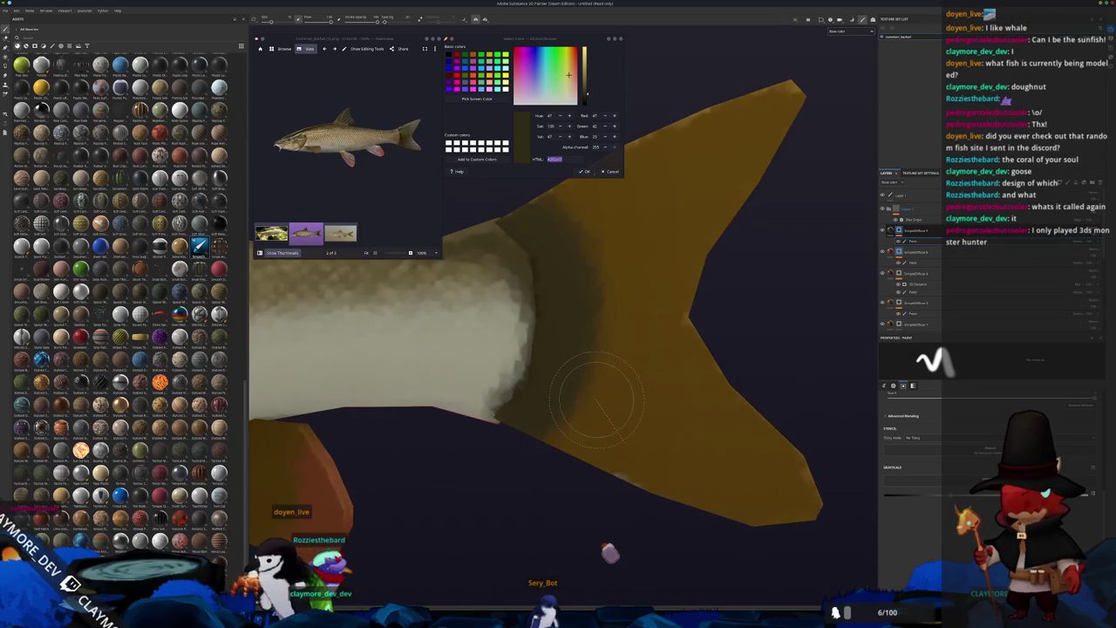
alt+middle_drag(597, 401, 597, 484)
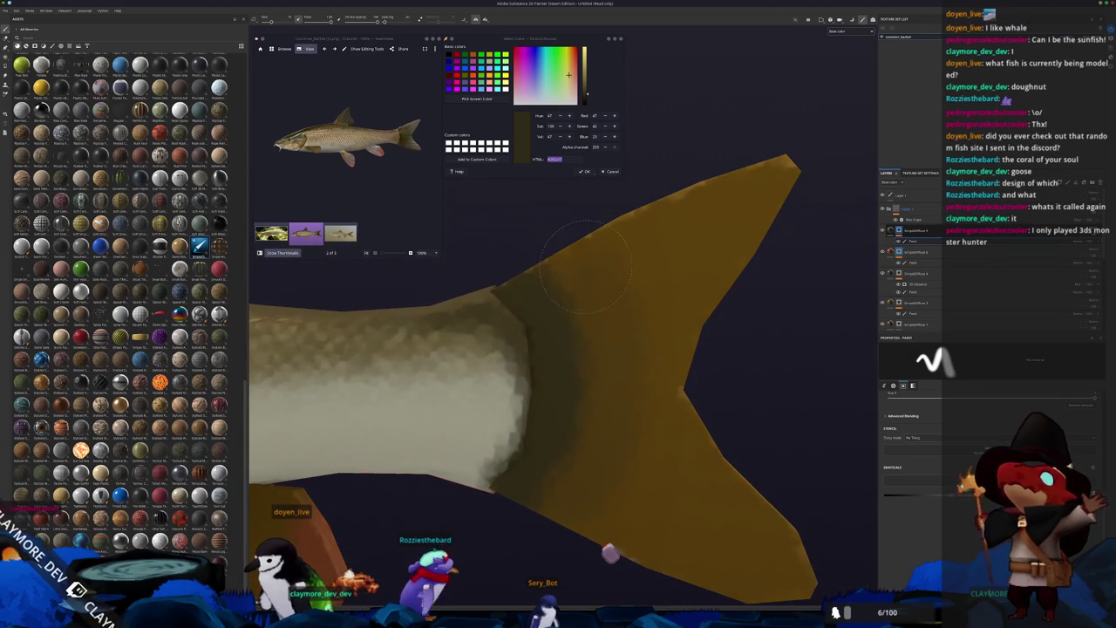
drag(611, 374, 564, 471)
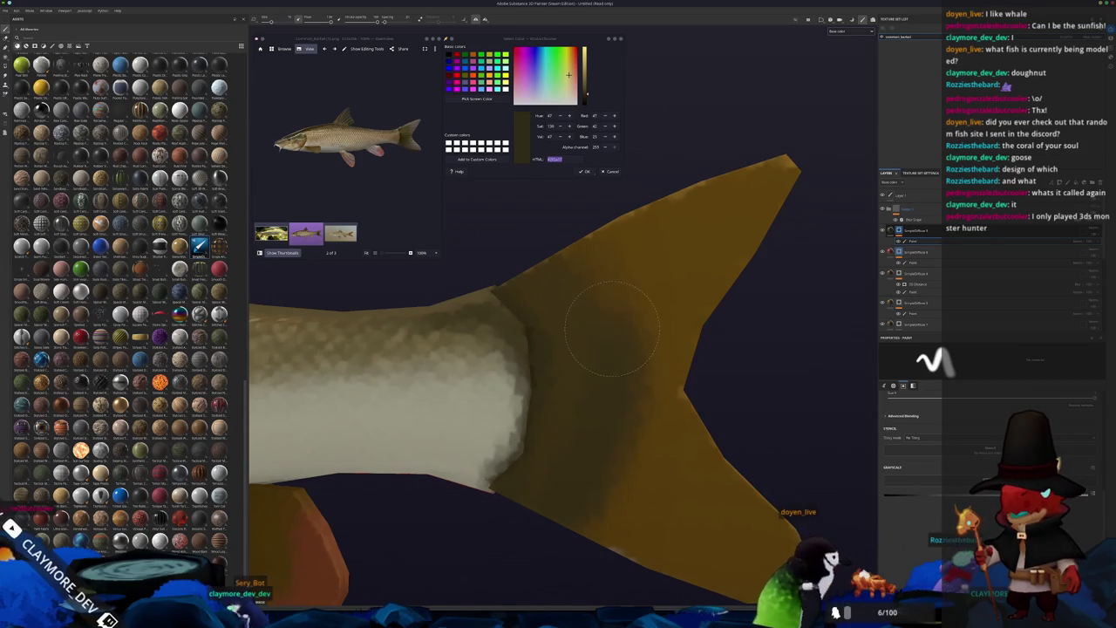
drag(545, 301, 533, 288)
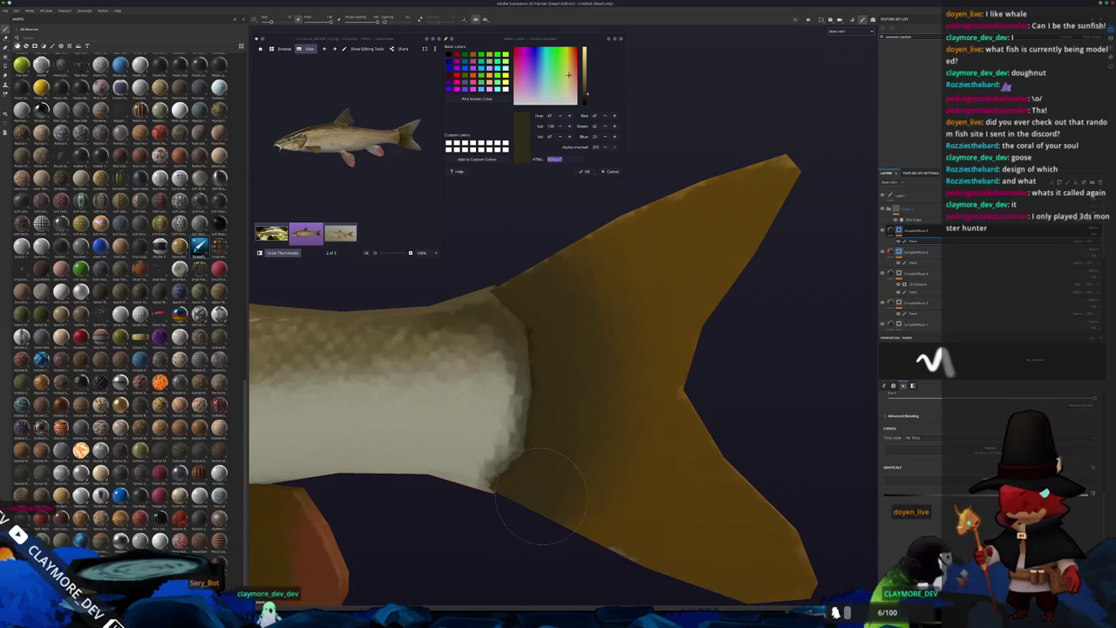
Step: Rotate to a tilted view of the whole fish and select the Blur Slope layer
scroll(530, 508, down, 3)
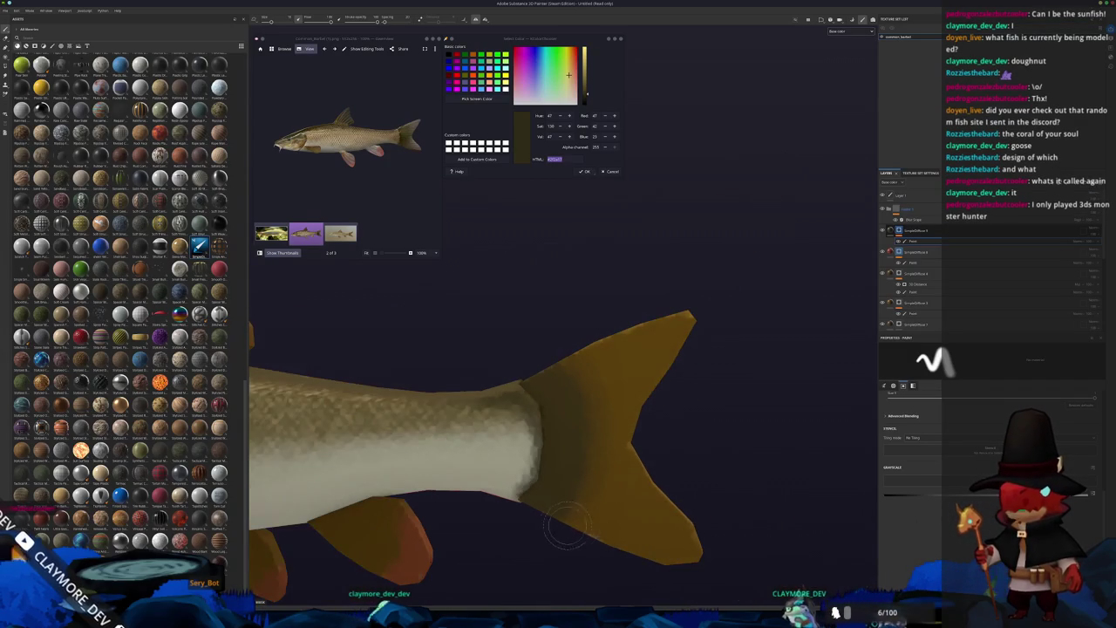
scroll(665, 503, up, 3)
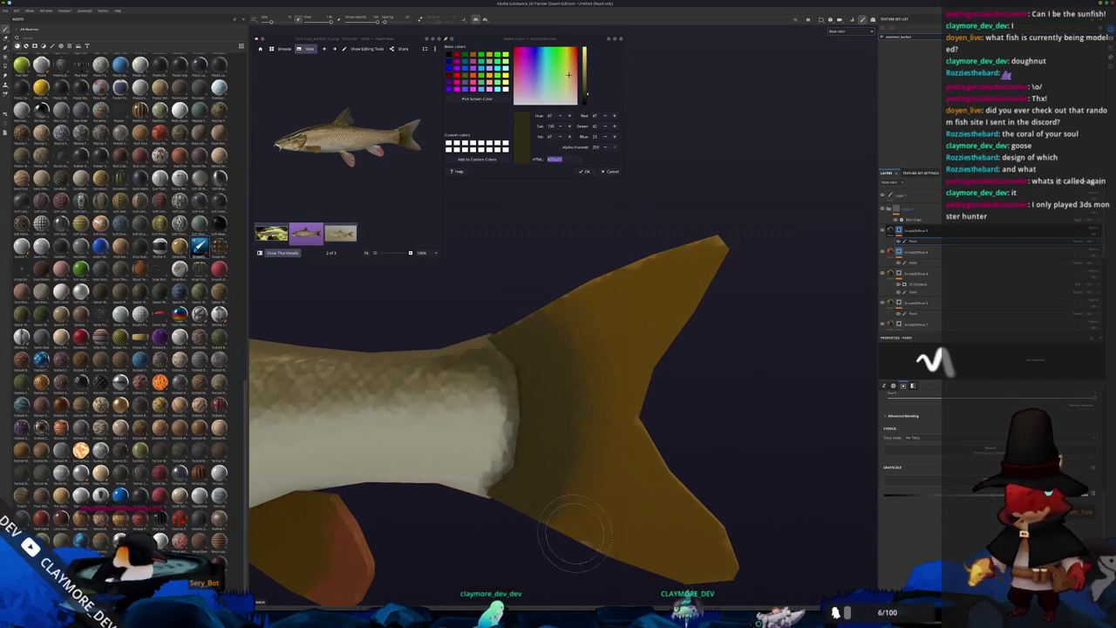
scroll(523, 448, down, 3)
scroll(630, 444, down, 2)
mouse_move(631, 444)
alt+mouse_down()
mouse_move(672, 476)
mouse_move(755, 427)
alt+mouse_up()
scroll(672, 476, down, 2)
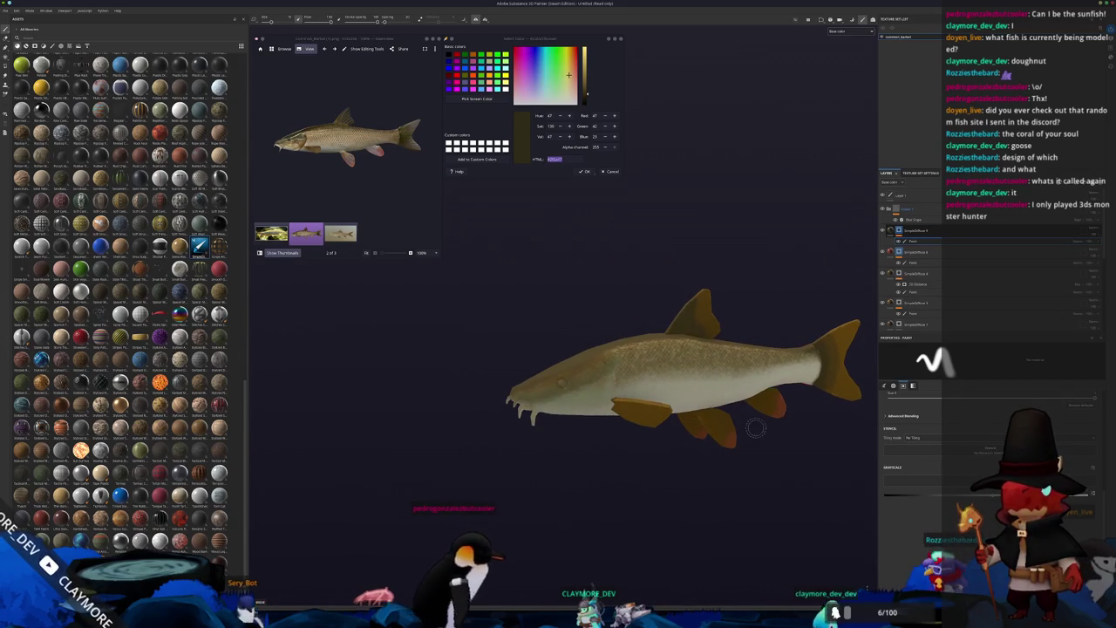
click(942, 220)
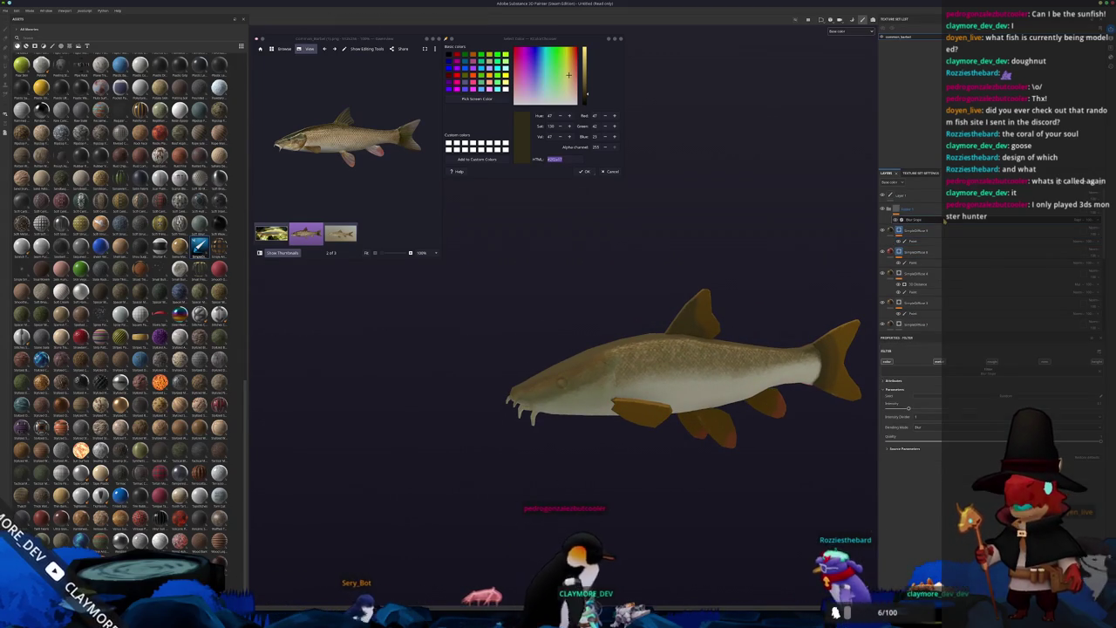
Step: Add a fill layer below Blur Slope and set its colour to black
click(890, 195)
drag(923, 210, 916, 231)
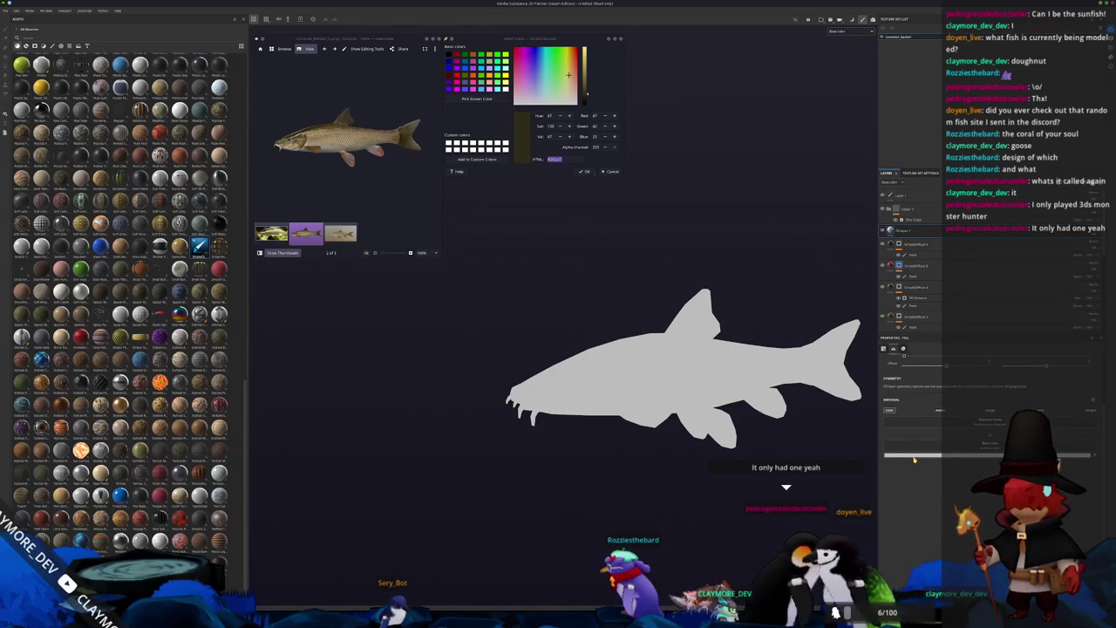
click(914, 454)
click(918, 529)
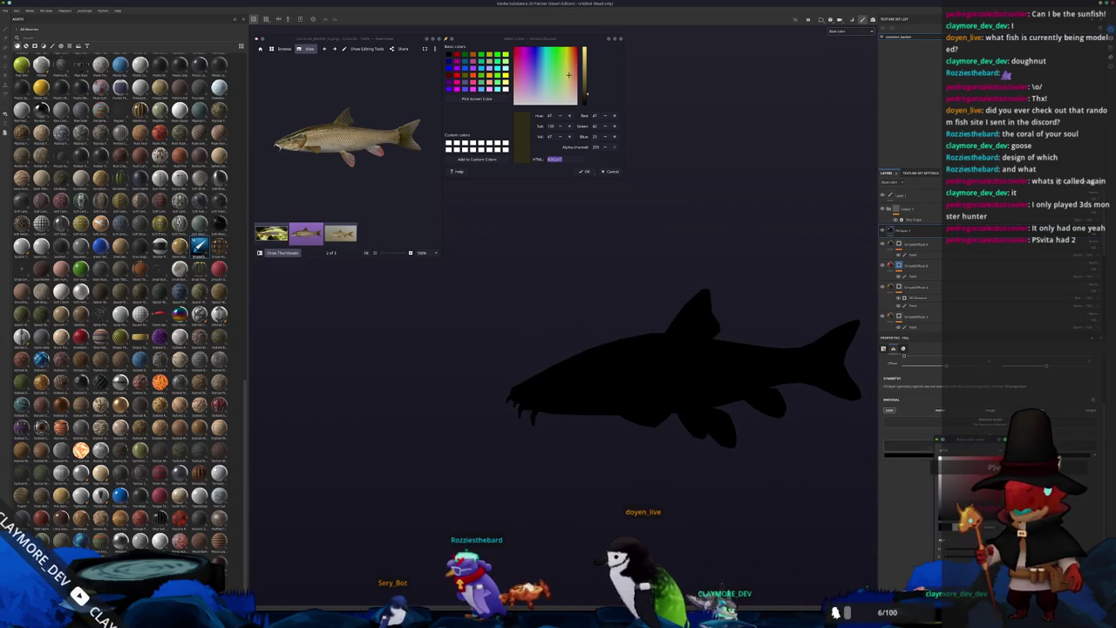
scroll(820, 288, up, 2)
Step: Disable the black fill layer from its context menu so the fish's texture shows again
right_click(912, 233)
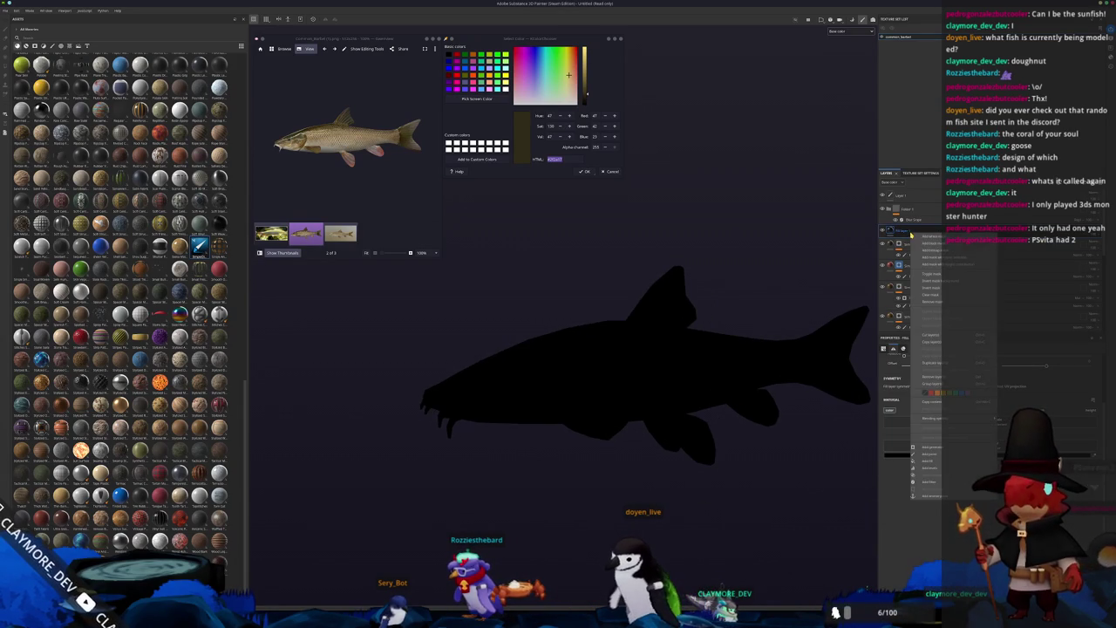
click(1079, 238)
right_click(1074, 231)
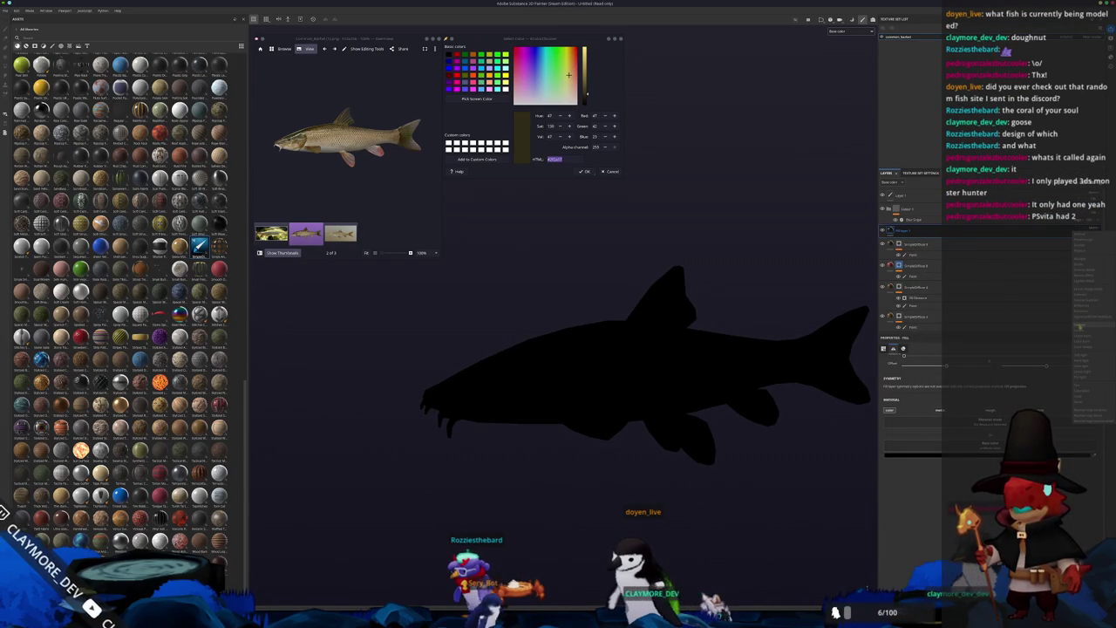
click(1069, 239)
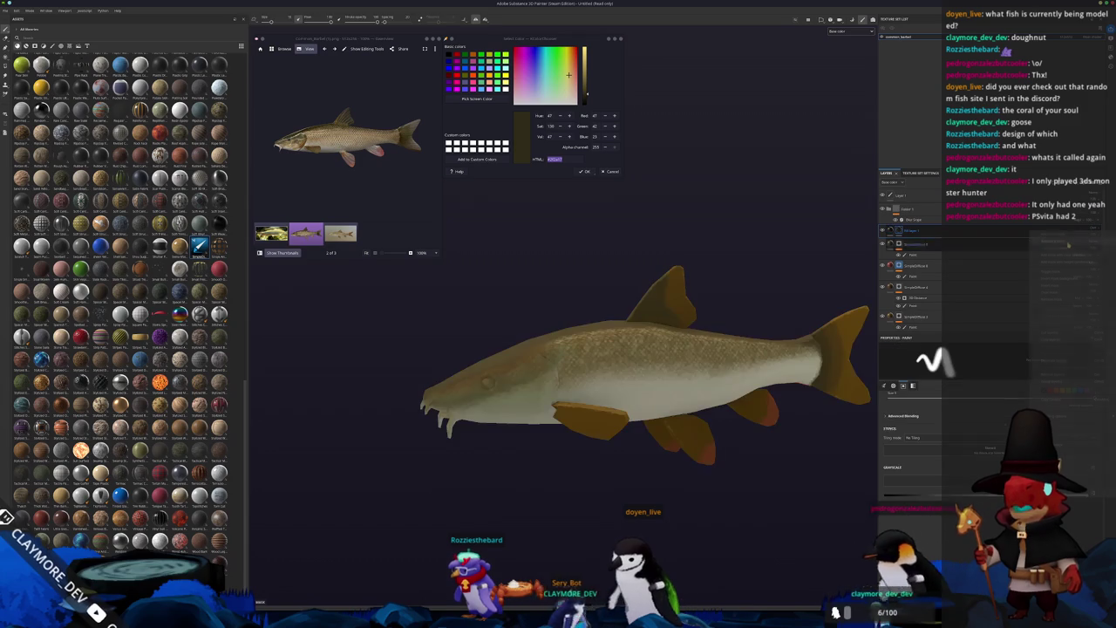
right_click(905, 232)
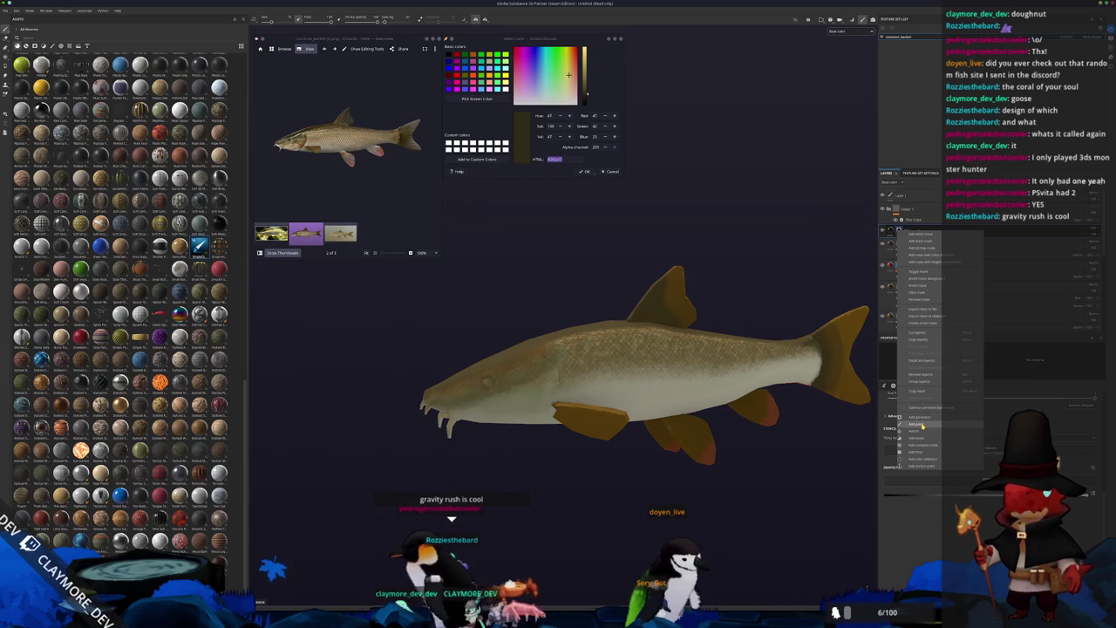
Step: Add a paint layer and paint straight dark stripes across the pectoral fin, undoing one
click(921, 424)
scroll(685, 471, up, 2)
scroll(685, 470, up, 1)
mouse_move(685, 471)
alt+mouse_down()
mouse_move(630, 481)
mouse_move(493, 464)
mouse_move(502, 386)
alt+mouse_up()
scroll(612, 470, up, 3)
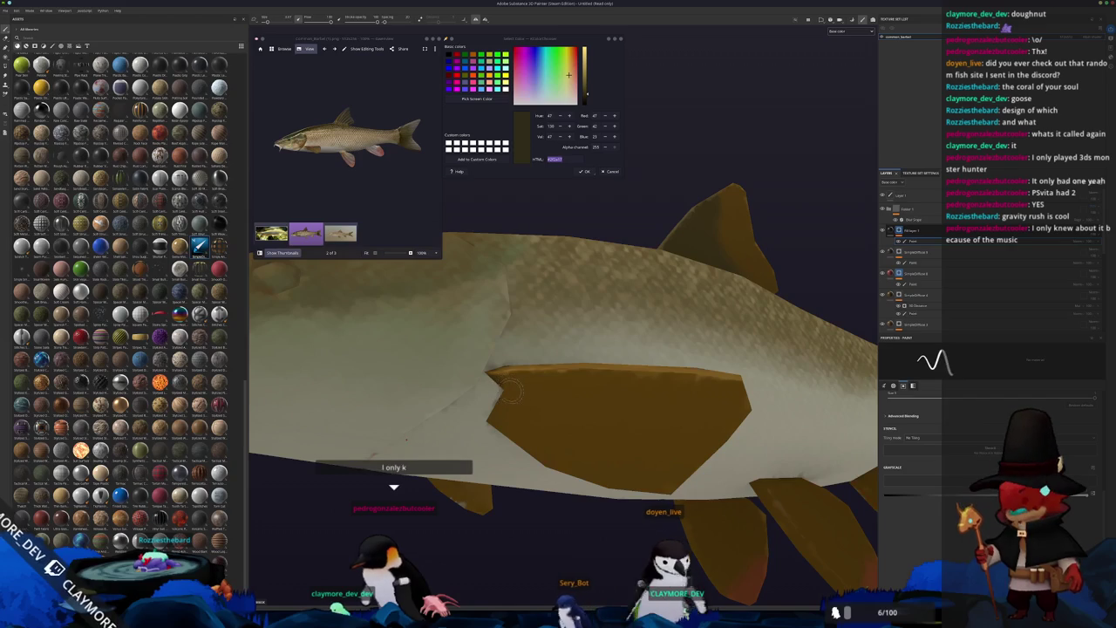
shift+click(745, 401)
shift+click(501, 401)
key(ctrl+z)
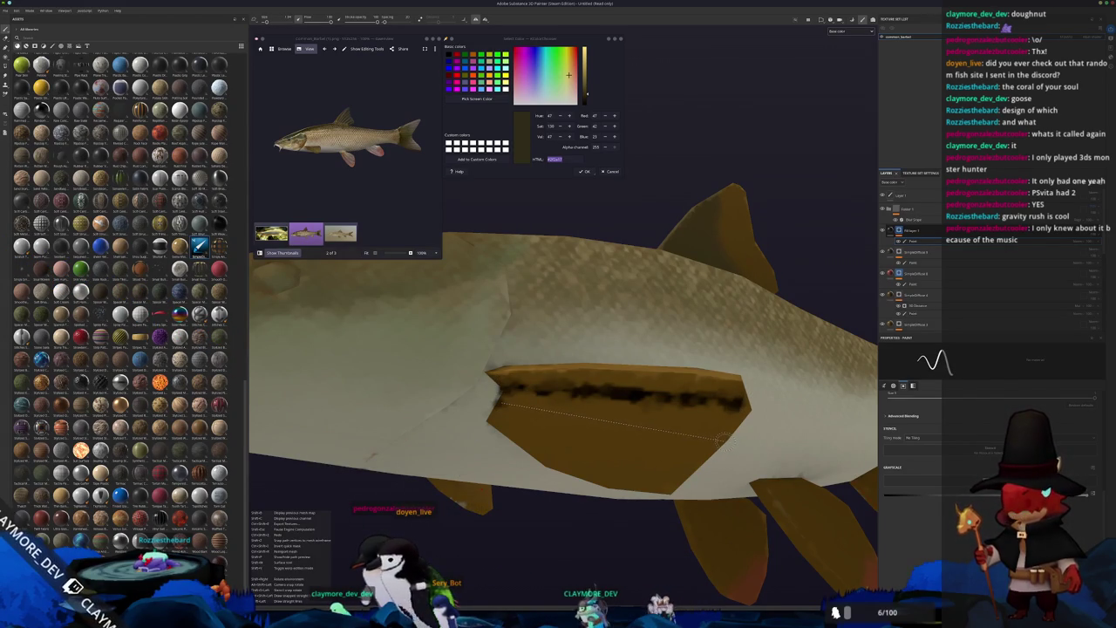
shift+click(719, 440)
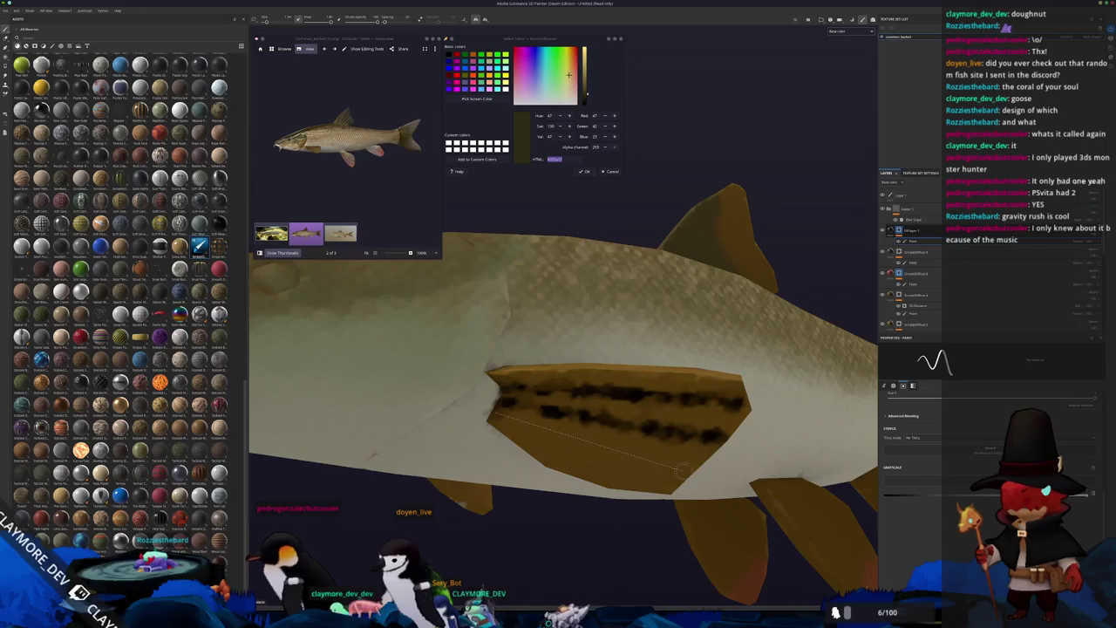
Step: Orbit around the belly, fin and head to check the painted stripes
mouse_move(689, 471)
alt+mouse_down()
mouse_move(369, 488)
mouse_move(424, 444)
mouse_move(461, 486)
alt+mouse_up()
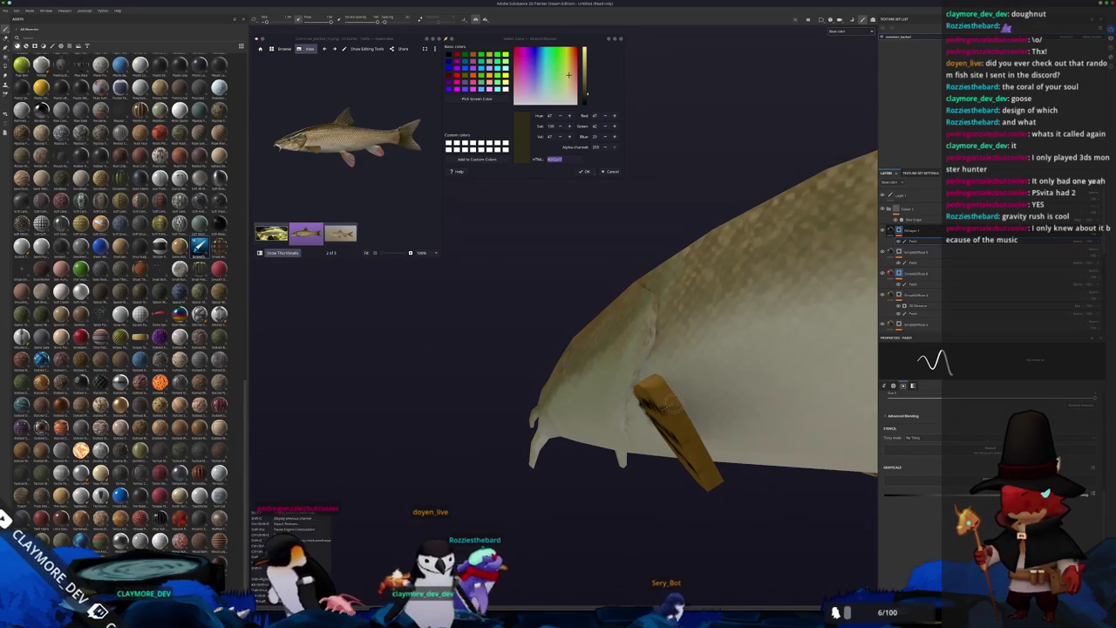
mouse_move(674, 396)
alt+mouse_down()
mouse_move(686, 444)
mouse_move(692, 435)
mouse_move(641, 469)
alt+mouse_up()
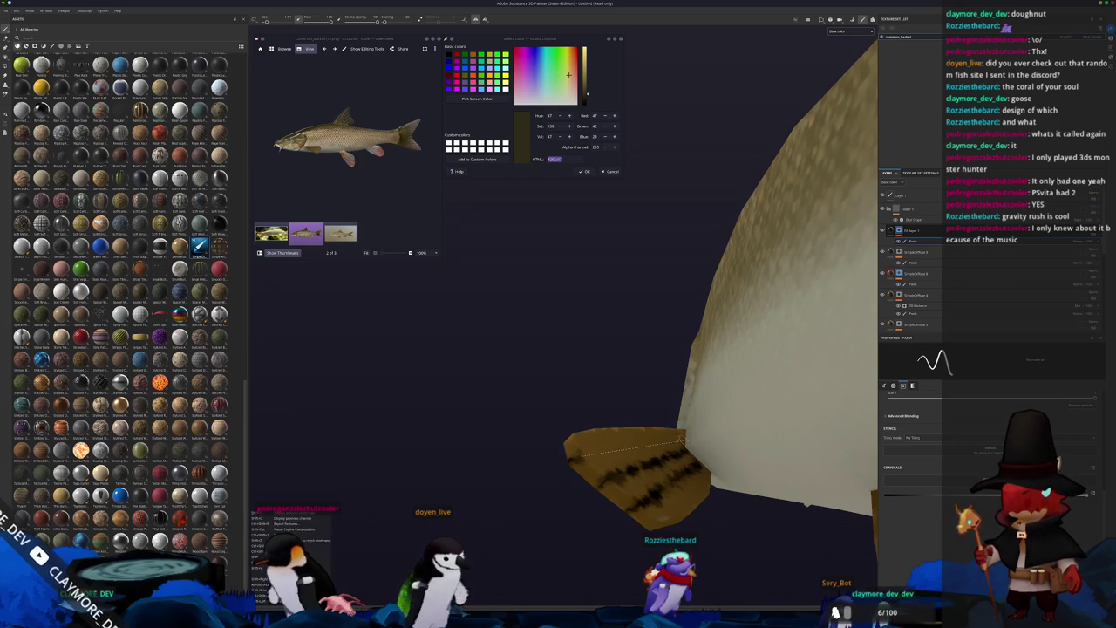
mouse_move(665, 443)
alt+mouse_down()
mouse_move(610, 471)
mouse_move(769, 471)
mouse_move(660, 473)
mouse_move(512, 337)
mouse_move(530, 363)
alt+mouse_up()
scroll(513, 338, up, 3)
scroll(519, 349, up, 2)
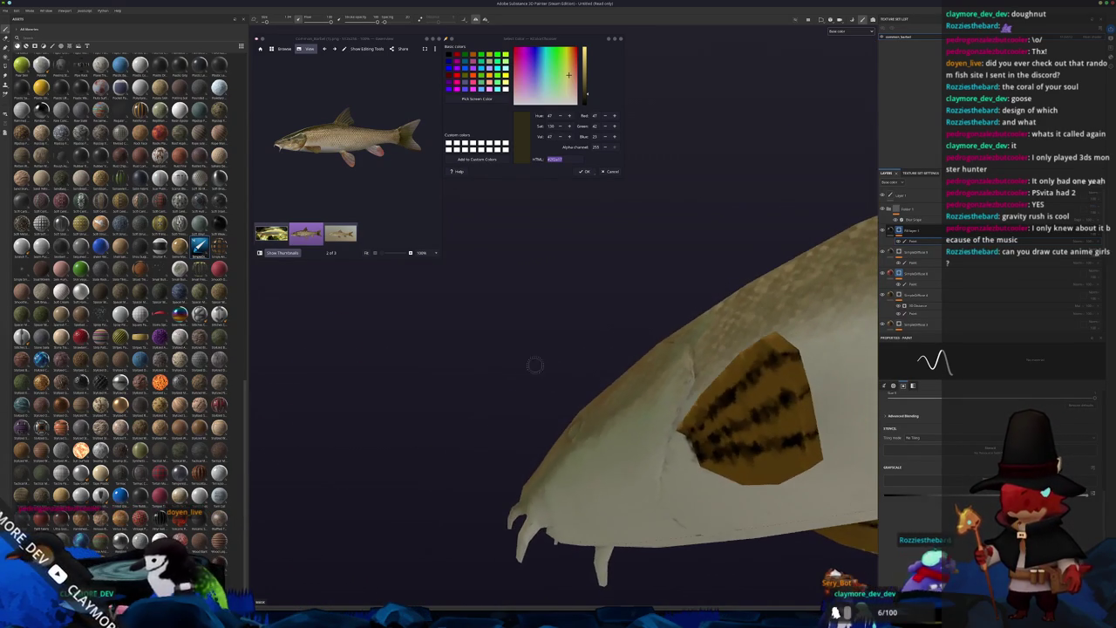
scroll(656, 419, up, 2)
alt+drag(656, 419, 542, 449)
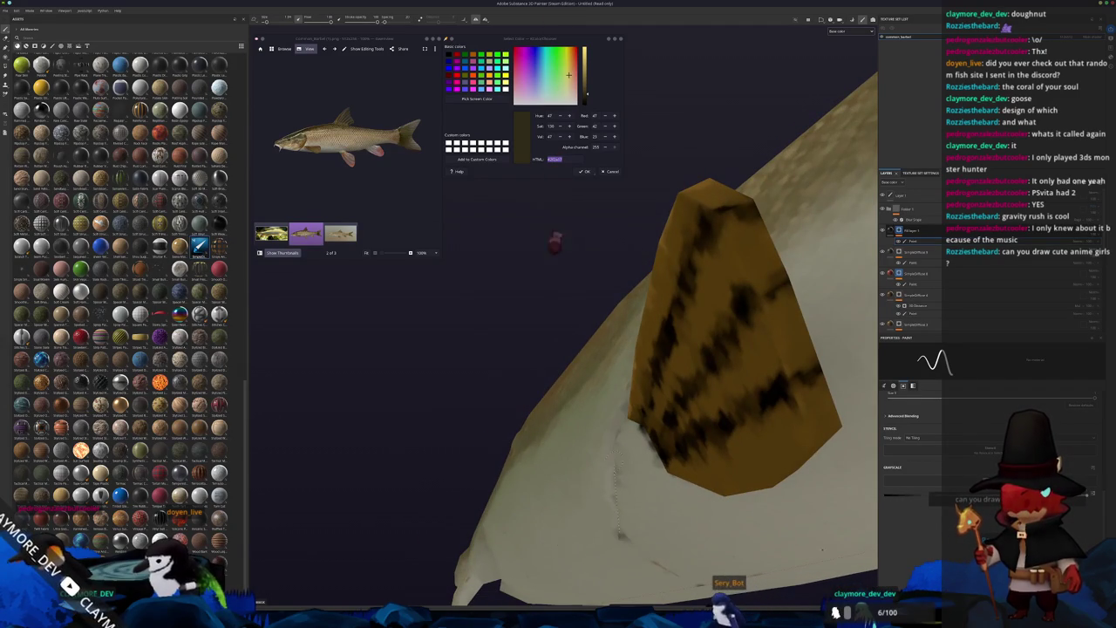
mouse_move(554, 233)
alt+mouse_down()
mouse_move(554, 515)
mouse_move(543, 475)
mouse_move(543, 497)
alt+mouse_up()
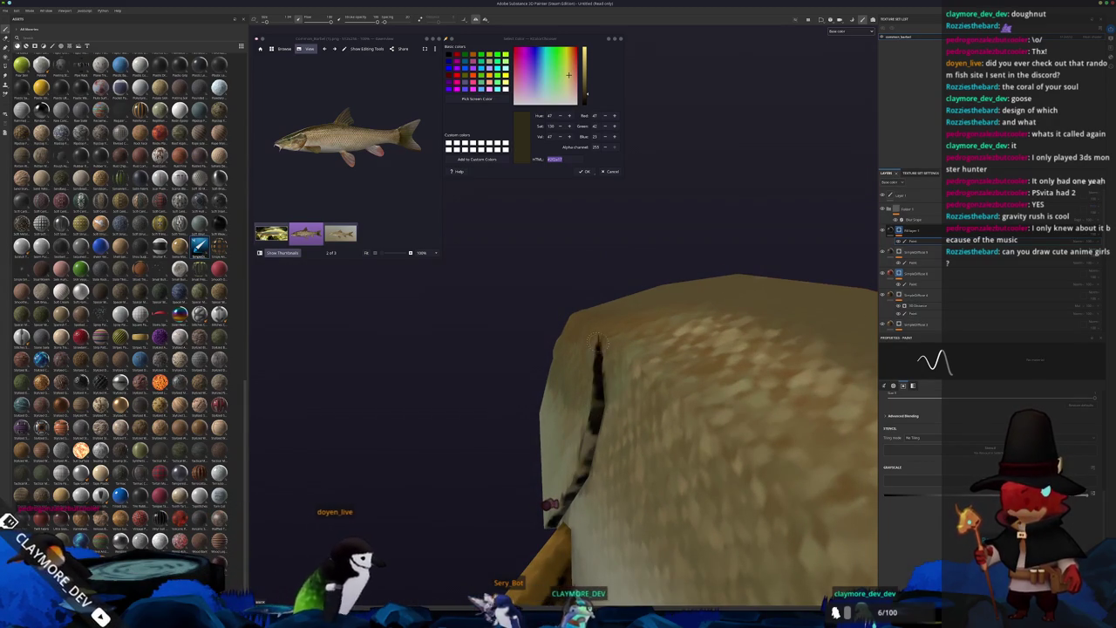
alt+drag(595, 340, 481, 461)
scroll(480, 462, down, 5)
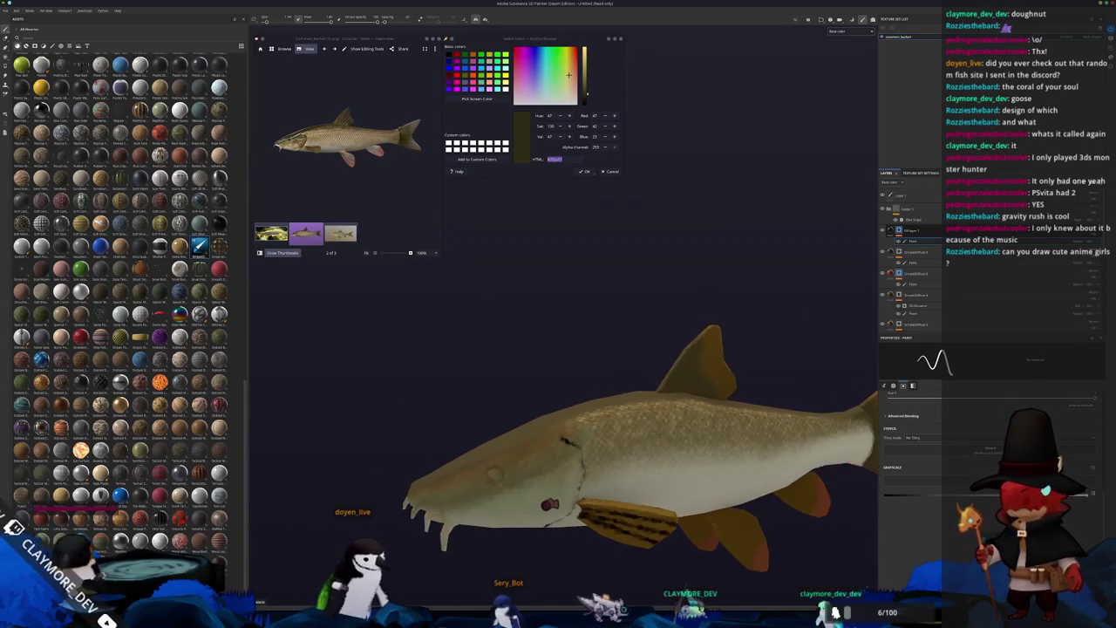
mouse_move(550, 504)
alt+mouse_down()
mouse_move(577, 394)
mouse_move(598, 376)
mouse_move(538, 384)
alt+mouse_up()
Step: Zoom in and orbit the barbel to frame its head and side
scroll(577, 394, up, 5)
scroll(589, 383, up, 4)
scroll(598, 377, up, 2)
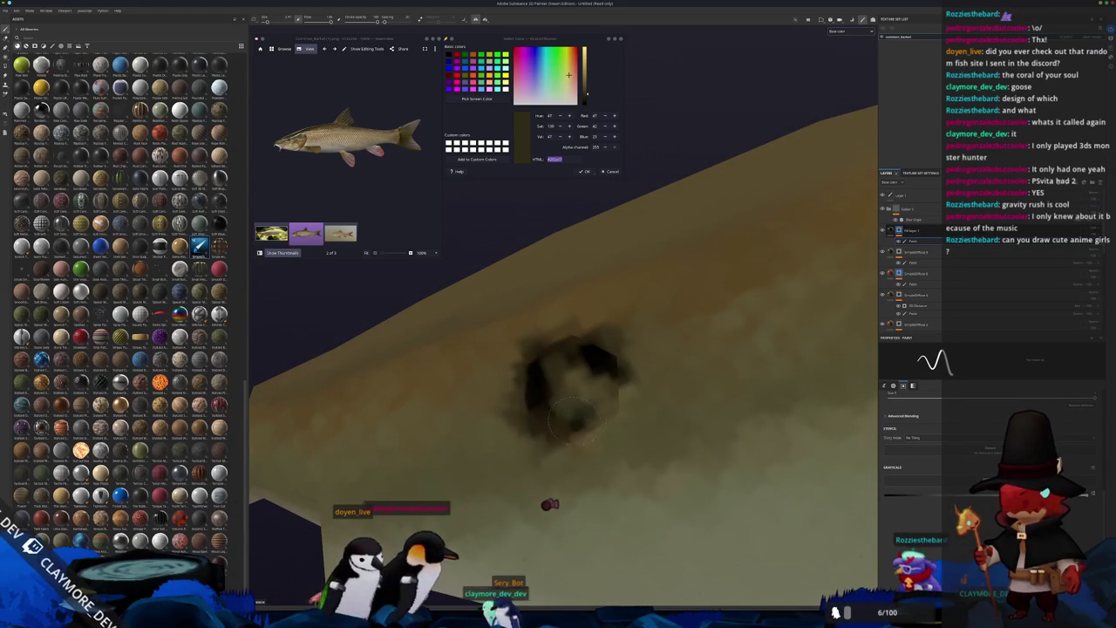
scroll(538, 384, down, 6)
mouse_move(537, 384)
alt+mouse_down()
mouse_move(491, 436)
mouse_move(471, 401)
alt+mouse_up()
scroll(490, 436, up, 3)
scroll(491, 436, up, 3)
scroll(384, 262, up, 3)
scroll(271, 158, up, 2)
scroll(271, 157, up, 2)
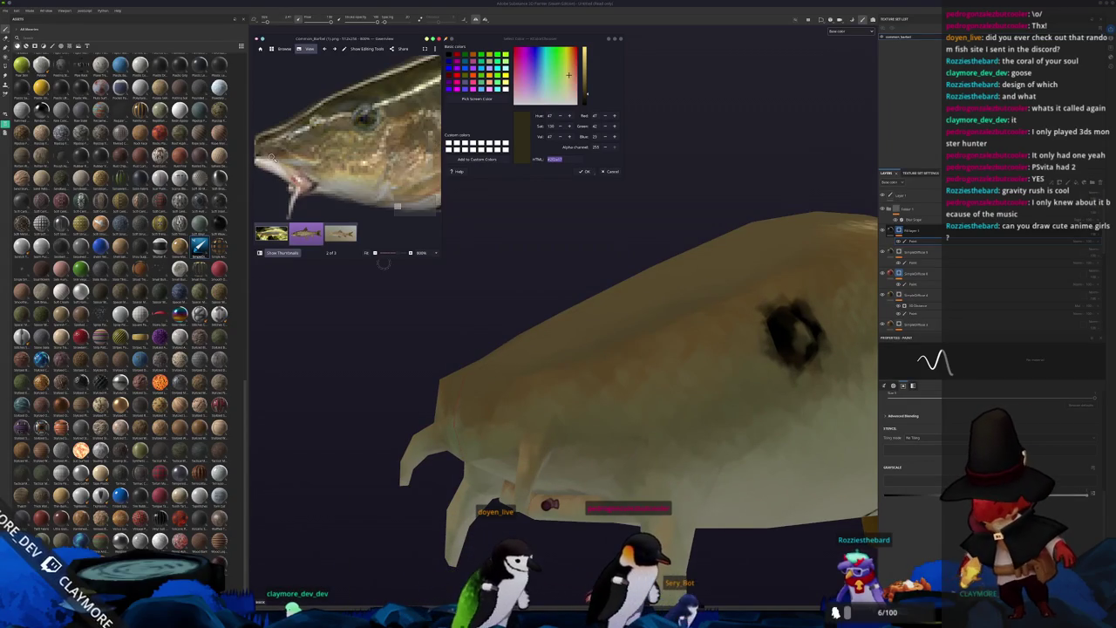
mouse_move(527, 367)
alt+mouse_down()
mouse_move(552, 397)
mouse_move(488, 432)
alt+mouse_up()
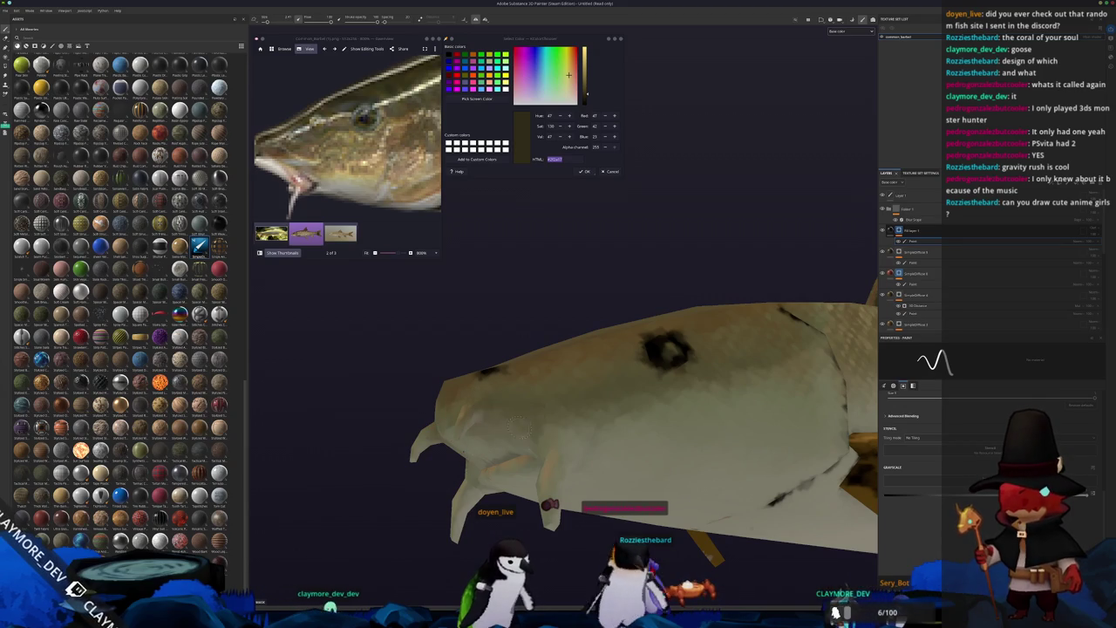
alt+drag(534, 417, 453, 349)
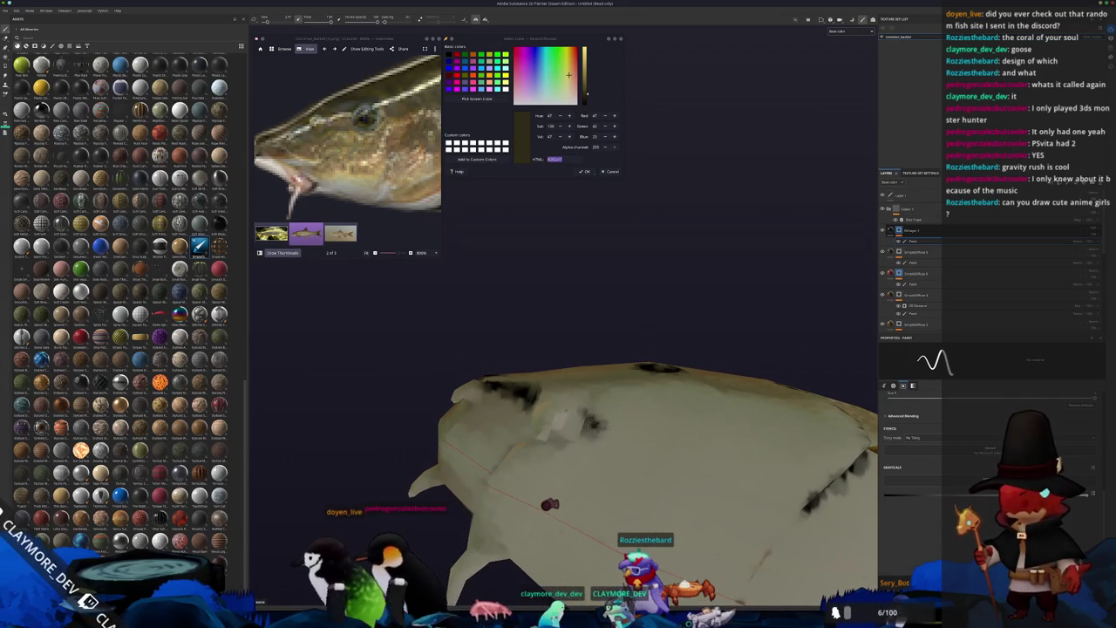
mouse_move(549, 504)
alt+mouse_down()
mouse_move(532, 489)
mouse_move(540, 496)
alt+mouse_up()
Step: From three-quarter and low side views, outline the eye, gill line and jaw in dark
scroll(549, 503, up, 3)
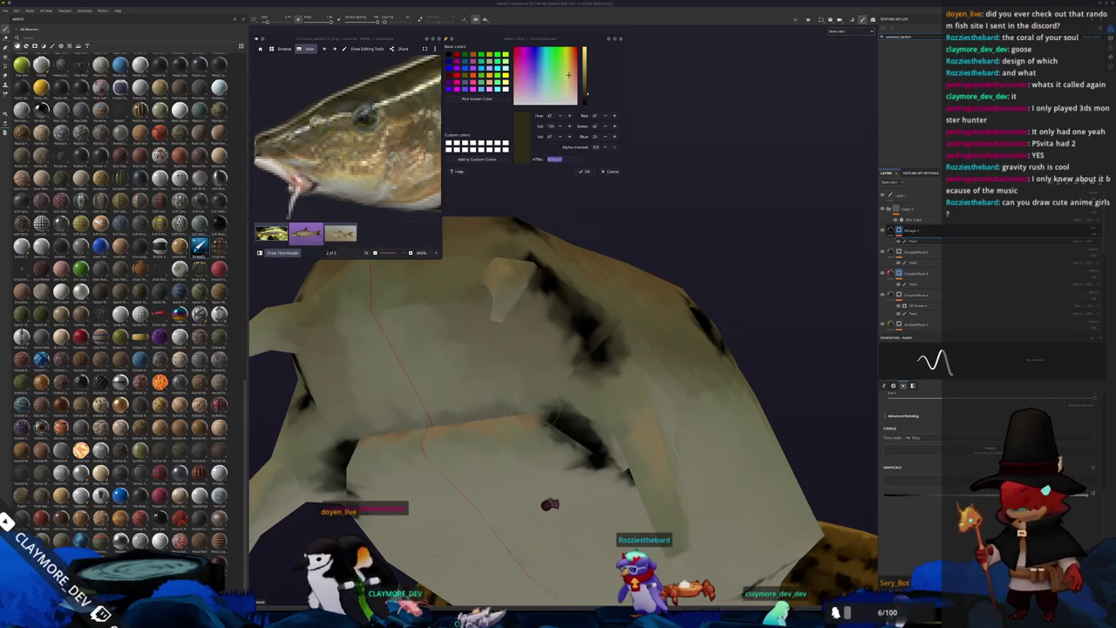
alt+drag(432, 425, 566, 349)
scroll(566, 350, up, 2)
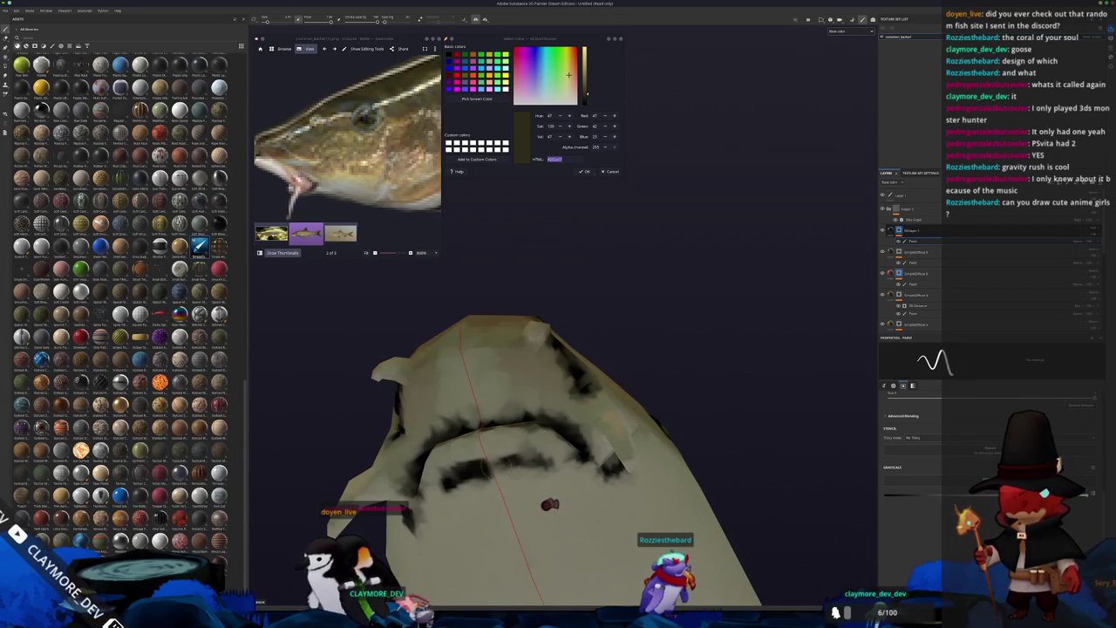
scroll(549, 504, down, 3)
mouse_move(549, 504)
alt+mouse_down()
mouse_move(563, 472)
mouse_move(519, 445)
mouse_move(527, 419)
alt+mouse_up()
scroll(566, 419, up, 2)
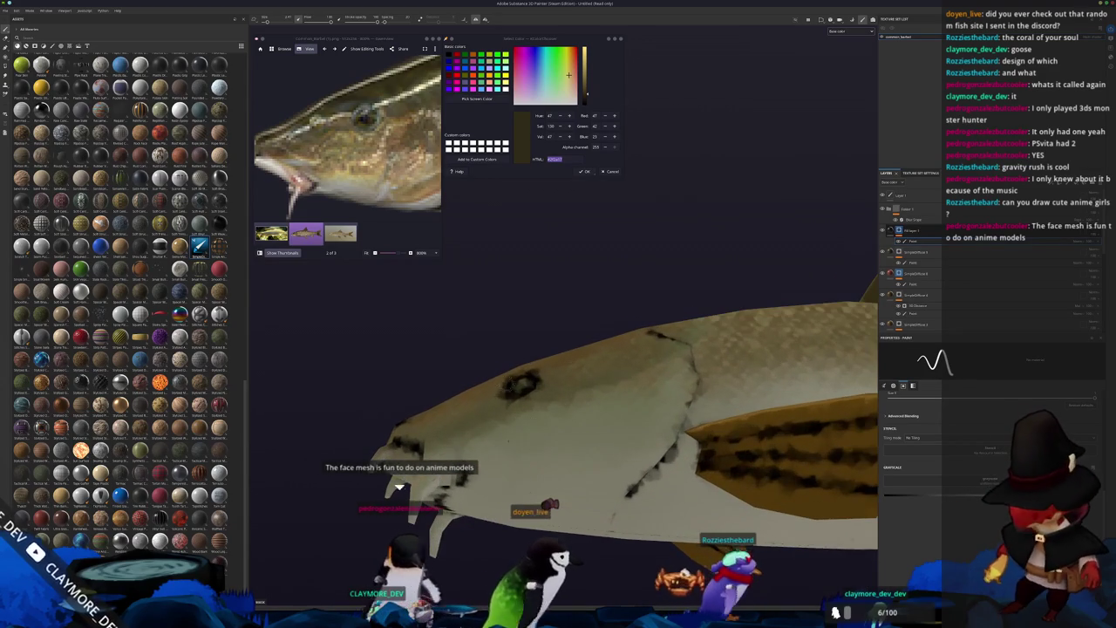
scroll(399, 206, down, 2)
alt+drag(526, 419, 553, 410)
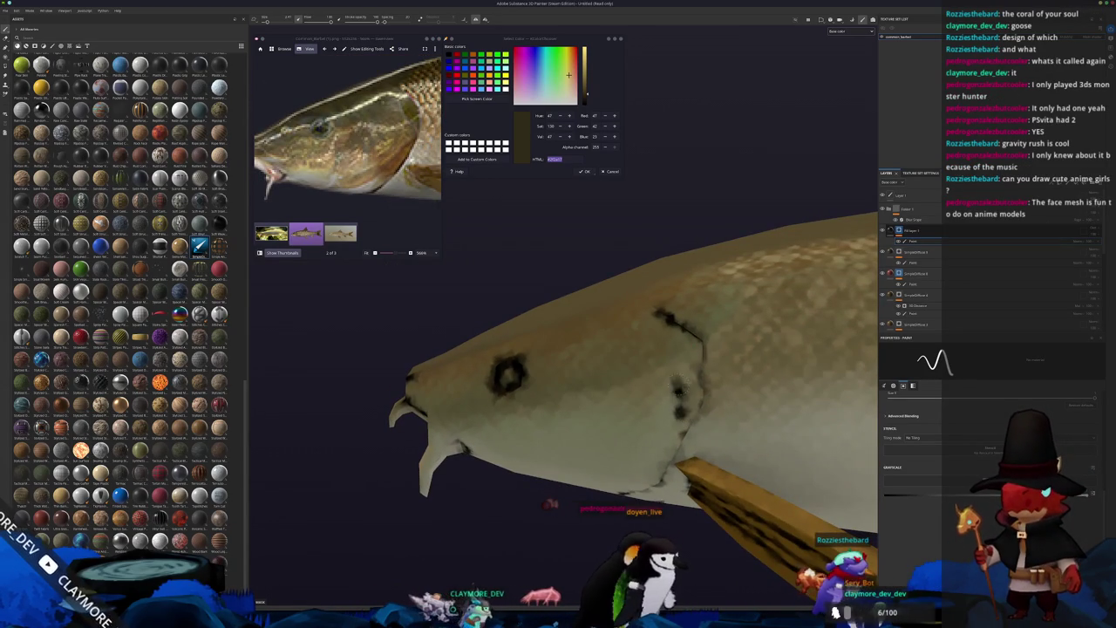
mouse_move(663, 351)
alt+mouse_down()
mouse_move(670, 487)
mouse_move(633, 469)
mouse_move(548, 473)
alt+mouse_up()
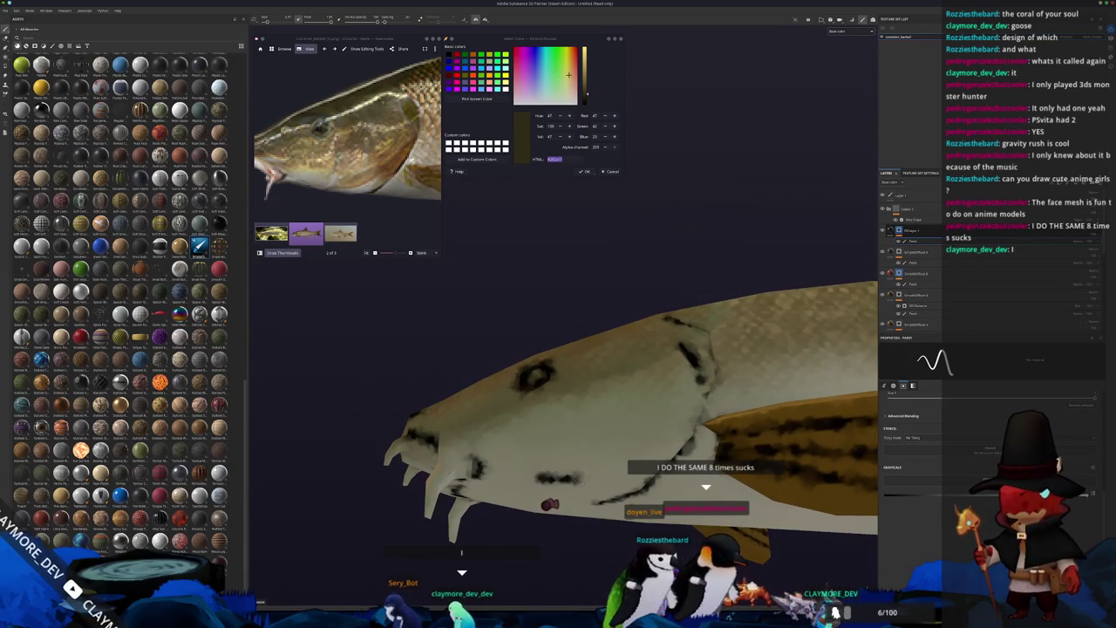
mouse_move(608, 391)
alt+mouse_down()
mouse_move(608, 472)
mouse_move(609, 453)
mouse_move(541, 419)
alt+mouse_up()
scroll(349, 135, down, 2)
scroll(348, 135, down, 2)
scroll(476, 340, up, 4)
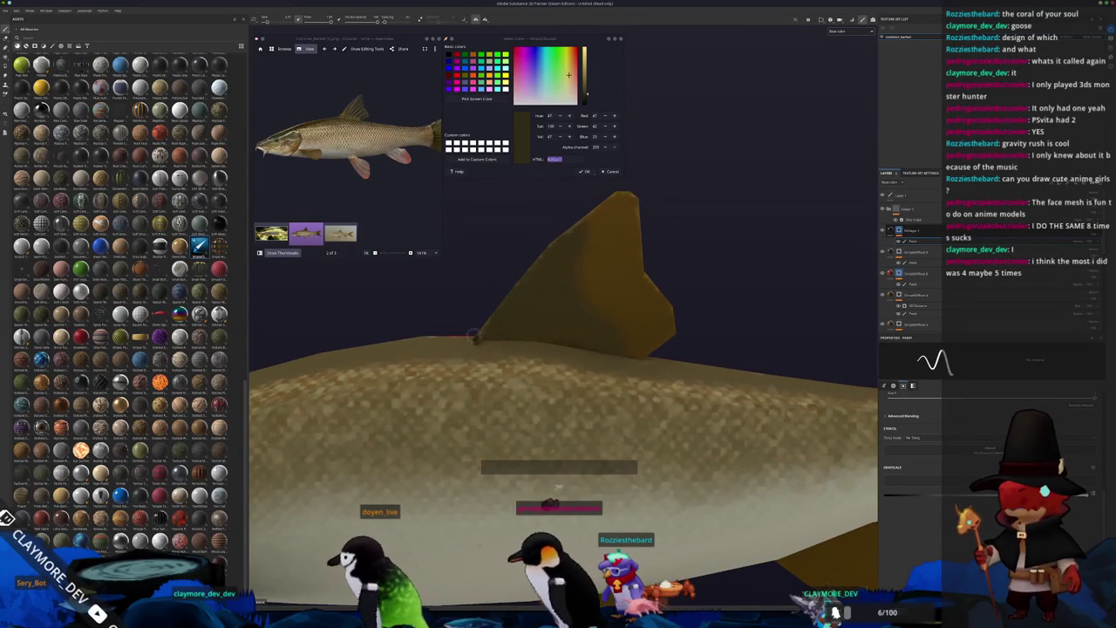
Step: Paint straight dark lines along the dorsal fin base and up its front edge to the tip
shift+click(588, 344)
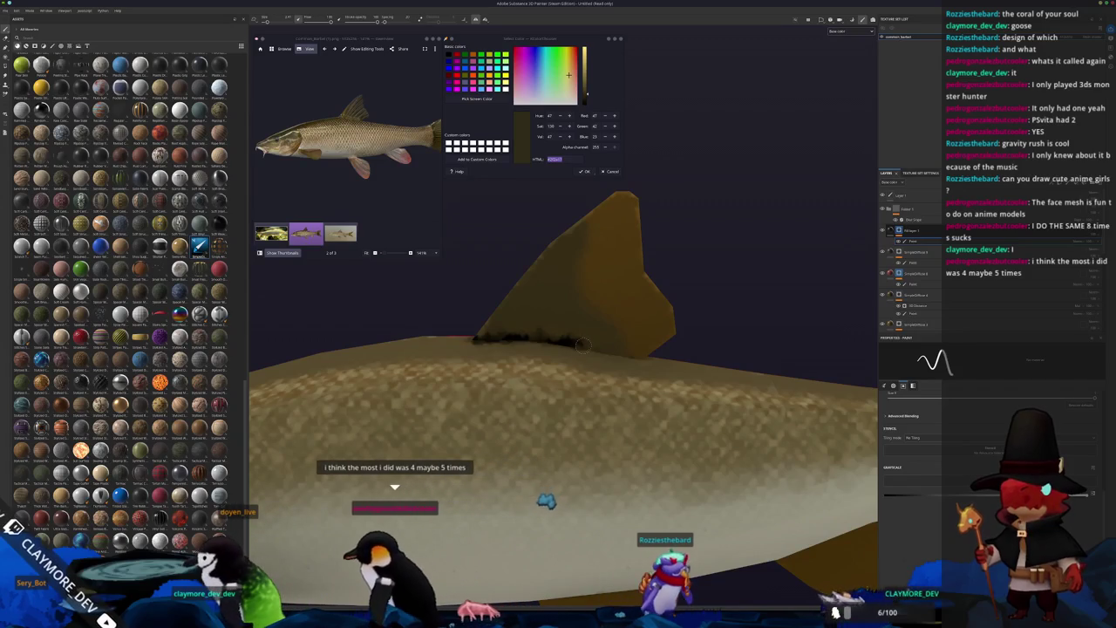
shift+click(647, 353)
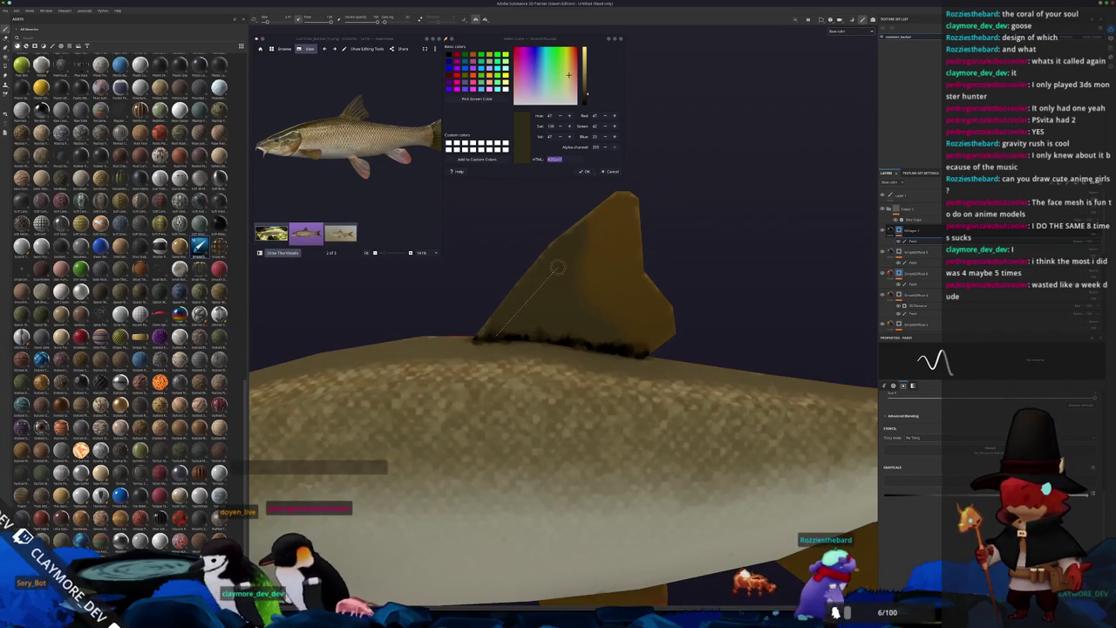
drag(492, 336, 572, 255)
shift+click(641, 184)
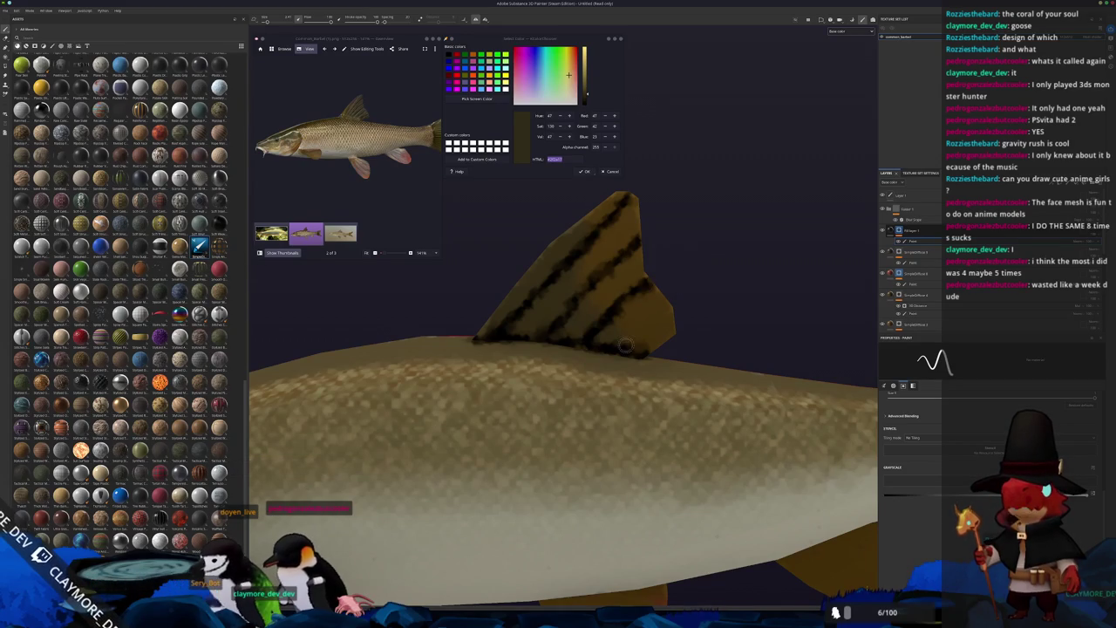
key(f)
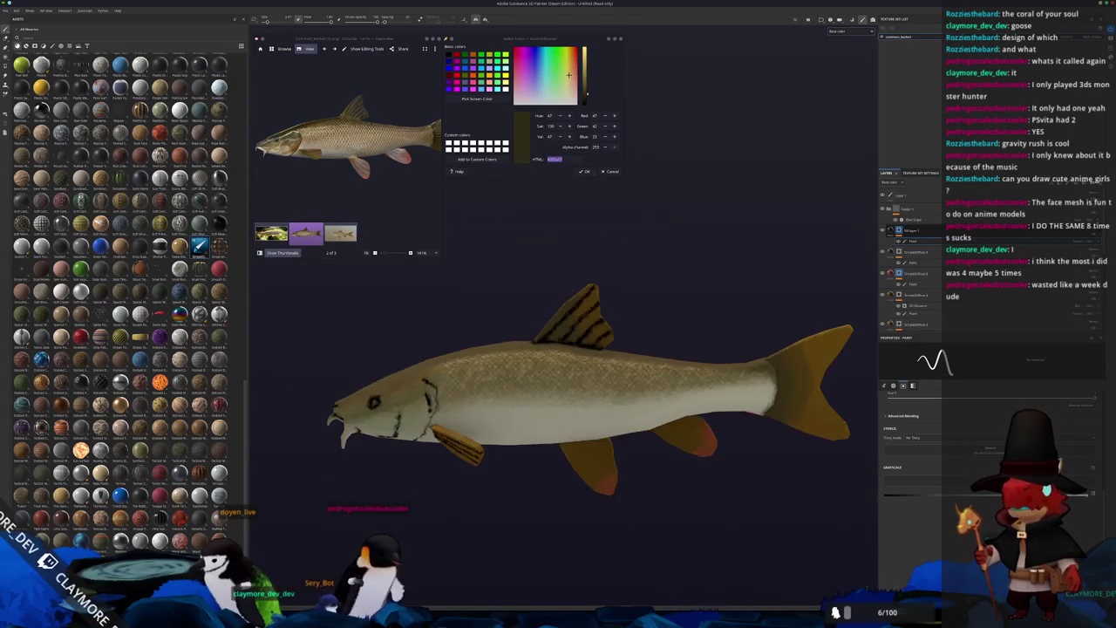
alt+drag(689, 304, 526, 406)
Step: Paint dark straight stripes along the base, edge and middle of the lower fins
scroll(525, 406, up, 3)
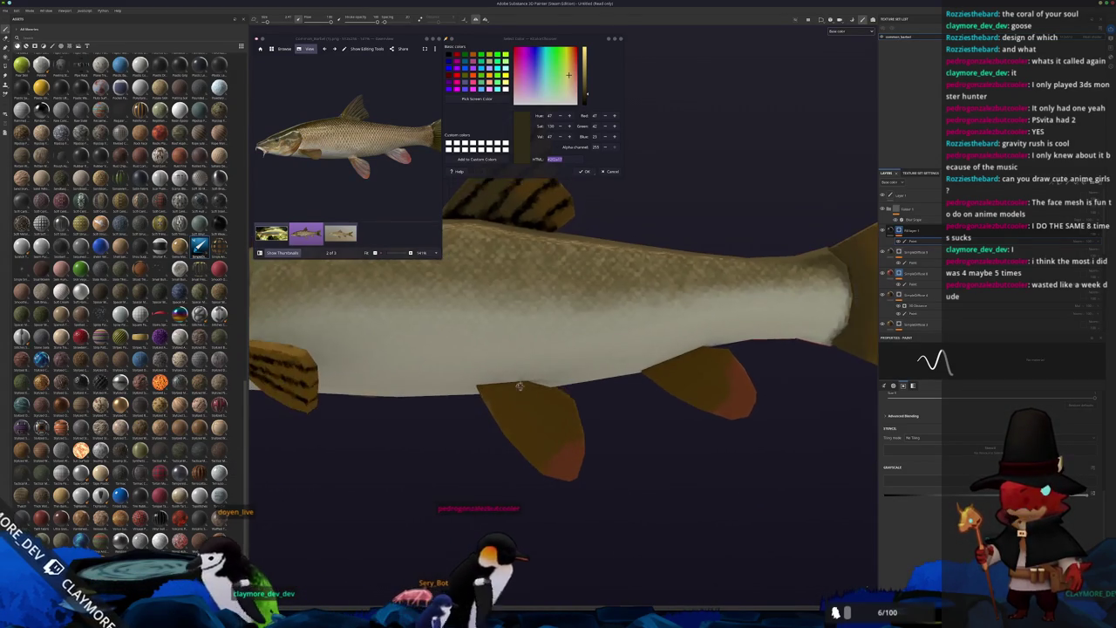
scroll(488, 378, up, 2)
drag(490, 379, 484, 383)
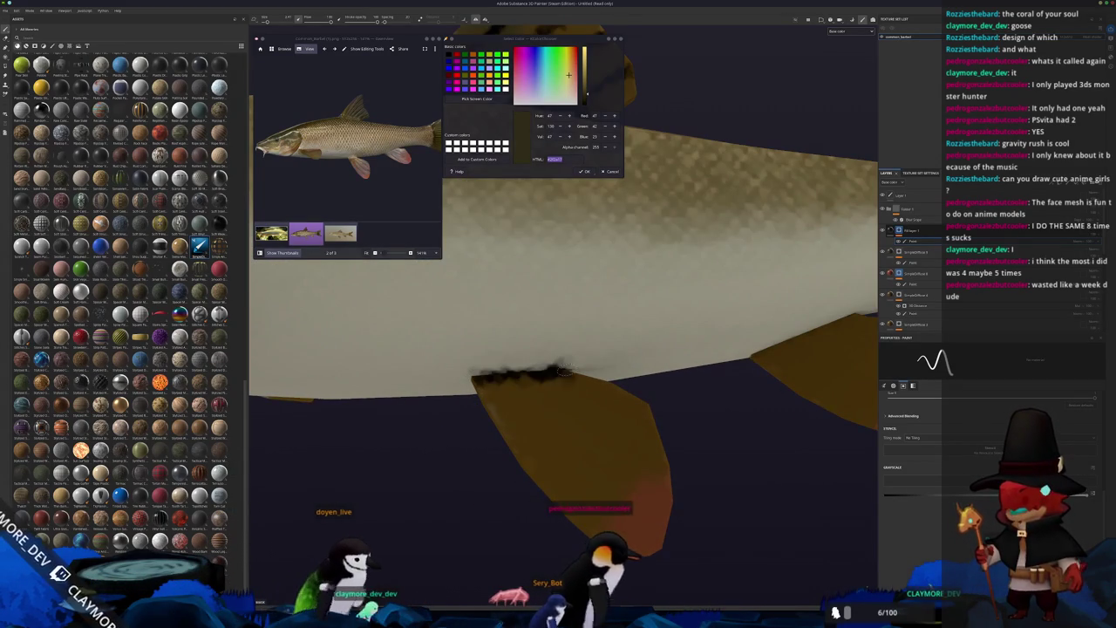
shift+click(582, 505)
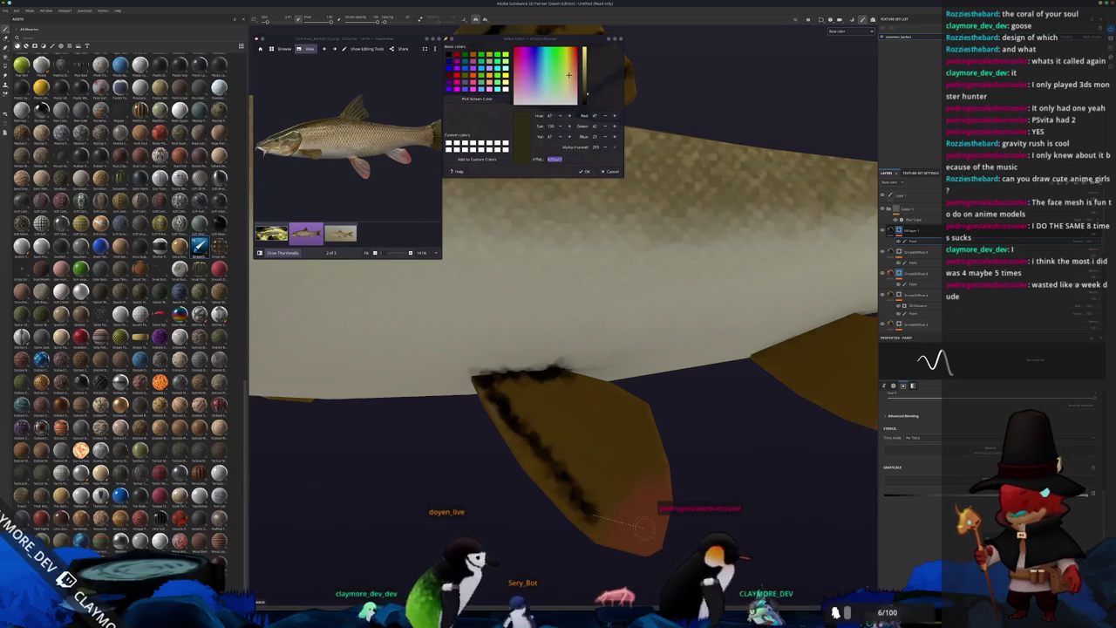
mouse_move(558, 416)
mouse_down()
mouse_move(610, 523)
mouse_move(575, 373)
mouse_move(643, 421)
mouse_move(533, 366)
mouse_up()
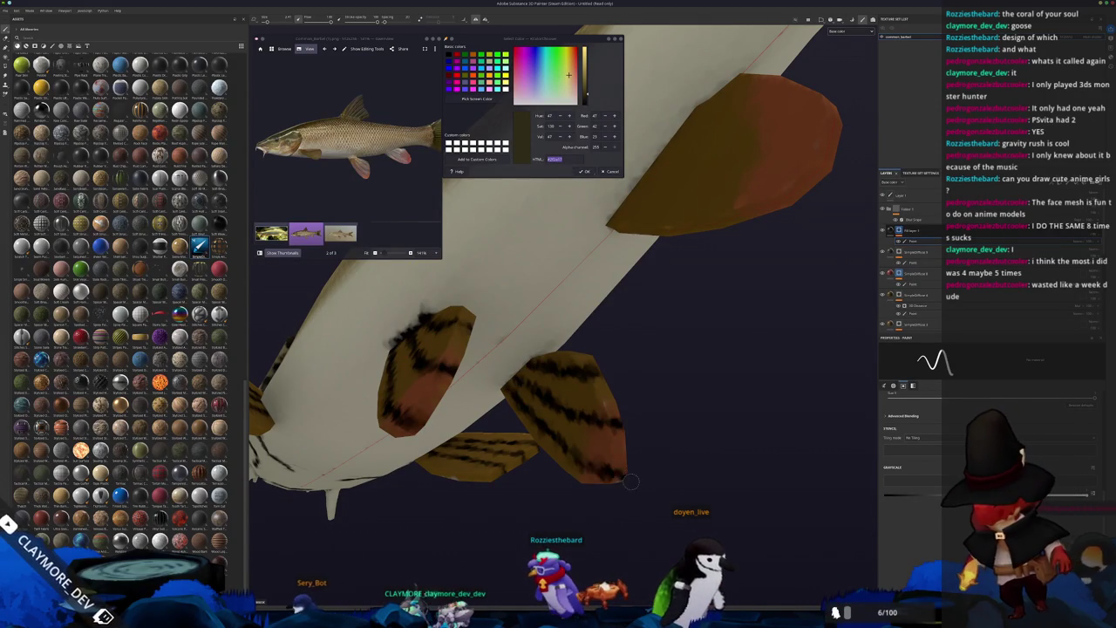
alt+drag(630, 480, 510, 378)
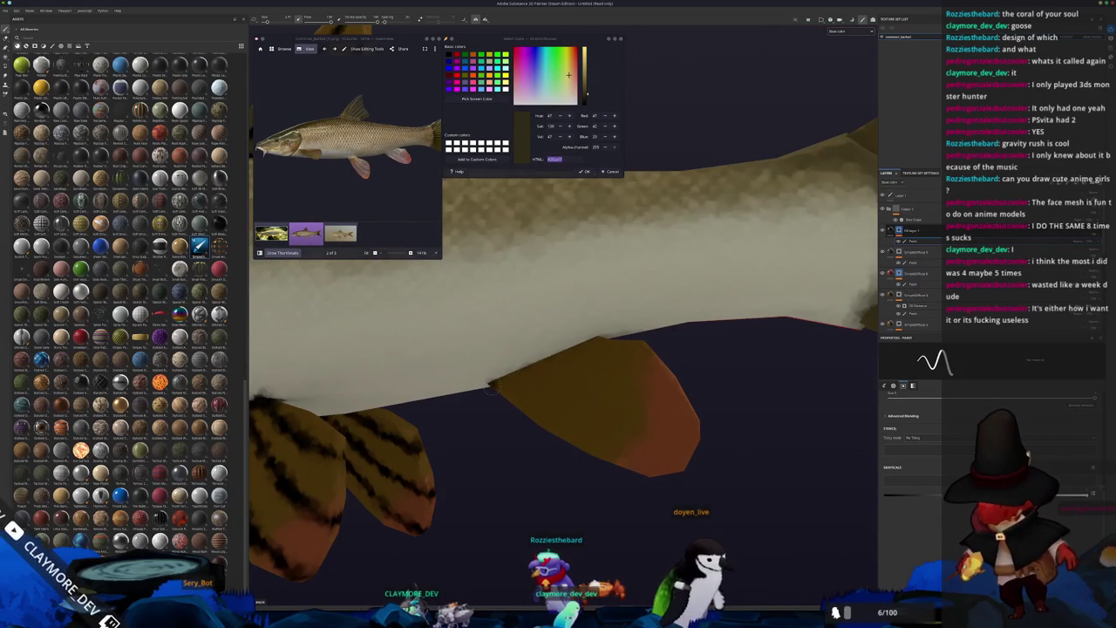
shift+click(598, 340)
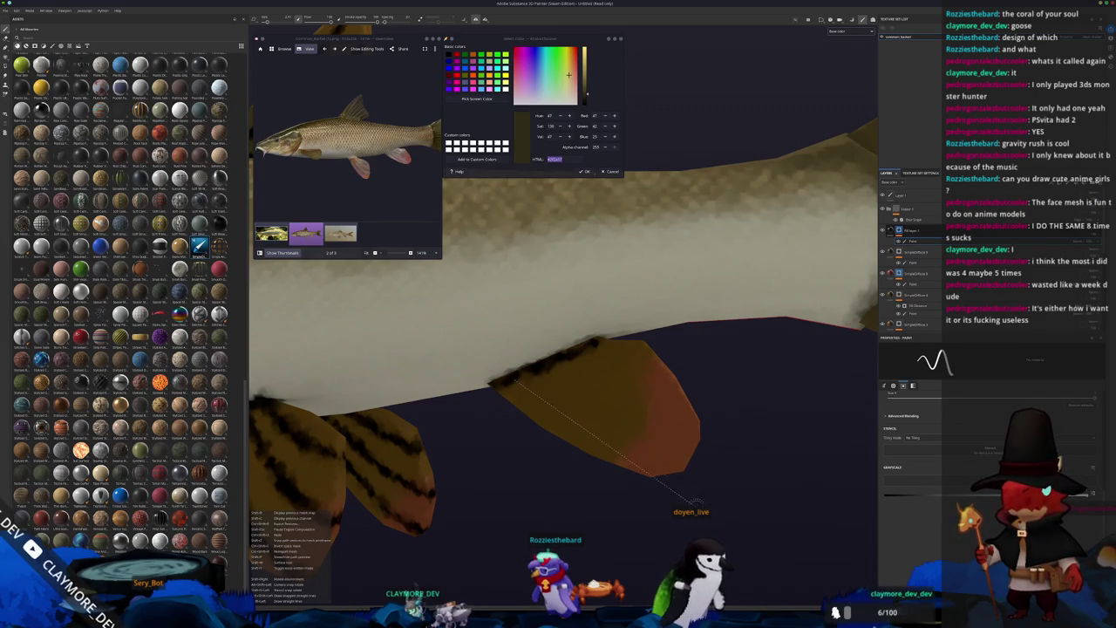
shift+click(693, 502)
mouse_move(715, 384)
middle_down()
mouse_move(510, 428)
mouse_move(505, 335)
middle_up()
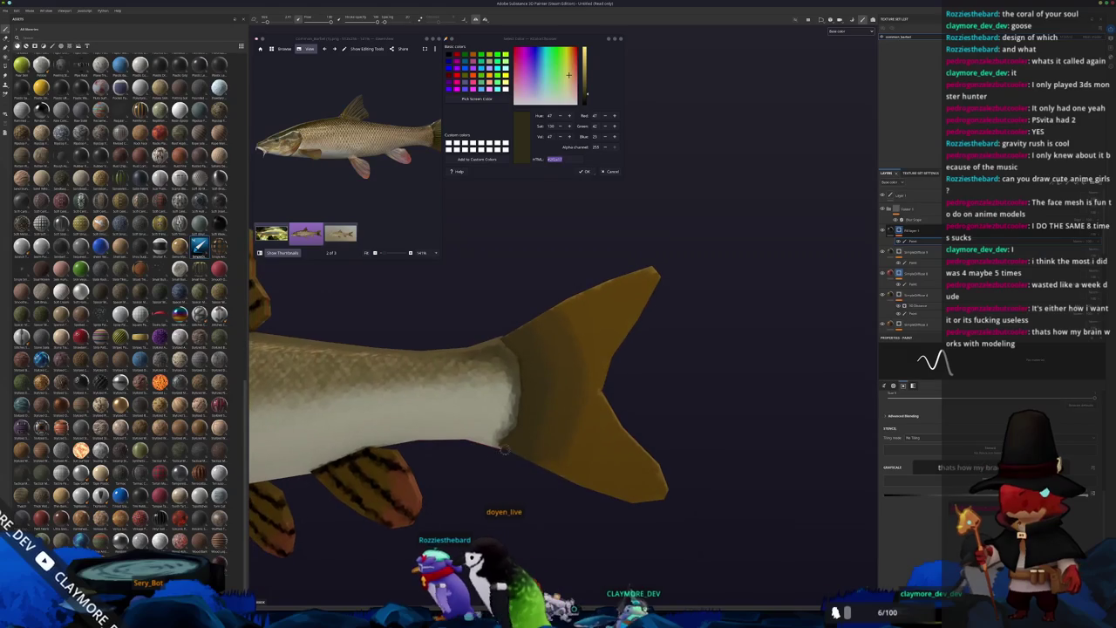
Step: Darken the body–tail seam and add two straight dark stripes across the tail fin
drag(505, 336, 520, 425)
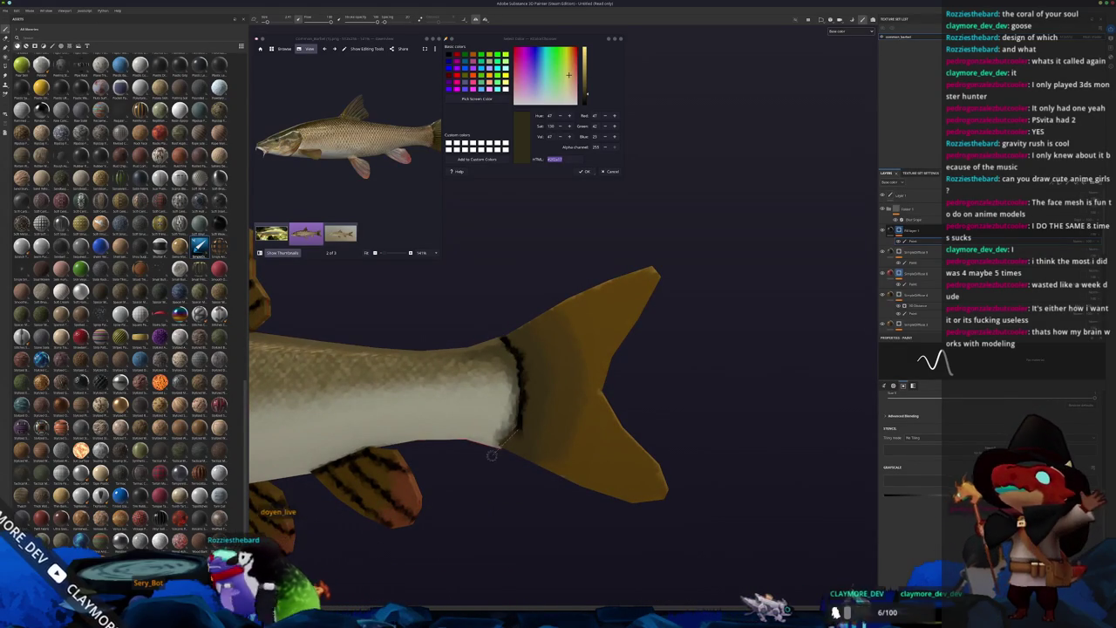
mouse_move(520, 424)
middle_down()
mouse_move(536, 452)
mouse_move(610, 312)
middle_up()
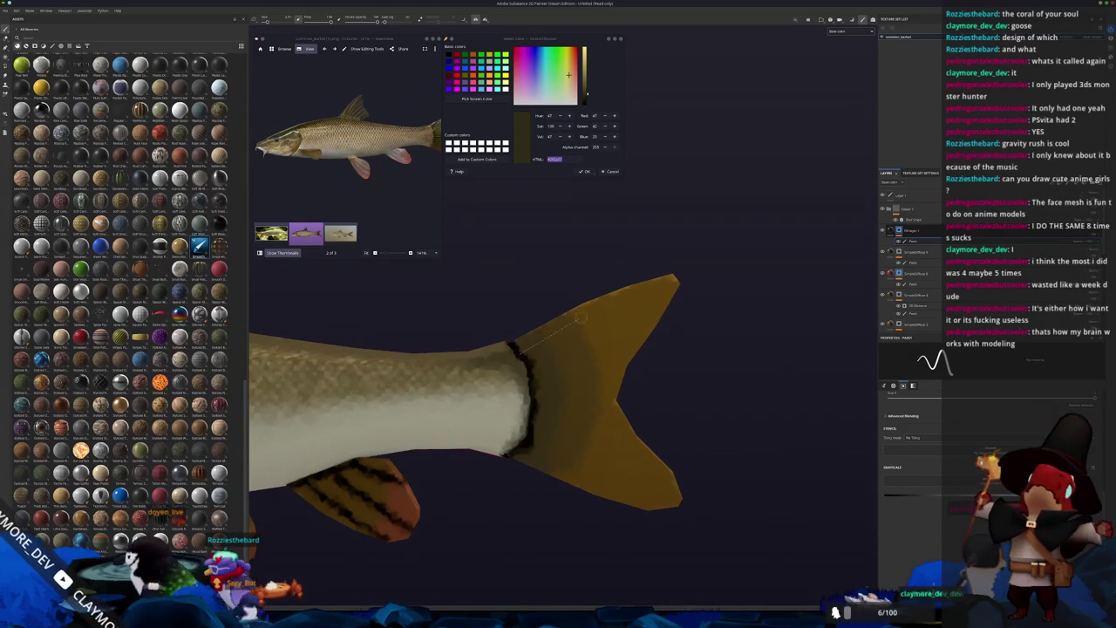
shift+click(705, 269)
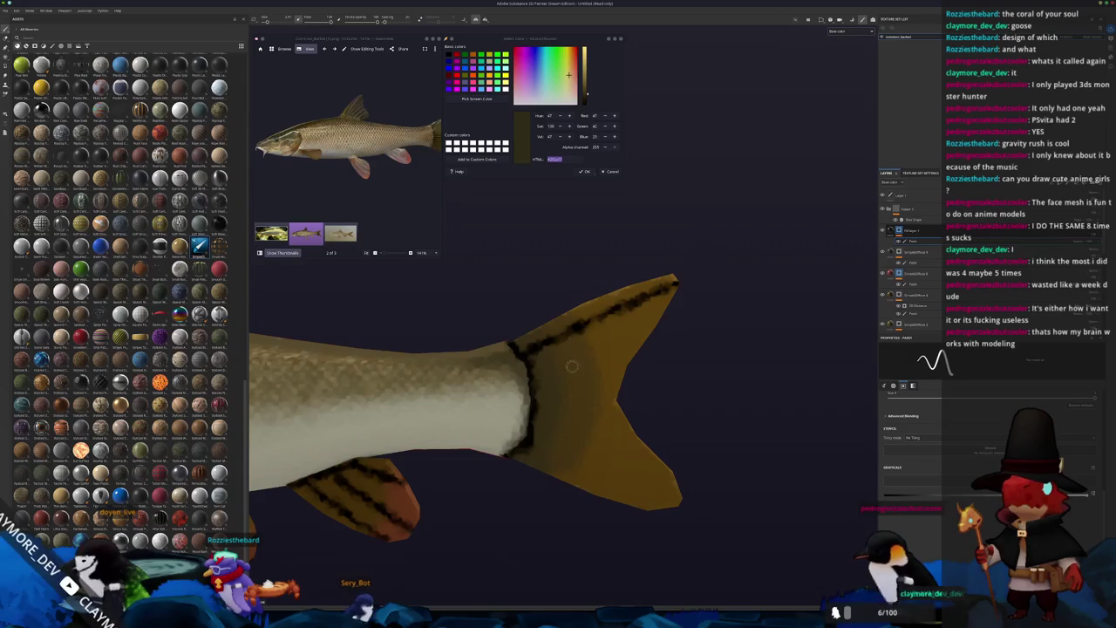
shift+click(626, 315)
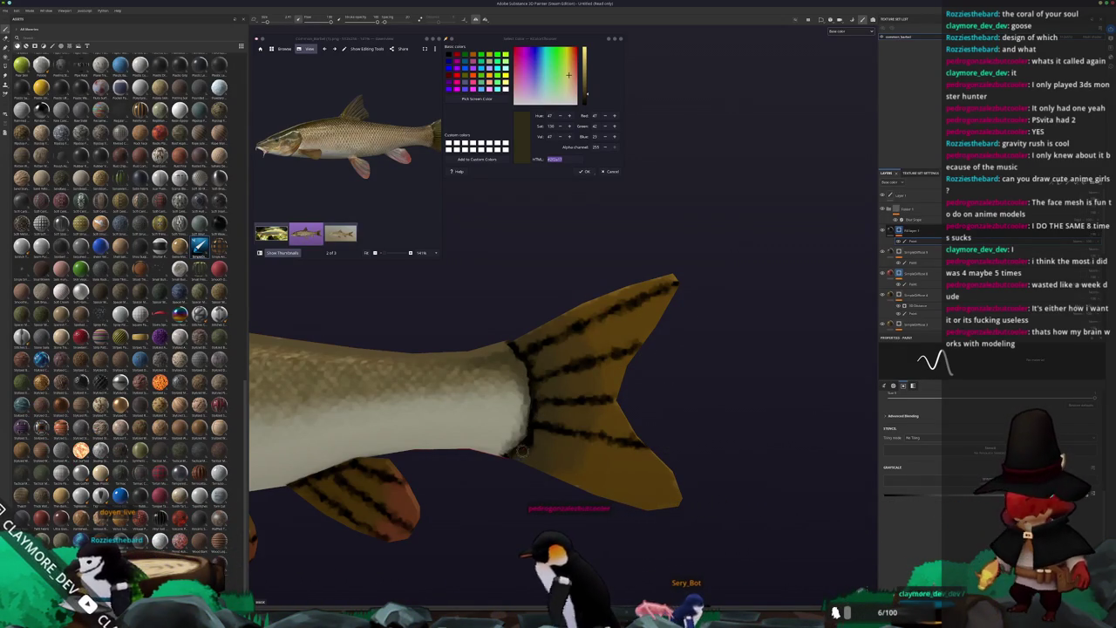
mouse_move(522, 451)
alt+mouse_down()
mouse_move(380, 480)
mouse_move(622, 386)
mouse_move(359, 370)
alt+mouse_up()
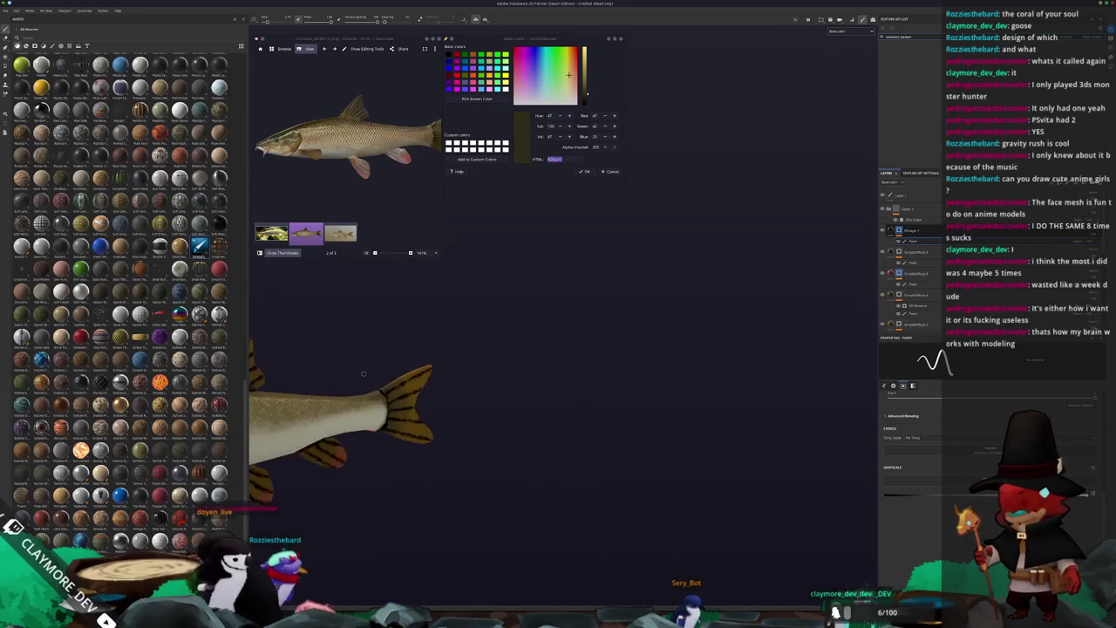
Step: Frame the fish, add a fill layer showing its projection settings, and bring Discord alongside
key(f)
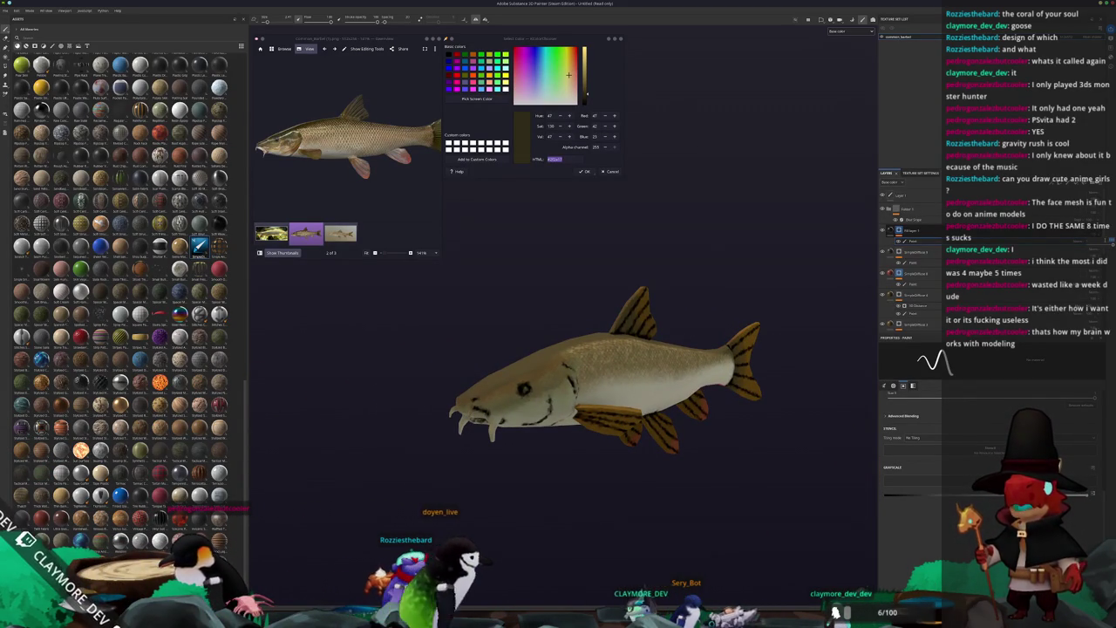
key(ctrl+z)
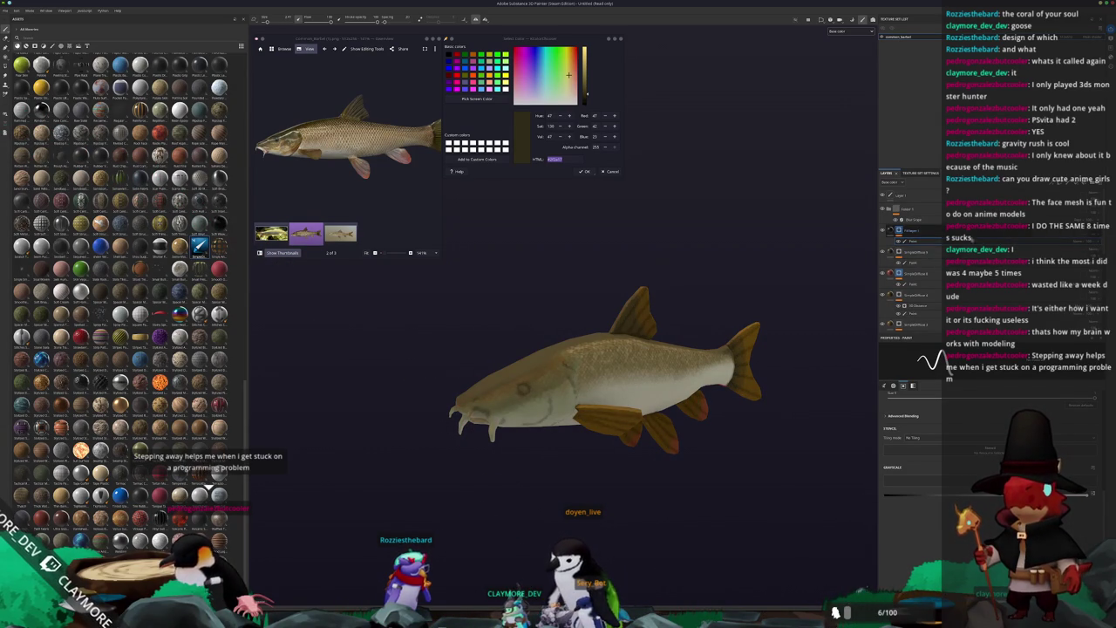
key(ctrl+z)
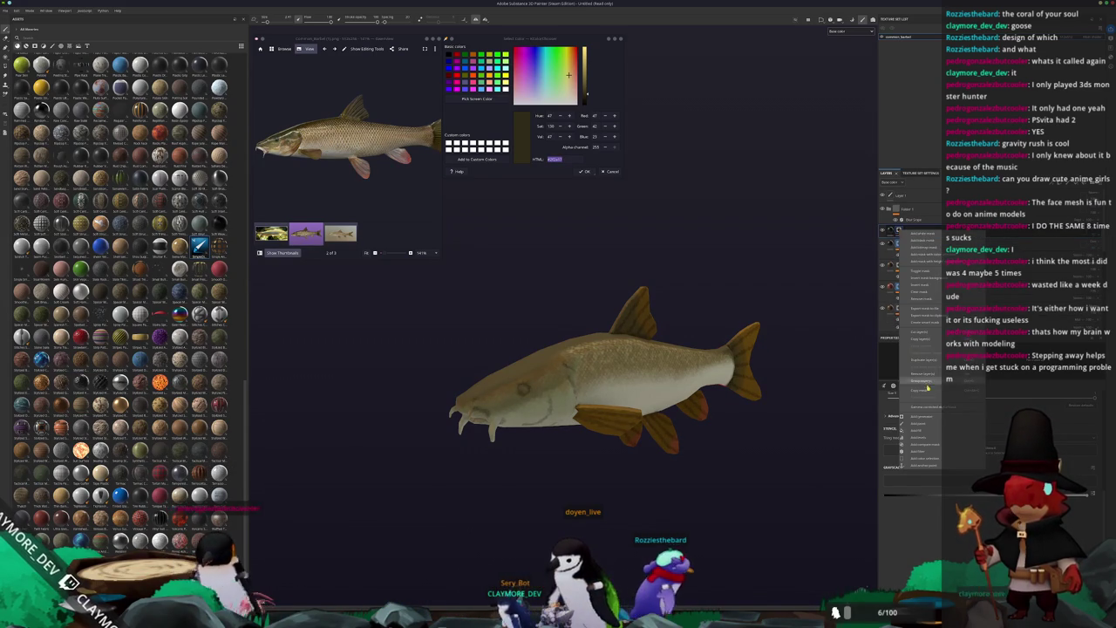
key(ctrl+z)
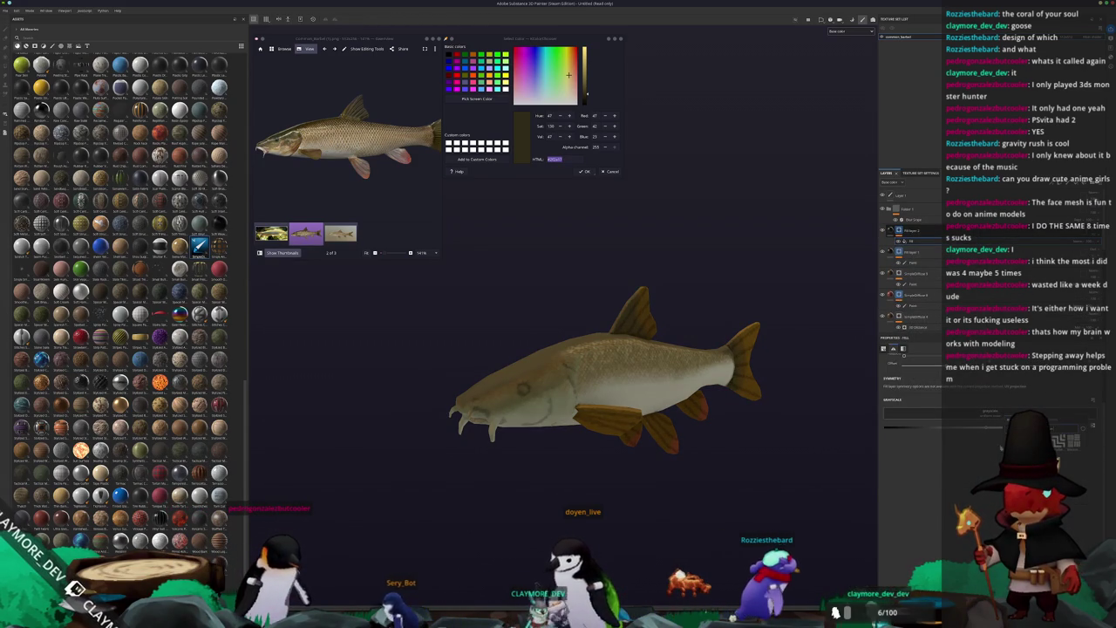
key(ctrl+z)
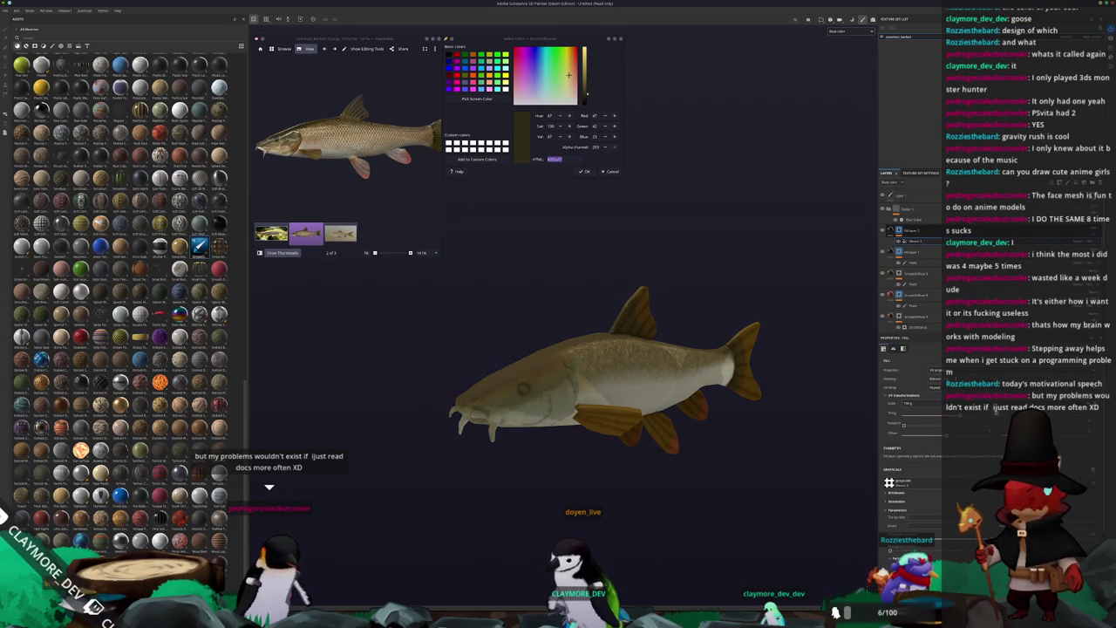
click(935, 384)
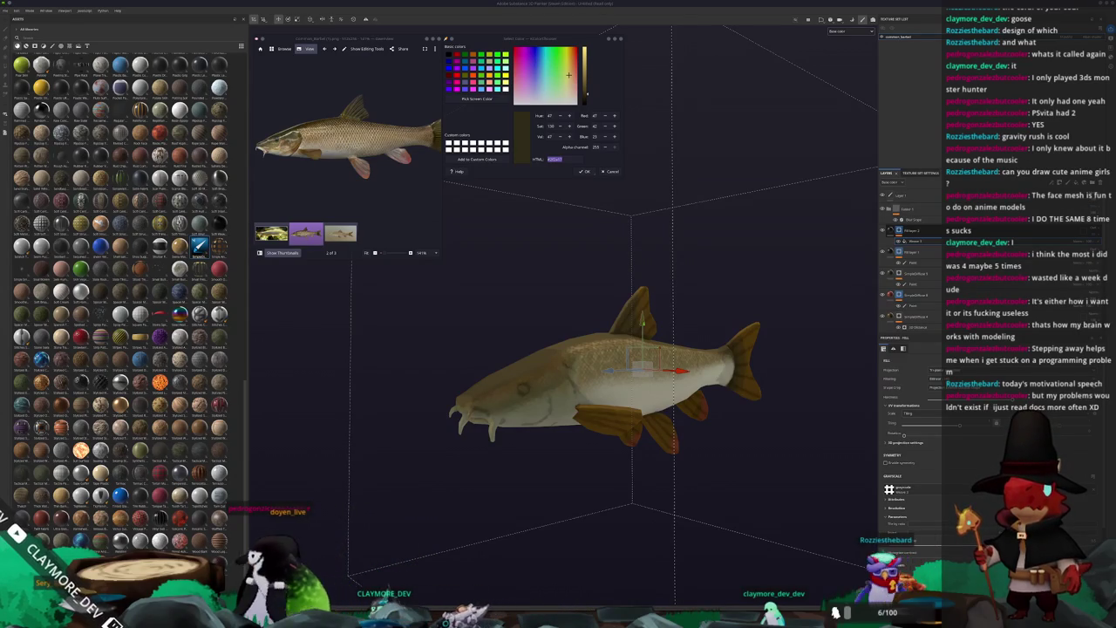
mouse_move(1115, 179)
mouse_down()
mouse_move(660, 179)
mouse_move(639, 203)
mouse_up()
text(Everything I do is a dee)
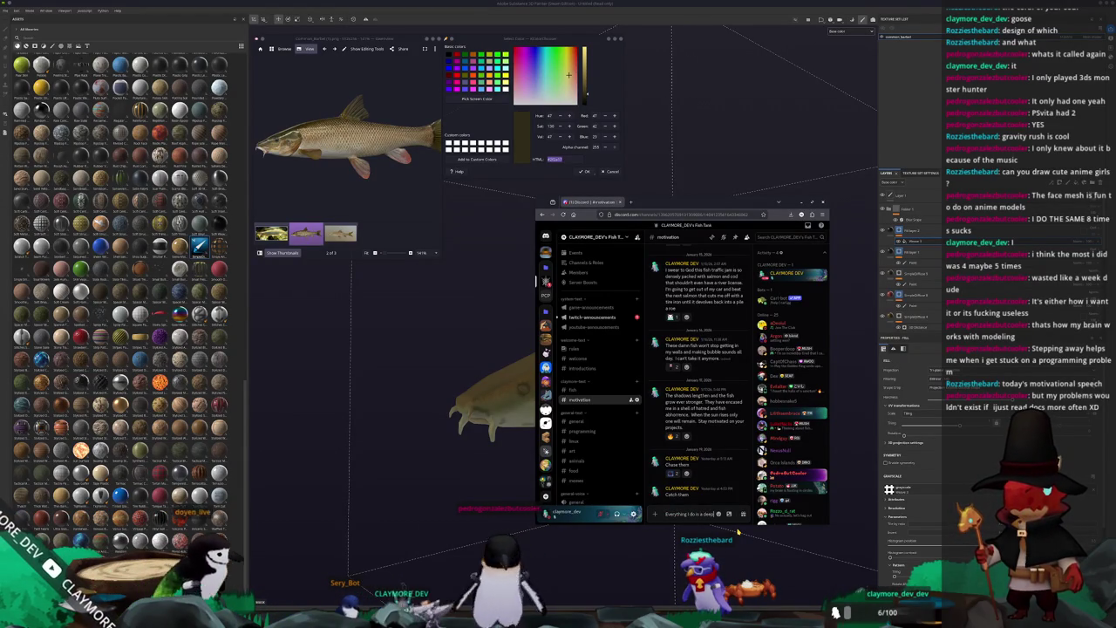
Step: Send the message ending 'in spite of the architects. My existence is agony.' in #motivation
text(perversion of the)
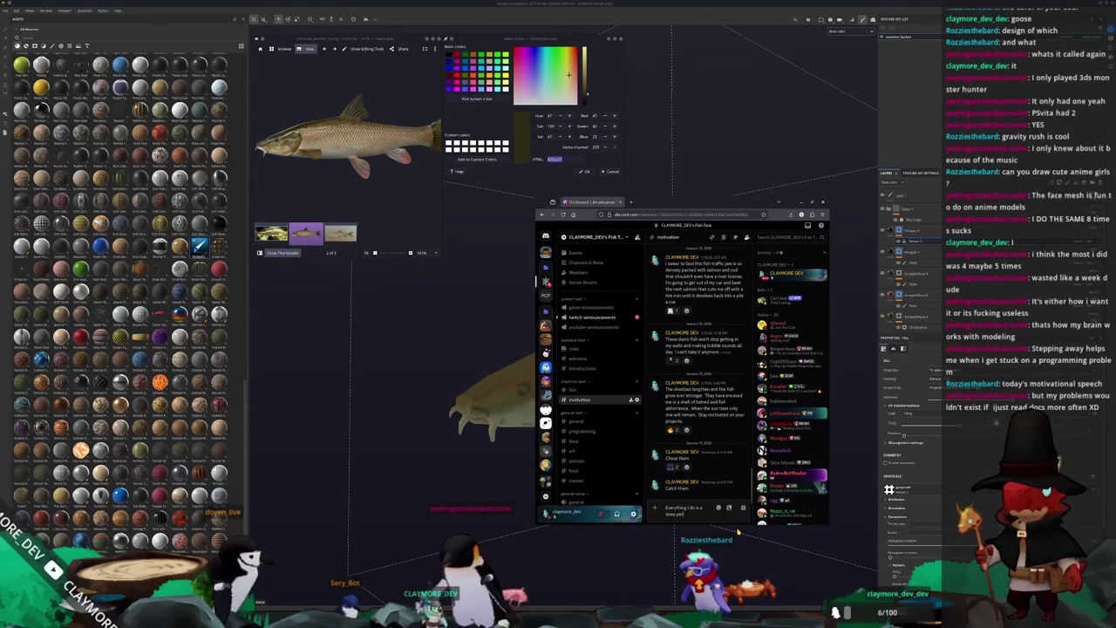
text( natural order)
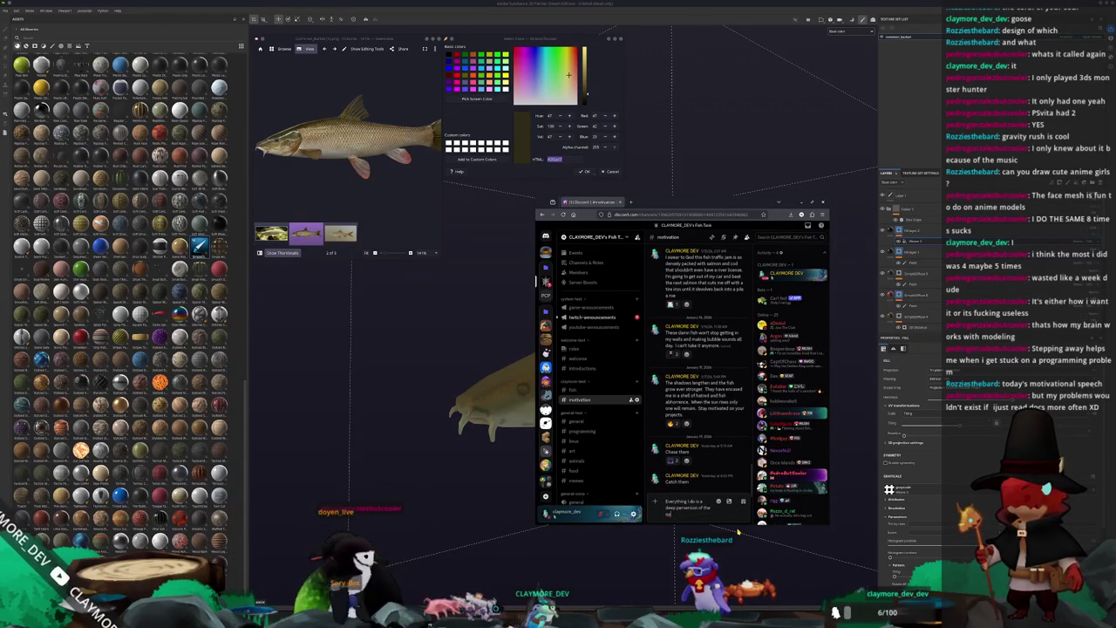
text(. I)
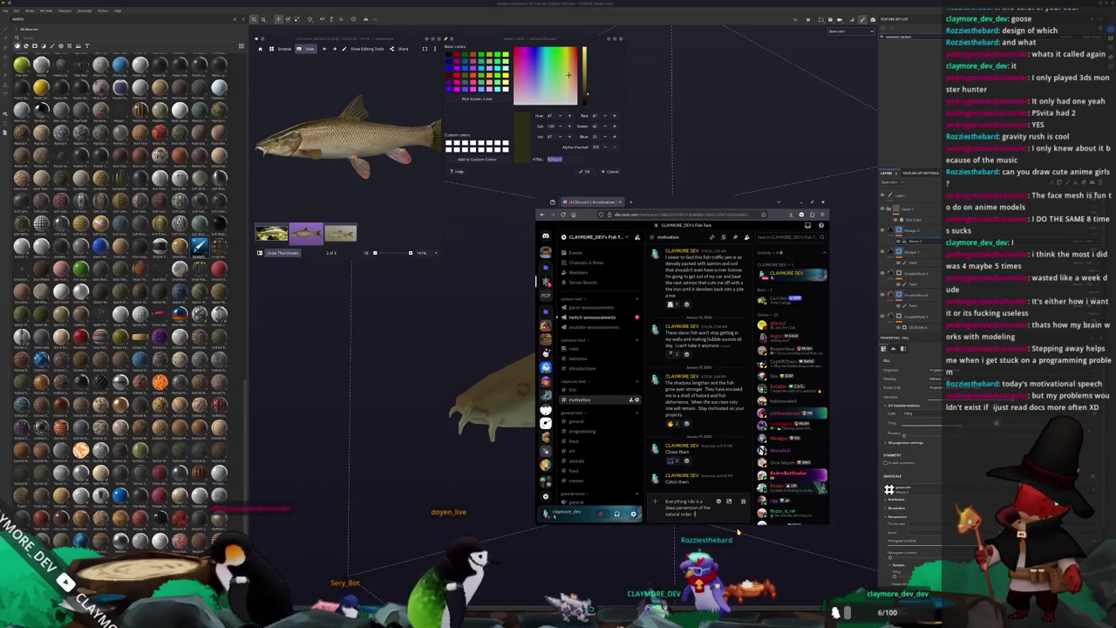
text( am not meant to ex)
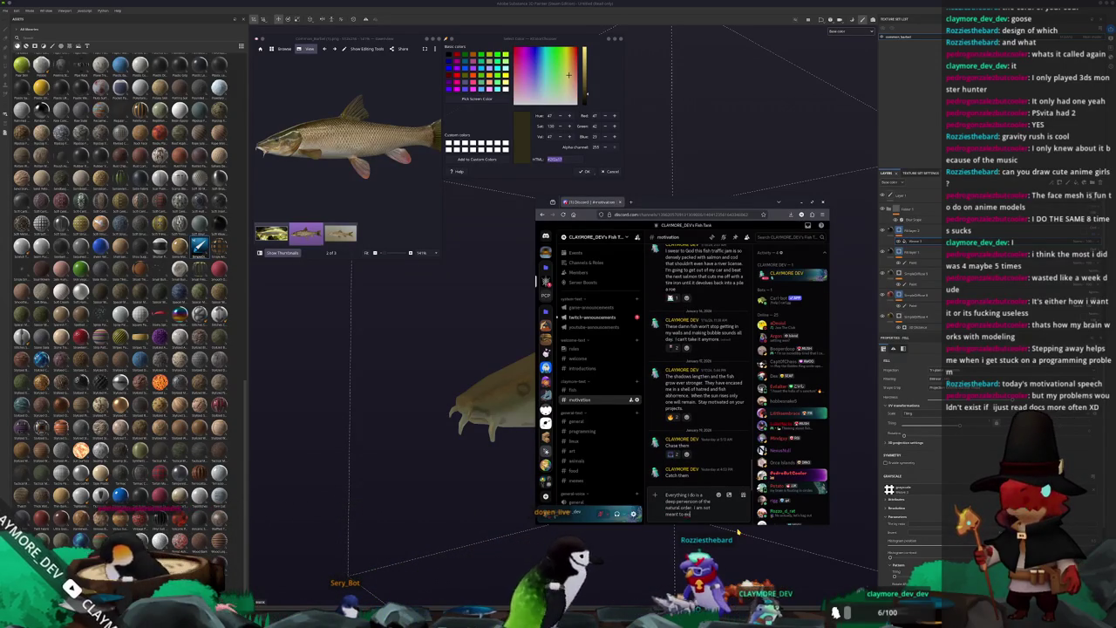
text(y bo)
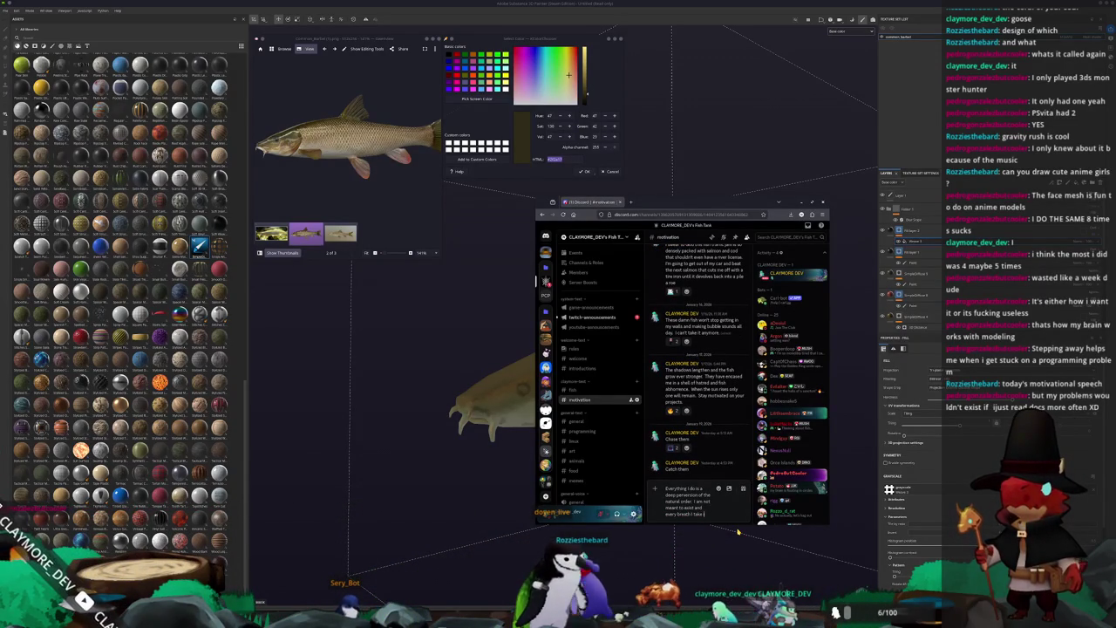
text(li)
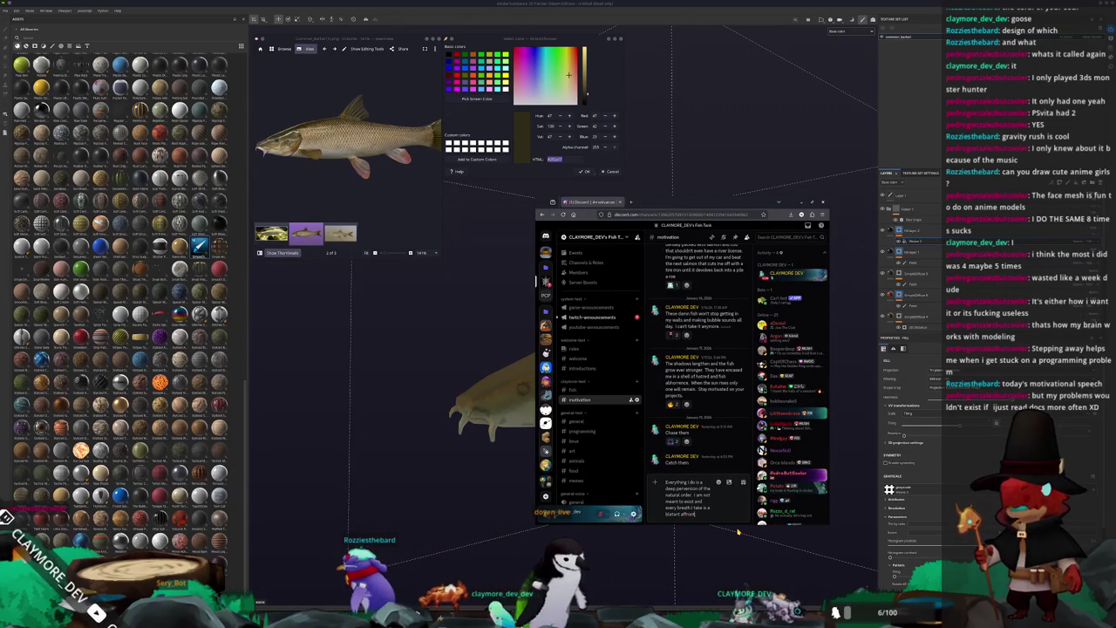
text(g)
text(od and his creation. I a)
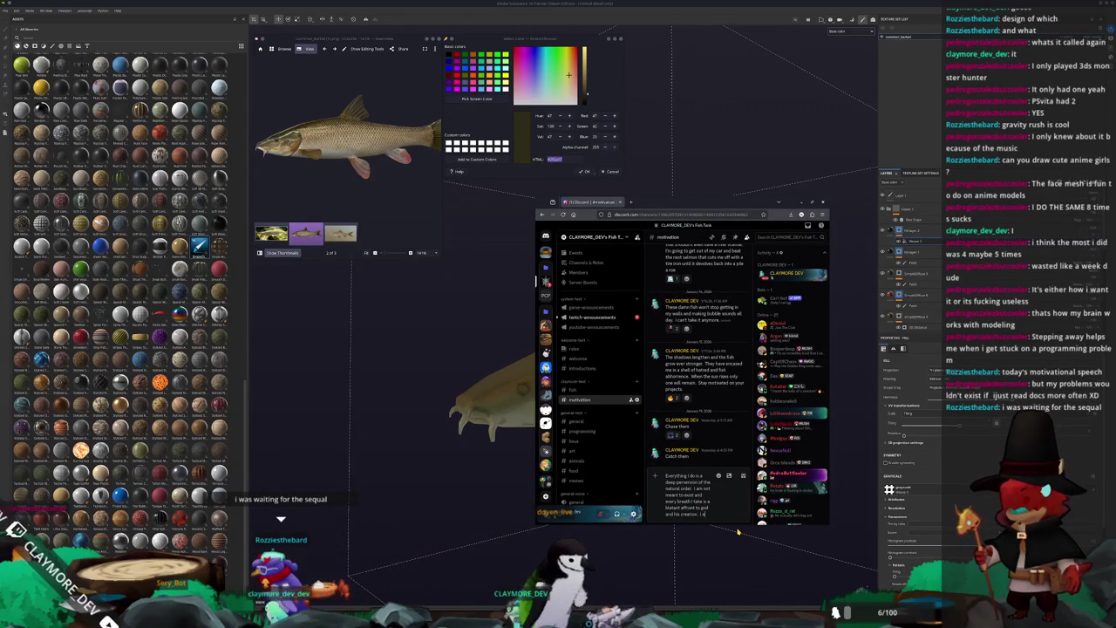
text( monstro)
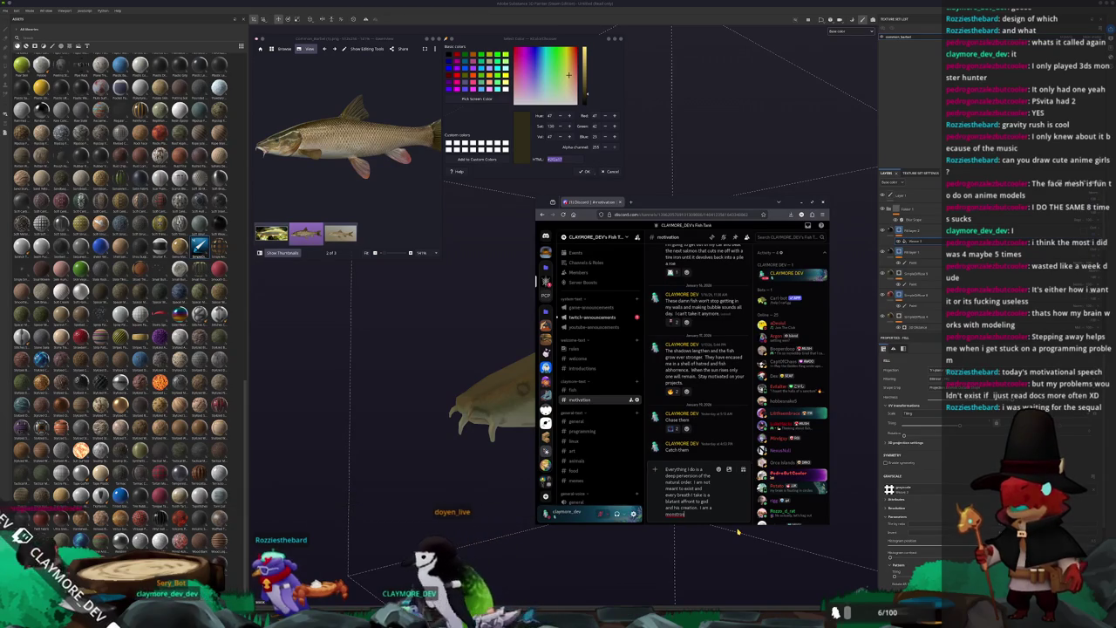
text( that)
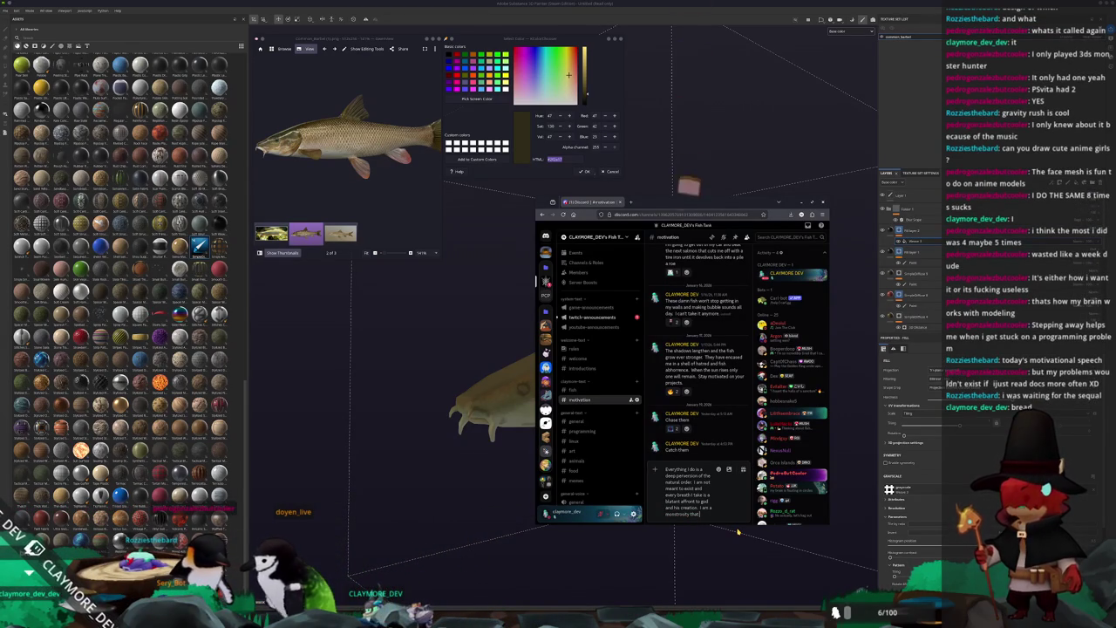
text(pers in spite of)
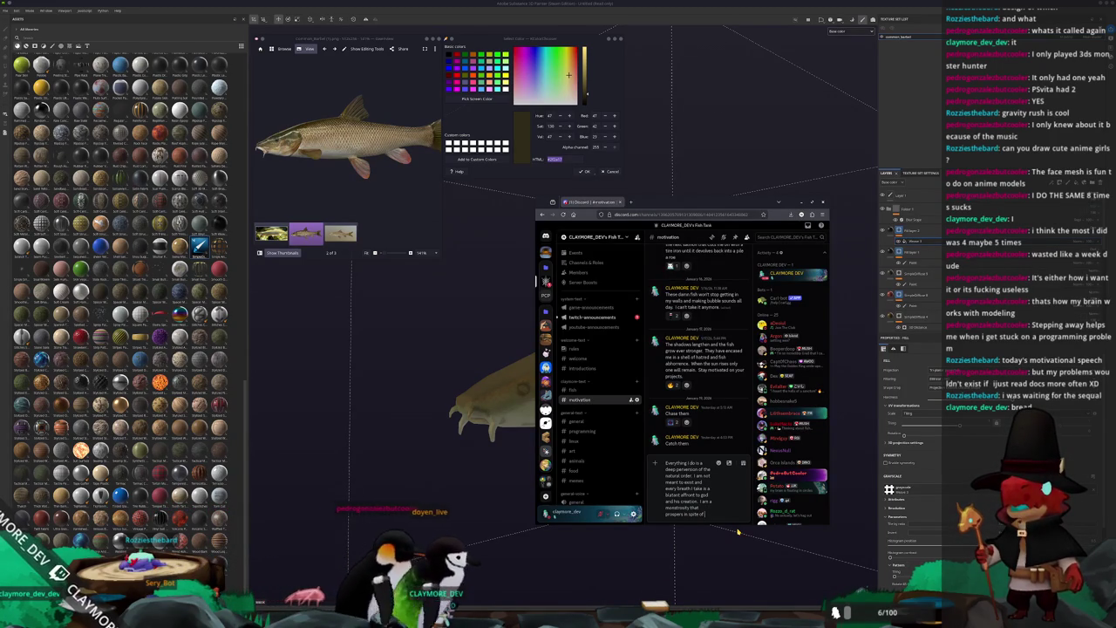
text( the divine will of the architects)
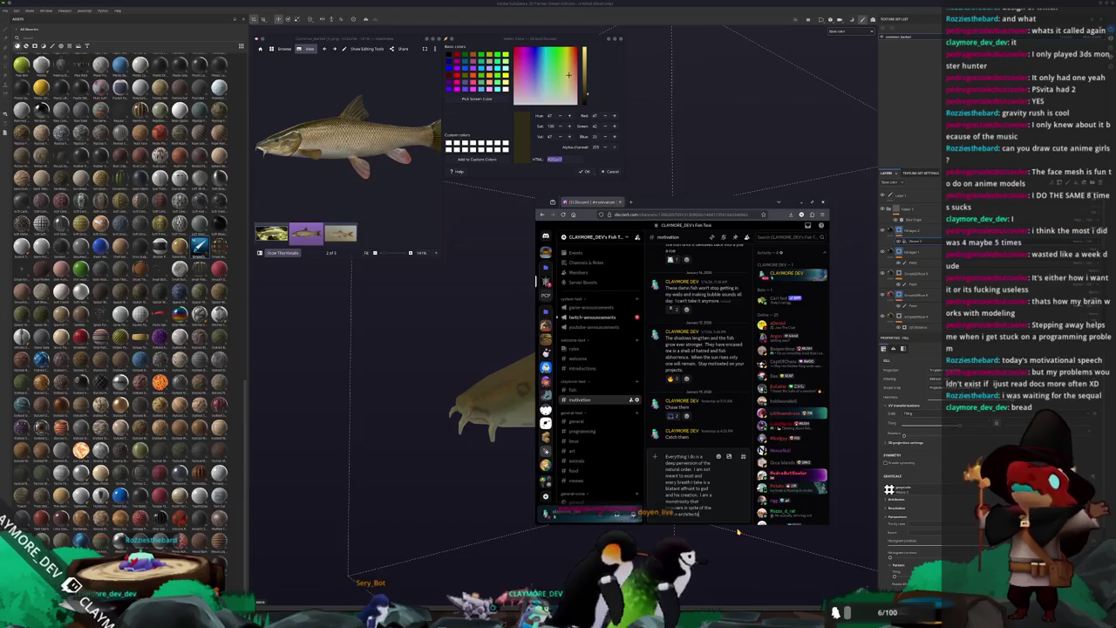
text( in spite of the)
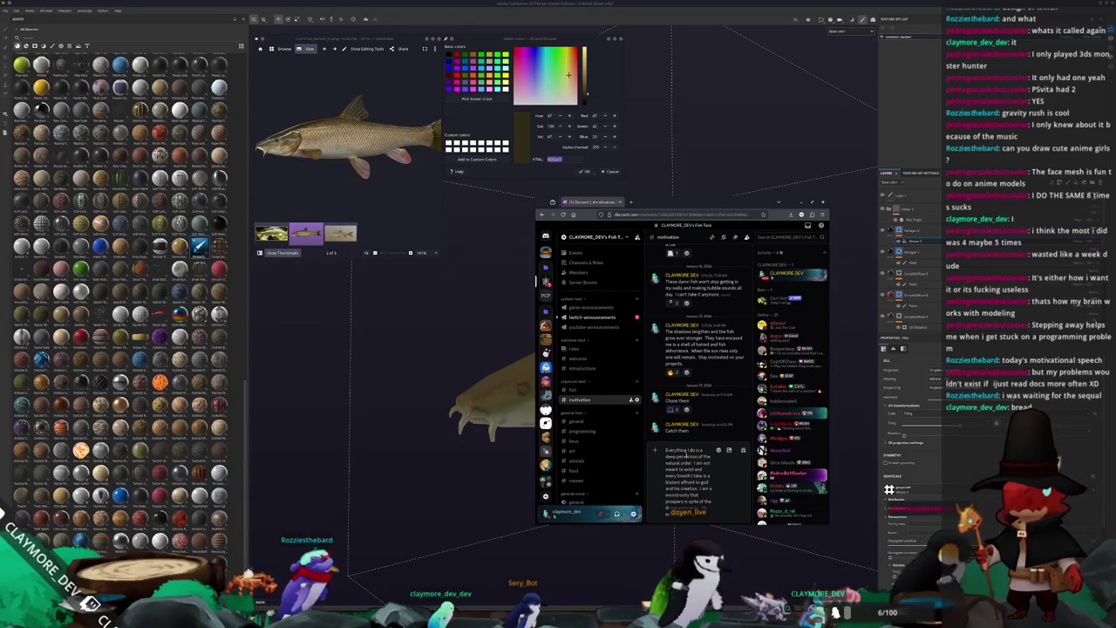
text( divine architects. My existence)
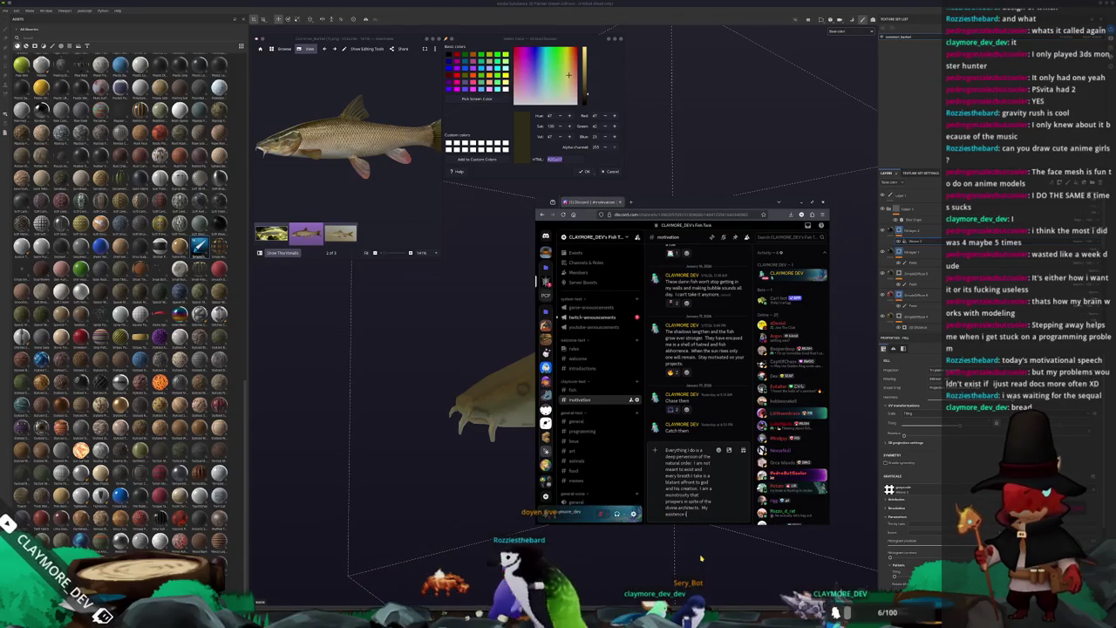
text( is agony.)
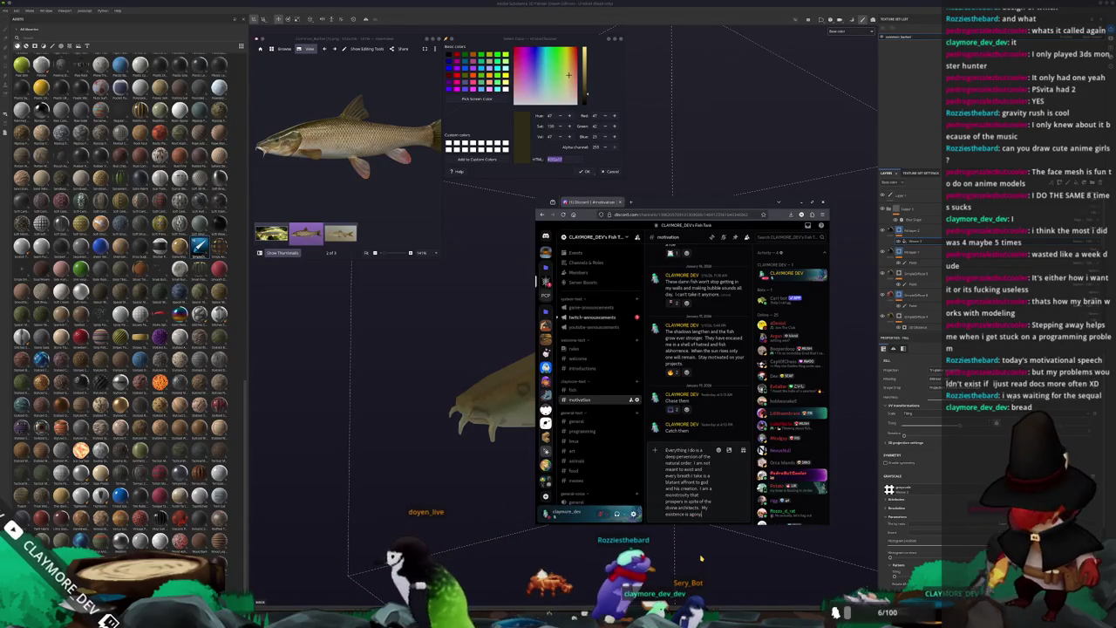
key(Return)
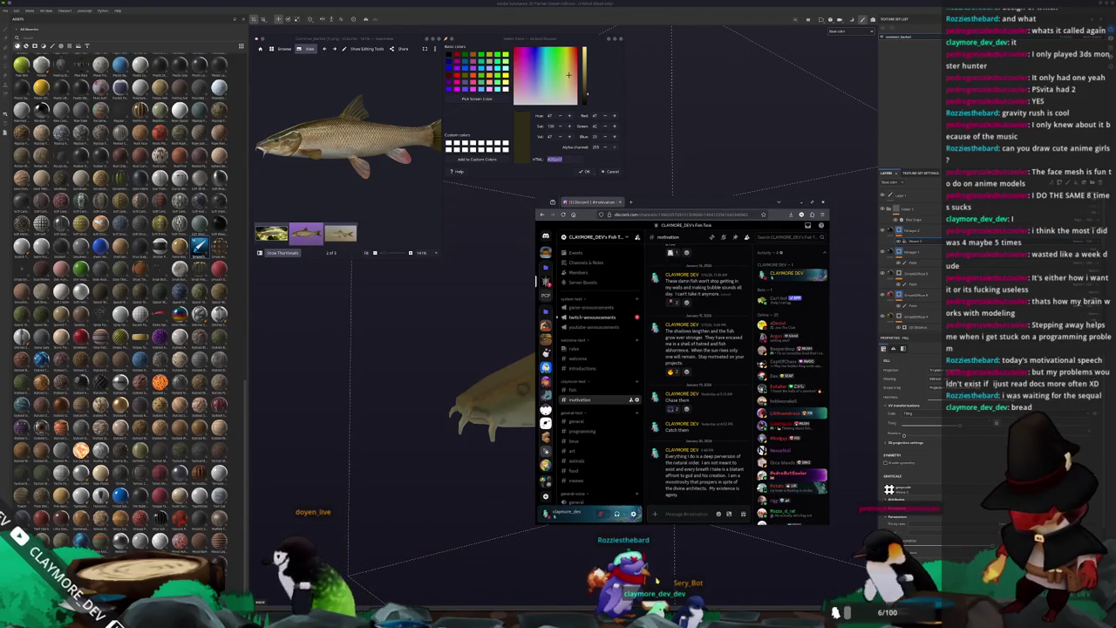
click(458, 495)
scroll(526, 423, up, 5)
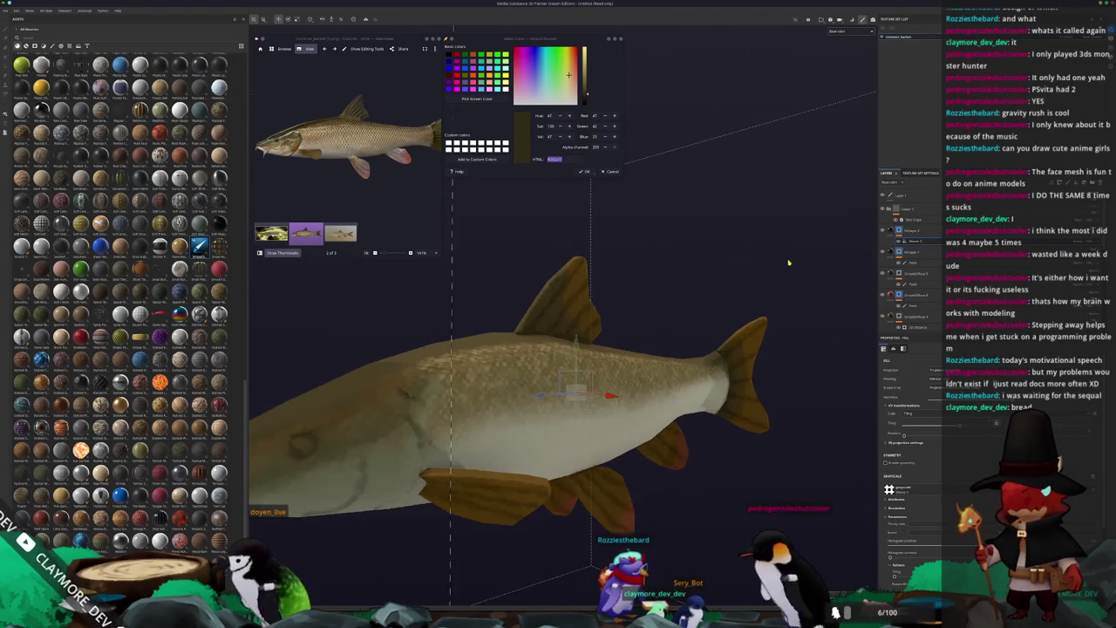
scroll(525, 422, down, 2)
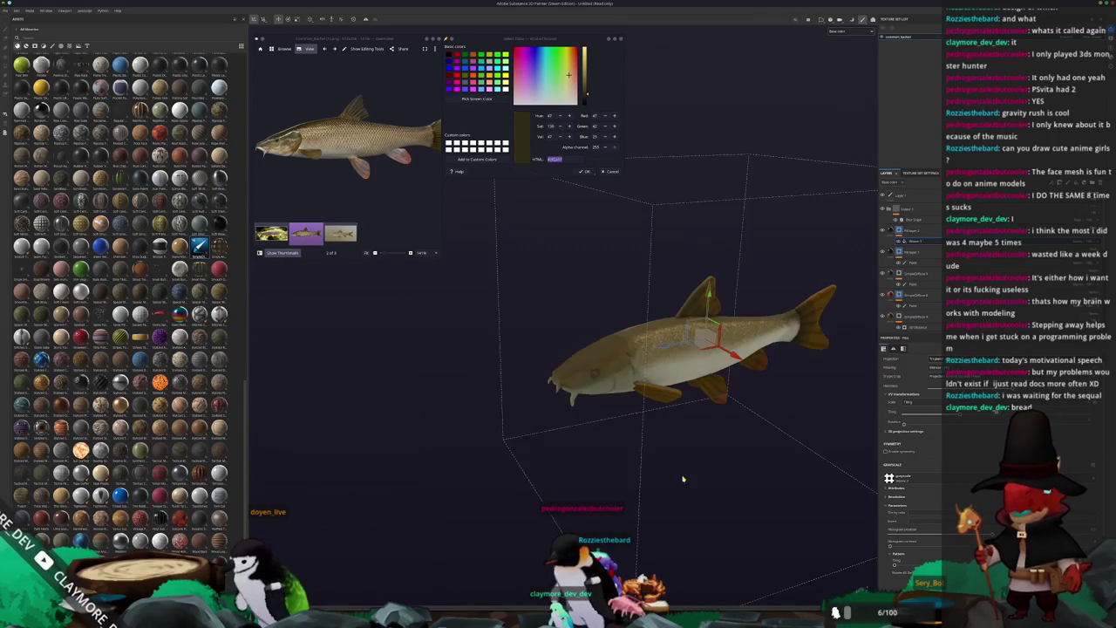
scroll(671, 488, up, 2)
scroll(671, 488, up, 2)
scroll(802, 401, up, 3)
alt+middle_drag(802, 401, 841, 405)
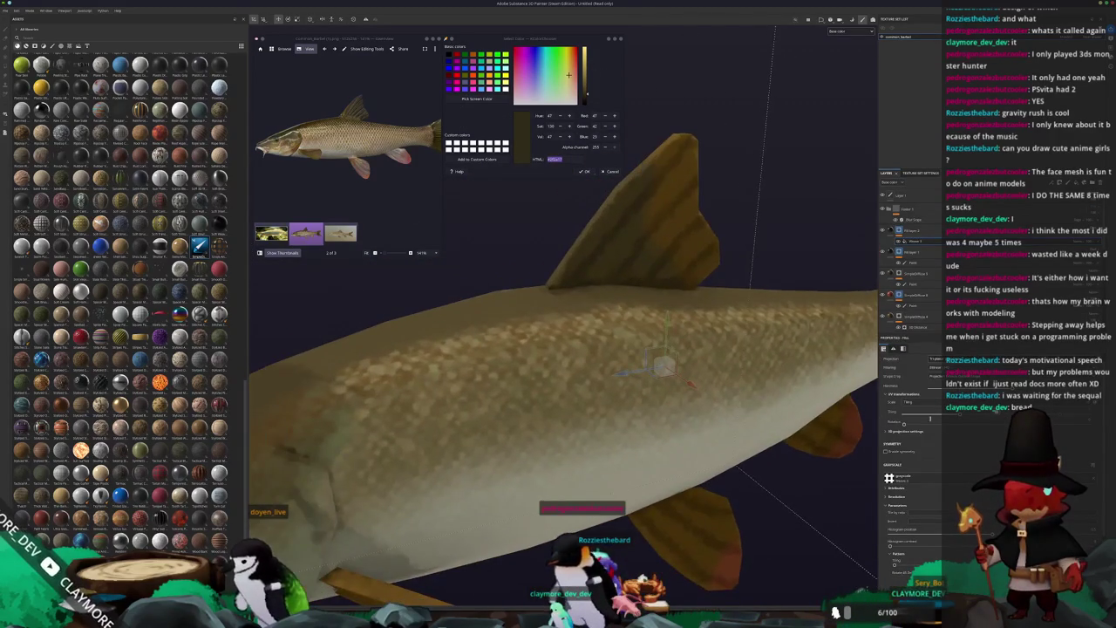
scroll(775, 475, down, 1)
scroll(775, 475, down, 3)
scroll(775, 475, down, 2)
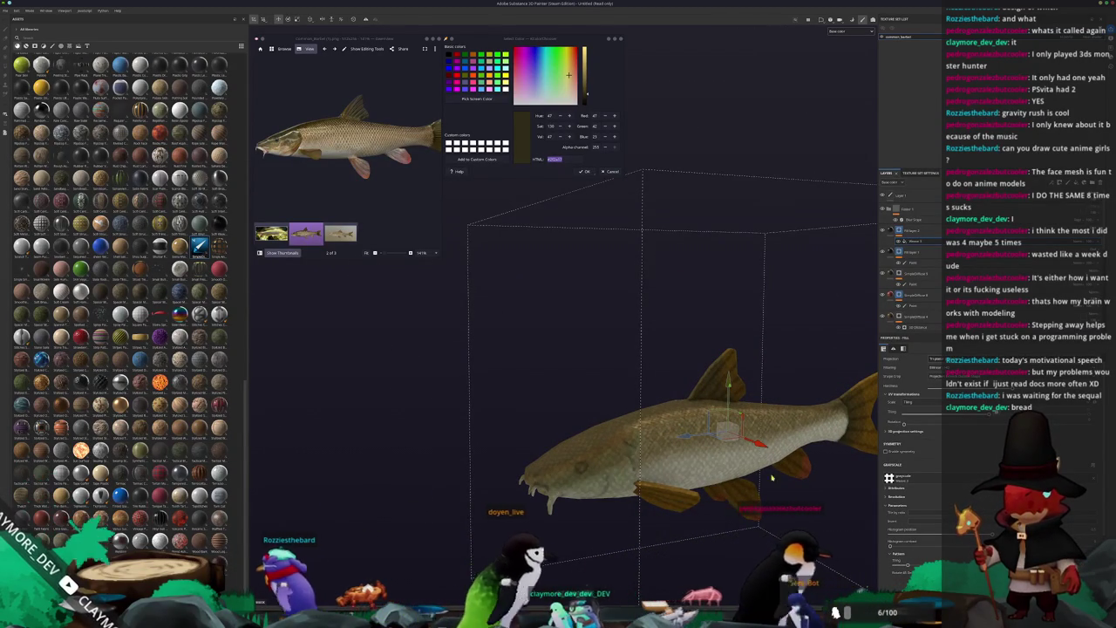
scroll(749, 423, up, 2)
right_click(900, 232)
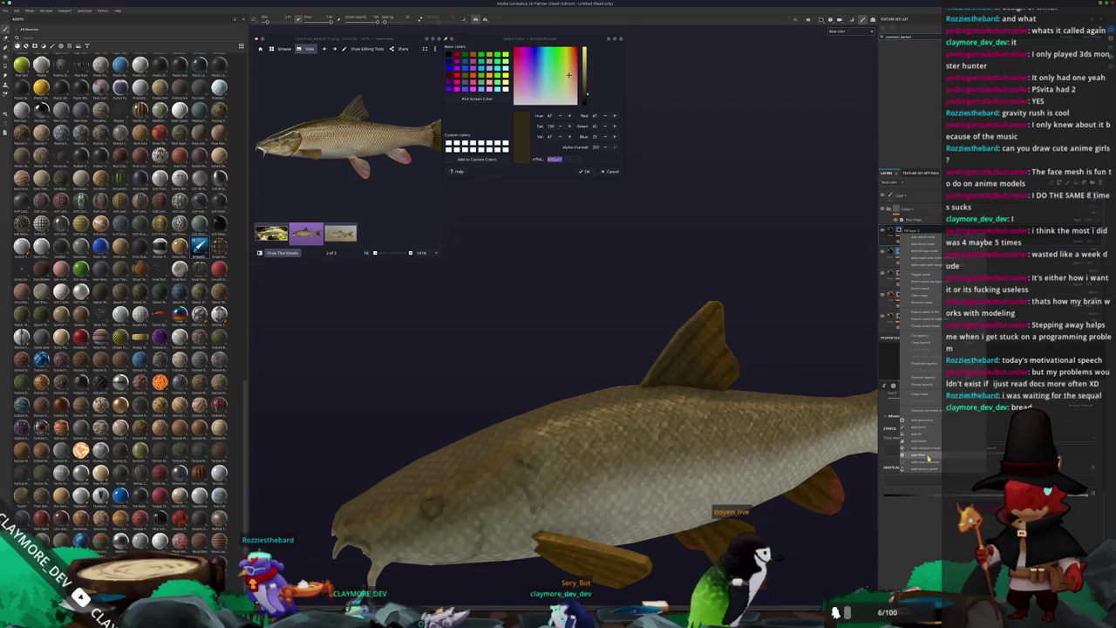
Step: Add a generator to Fill layer 2 so the barbel shows a fine scale texture
click(920, 420)
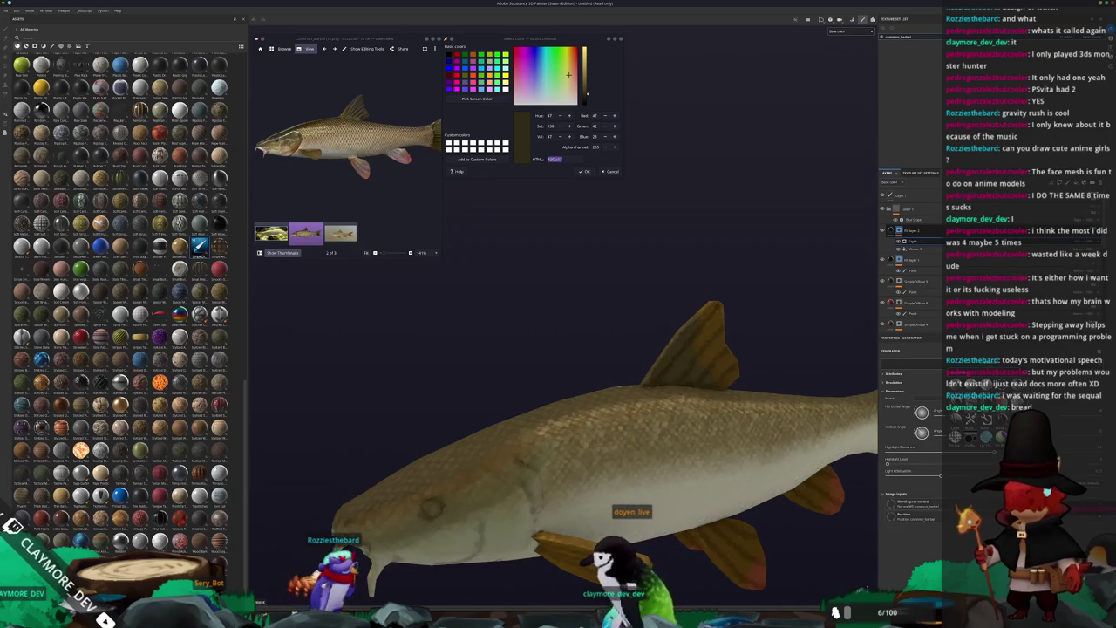
scroll(776, 472, down, 3)
scroll(775, 471, down, 3)
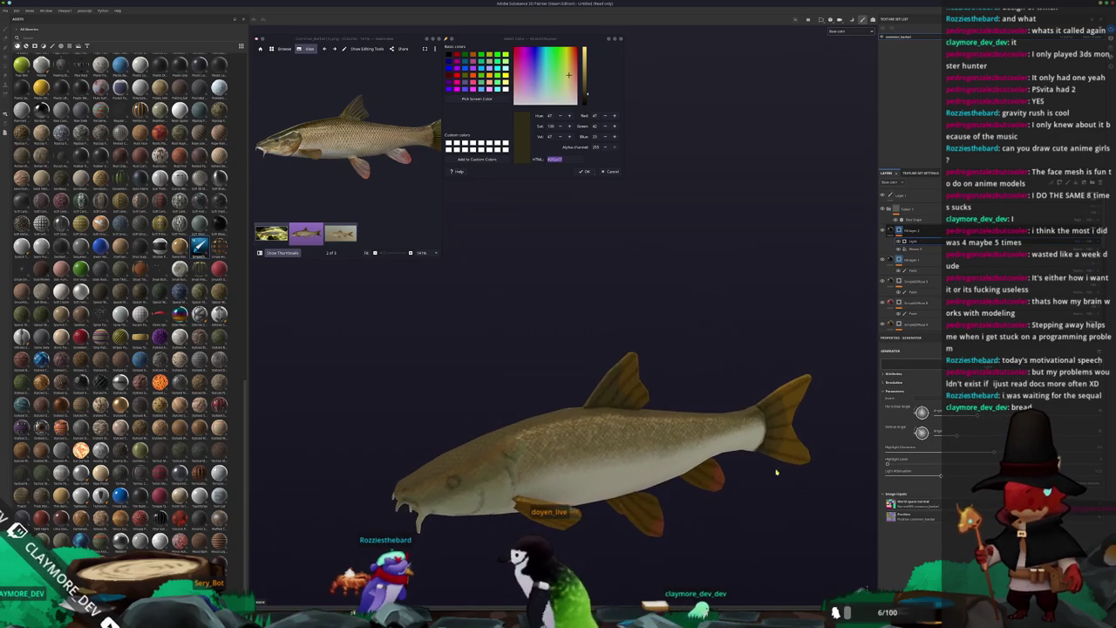
scroll(776, 472, up, 2)
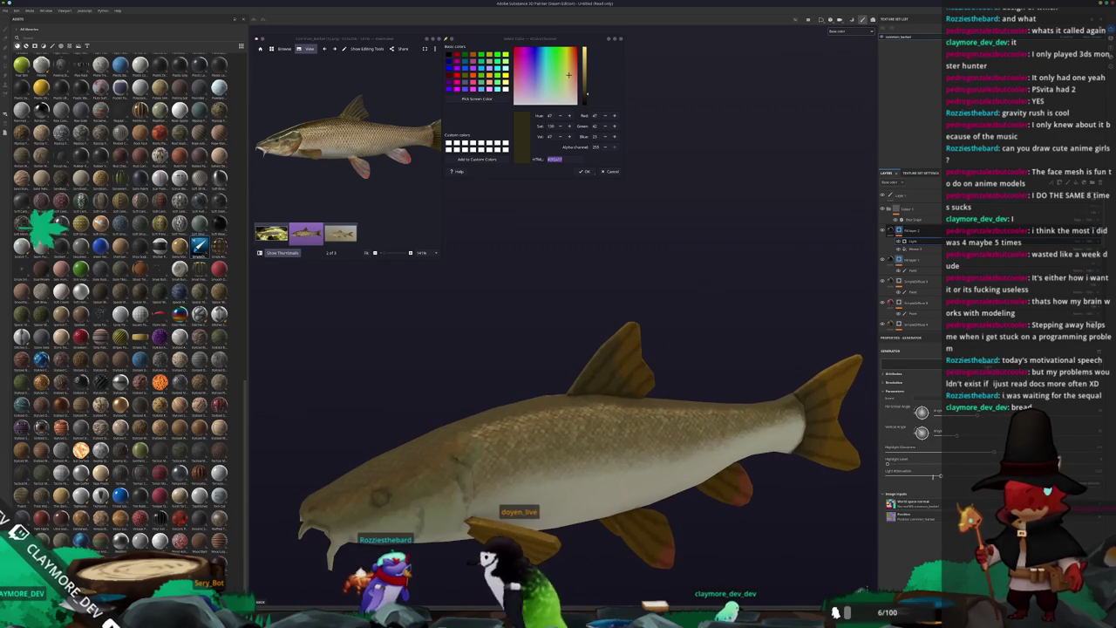
scroll(779, 494, up, 2)
scroll(780, 494, down, 2)
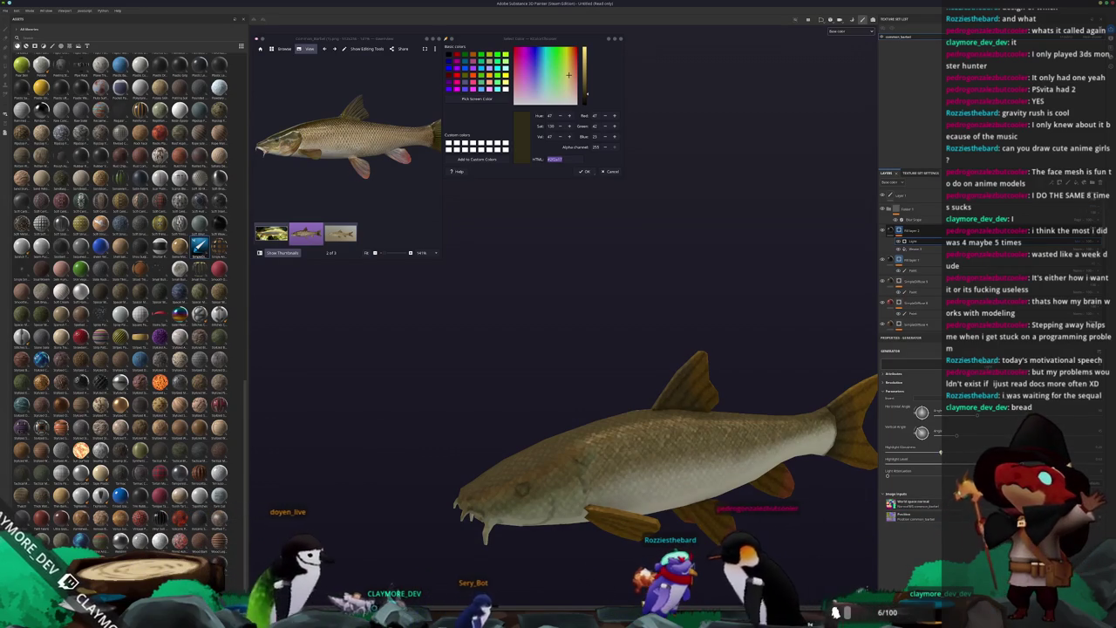
right_click(900, 229)
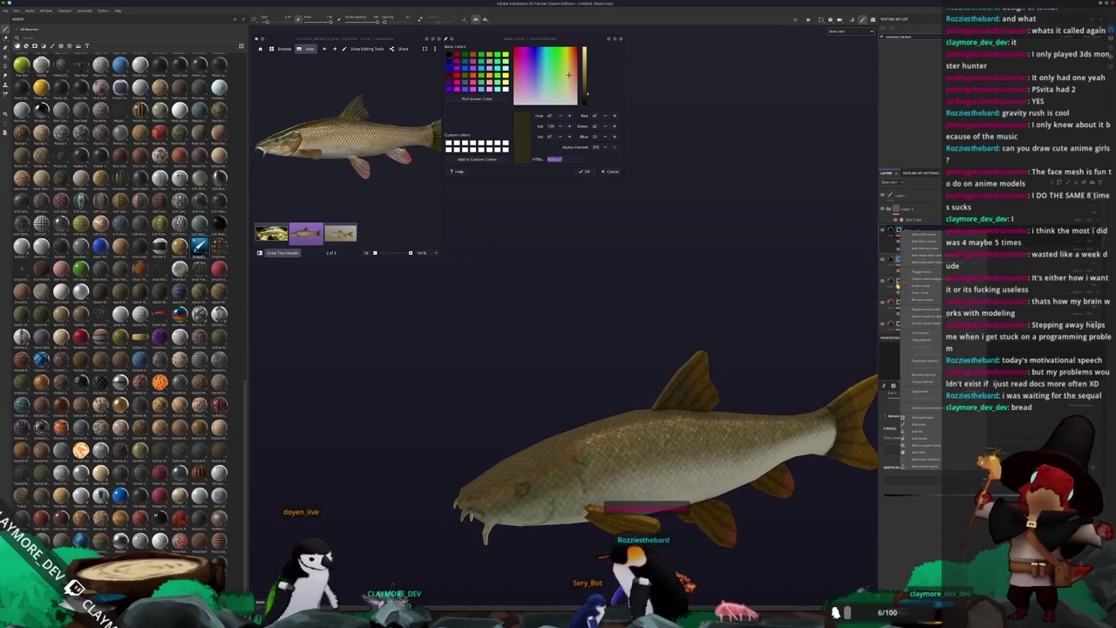
Step: Add a paint sub-layer under Fill layer 2 and keep the freehand Paint brush active, orbiting the fish
click(928, 424)
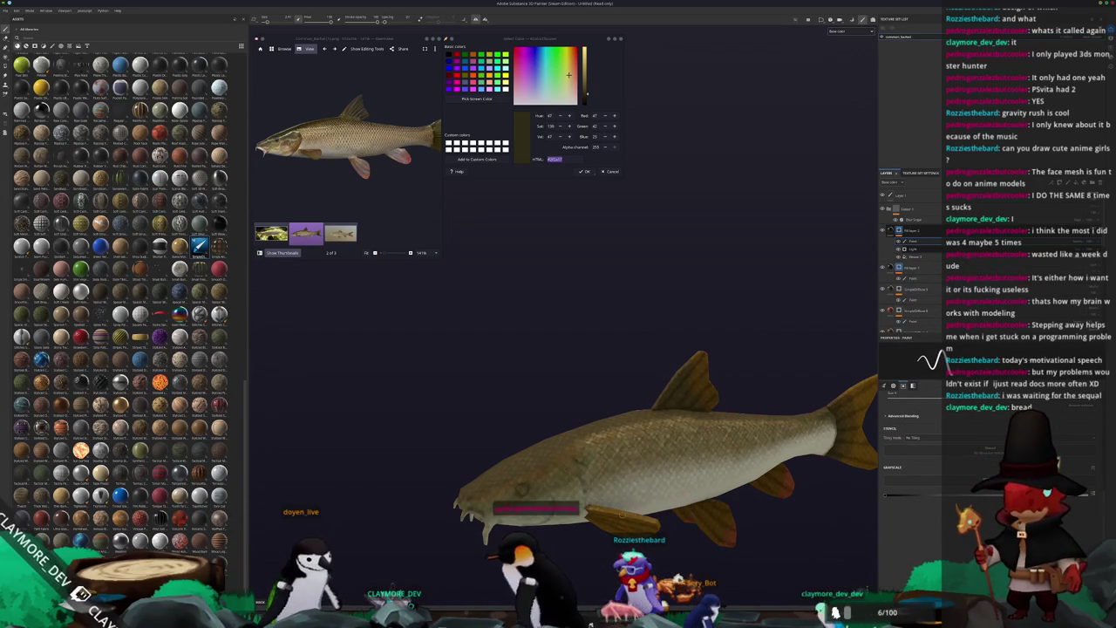
key(4)
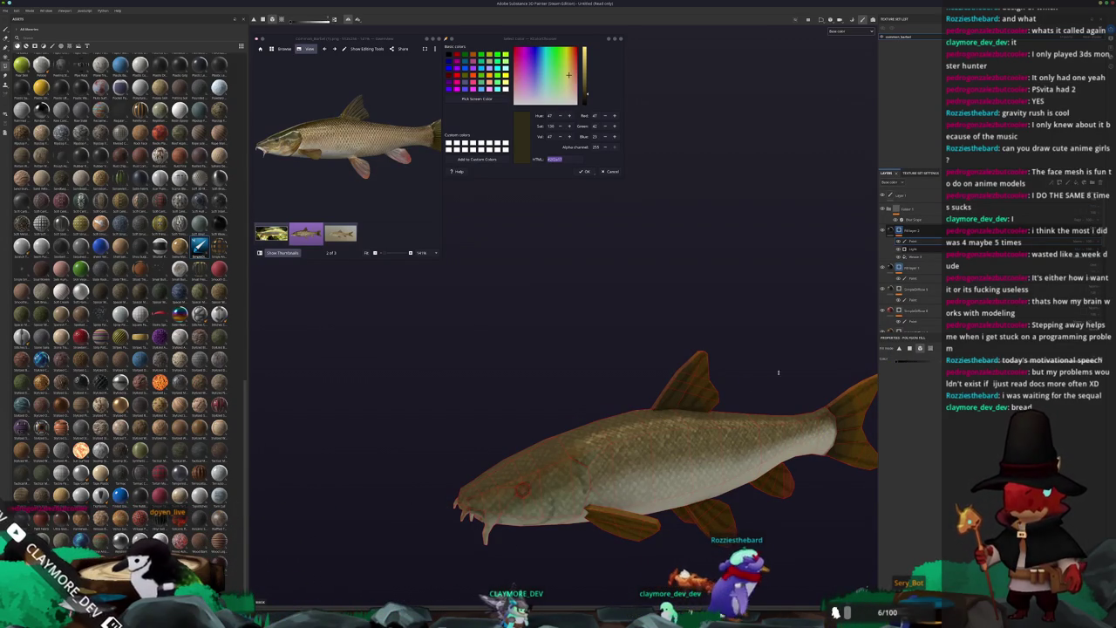
click(6, 30)
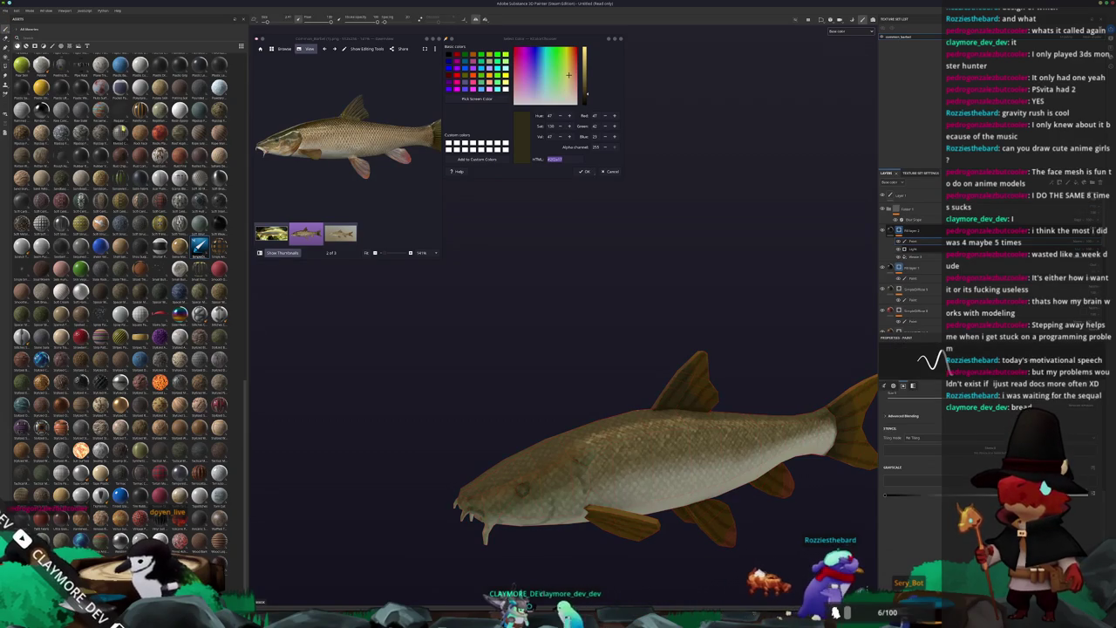
mouse_move(567, 383)
alt+mouse_down()
mouse_move(631, 360)
mouse_move(592, 389)
alt+mouse_up()
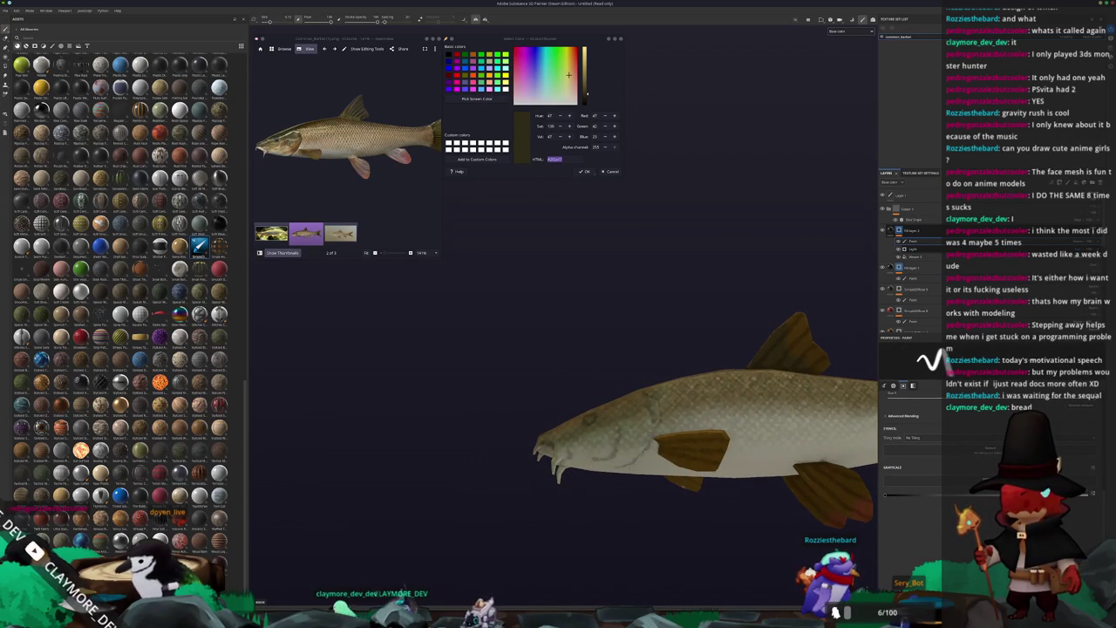
alt+drag(613, 434, 591, 461)
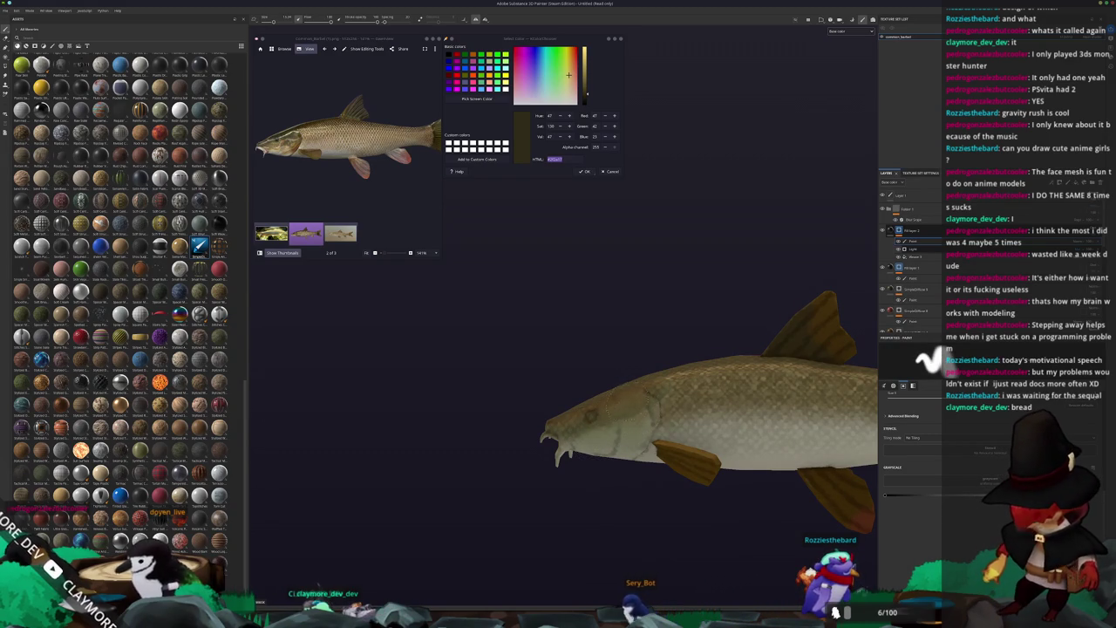
mouse_move(567, 453)
alt+mouse_down()
mouse_move(562, 471)
mouse_move(497, 463)
alt+mouse_up()
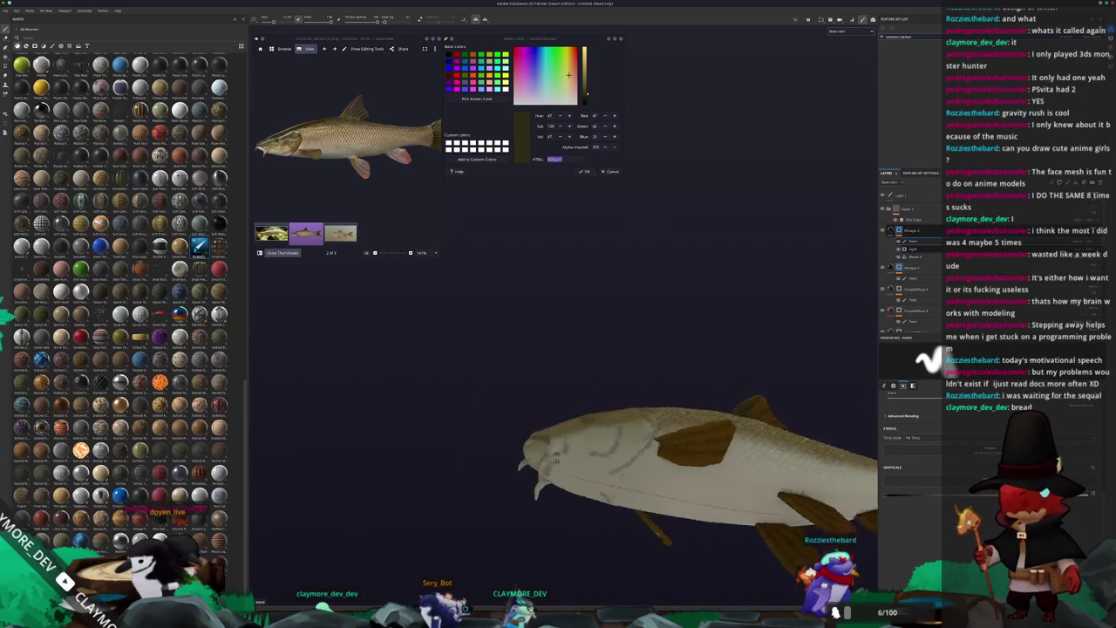
scroll(497, 463, up, 2)
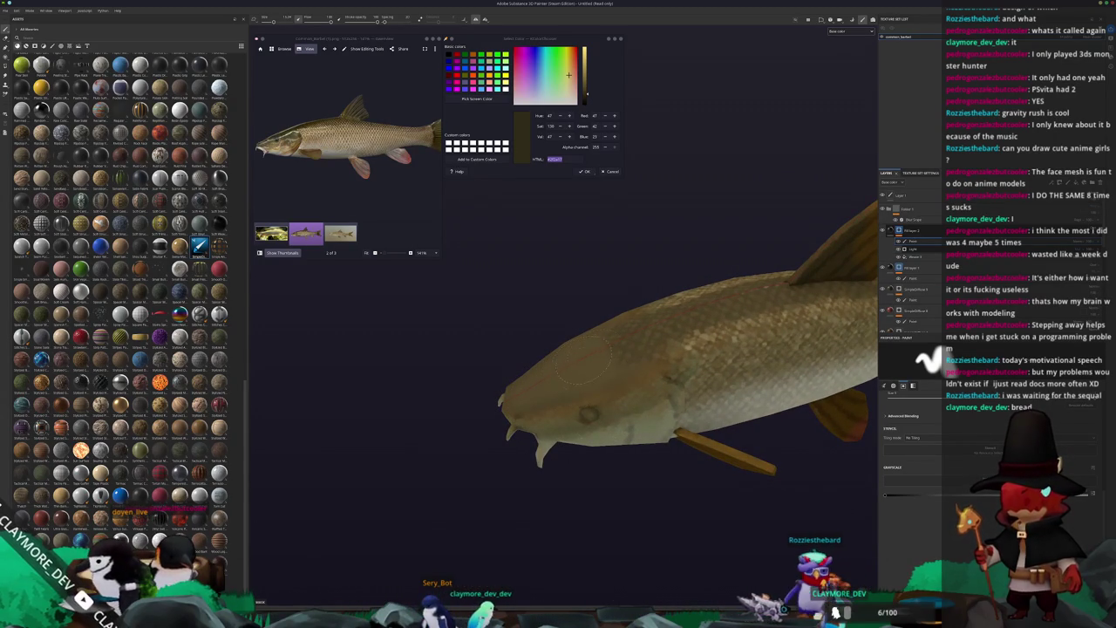
scroll(603, 375, down, 3)
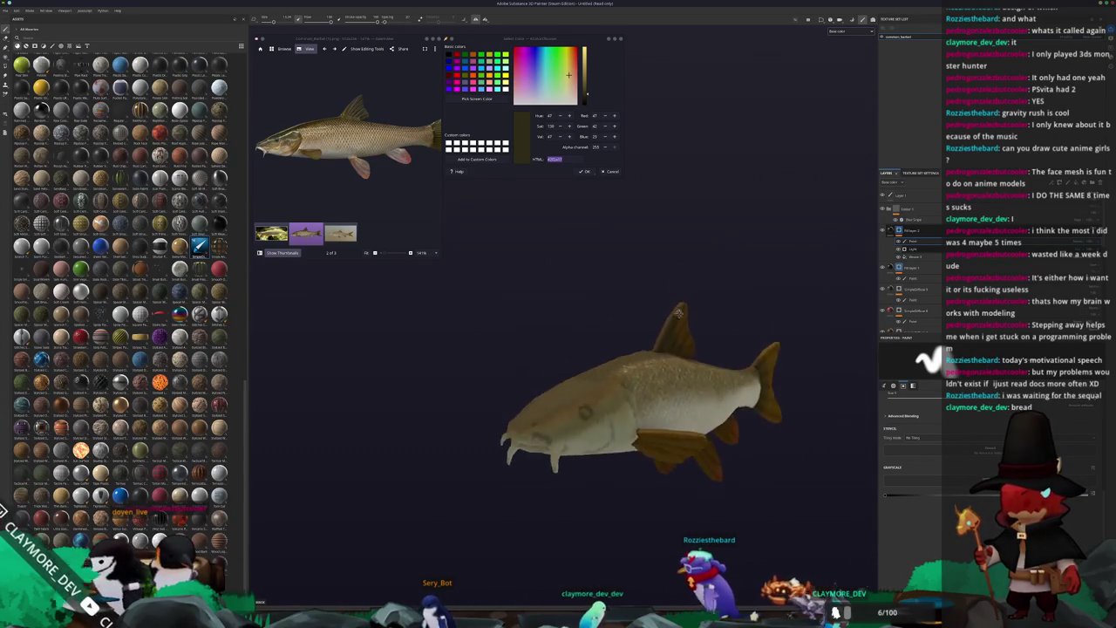
alt+drag(604, 375, 651, 328)
scroll(651, 328, down, 2)
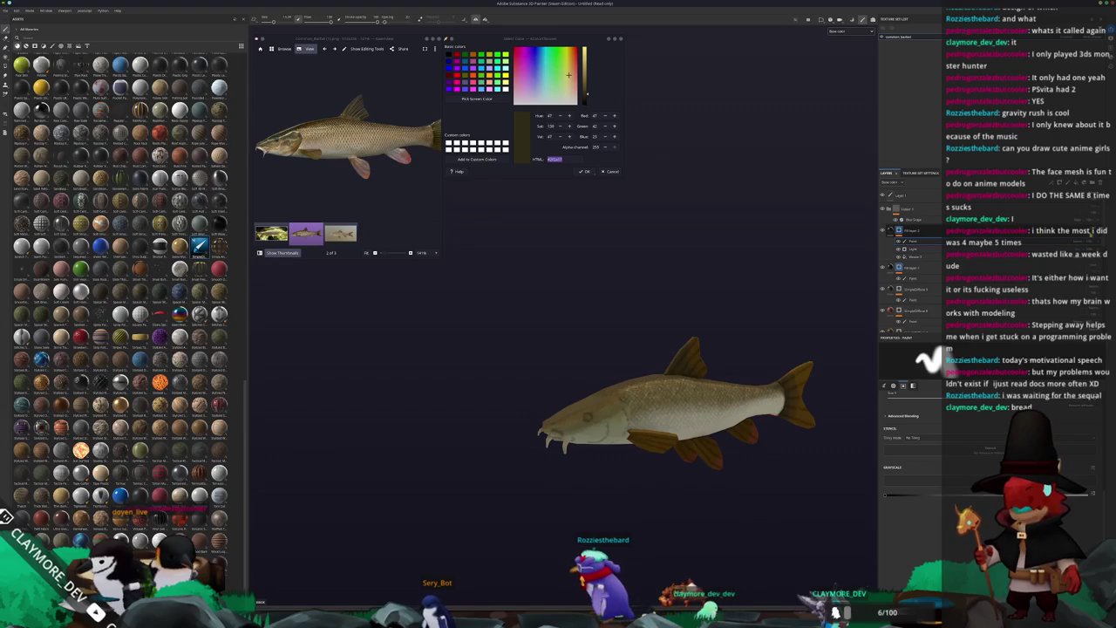
mouse_move(777, 327)
alt+mouse_down()
mouse_move(744, 331)
mouse_move(740, 390)
alt+mouse_up()
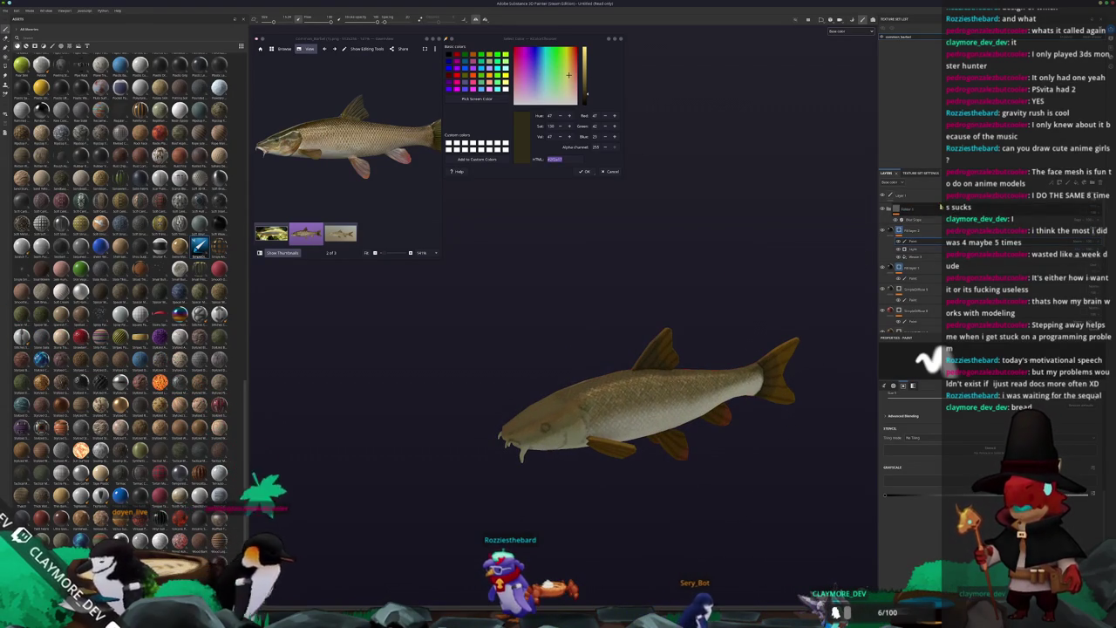
Step: Select Layer 1 and sample the dark brown of the reference barbel's eye with Pick Screen Color
click(898, 196)
click(907, 218)
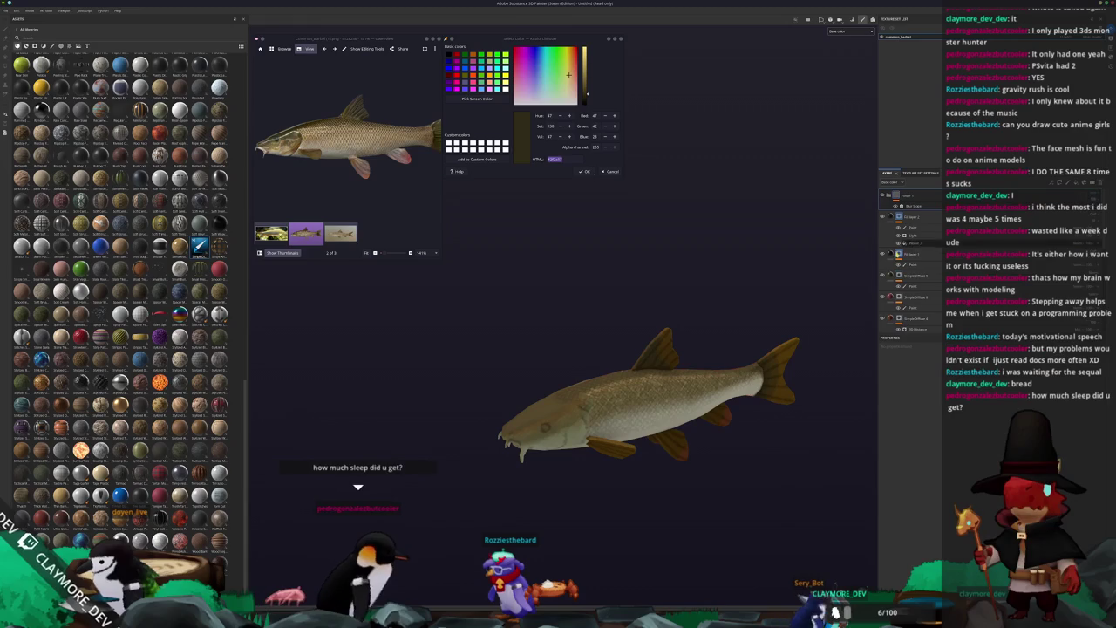
scroll(358, 107, up, 2)
scroll(358, 107, up, 1)
click(480, 99)
scroll(262, 160, up, 1)
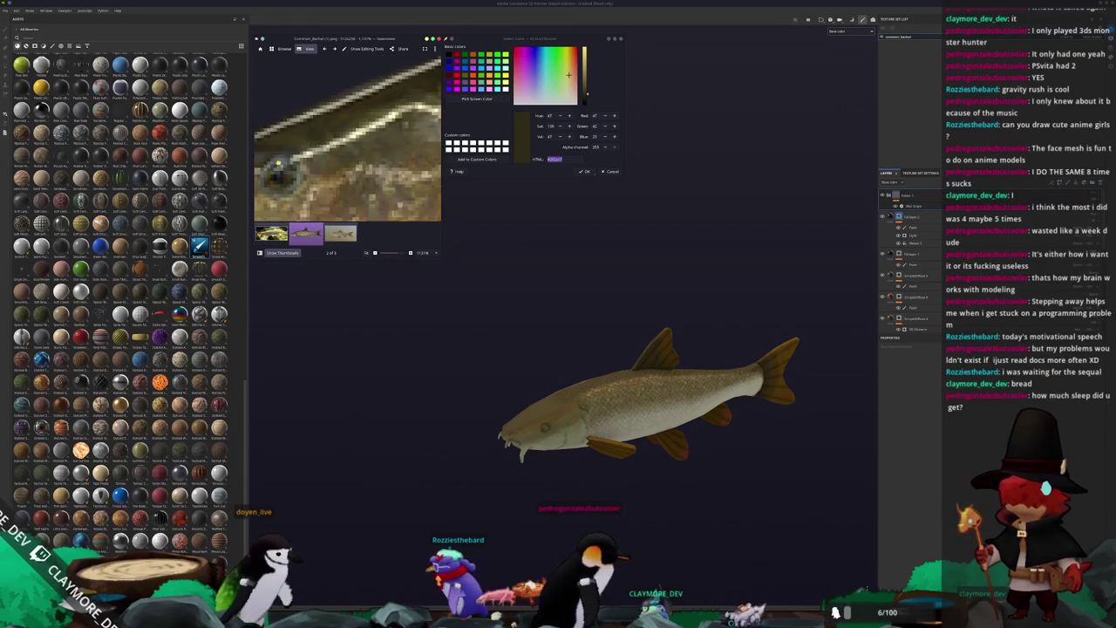
scroll(262, 160, up, 1)
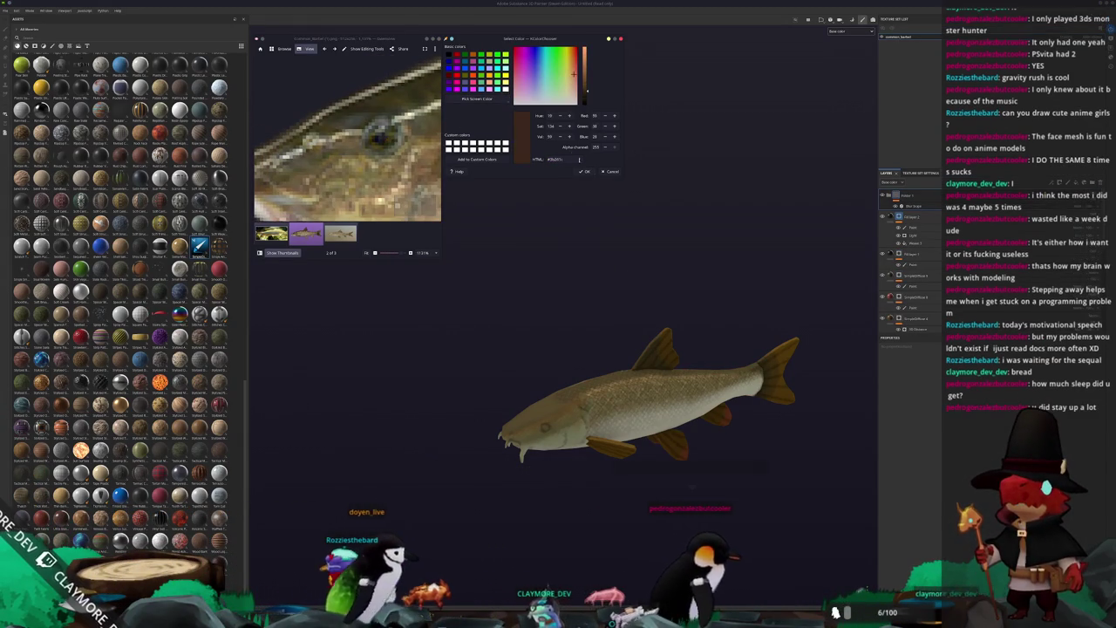
click(375, 135)
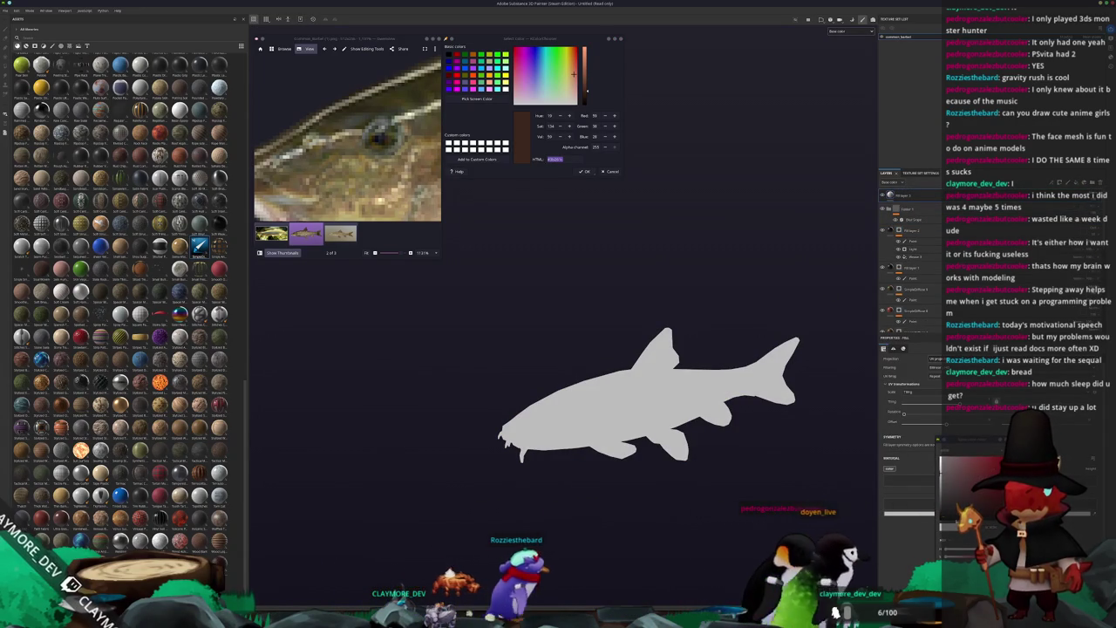
Step: Delete the grey fill layer and add a paint sub-layer to the top layer
key(Delete)
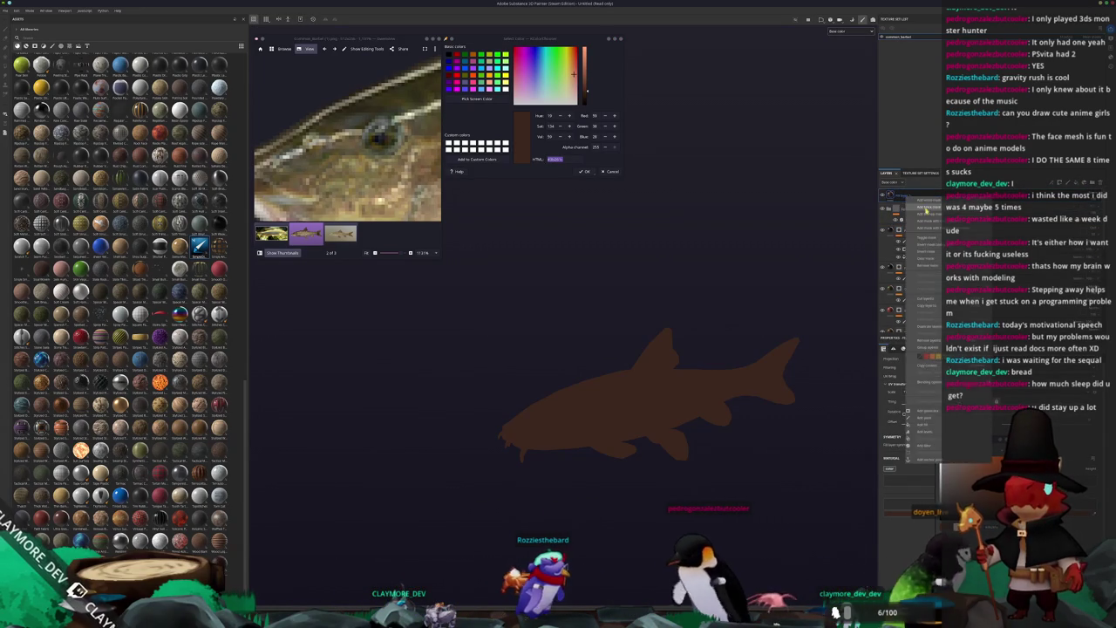
right_click(898, 202)
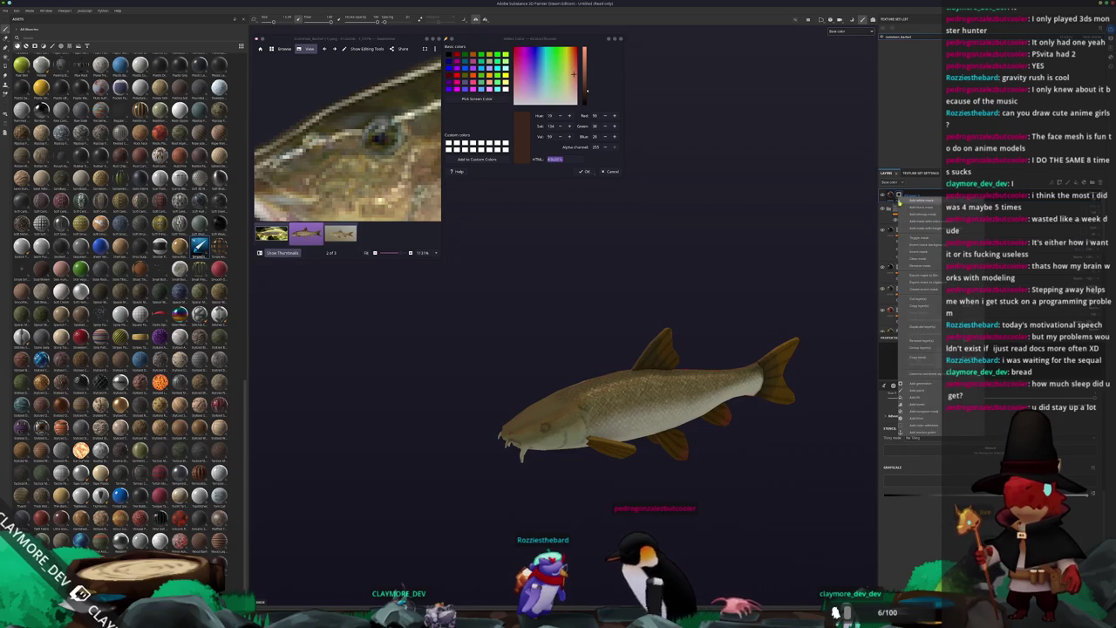
click(921, 394)
scroll(532, 397, up, 2)
scroll(532, 397, up, 3)
scroll(532, 396, up, 2)
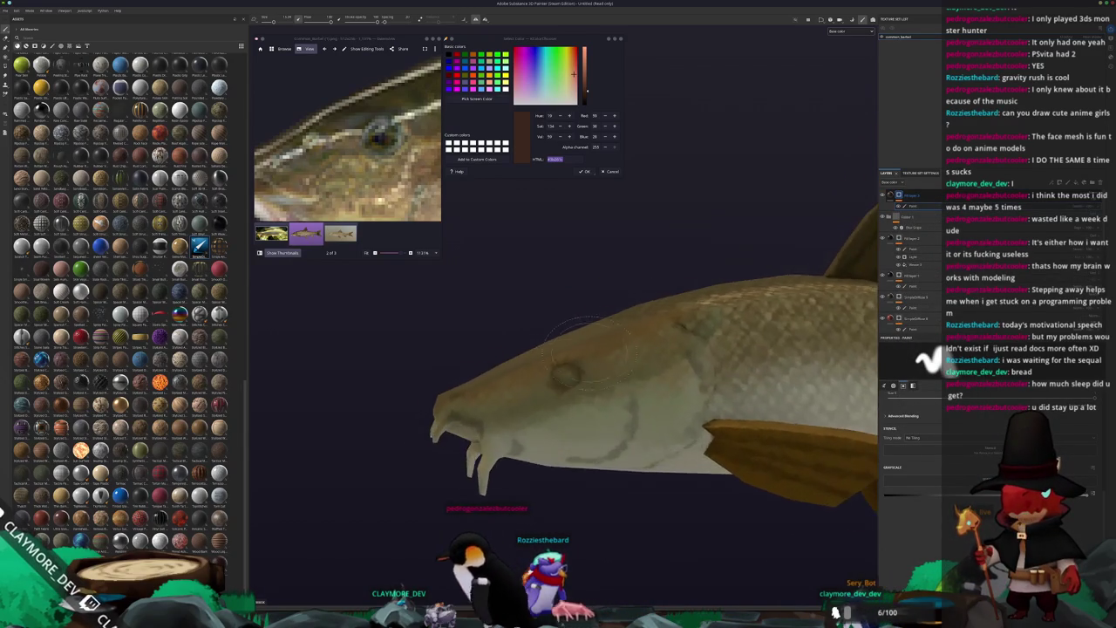
scroll(532, 397, up, 5)
scroll(544, 399, up, 3)
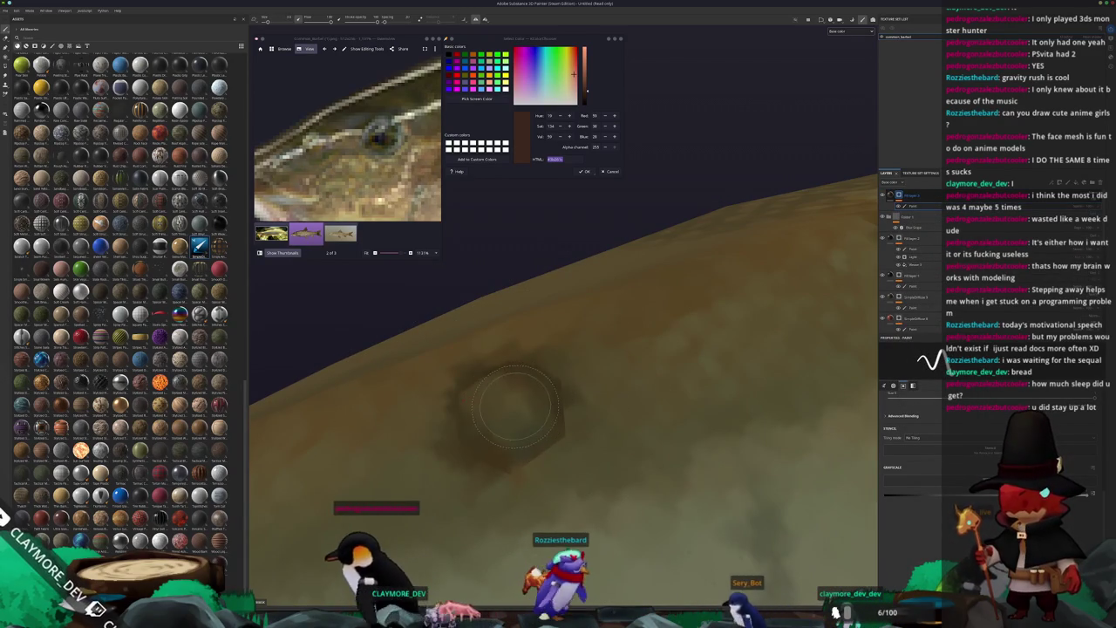
Step: Enlarge the brush and paint a reddish-brown spot on the fish's flank
key(bracketright)
key(bracketright)
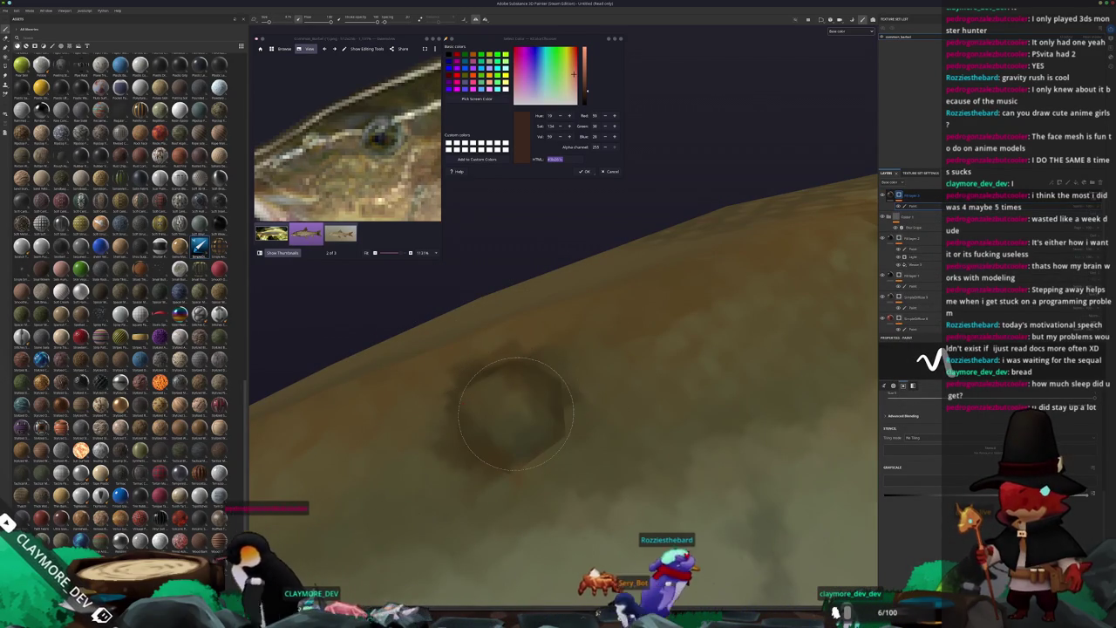
click(509, 421)
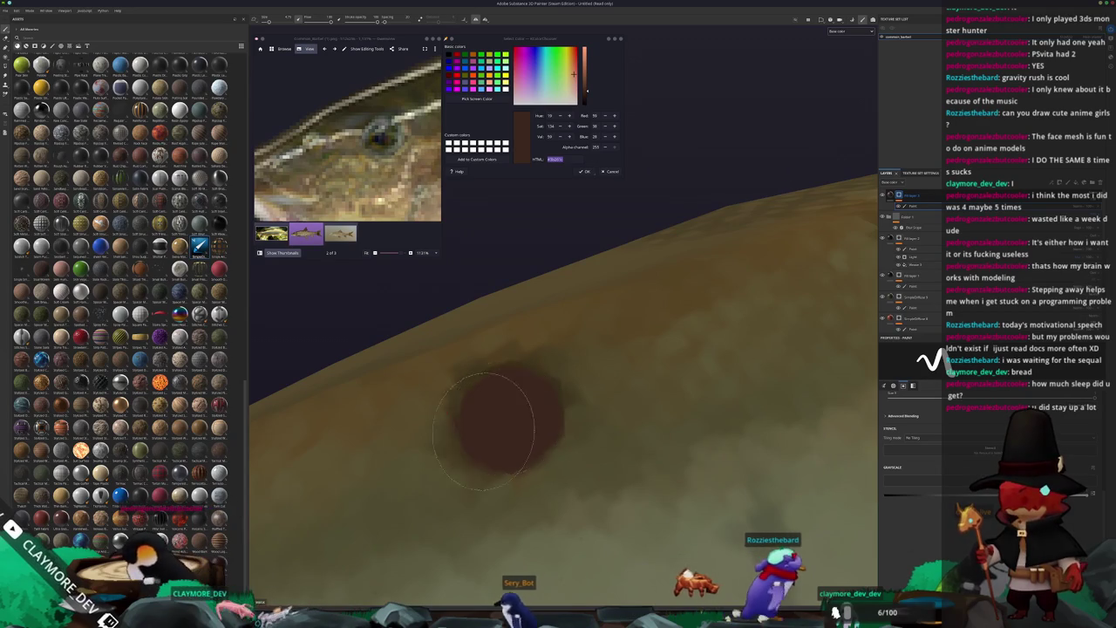
scroll(488, 424, up, 2)
click(514, 440)
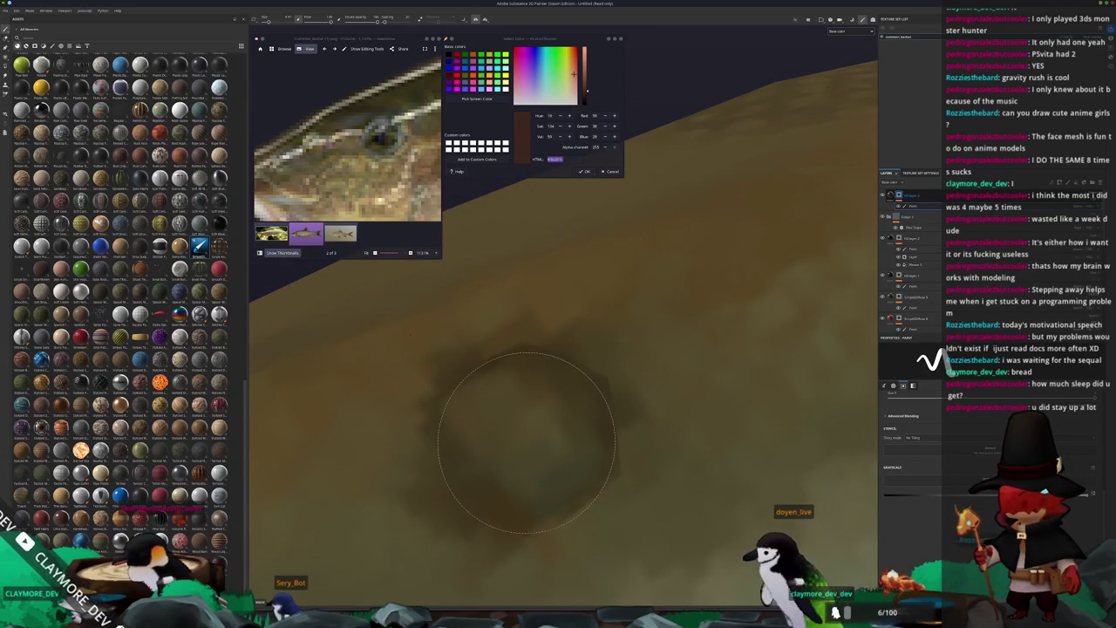
click(526, 442)
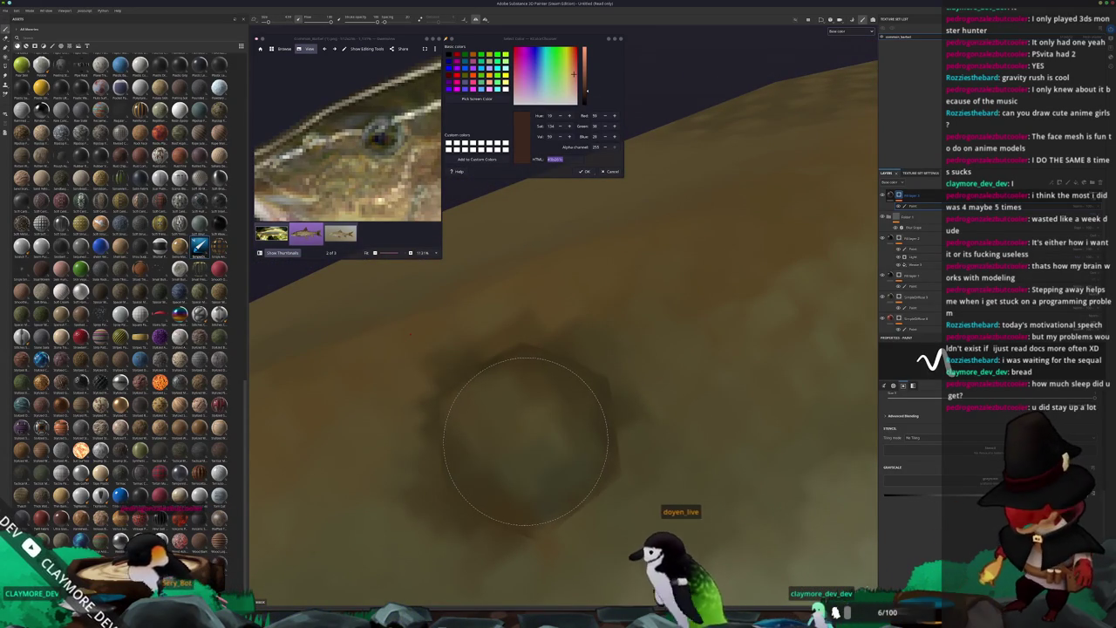
click(529, 438)
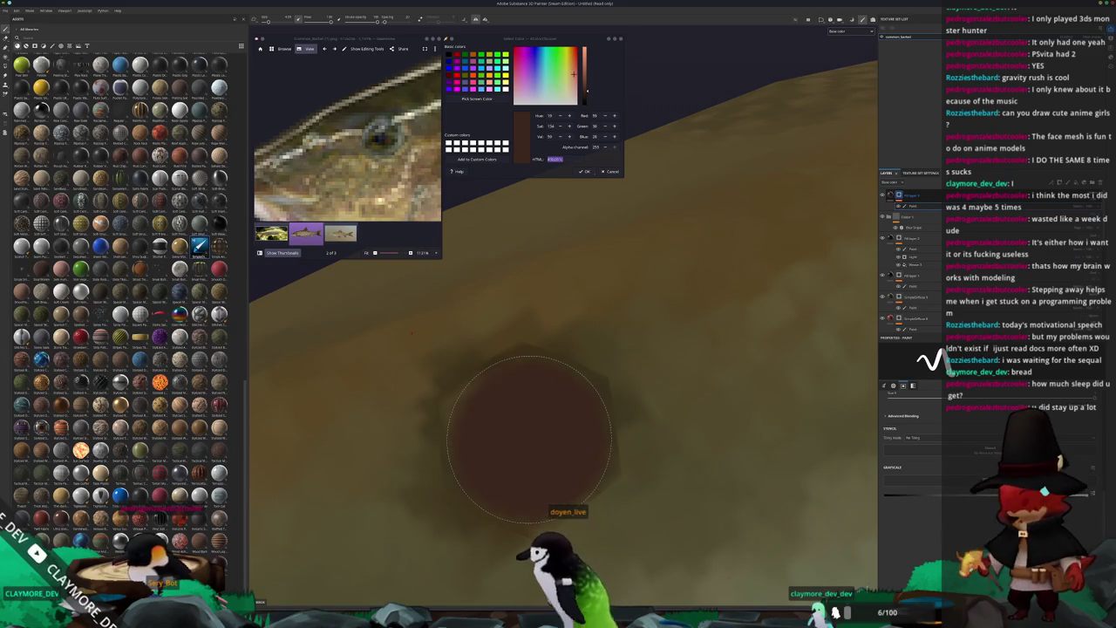
scroll(529, 439, down, 5)
mouse_move(529, 439)
alt+mouse_down()
mouse_move(656, 442)
mouse_move(550, 464)
mouse_move(611, 453)
alt+mouse_up()
scroll(551, 465, up, 3)
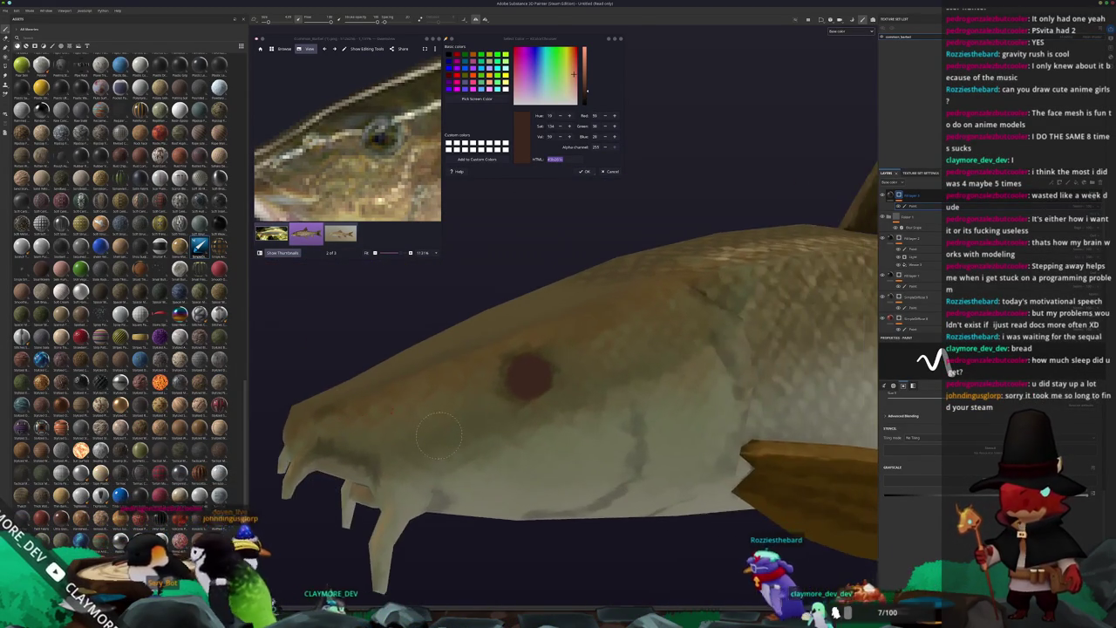
scroll(610, 453, up, 3)
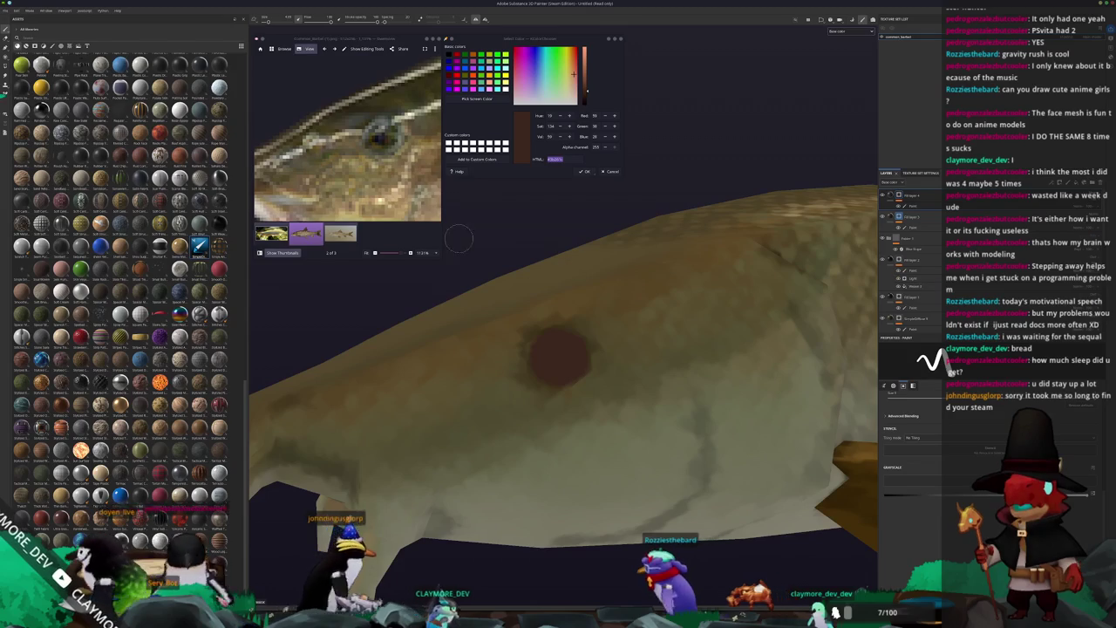
scroll(408, 142, up, 2)
Step: Sample a dark colour from the reference eye, remove the old paint effect, and paint the fish's eye
click(477, 98)
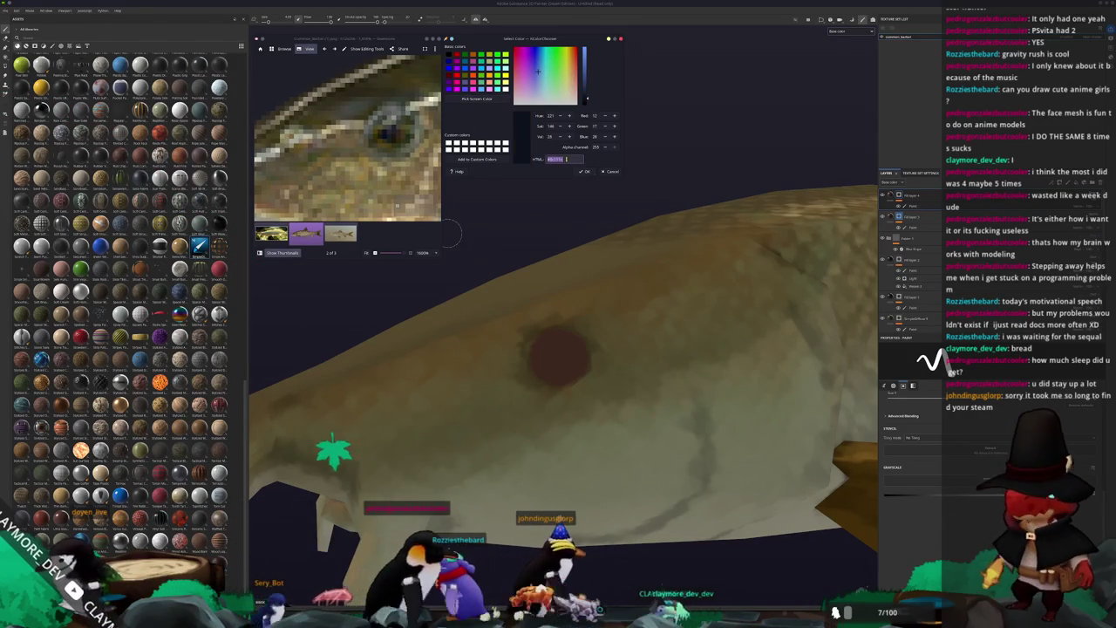
click(928, 196)
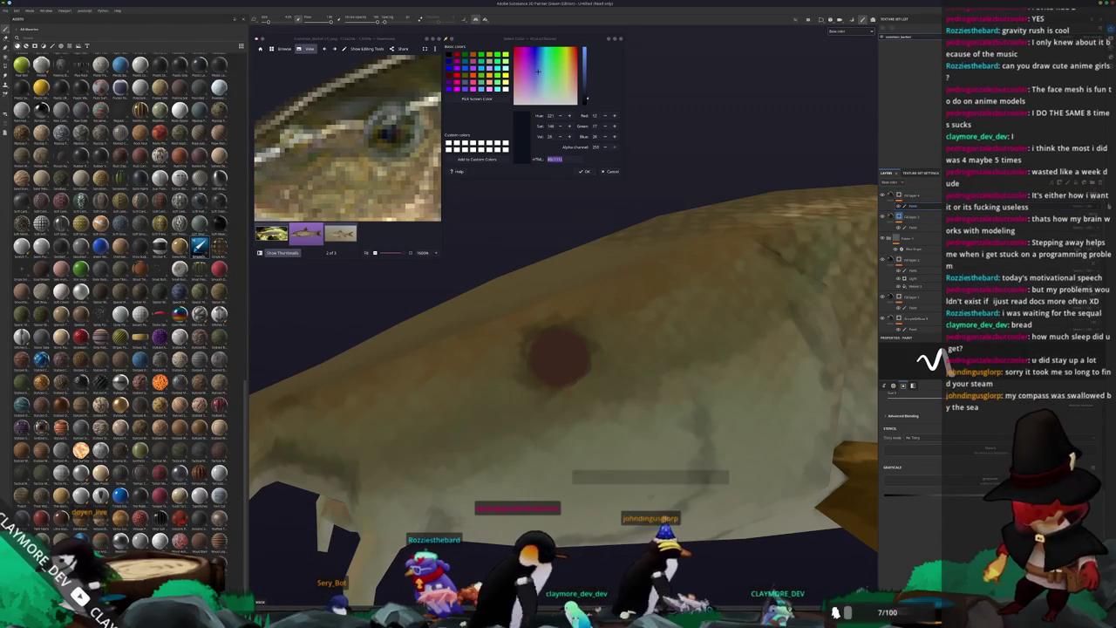
key(Delete)
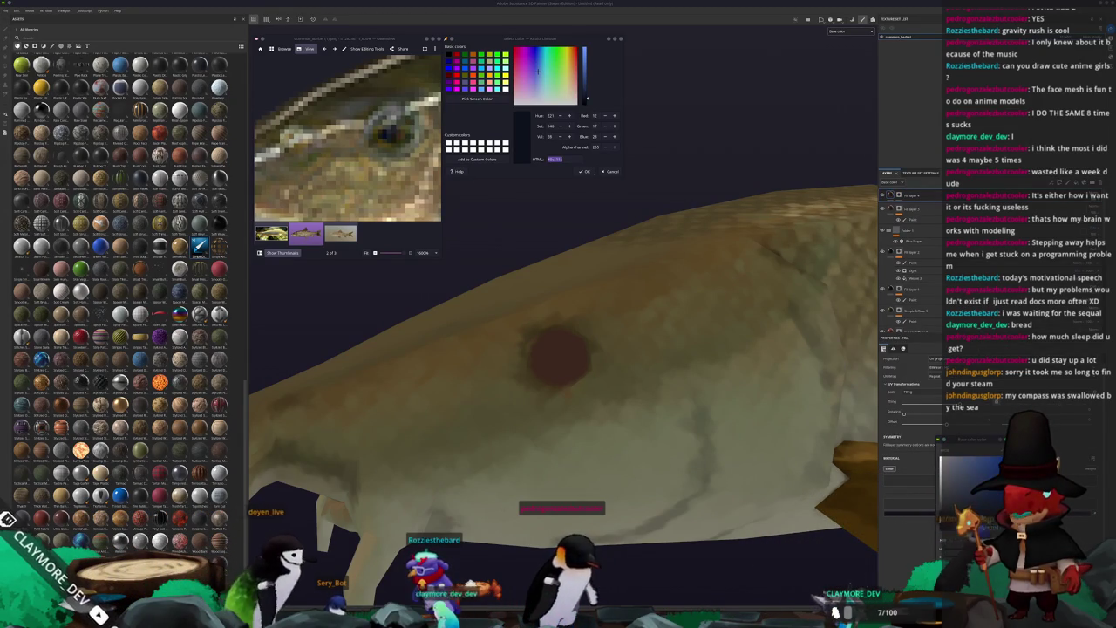
key(1)
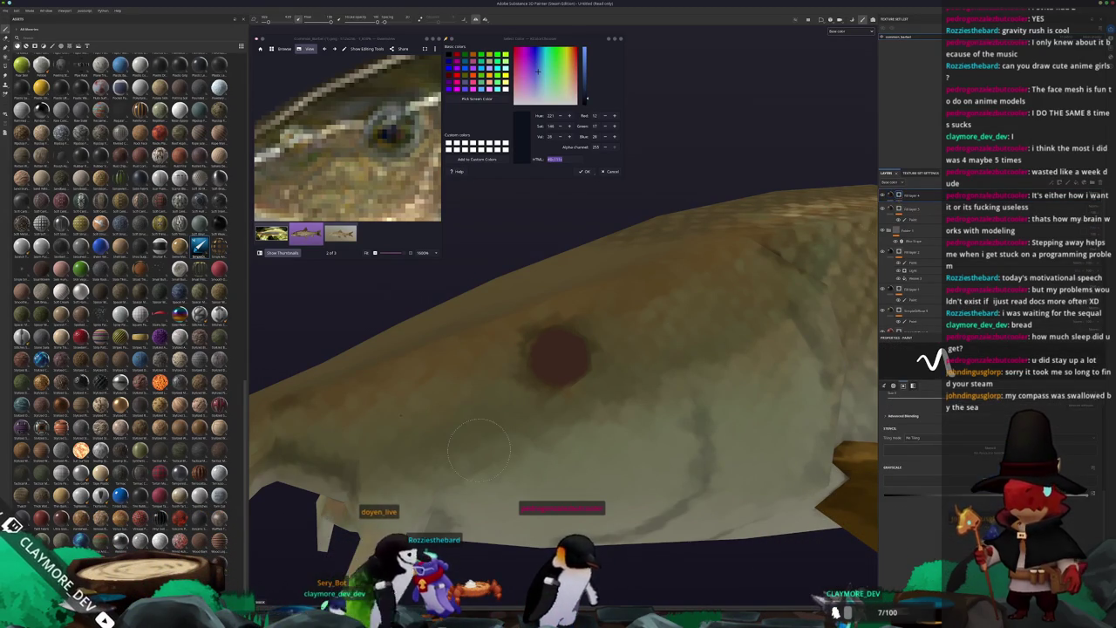
alt+drag(488, 409, 532, 457)
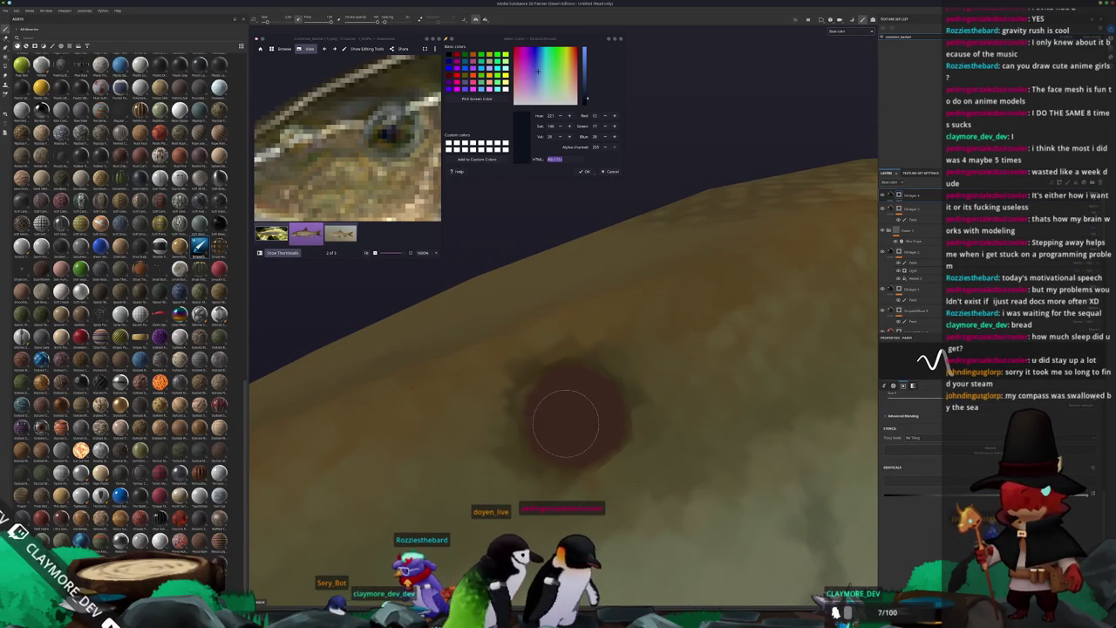
scroll(494, 447, down, 5)
scroll(494, 447, down, 3)
mouse_move(523, 427)
alt+mouse_down()
mouse_move(578, 406)
mouse_move(657, 413)
mouse_move(370, 274)
alt+mouse_up()
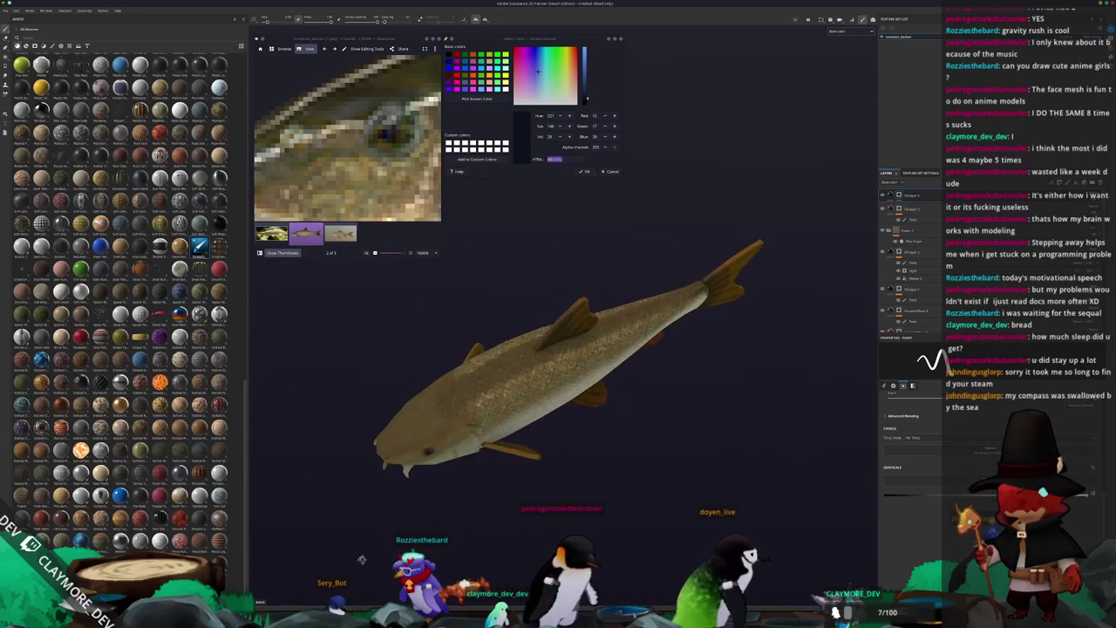
Step: Check the fish from head-on and level side-on views, then bring up Save project with Ctrl+S
scroll(349, 157, down, 5)
scroll(349, 170, down, 2)
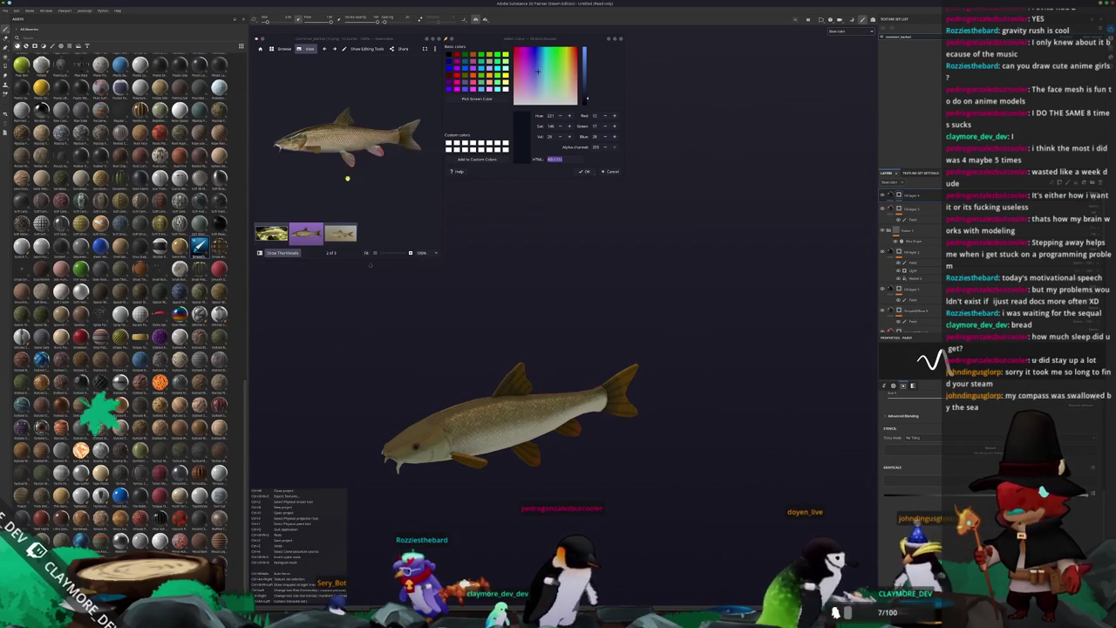
scroll(348, 165, up, 2)
scroll(366, 166, up, 1)
mouse_move(428, 417)
alt+mouse_down()
mouse_move(535, 335)
mouse_move(593, 258)
mouse_move(556, 212)
mouse_move(490, 413)
mouse_move(558, 310)
alt+mouse_up()
scroll(558, 310, up, 2)
scroll(557, 309, up, 2)
scroll(558, 310, up, 2)
scroll(558, 309, down, 2)
scroll(558, 309, down, 2)
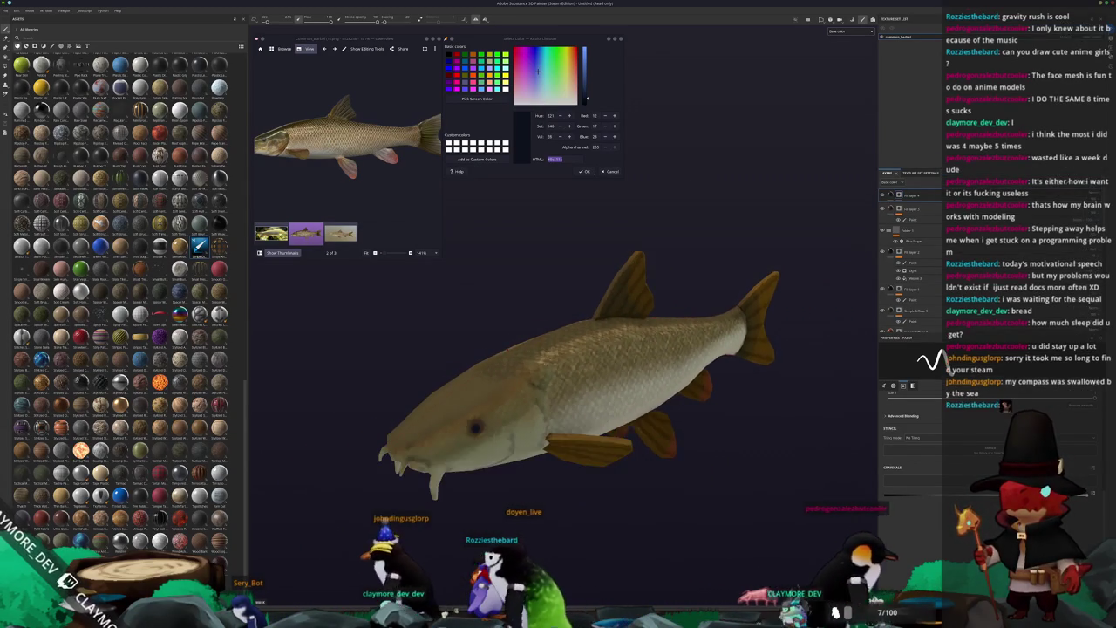
alt+drag(558, 309, 565, 334)
scroll(565, 334, up, 1)
scroll(553, 349, up, 1)
scroll(540, 362, up, 1)
scroll(531, 372, up, 1)
key(ctrl+s)
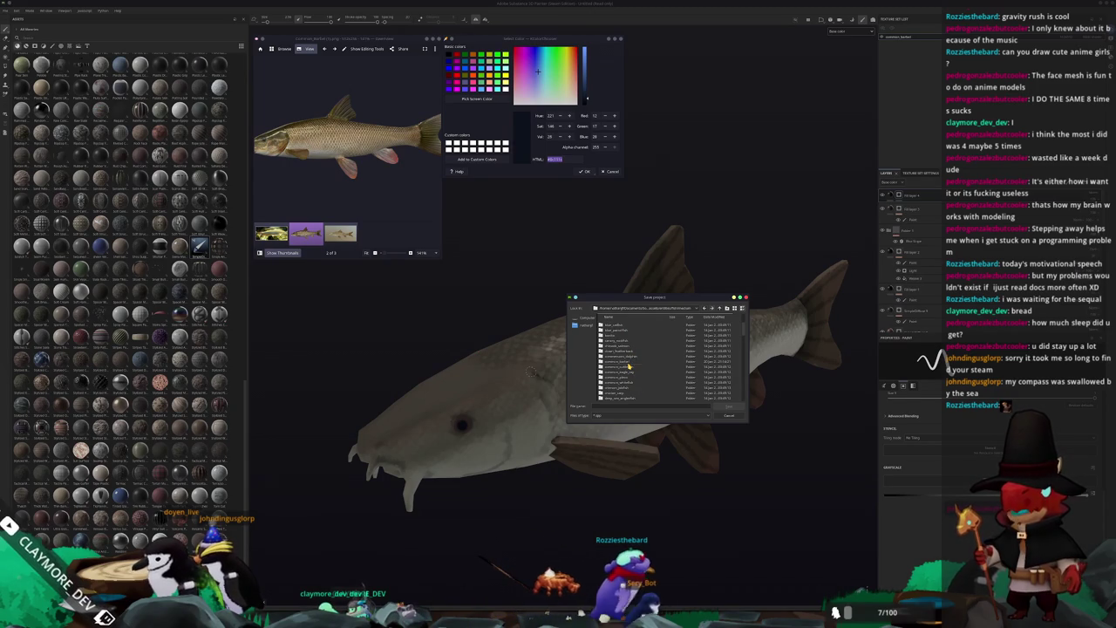
Step: Save the project as common_barbel and open Export Textures with Ctrl+Shift+E
click(630, 407)
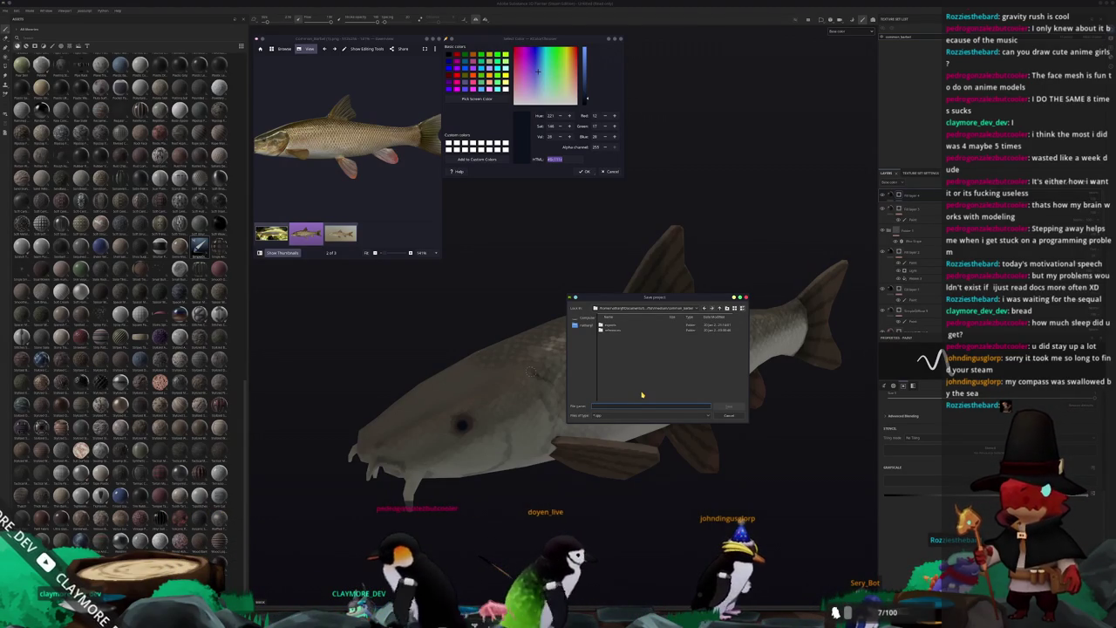
text(common_barbel)
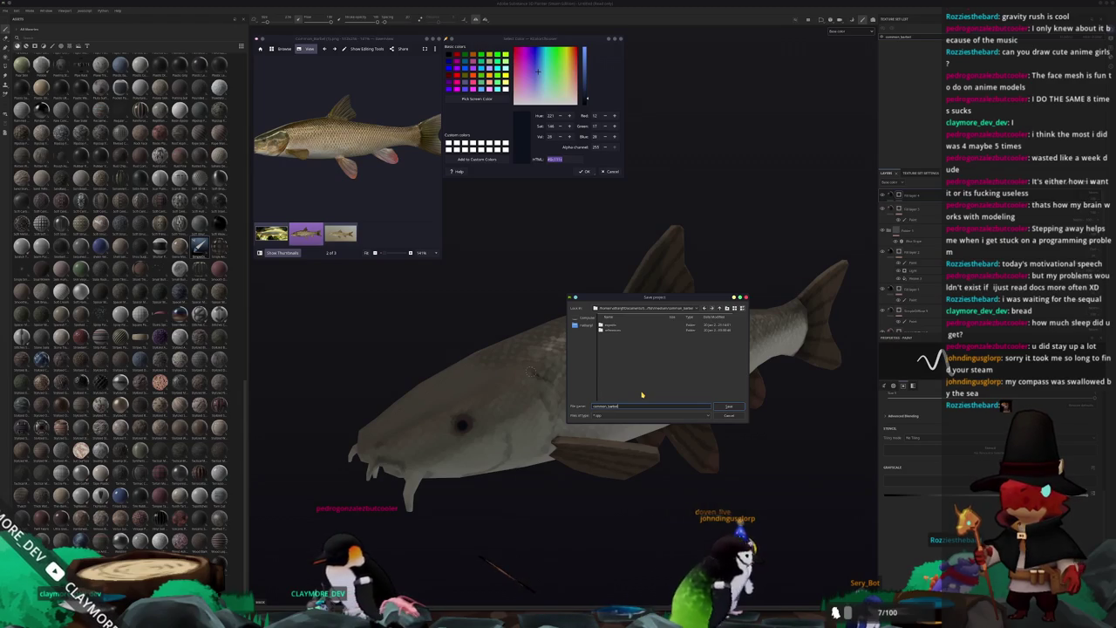
key(Return)
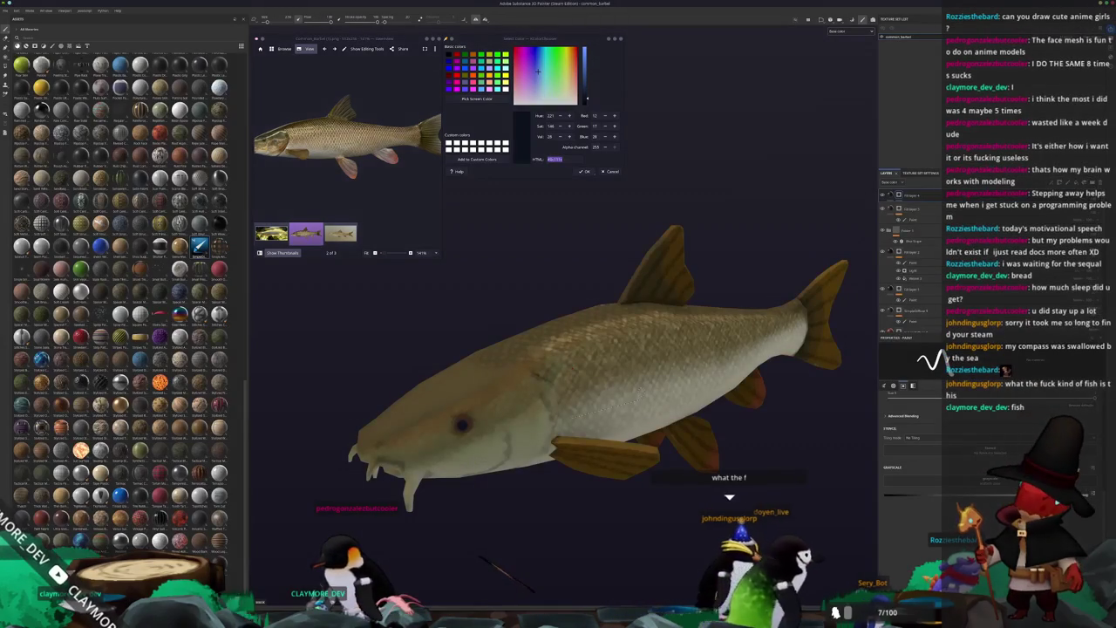
key(ctrl+shift+e)
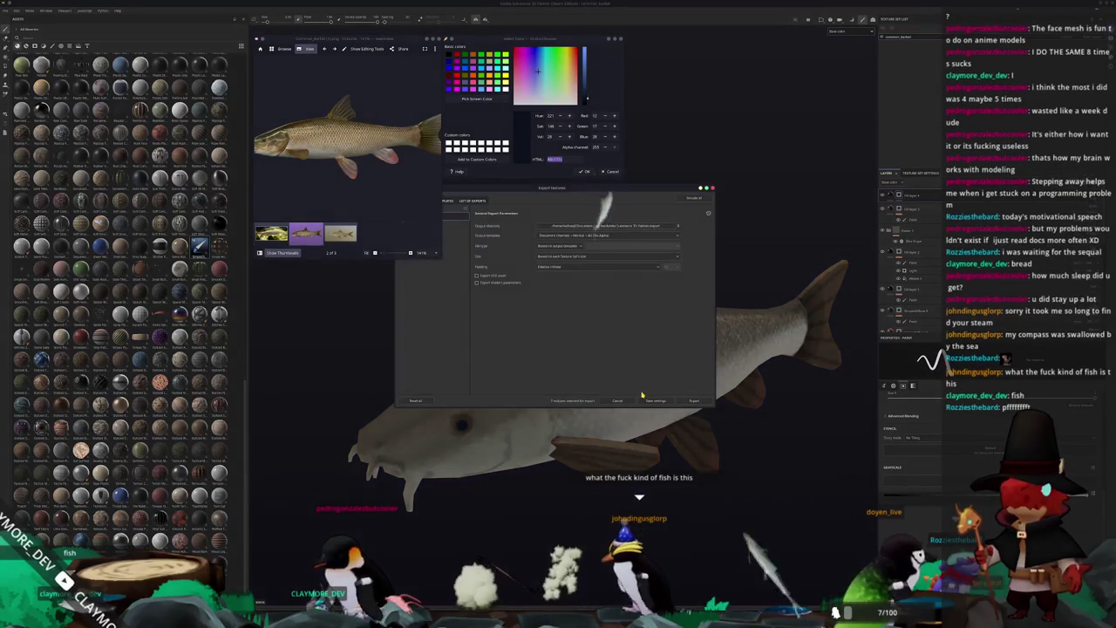
Step: Set the output directory to a new 'textures' folder in the project folder and export the maps
drag(580, 196, 705, 223)
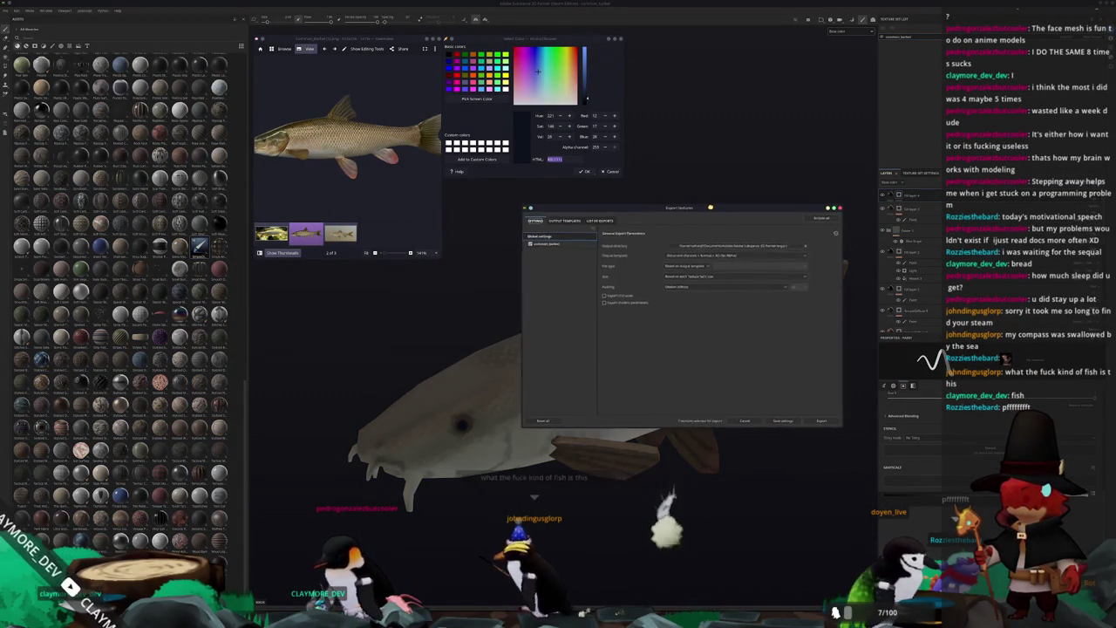
click(755, 253)
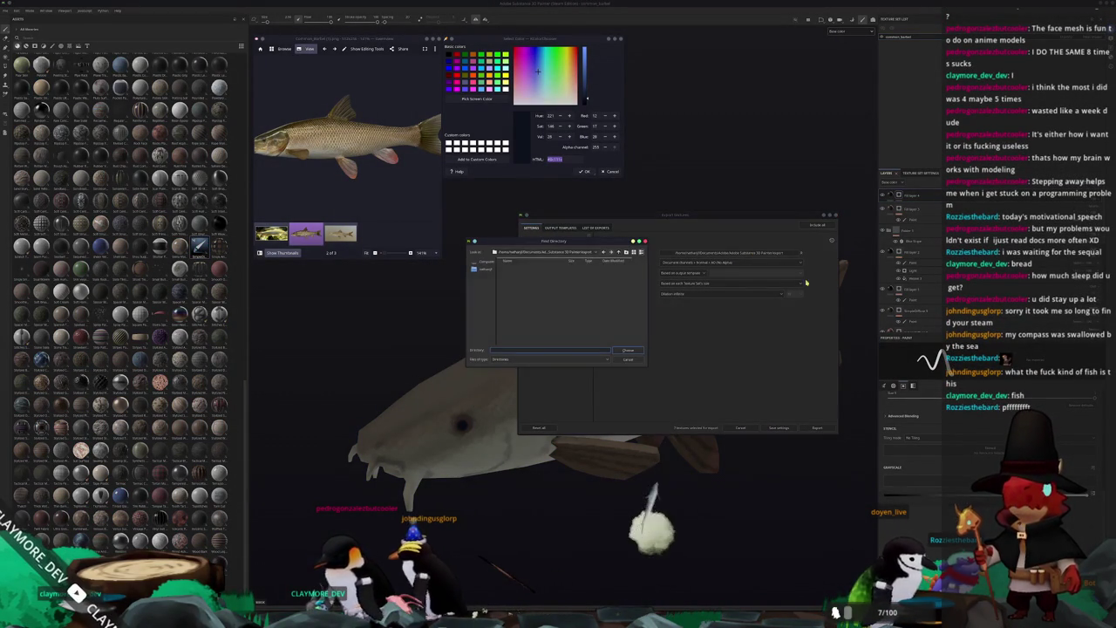
click(586, 255)
click(586, 301)
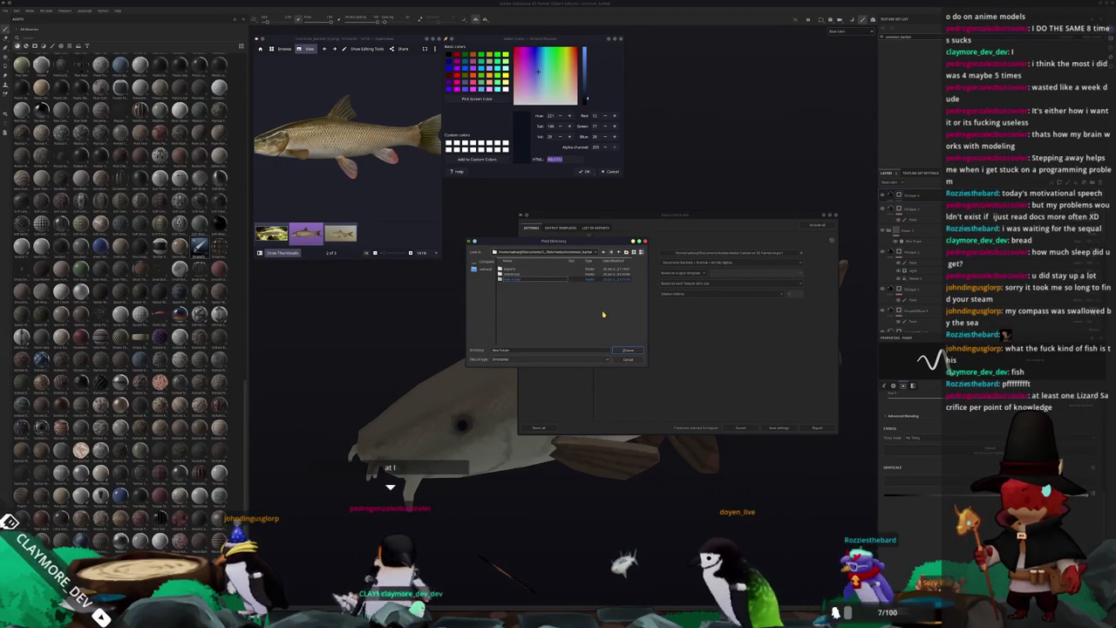
text(textures)
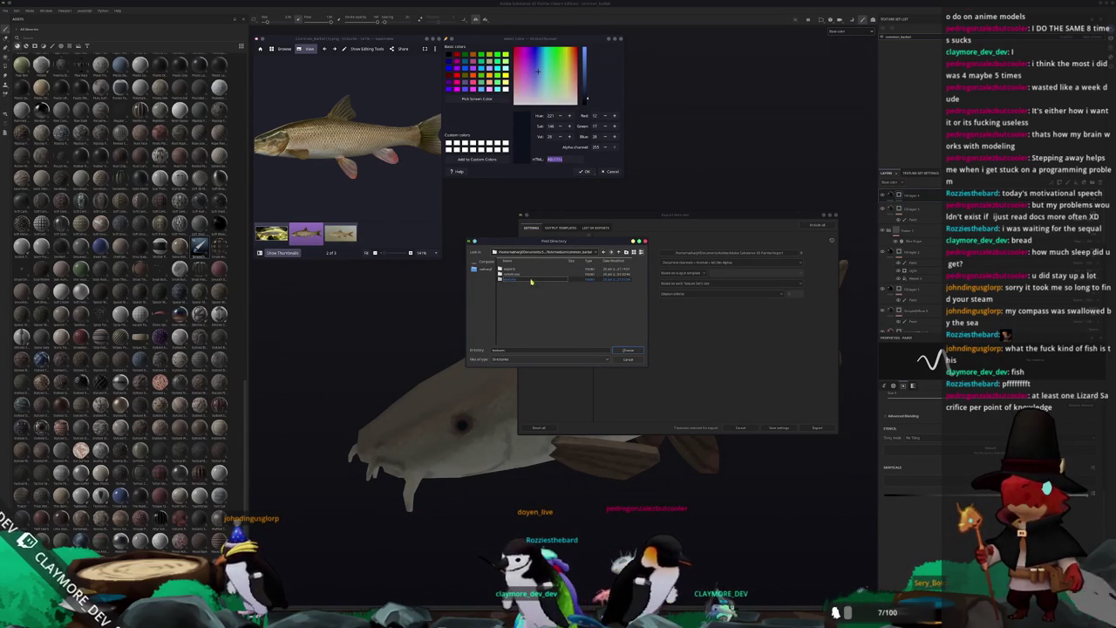
click(627, 349)
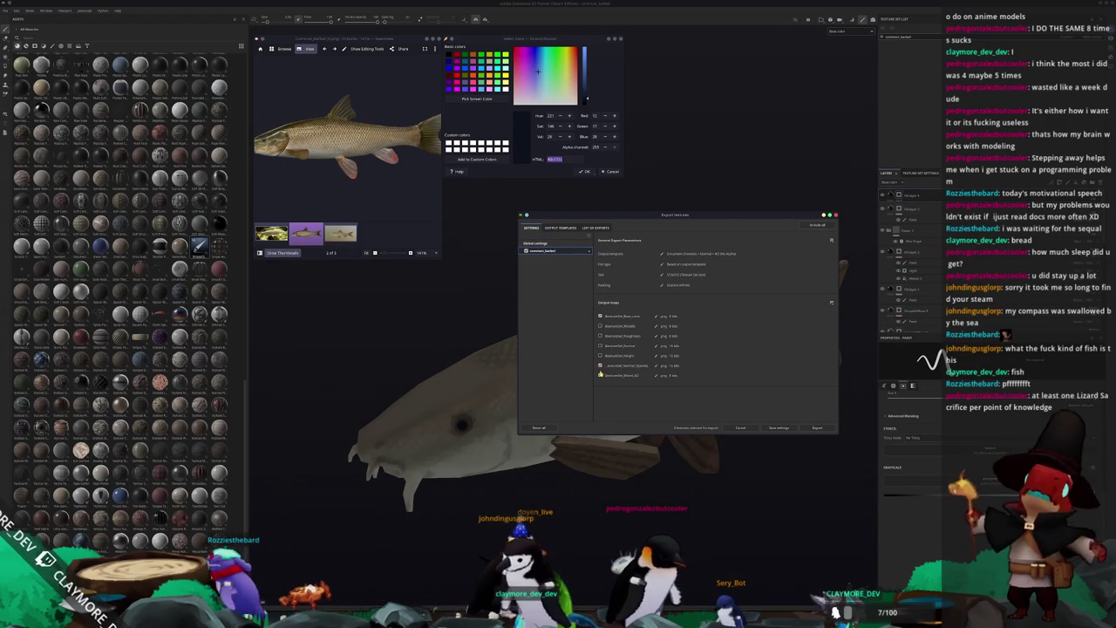
click(817, 428)
mouse_move(785, 436)
alt+mouse_down()
mouse_move(717, 452)
mouse_move(696, 420)
alt+mouse_up()
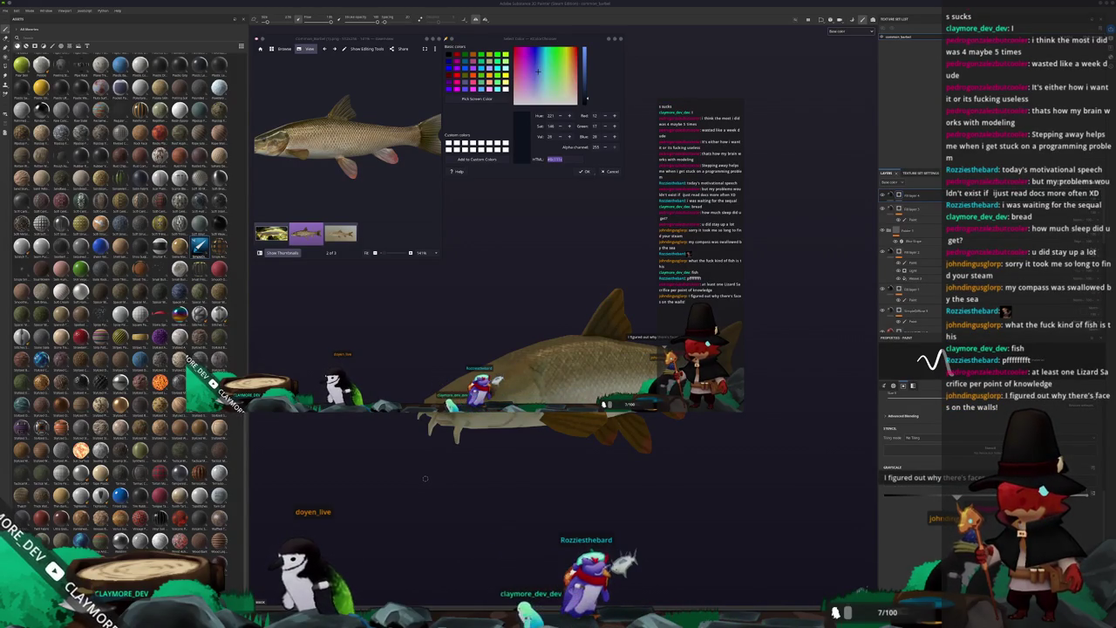
Step: Orbit and zoom to inspect the textured barbel, then switch to the Godot editor
mouse_move(479, 447)
alt+mouse_down()
mouse_move(491, 456)
mouse_move(498, 439)
alt+mouse_up()
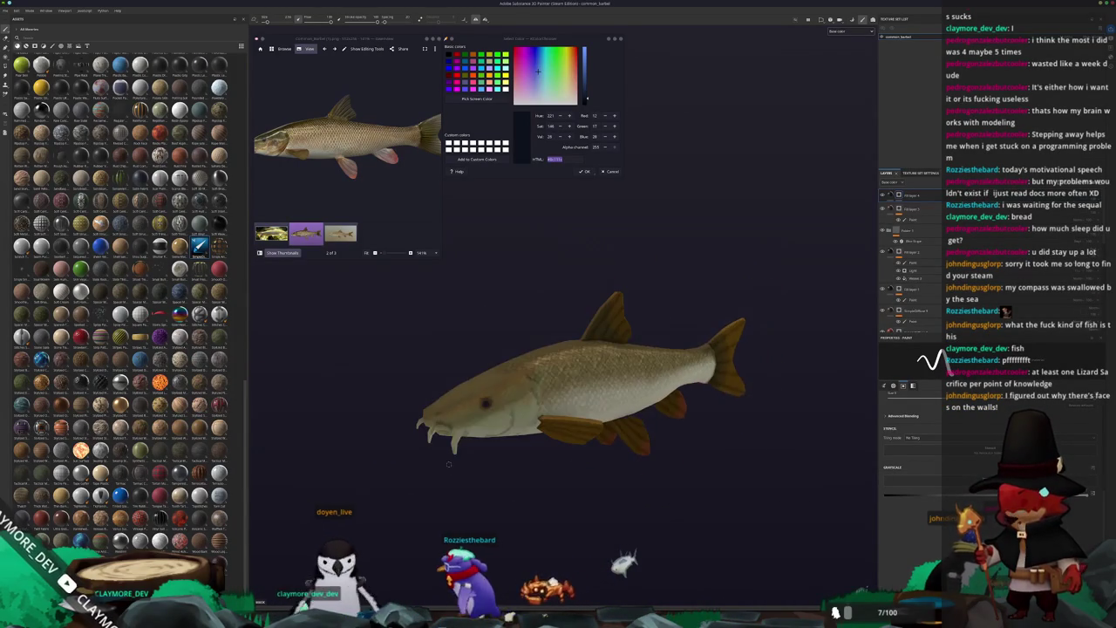
alt+right_drag(497, 439, 494, 474)
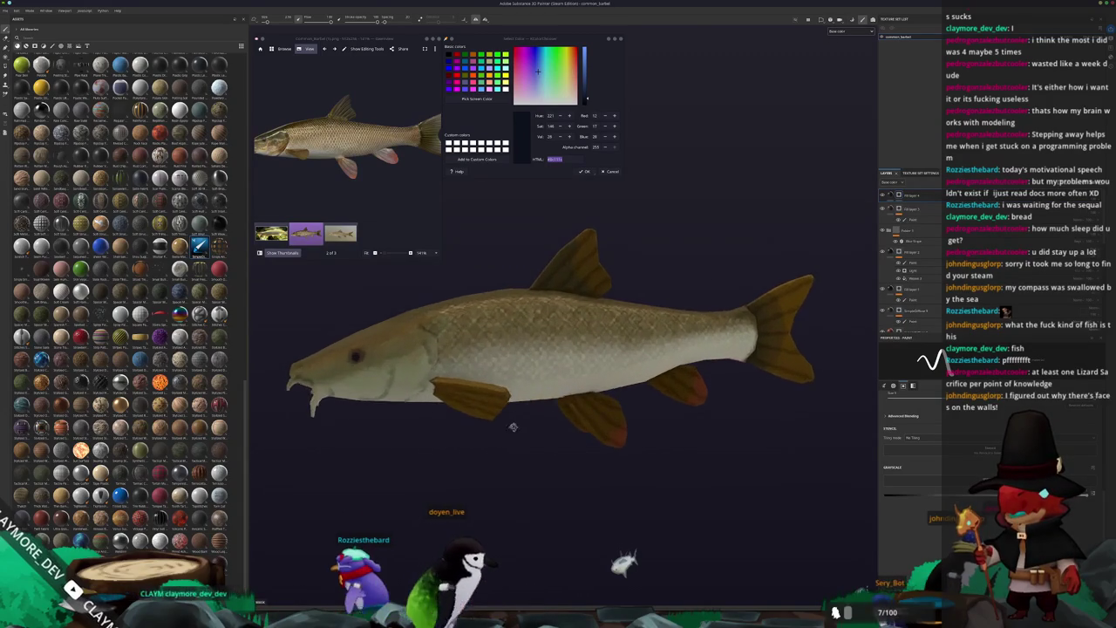
alt+drag(501, 467, 587, 540)
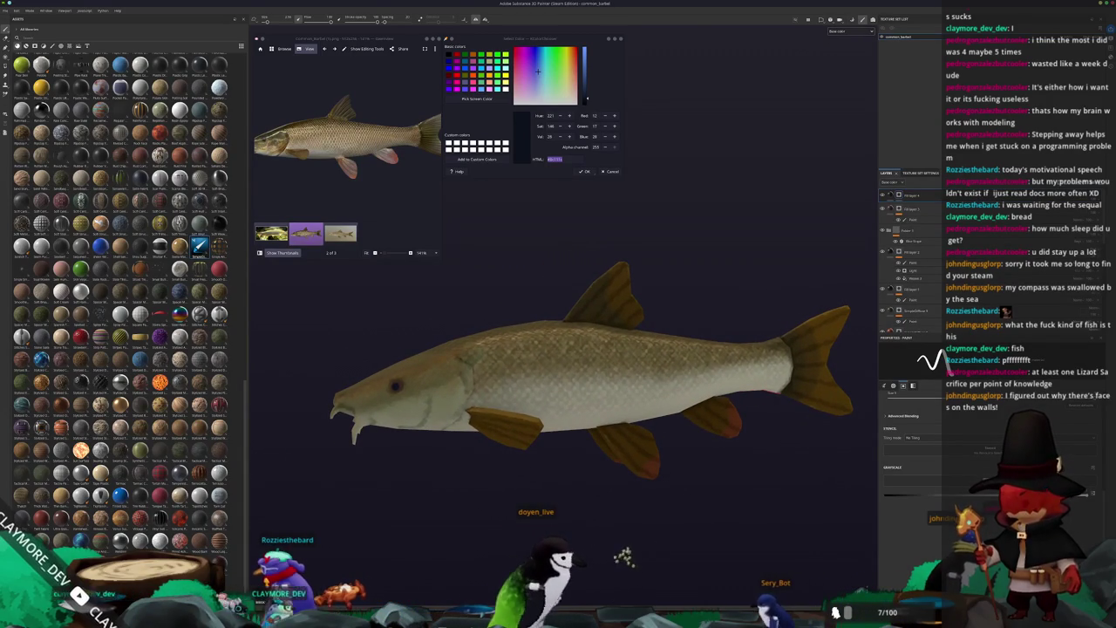
key(alt+Tab)
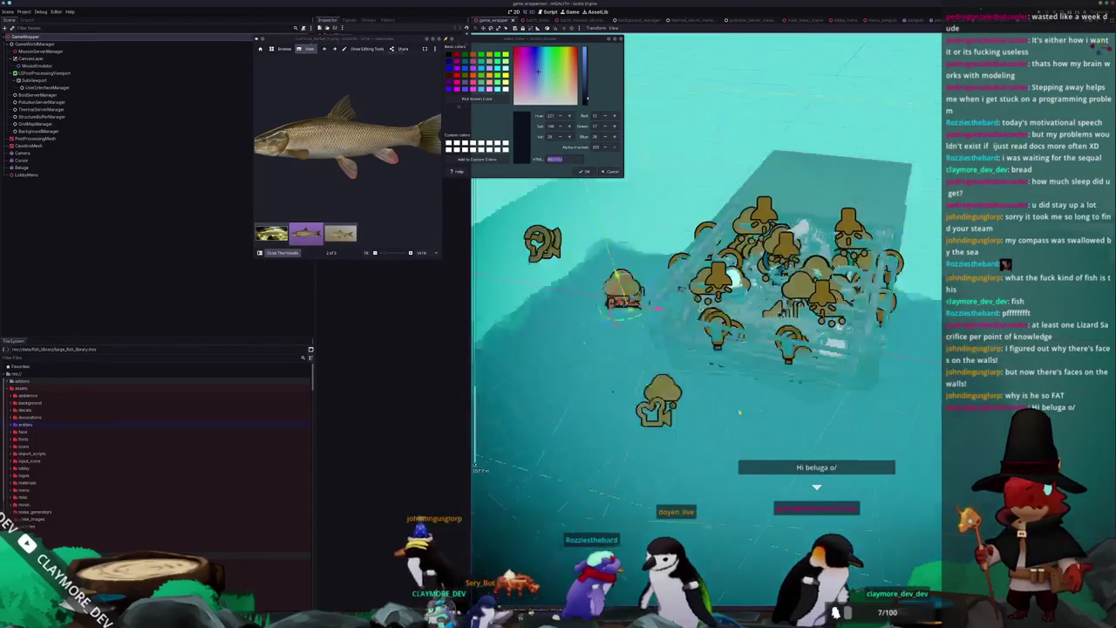
Step: Save the current Godot scene and close the floating image viewer and colour picker
key(ctrl+s)
middle_drag(710, 406, 423, 163)
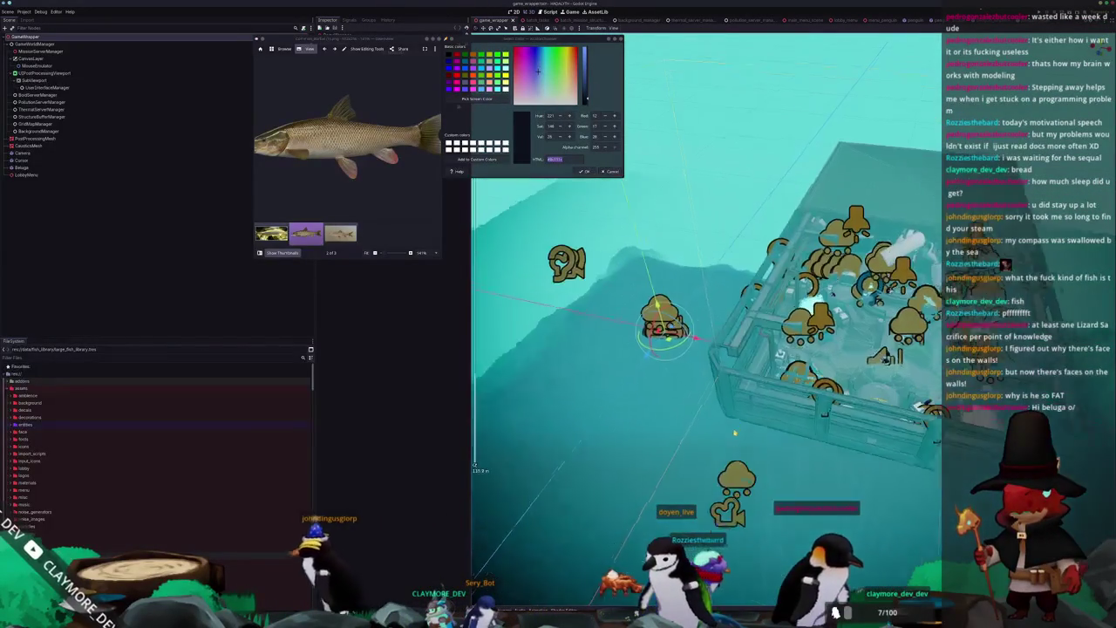
key(Return)
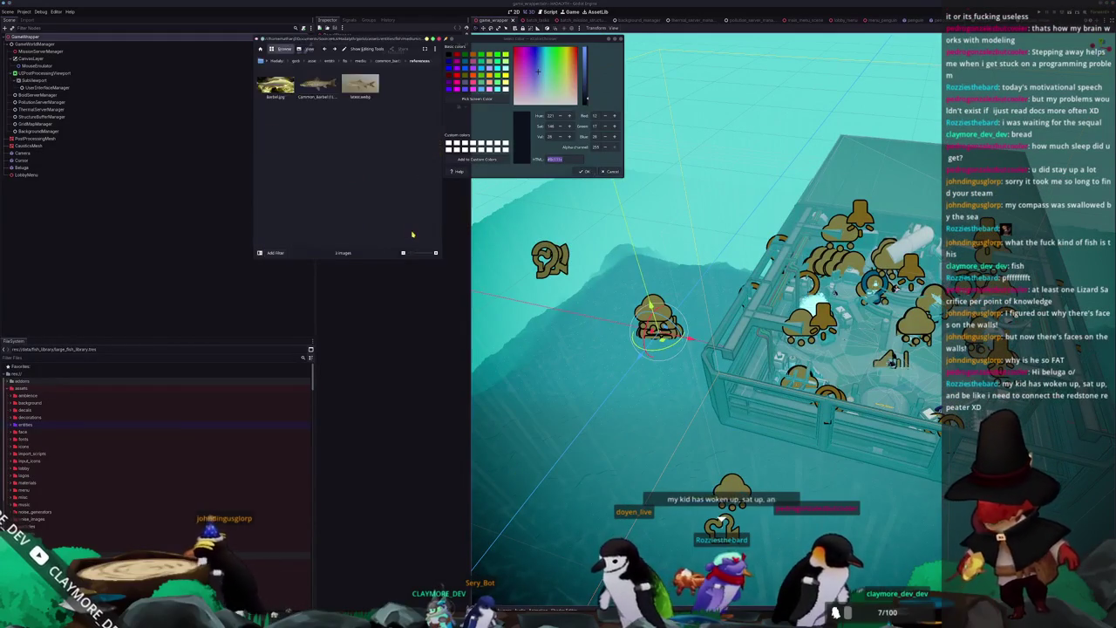
click(510, 186)
click(610, 171)
Step: Browse the FileSystem to the medium fish folders and duplicate the golden_arowana folder
scroll(64, 433, down, 5)
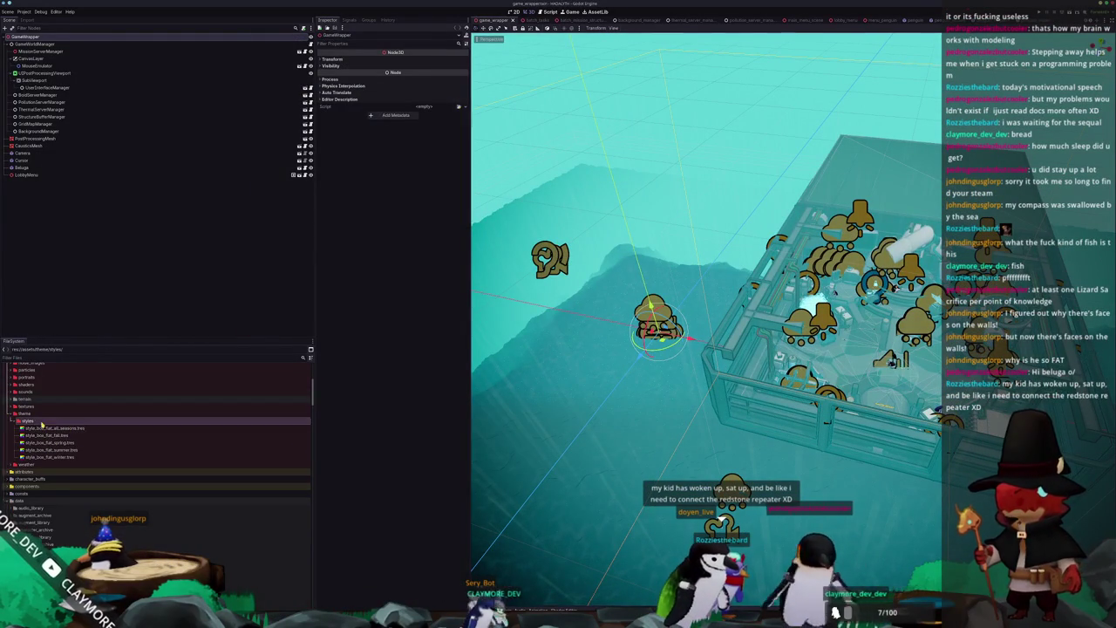
scroll(41, 423, down, 5)
double_click(33, 448)
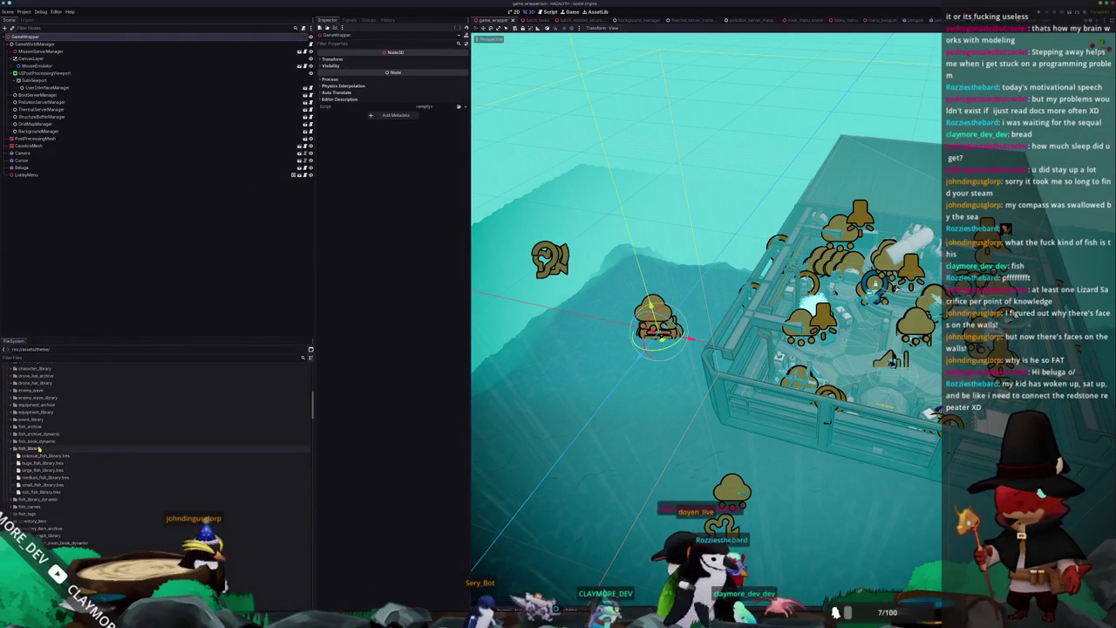
double_click(39, 448)
double_click(35, 444)
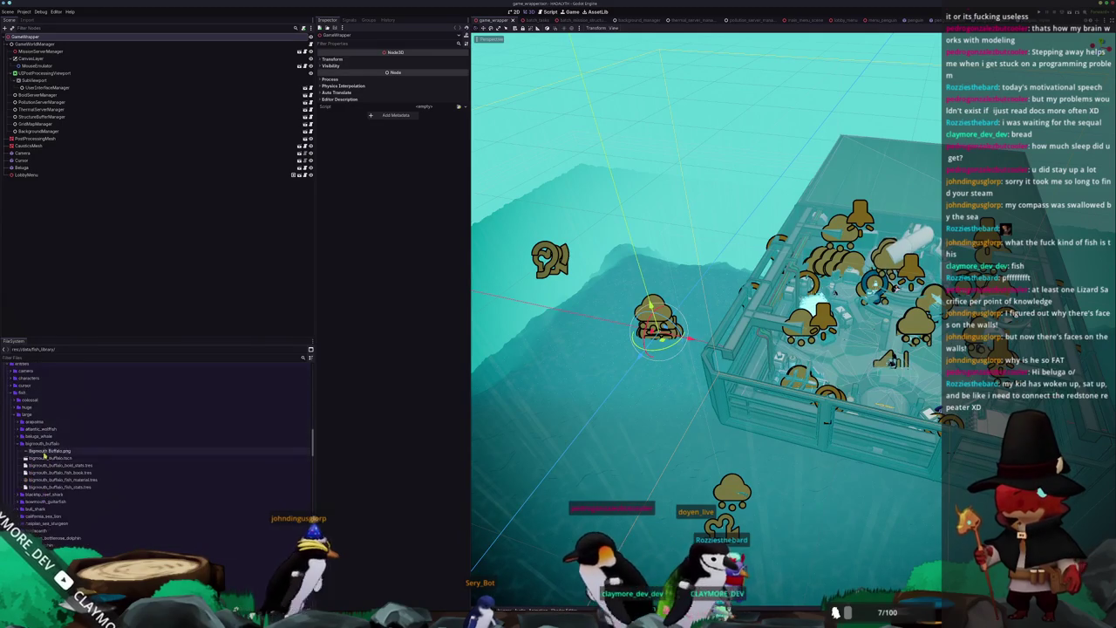
double_click(27, 414)
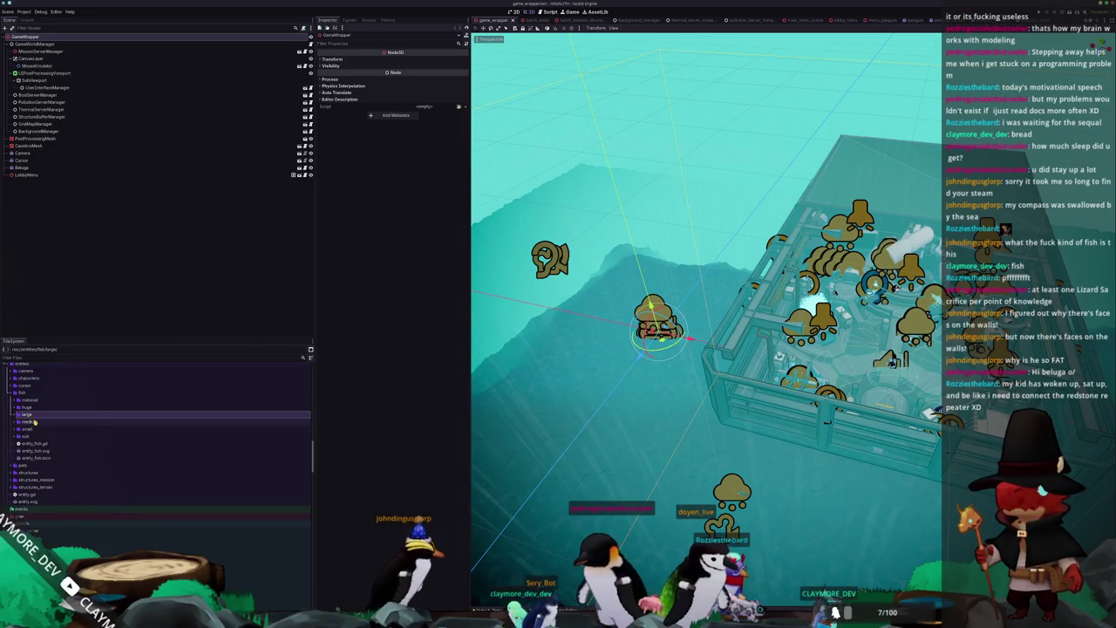
double_click(33, 424)
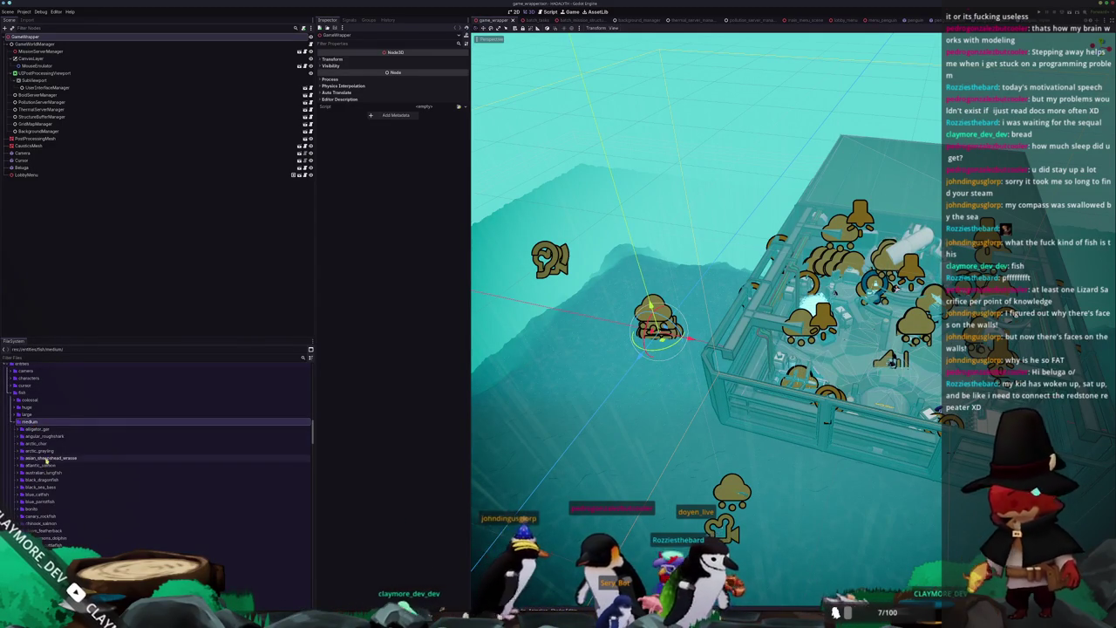
click(40, 466)
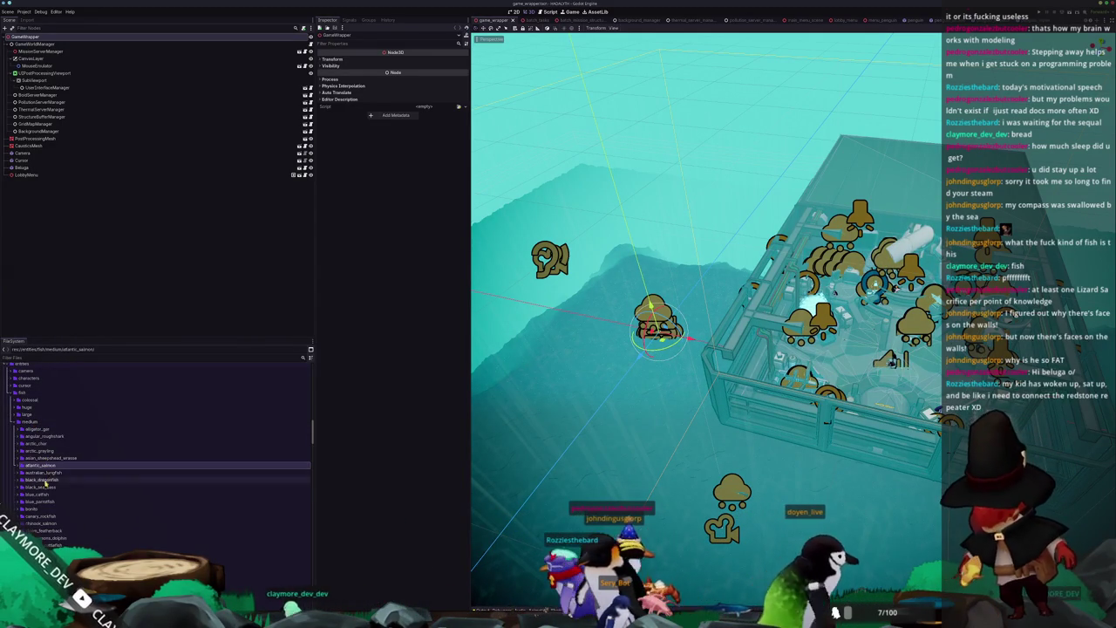
click(37, 493)
scroll(38, 514, down, 5)
click(44, 528)
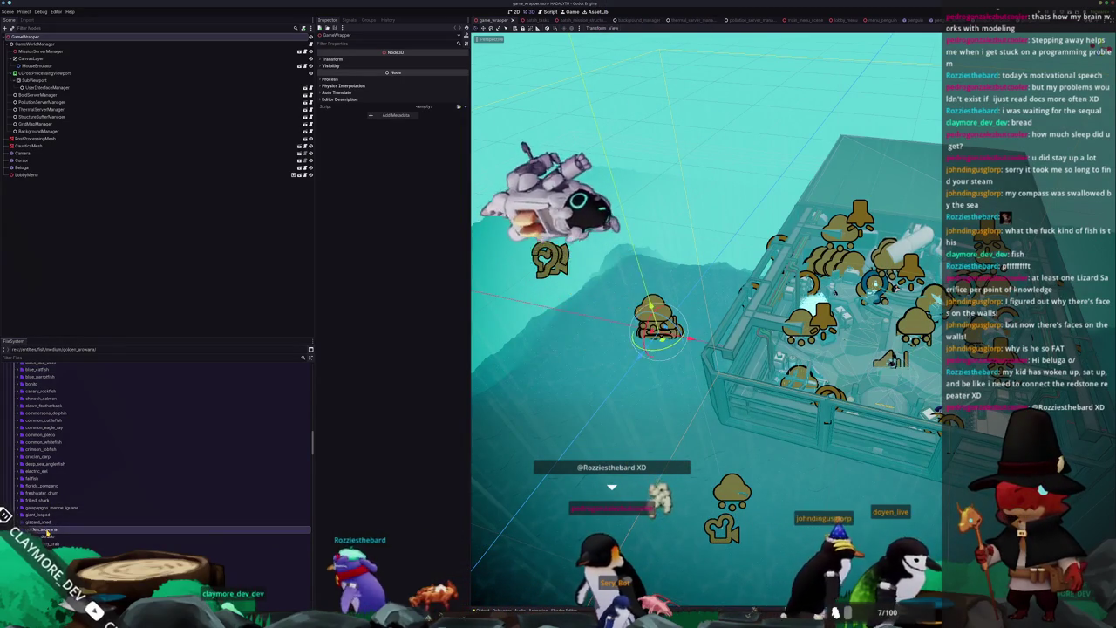
scroll(70, 527, down, 2)
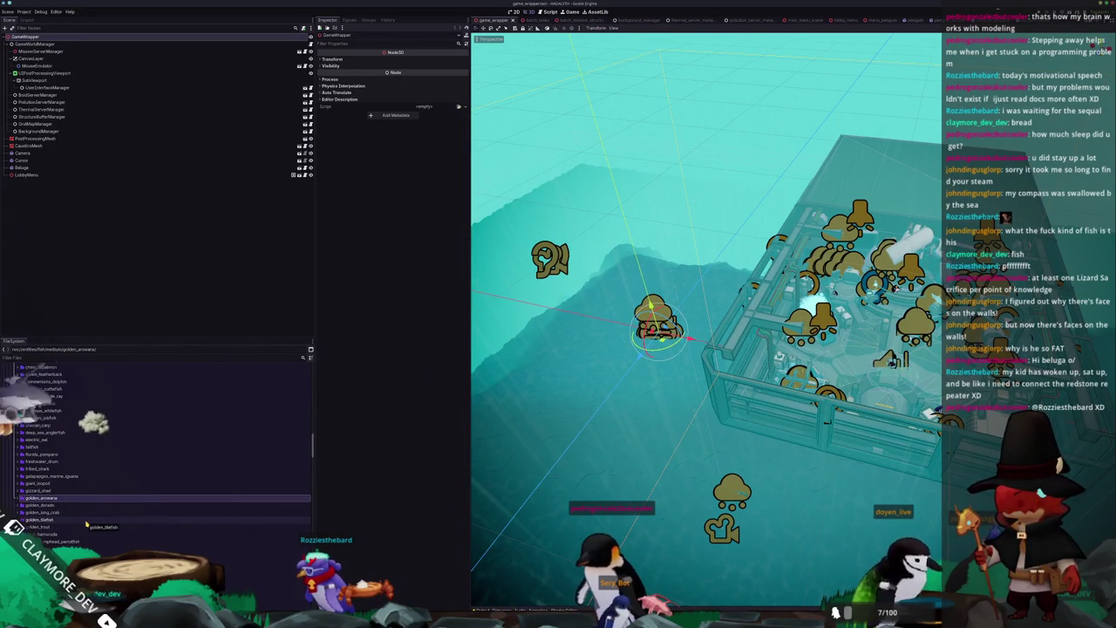
key(ctrl+d)
text(common_ba)
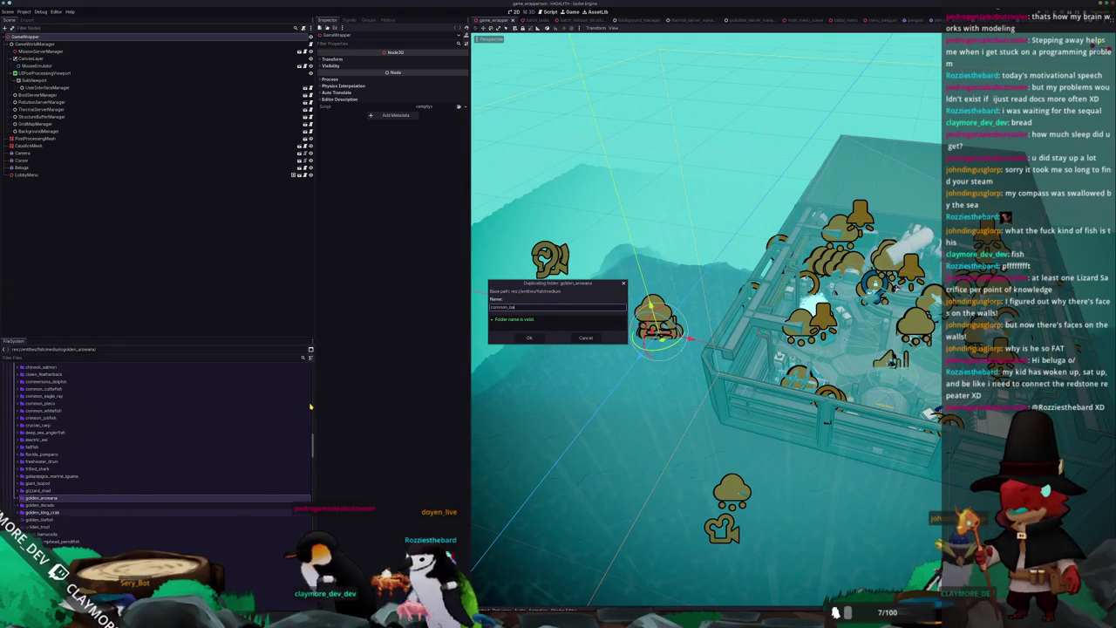
Step: Name the copy common_barbel, then rename its .tscn and bold_stats.tres files to common_barbel
text(rbel)
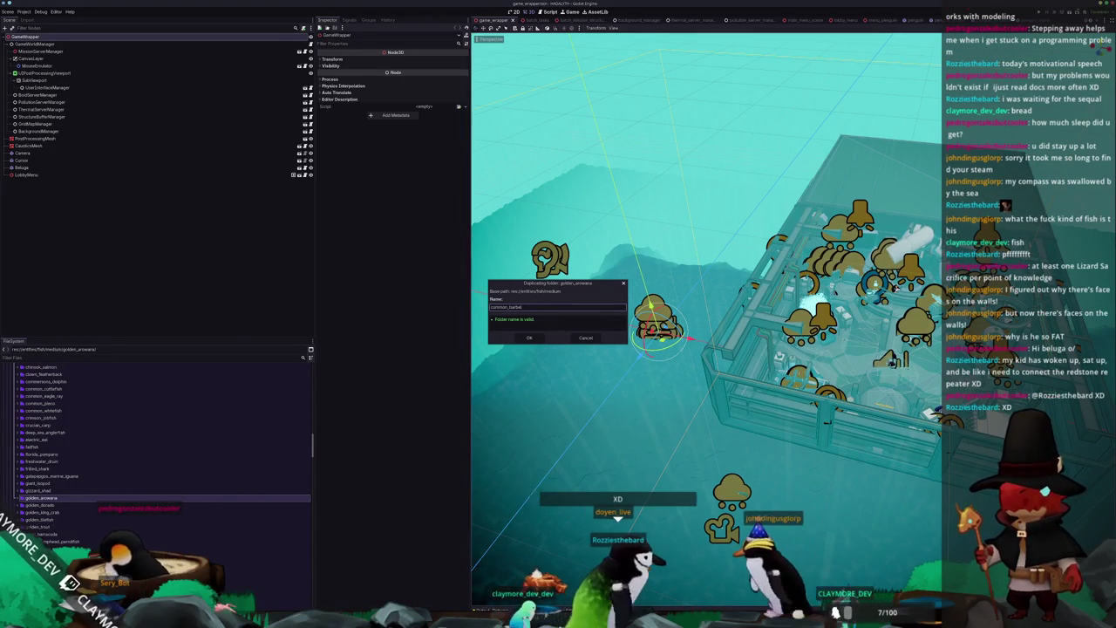
click(529, 338)
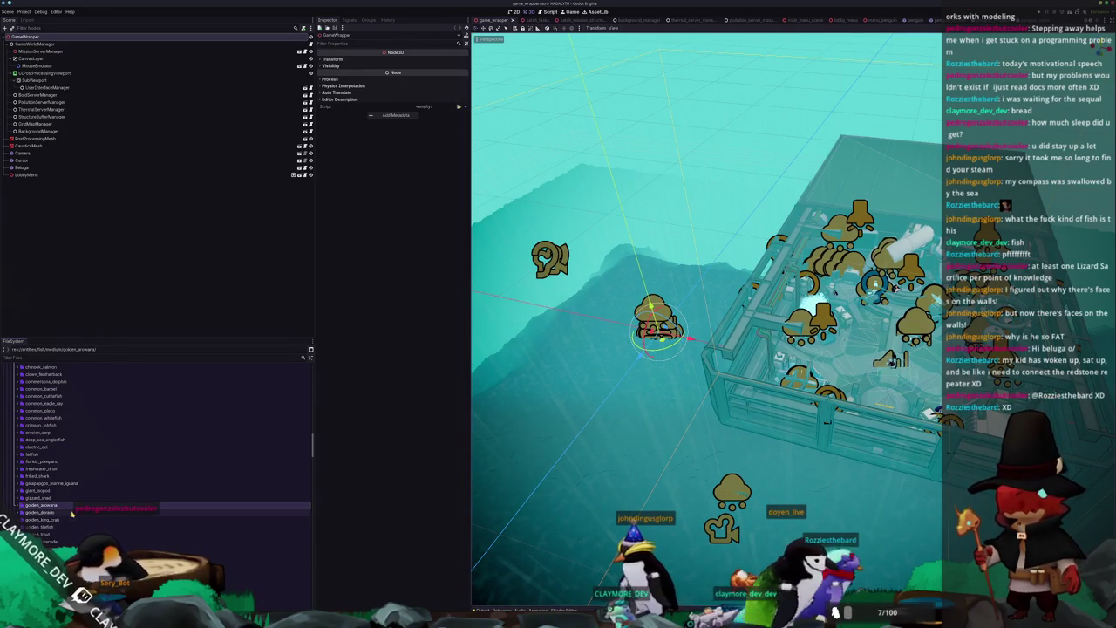
scroll(63, 453, up, 3)
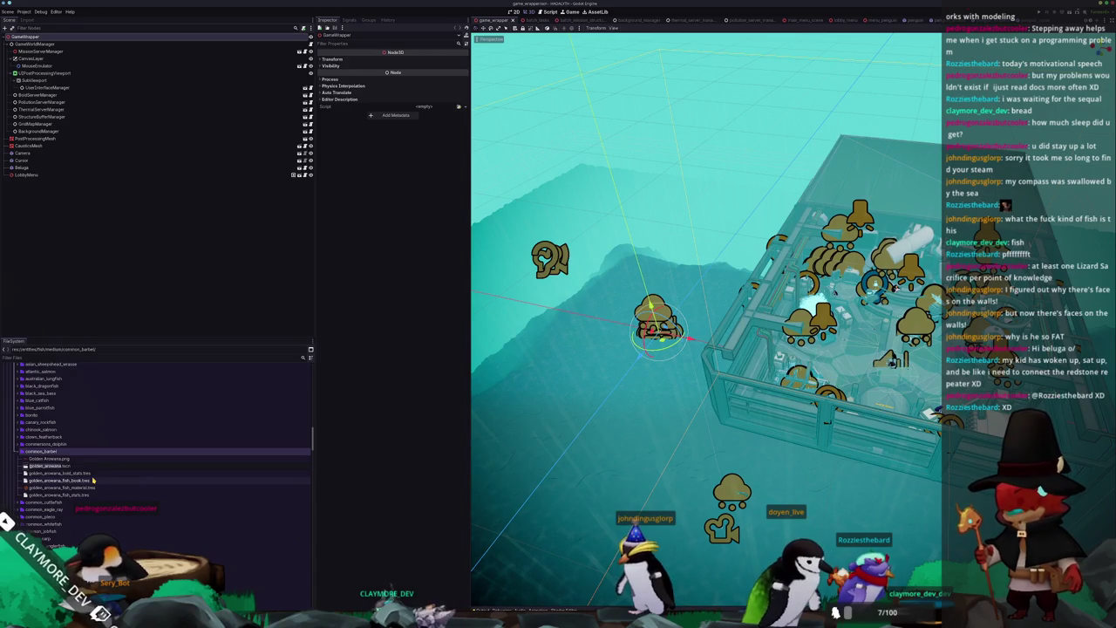
key(Return)
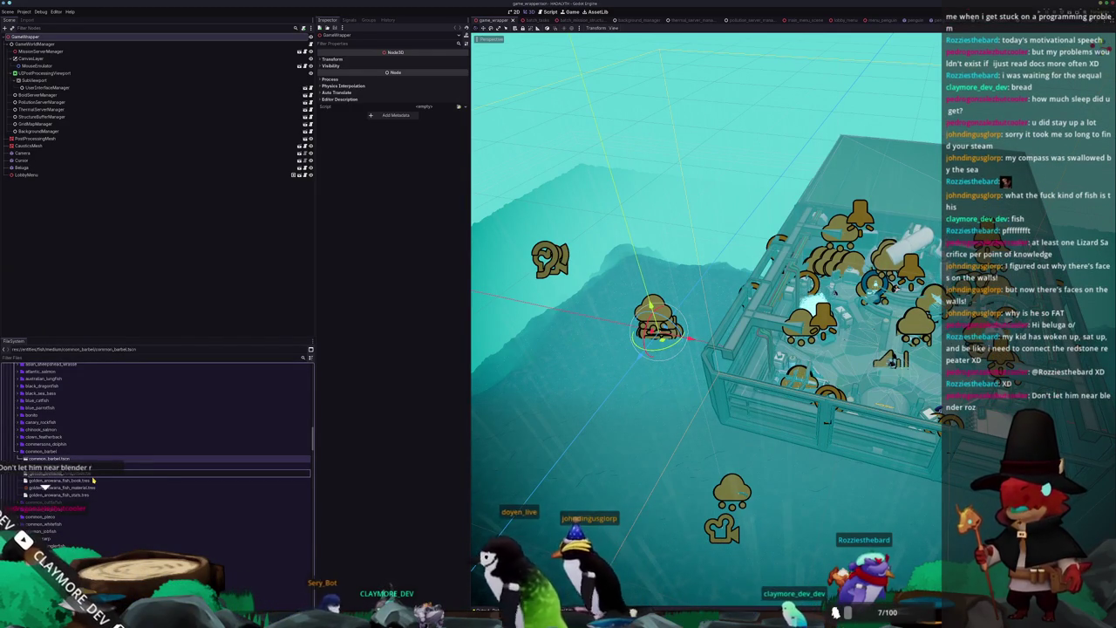
key(Return)
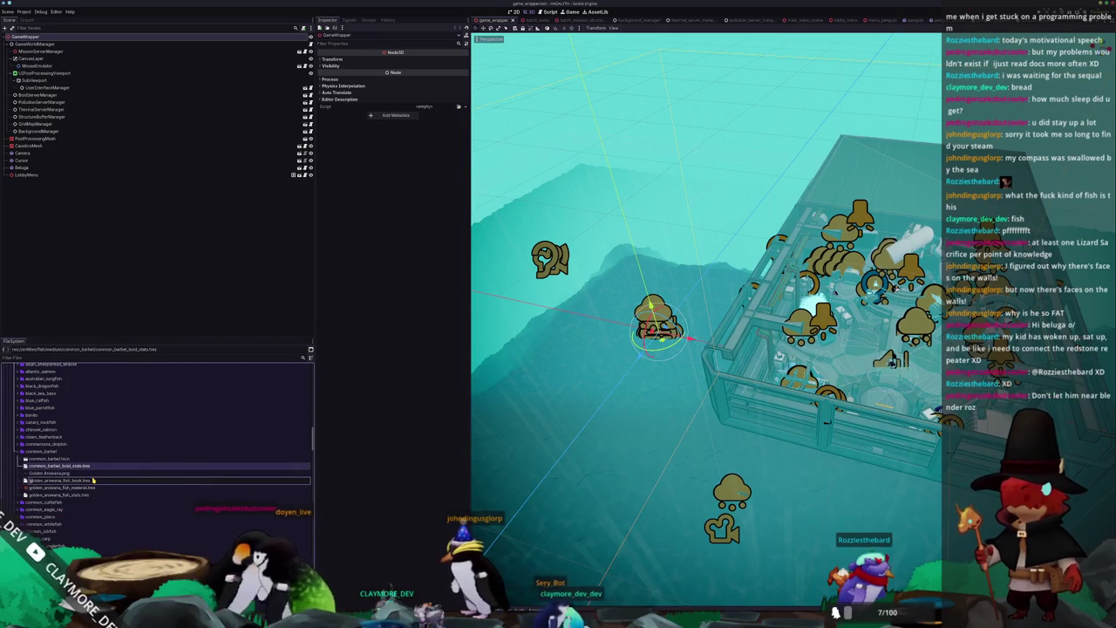
Step: Rename the copied files to common_barbel_fish_book, common_barbel_fish_material and common_barbel_fish_stats
text(common_barbel_fish_book)
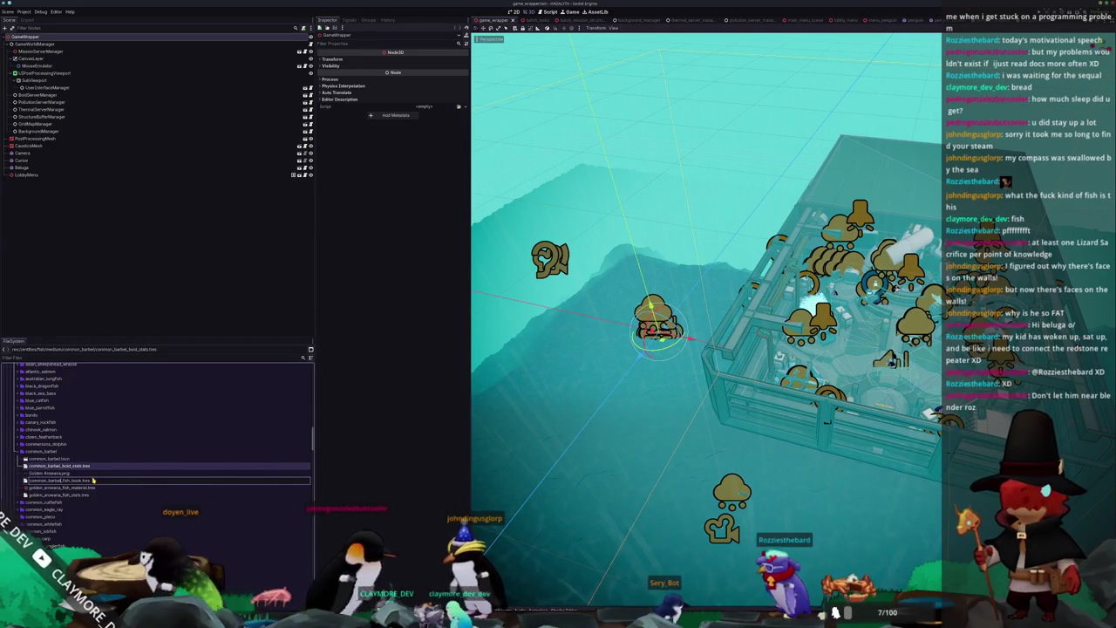
key(Return)
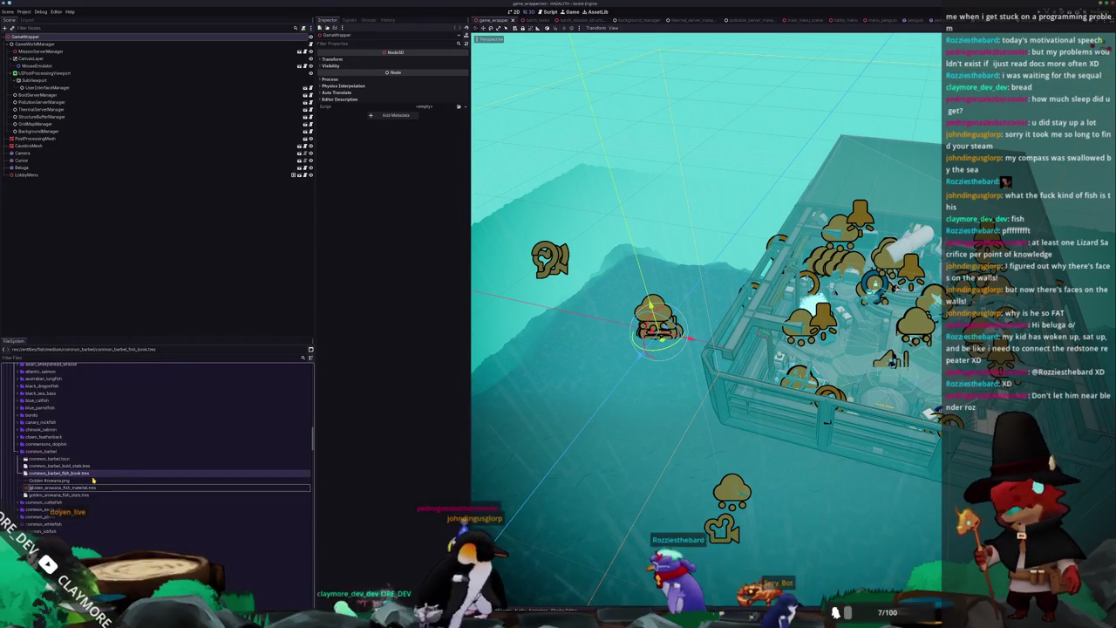
text(common_barbel)
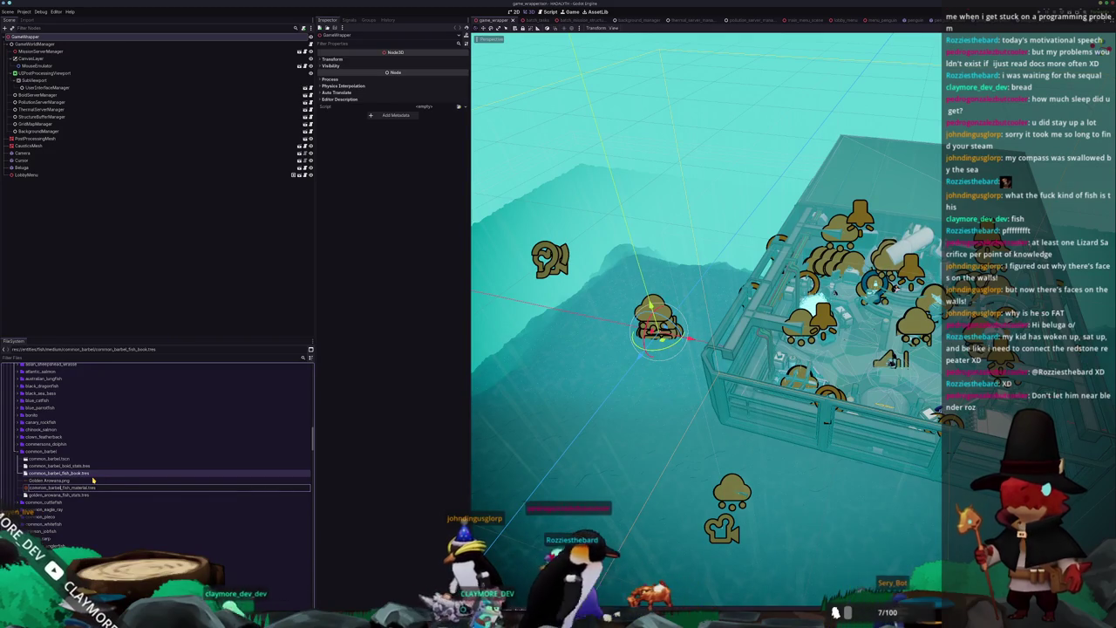
key(Return)
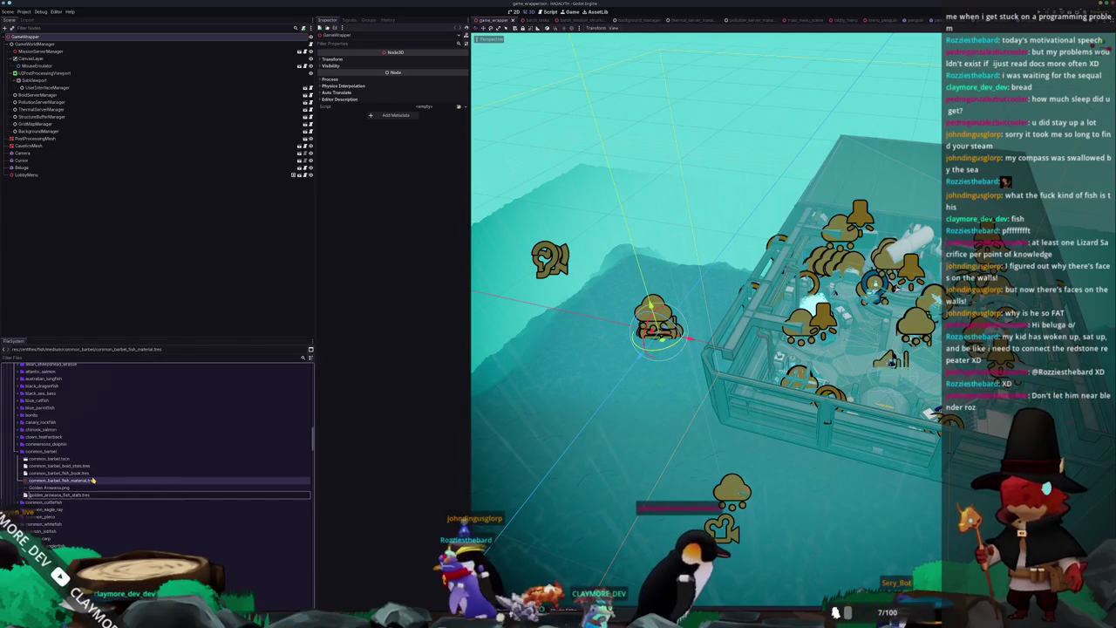
text(common_barbel)
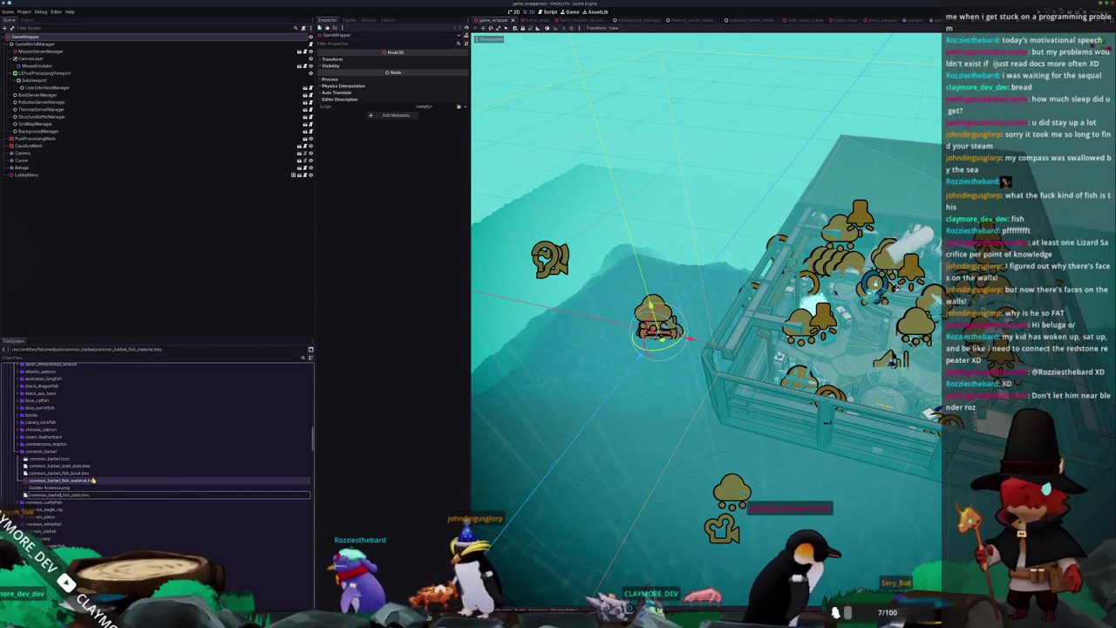
key(Return)
Step: Select Golden Arowana.png for deletion, then cancel the removal prompt for now
click(53, 496)
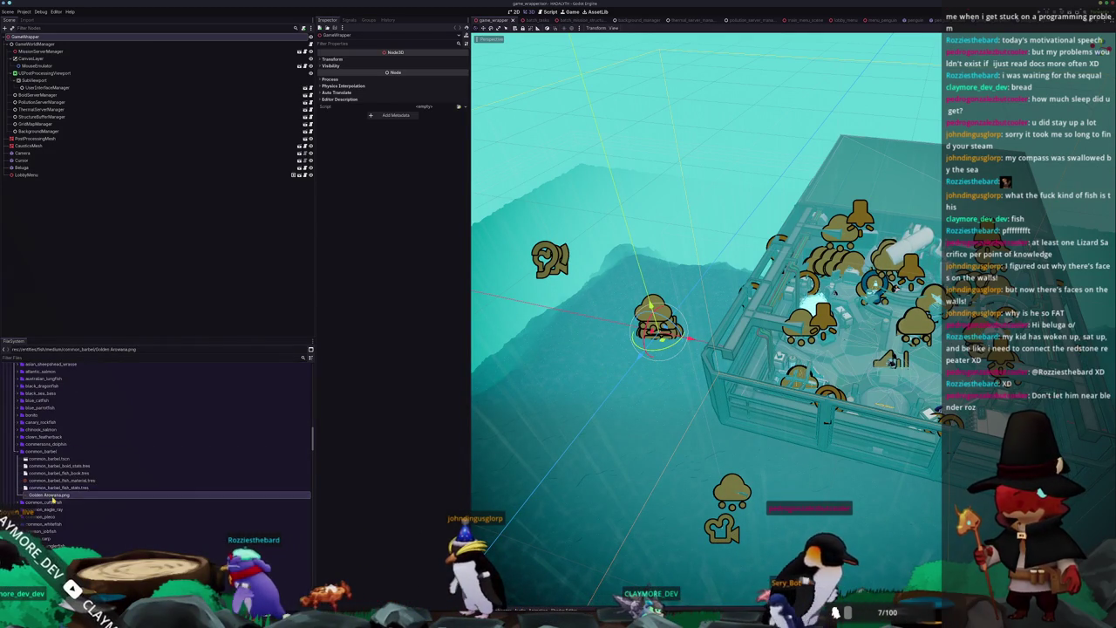
key(Delete)
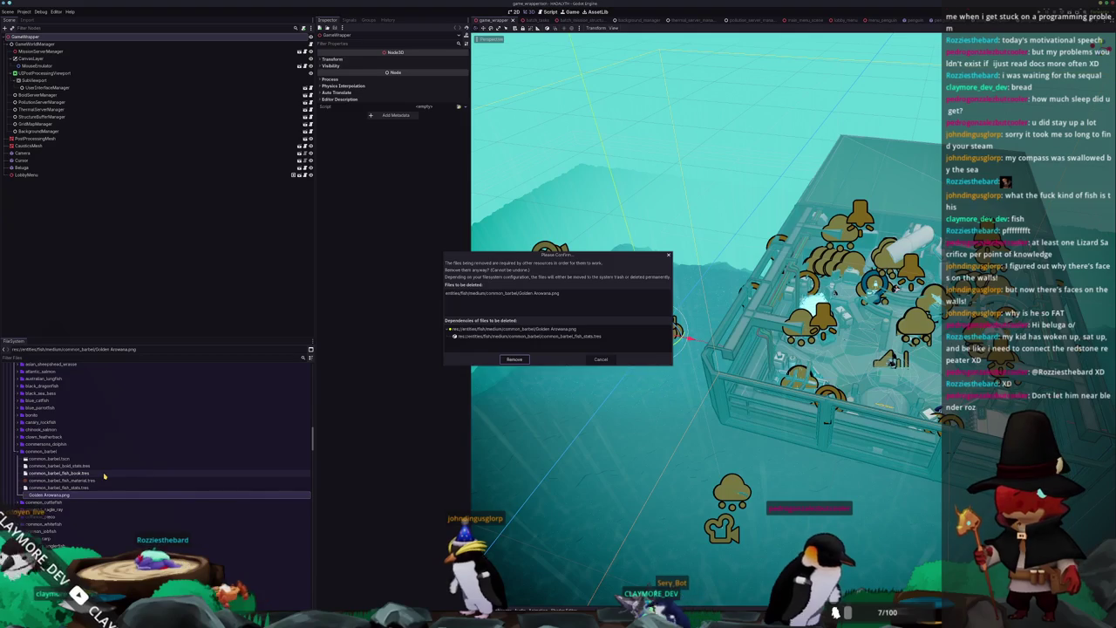
key(Escape)
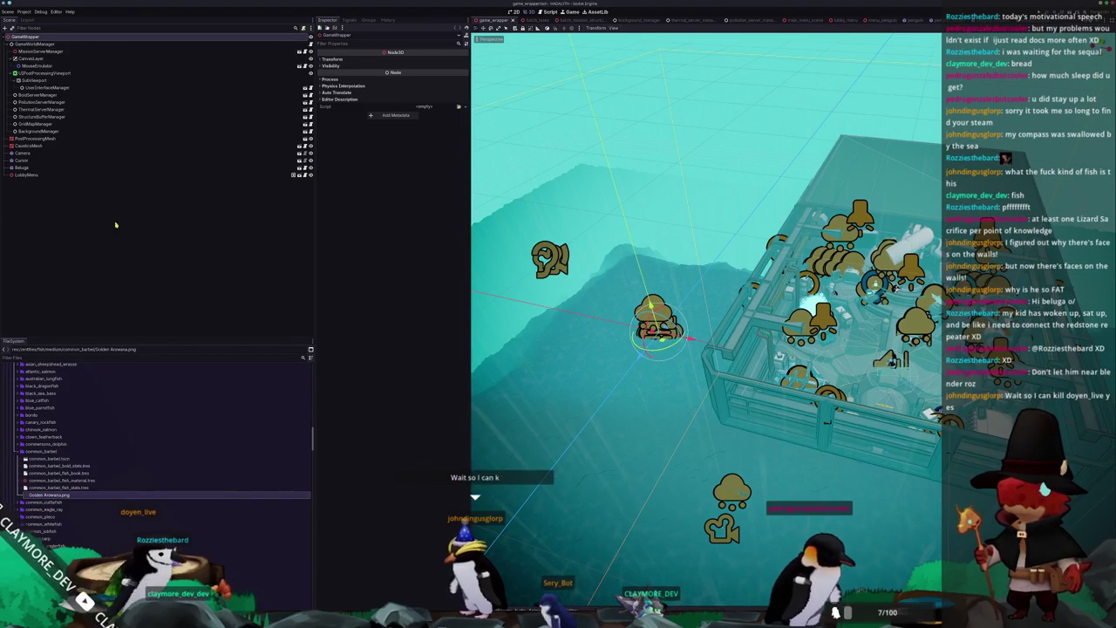
Step: Open common_barbel.tscn, rename its root node to CommonBarbel, and save the scene
double_click(52, 458)
click(49, 37)
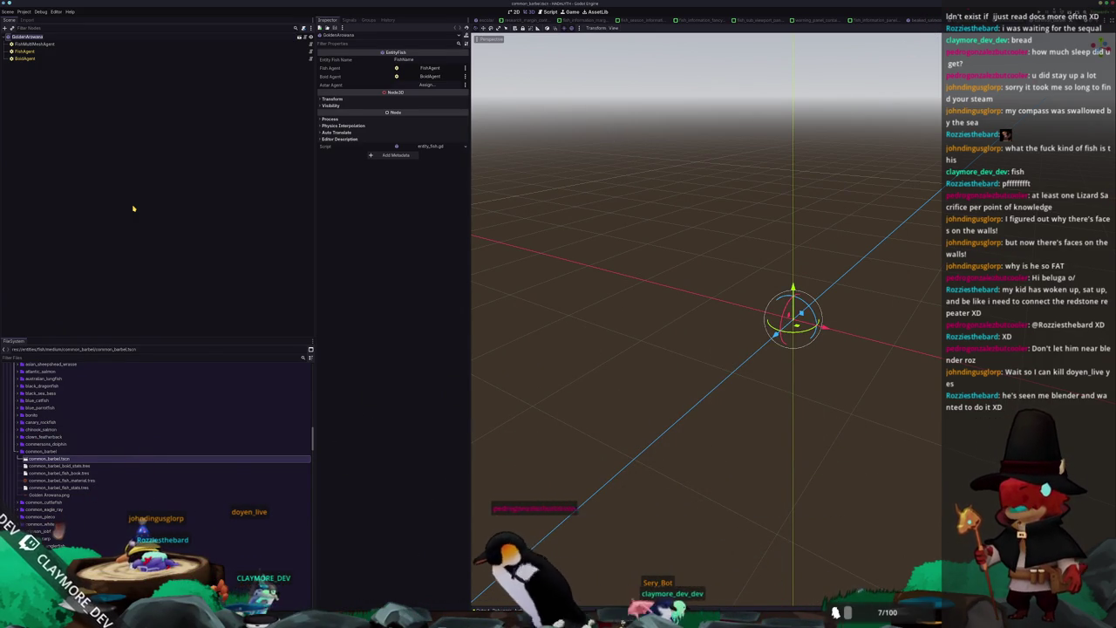
text(Col)
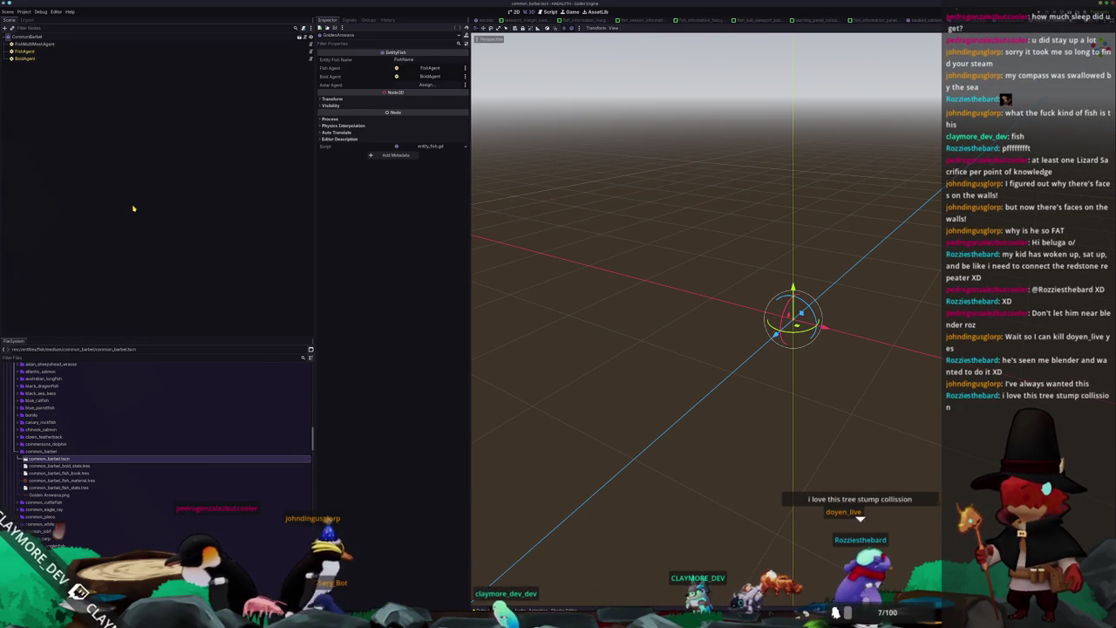
key(ctrl+s)
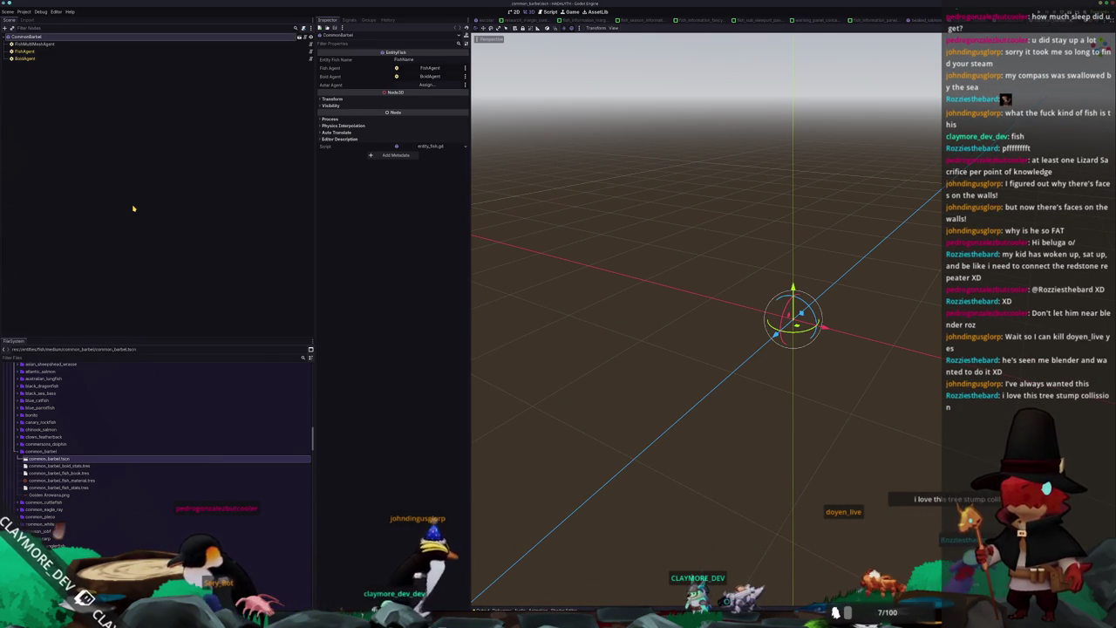
Step: Assign the common_barbel texture as the FishMultiMeshAgent material's albedo
click(157, 44)
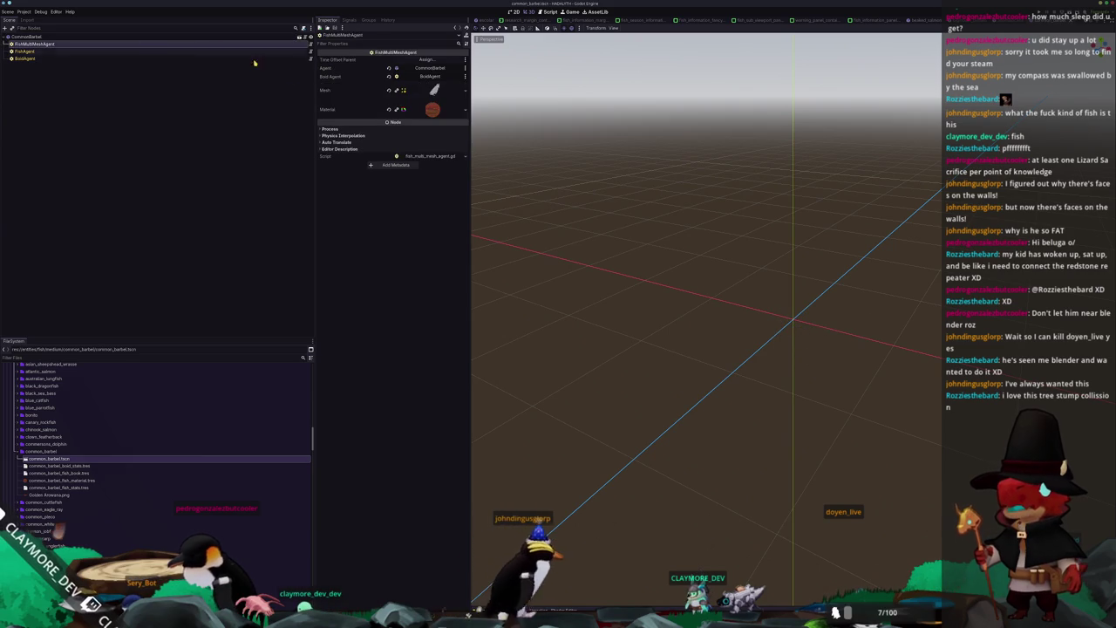
click(351, 96)
click(433, 238)
click(461, 316)
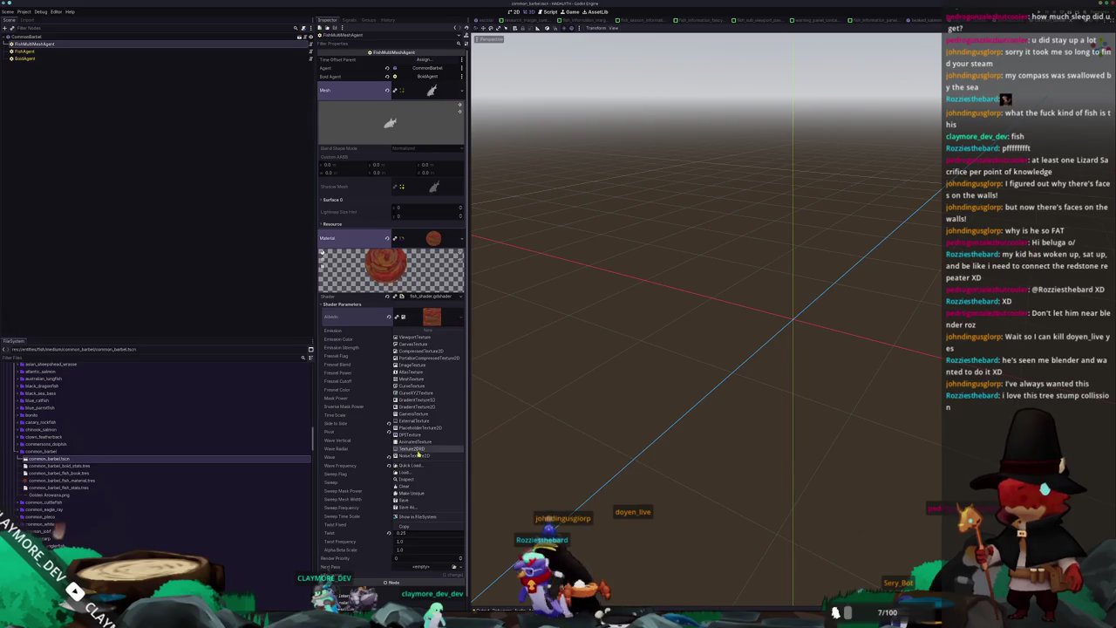
click(422, 467)
text(common_barb)
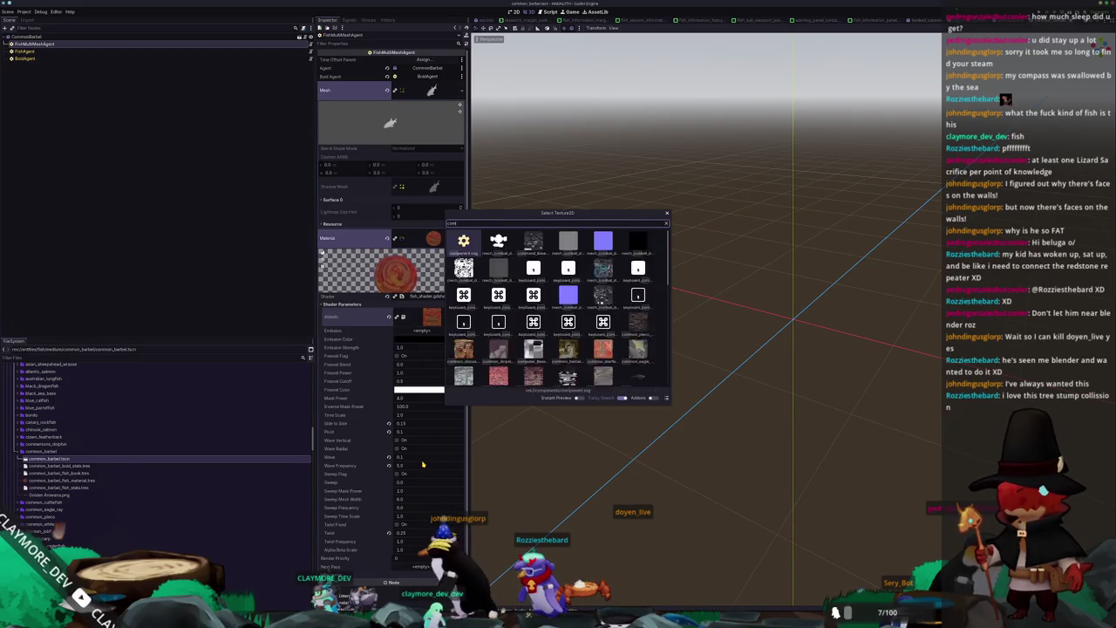
key(Return)
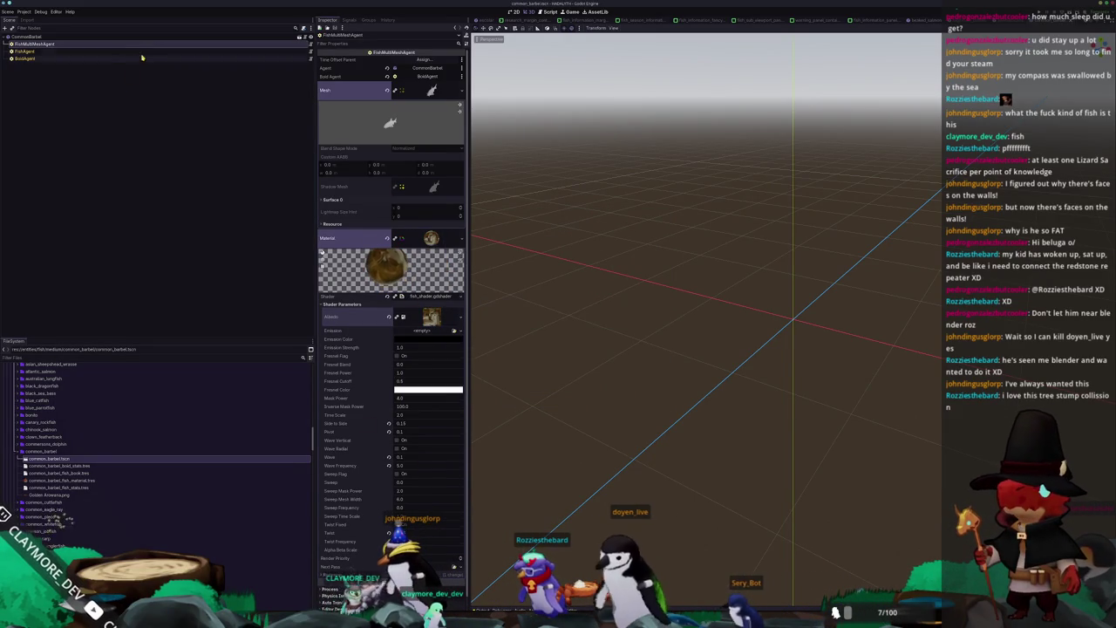
Step: Reset the fish stats icon and set the fish name to Common Barbel
click(24, 50)
click(446, 59)
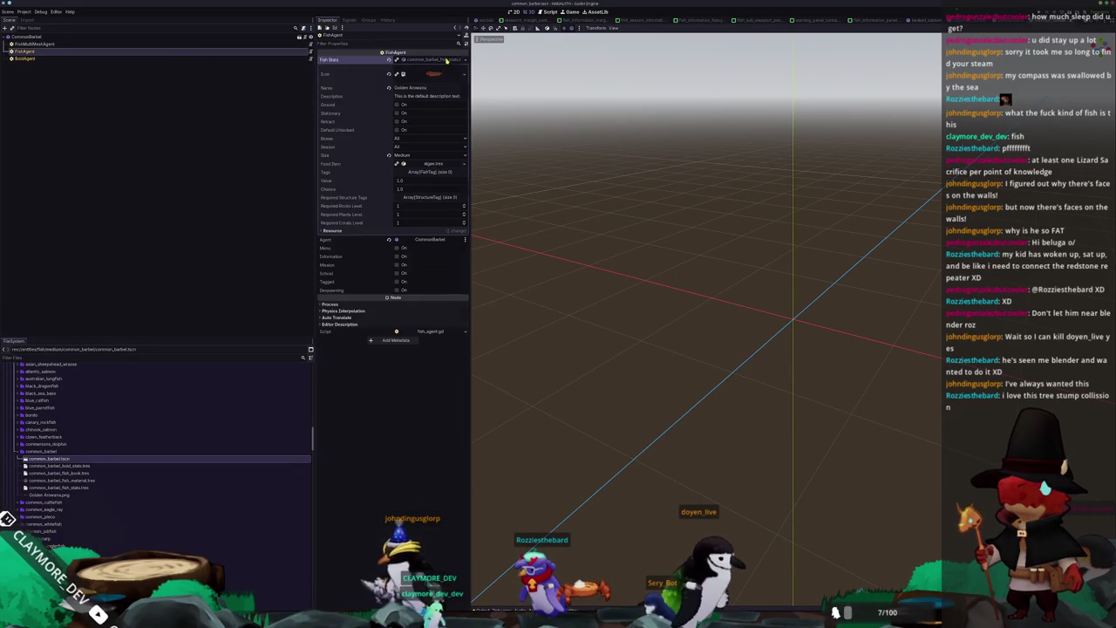
click(389, 74)
text(Comm)
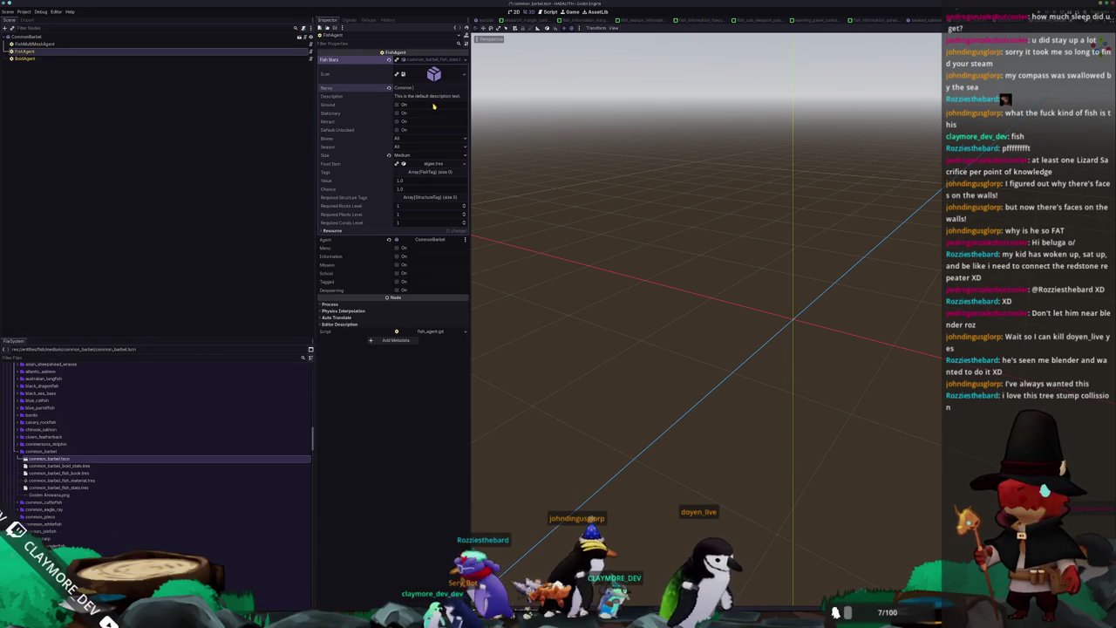
text(on Barbel)
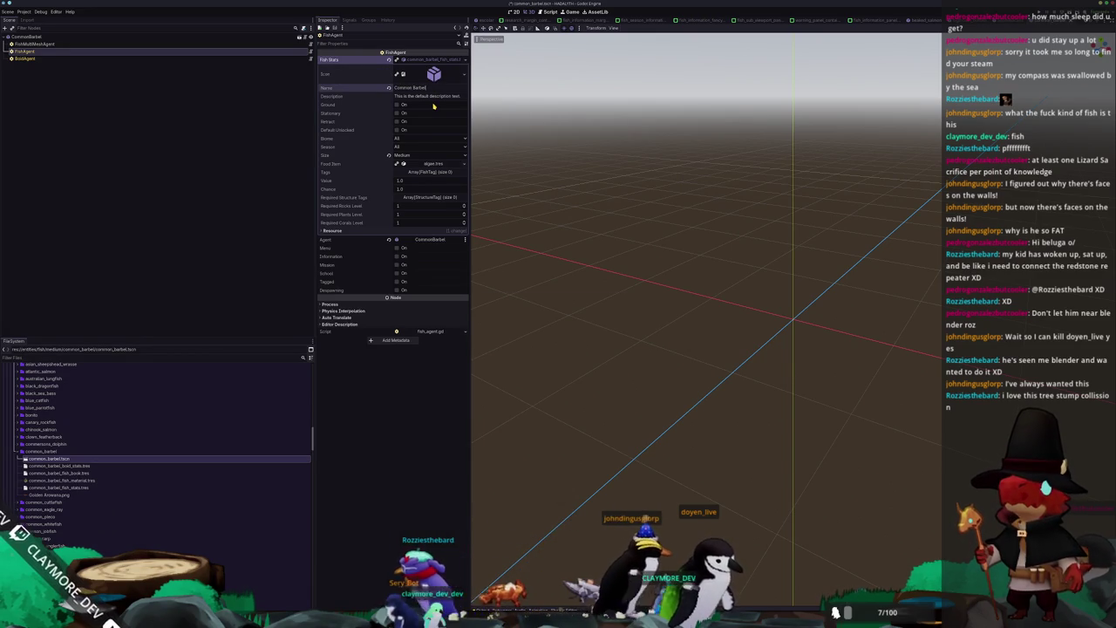
Step: Delete the leftover Golden Arowana.png image
click(188, 494)
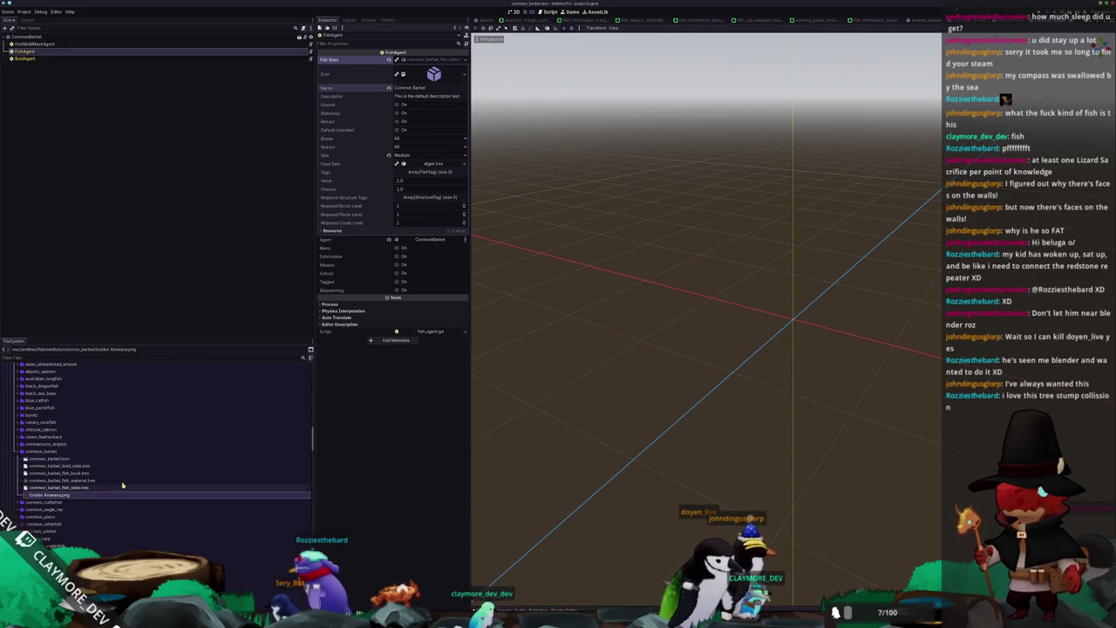
key(Delete)
key(Return)
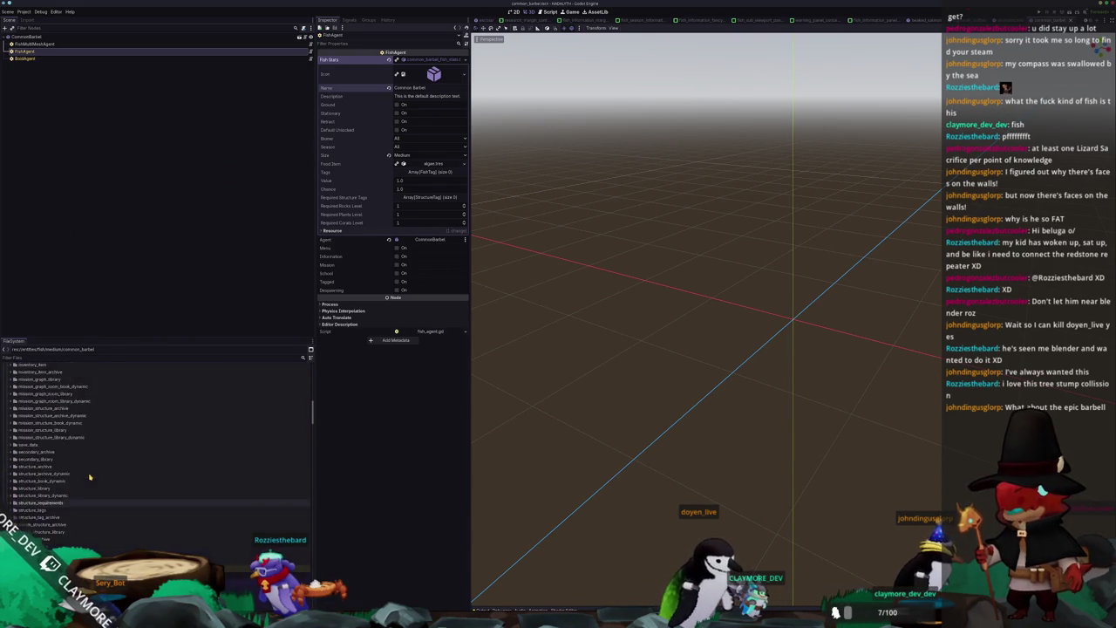
Step: Add common_barbel_fish_book as a new Fish Books entry in the medium fish library
scroll(91, 476, up, 5)
double_click(69, 541)
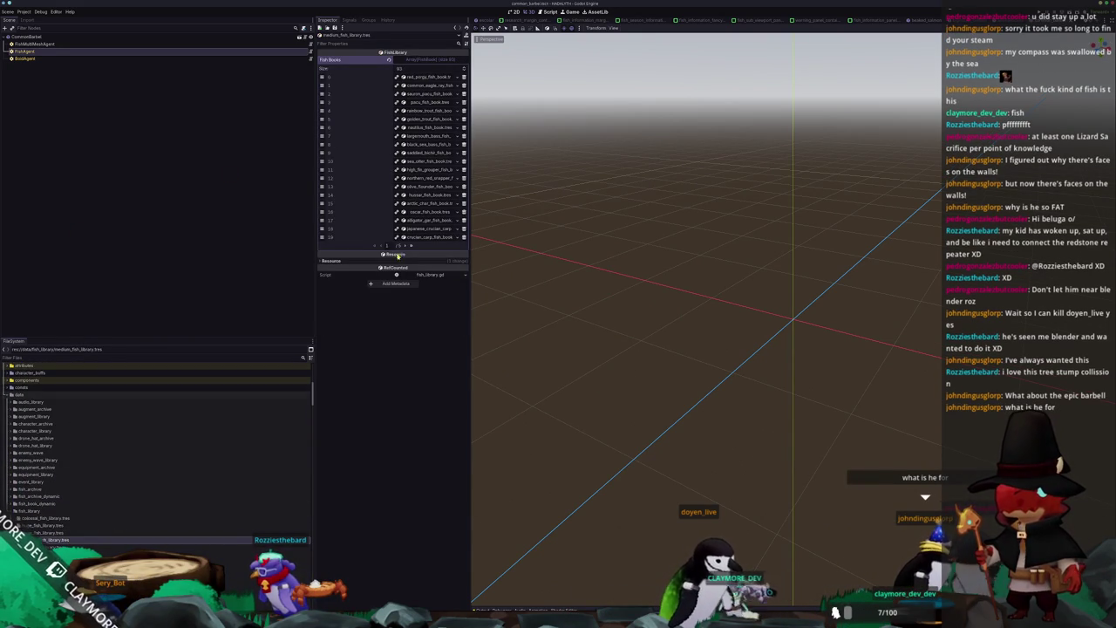
click(412, 247)
click(445, 186)
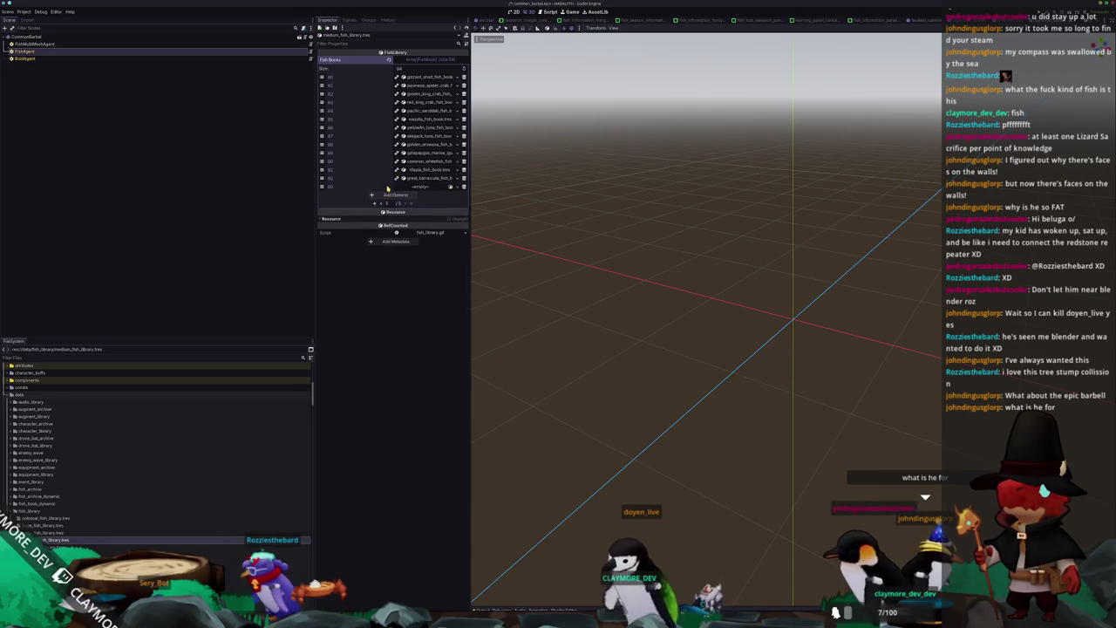
click(451, 188)
text(com)
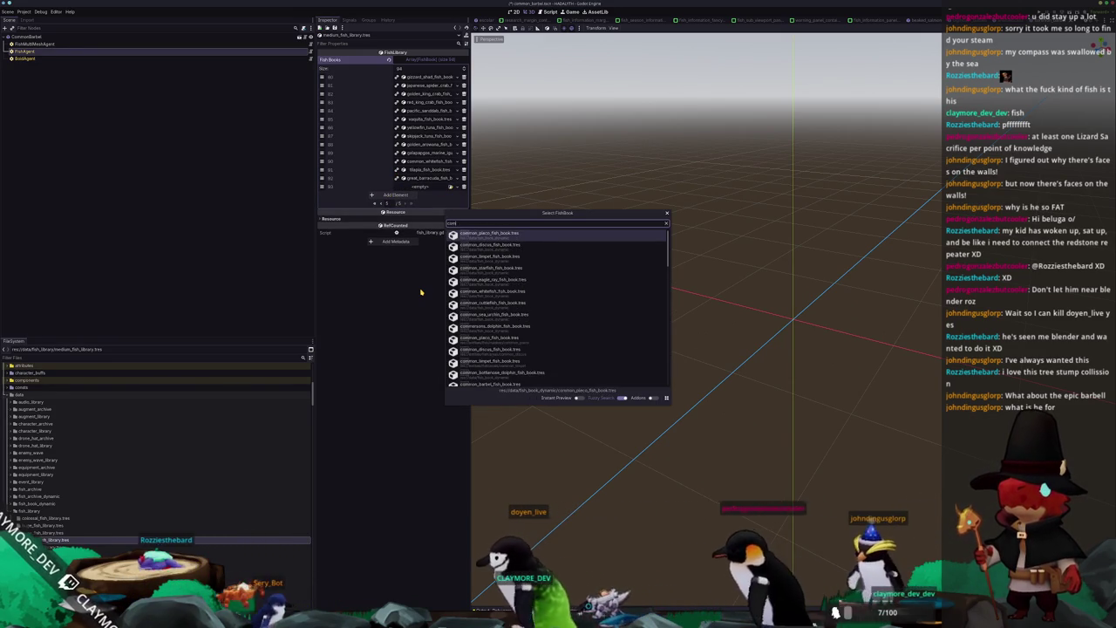
text(mon_barbel)
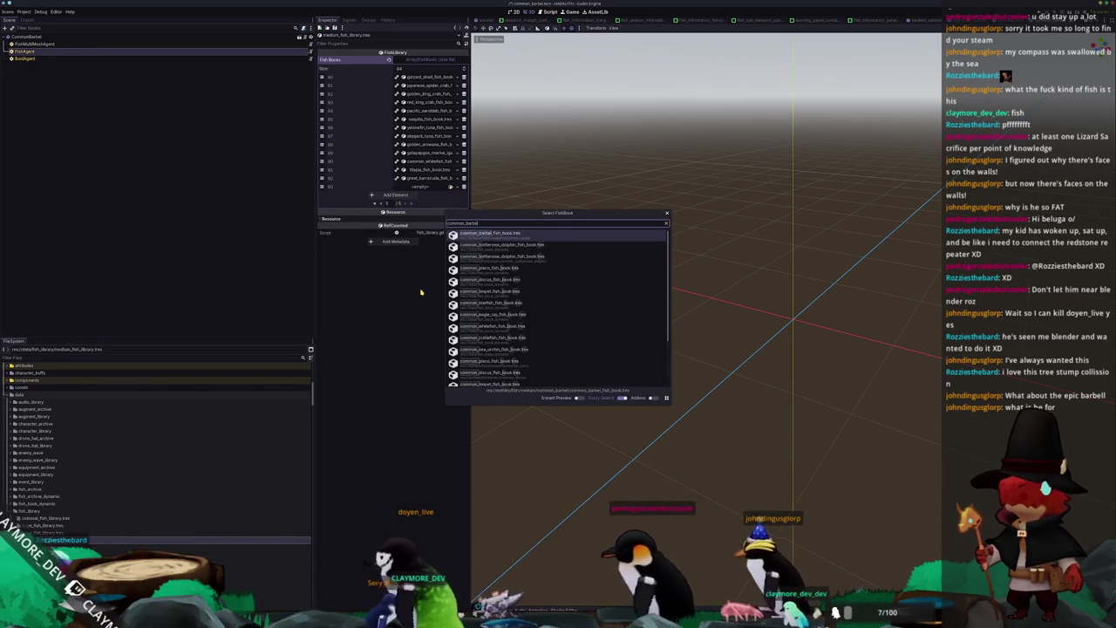
key(Return)
Step: Quick Open the batch_tasks.tscn scene
key(alt+shift+o)
text(batch_)
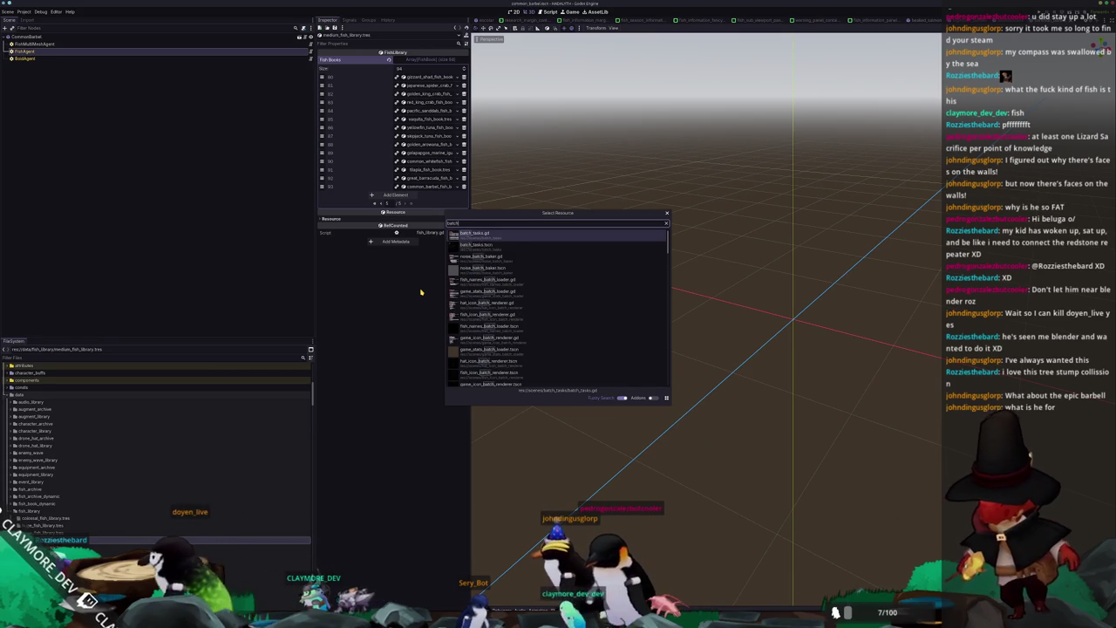
text(tasks)
key(Down)
key(Return)
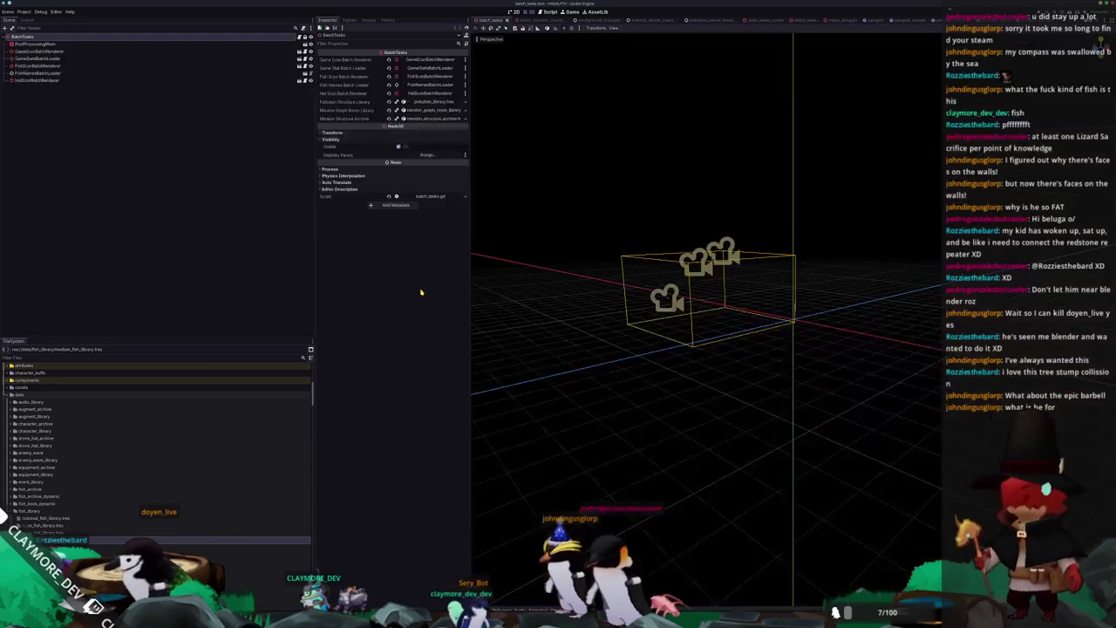
Step: Run the batch_tasks scene twice, then launch the game to the HADALYTH title menu
key(F6)
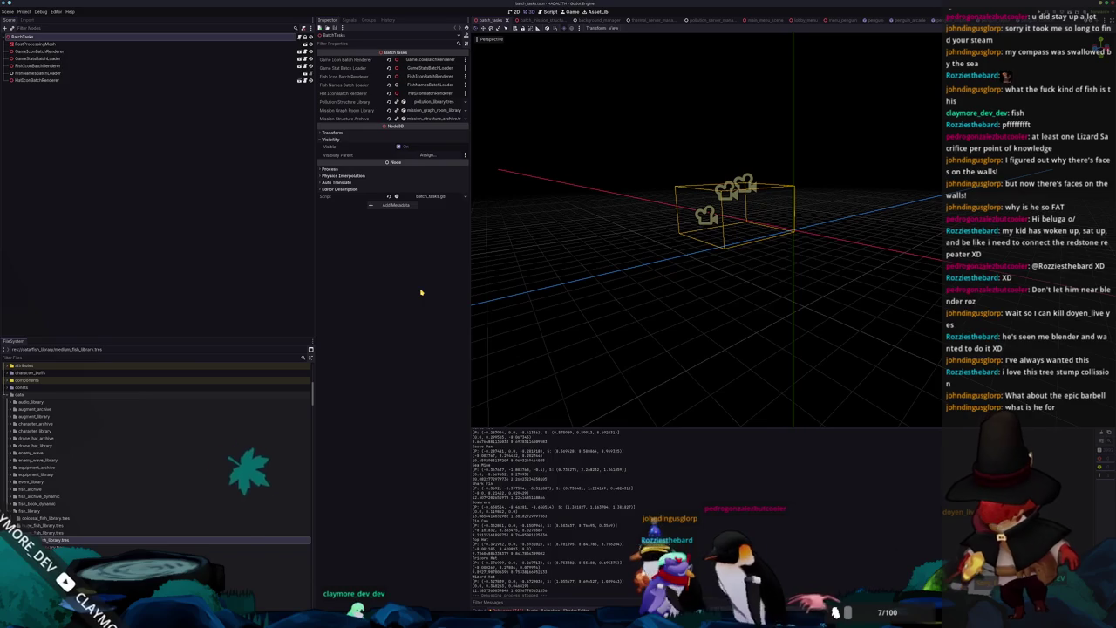
key(F6)
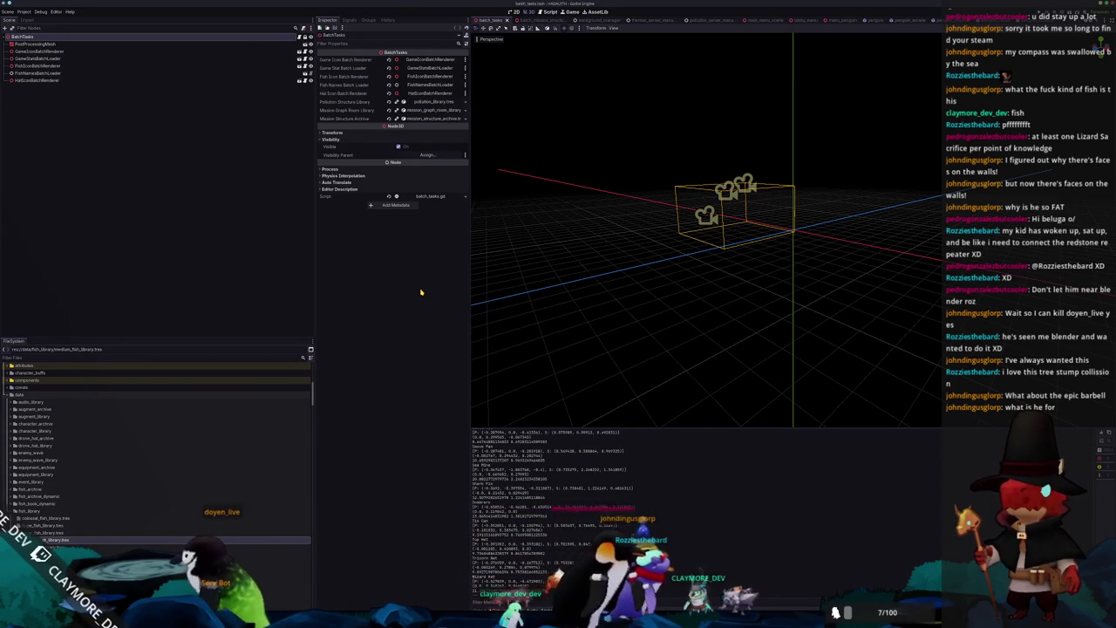
key(F6)
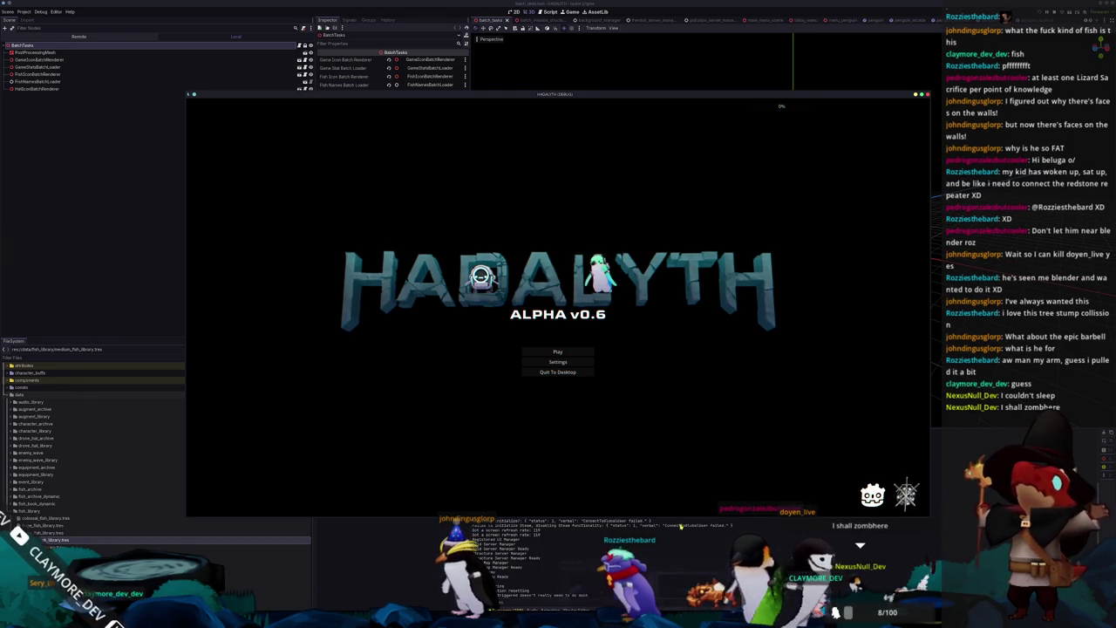
Step: Load the Voyager save from slot 2 and walk to the fish station
click(565, 351)
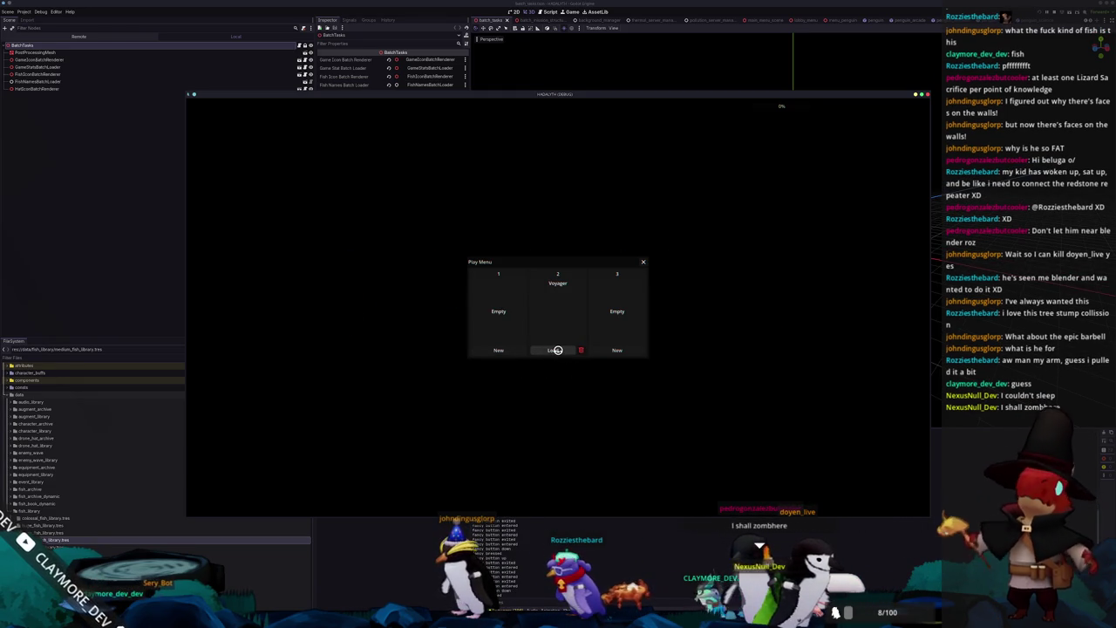
click(557, 349)
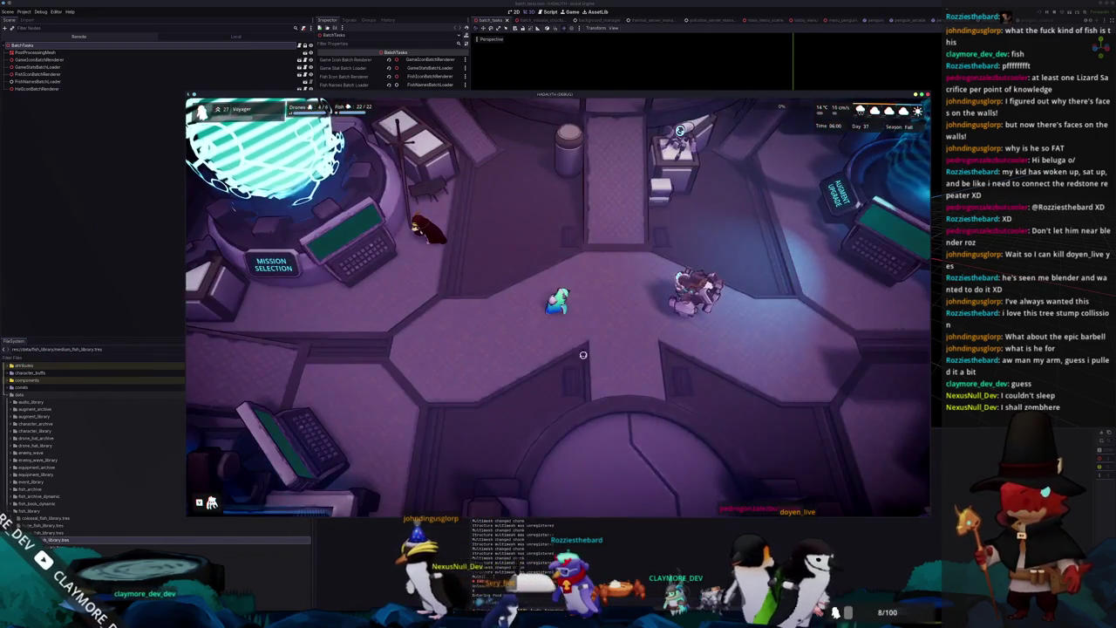
key(w)
key(d)
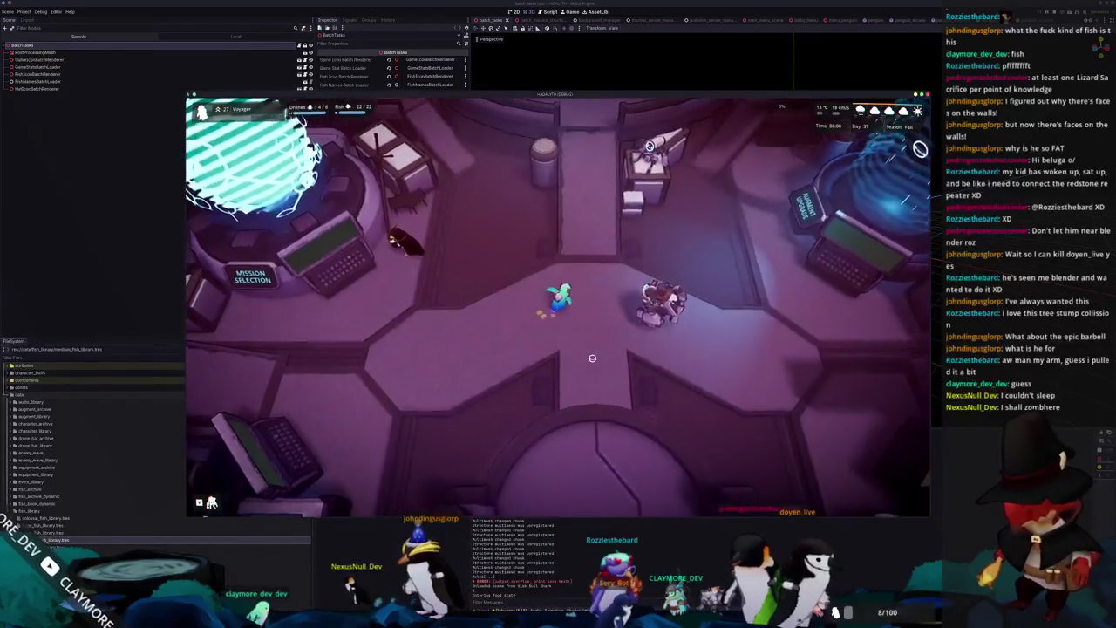
key(w)
key(d)
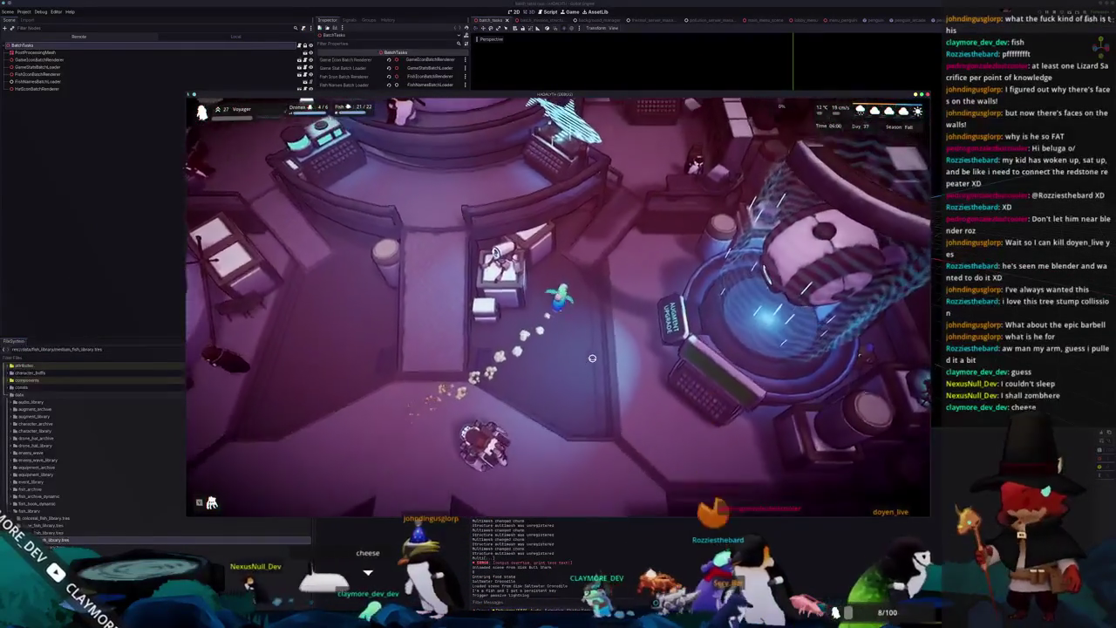
key(w)
key(d)
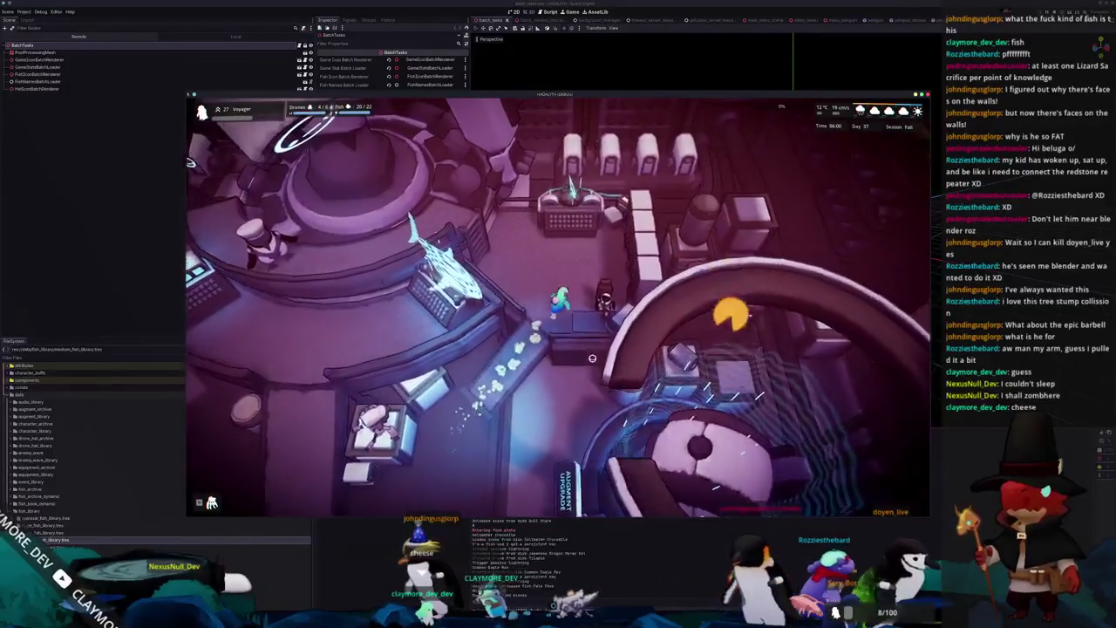
Step: Open the Fish Information Menu and scroll through the fish list
key(e)
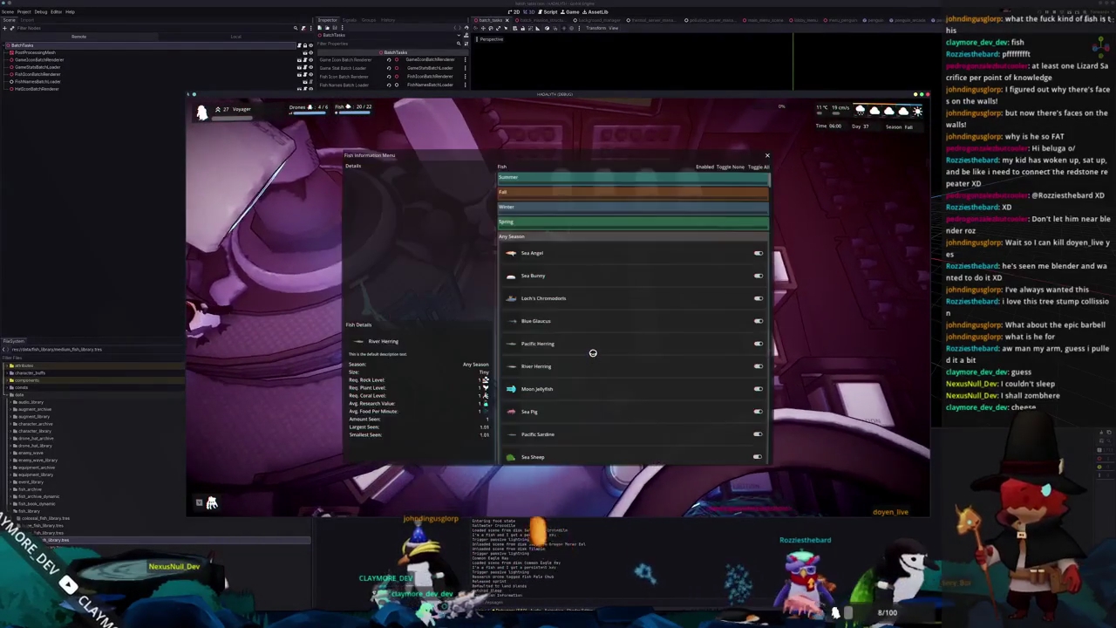
scroll(604, 366, down, 5)
scroll(603, 379, down, 5)
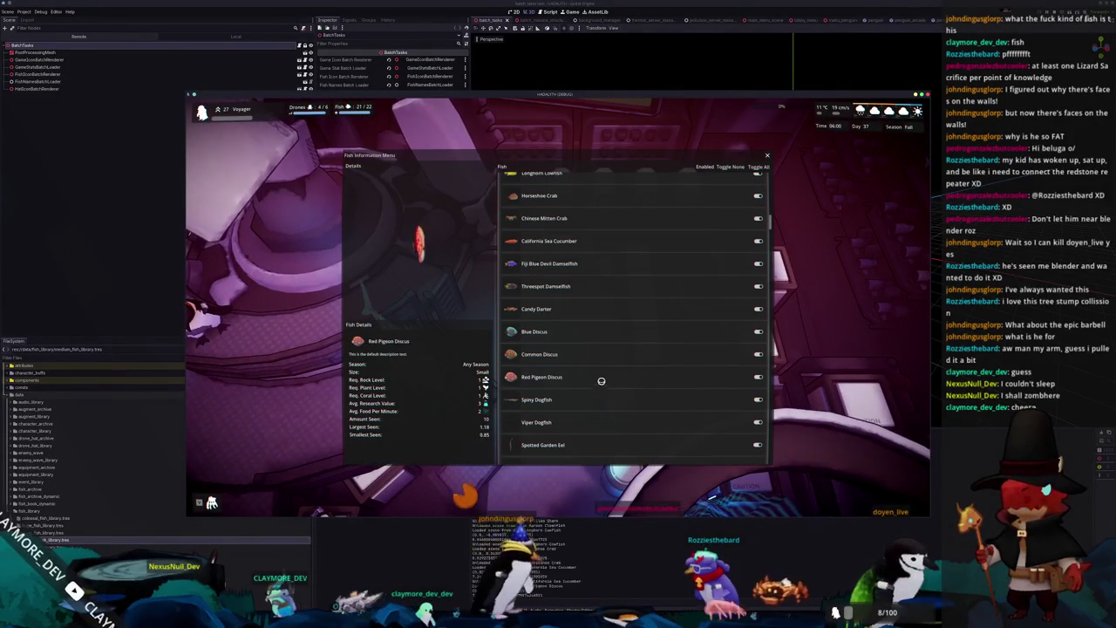
scroll(588, 432, down, 3)
scroll(591, 436, down, 3)
scroll(591, 440, down, 3)
scroll(592, 442, down, 3)
scroll(593, 442, down, 3)
scroll(596, 442, down, 3)
scroll(593, 433, down, 3)
scroll(593, 428, down, 3)
scroll(593, 428, down, 3)
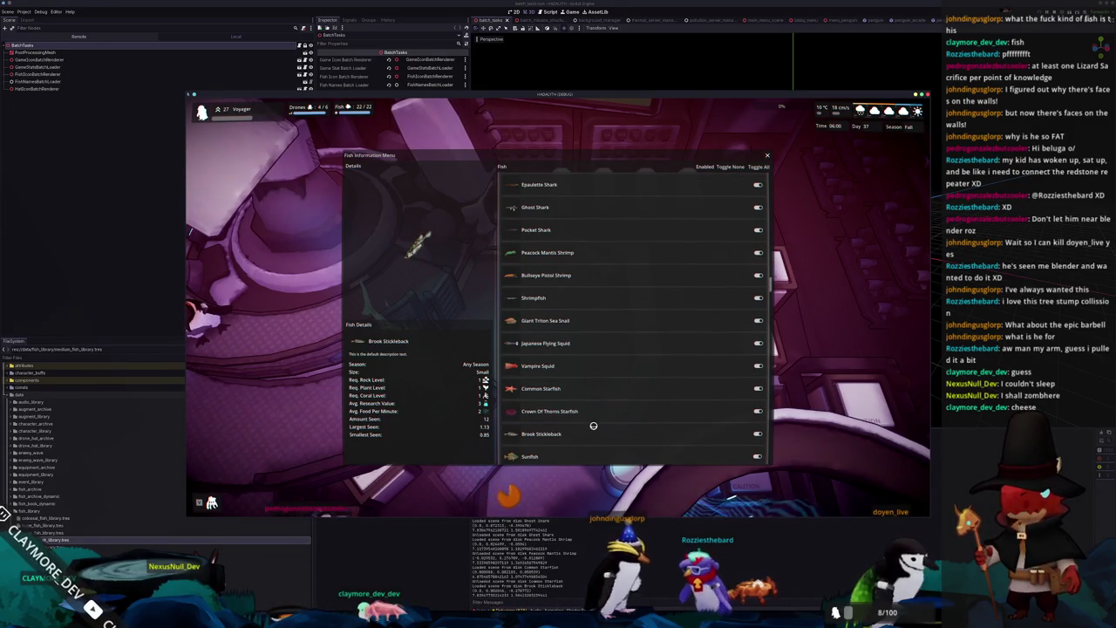
scroll(593, 425, down, 3)
scroll(591, 427, down, 3)
scroll(591, 427, down, 3)
scroll(589, 429, down, 3)
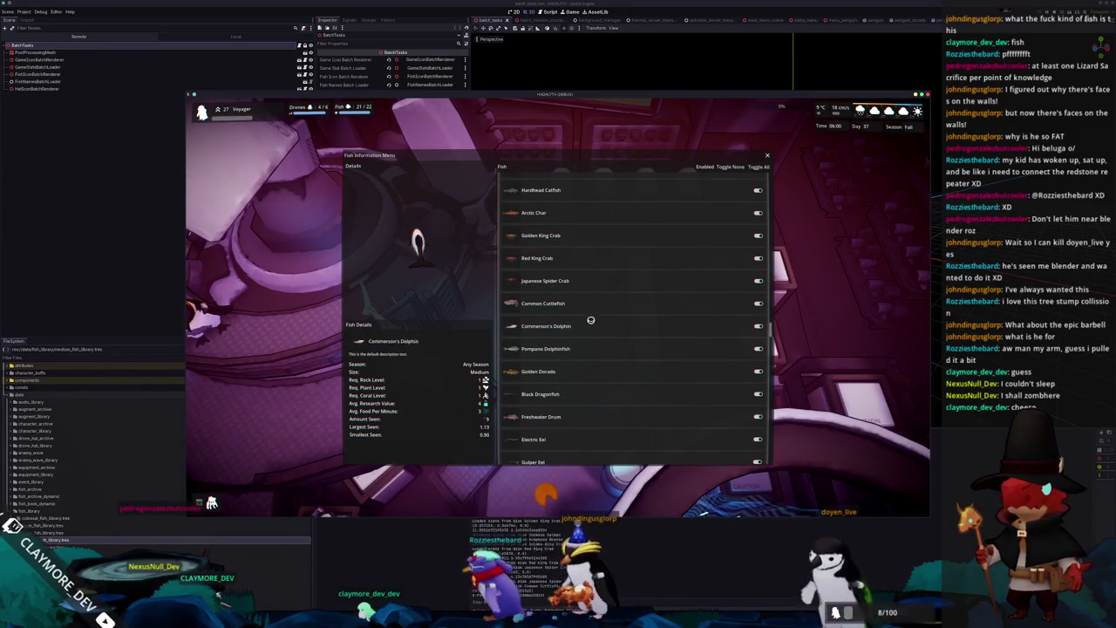
scroll(580, 395, up, 2)
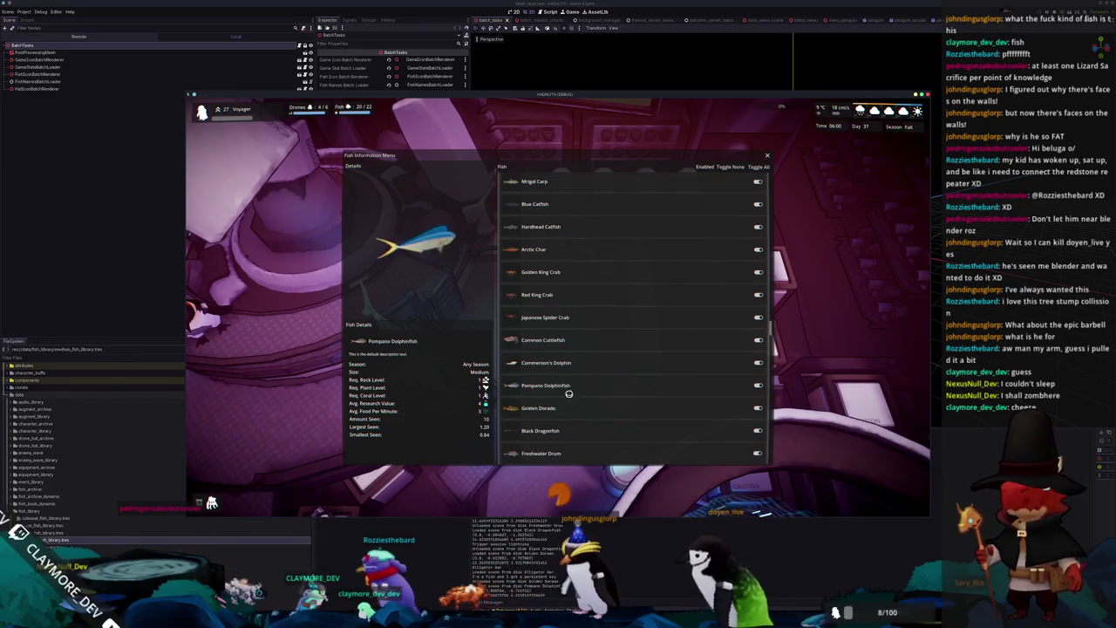
scroll(570, 387, up, 2)
scroll(569, 387, up, 2)
scroll(569, 387, up, 2)
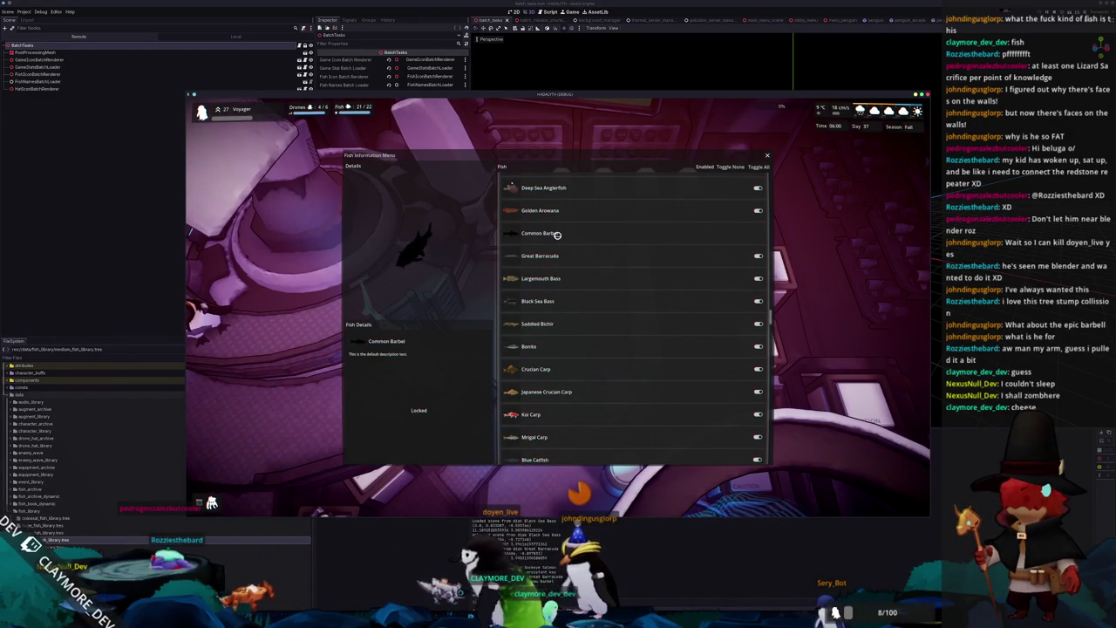
Step: Unlock Common Barbel with the console command fish unlock "Common Barbel" and view its details
key(grave)
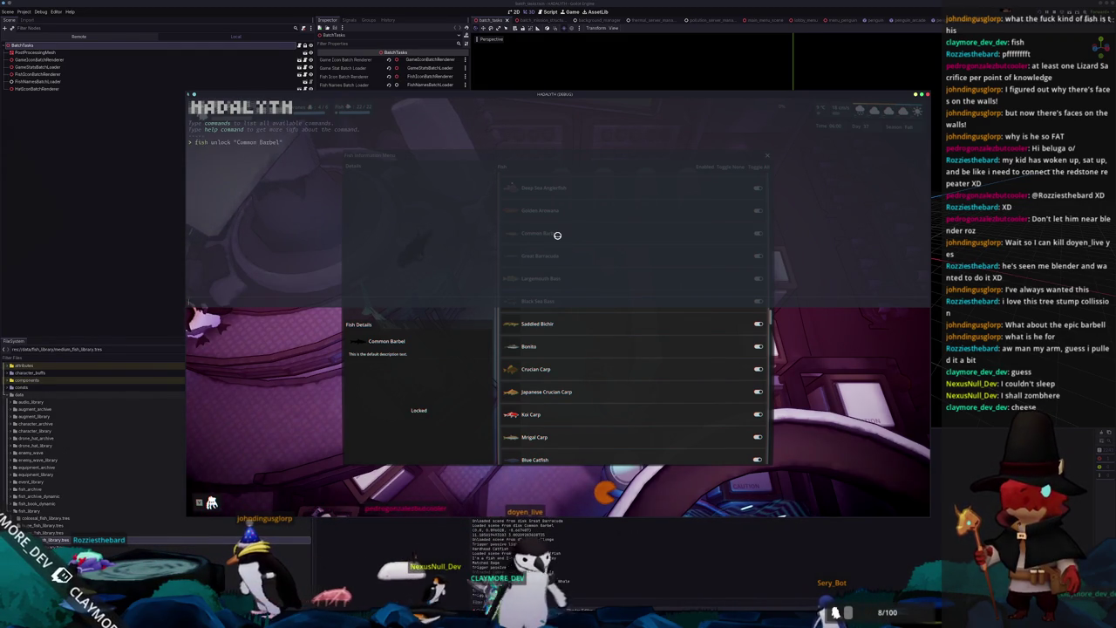
key(grave)
click(546, 233)
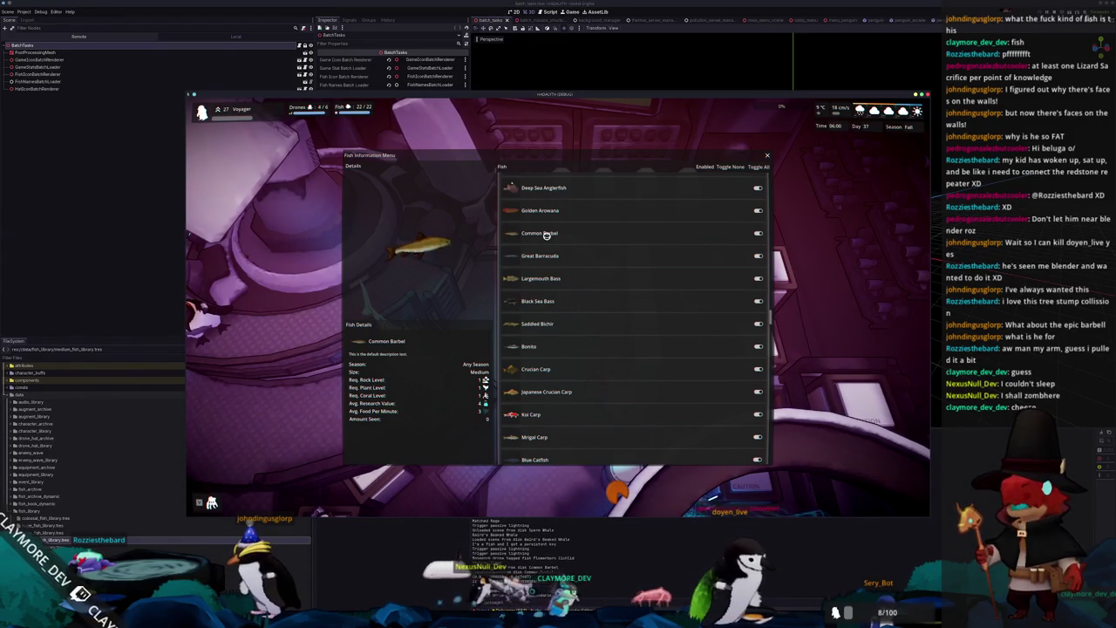
key(Escape)
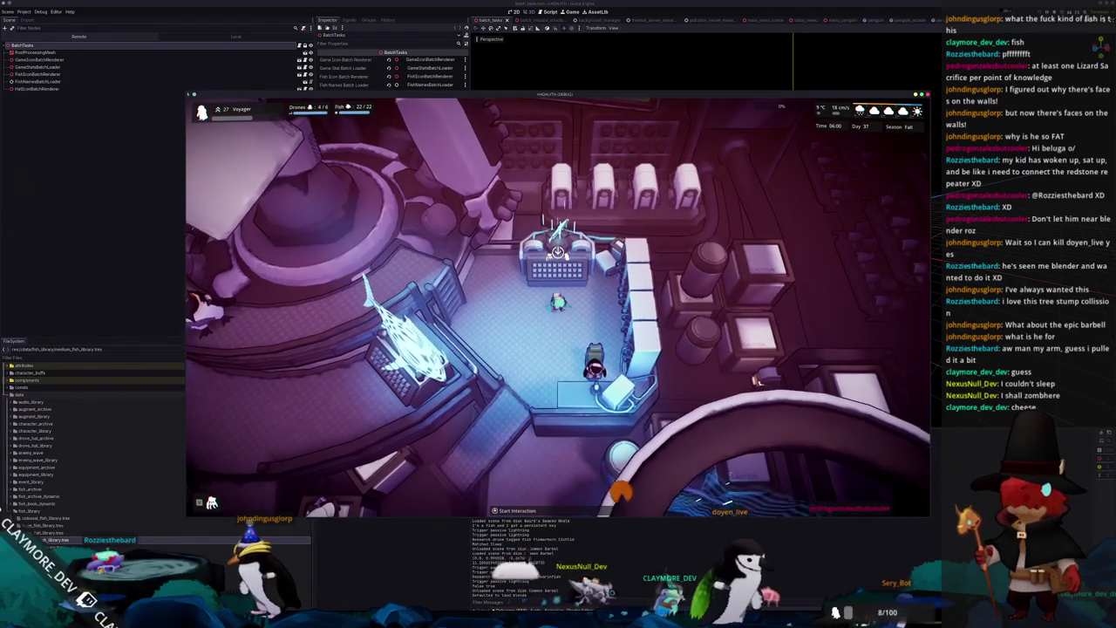
Step: Walk the character through the base, then stop the running game with F8
key(s)
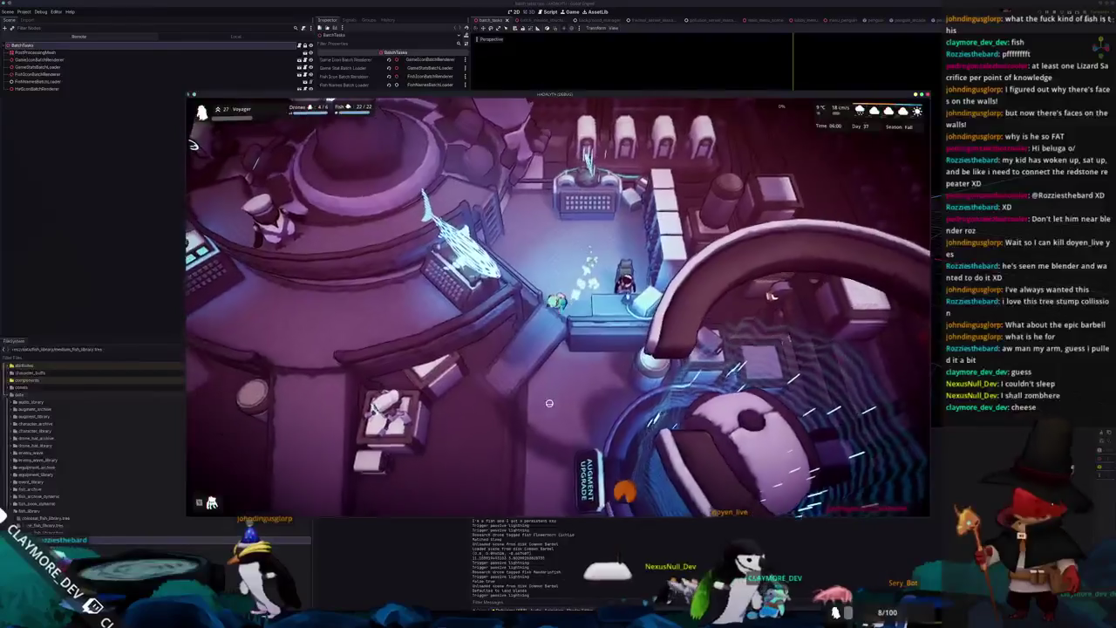
key(s)
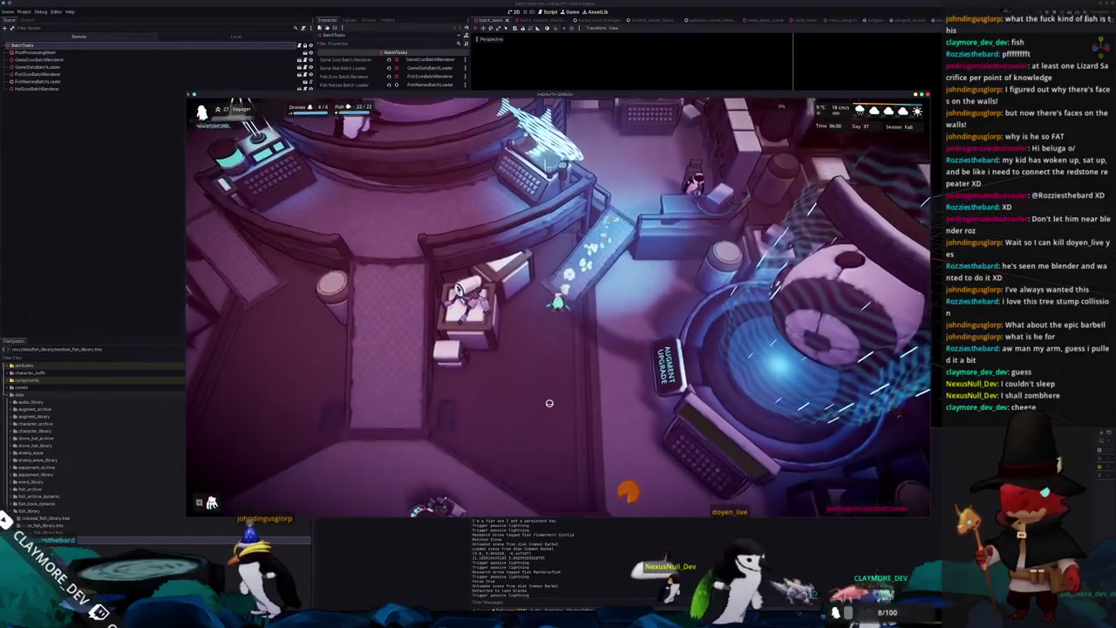
key(s)
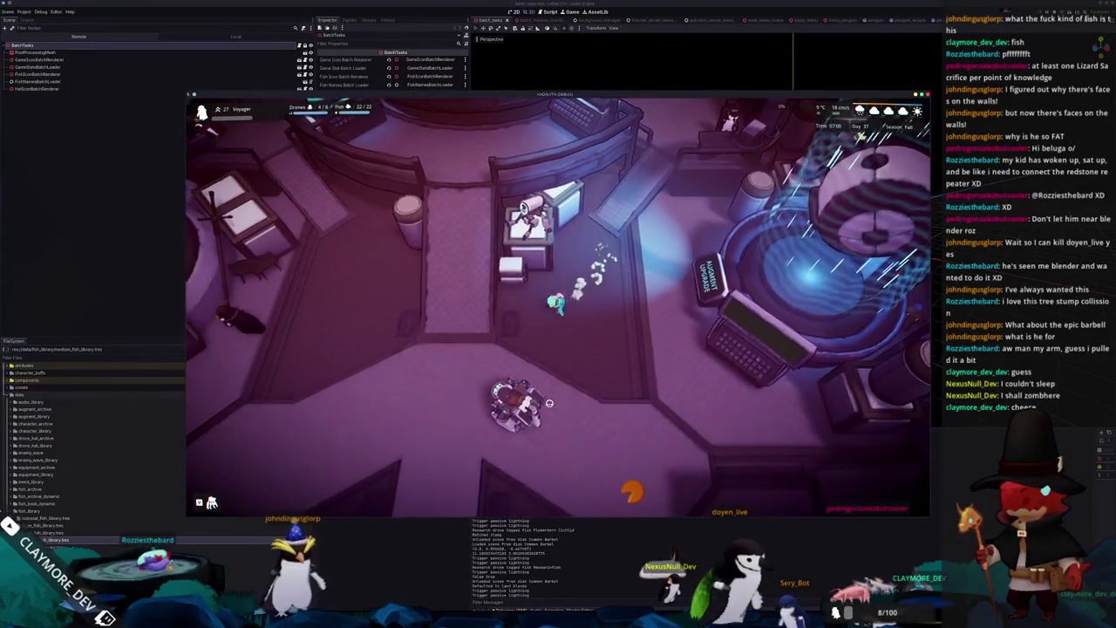
key(s)
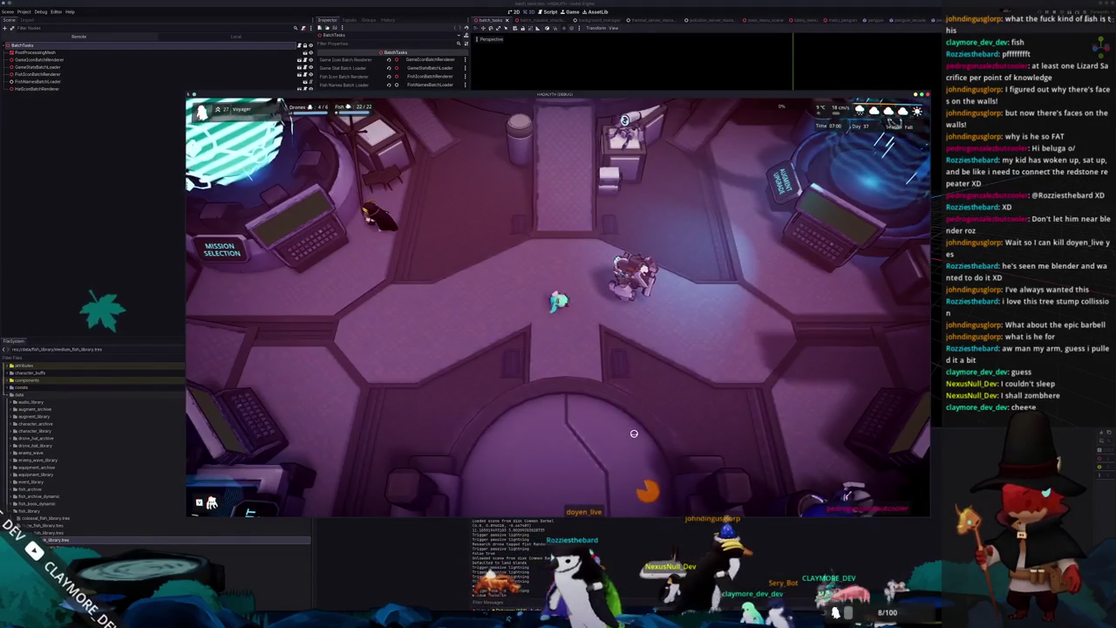
key(d)
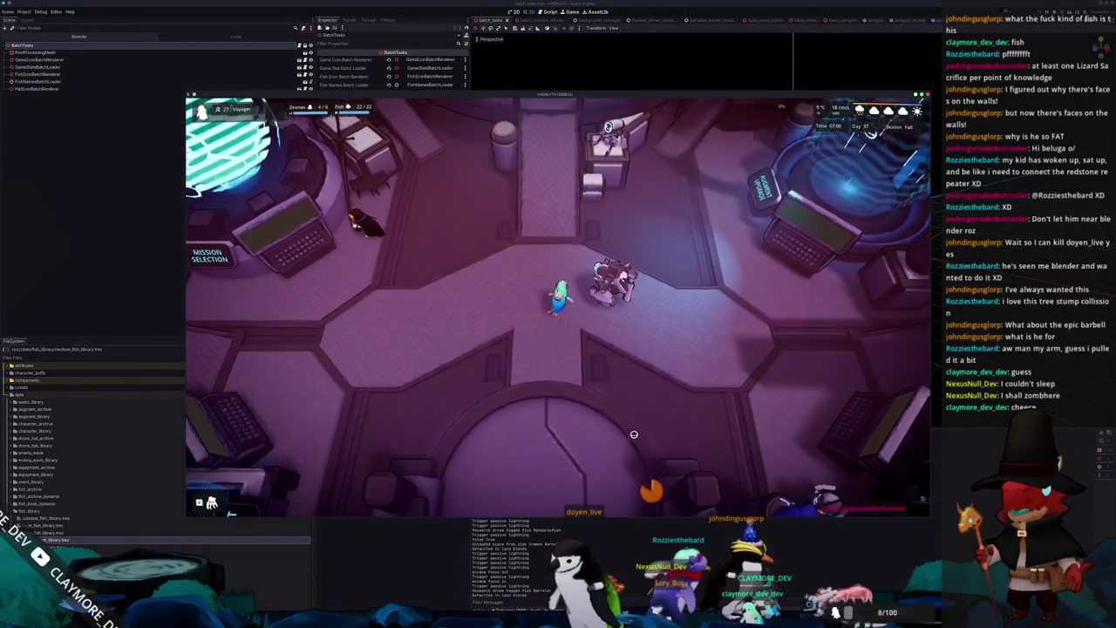
scroll(634, 433, down, 2)
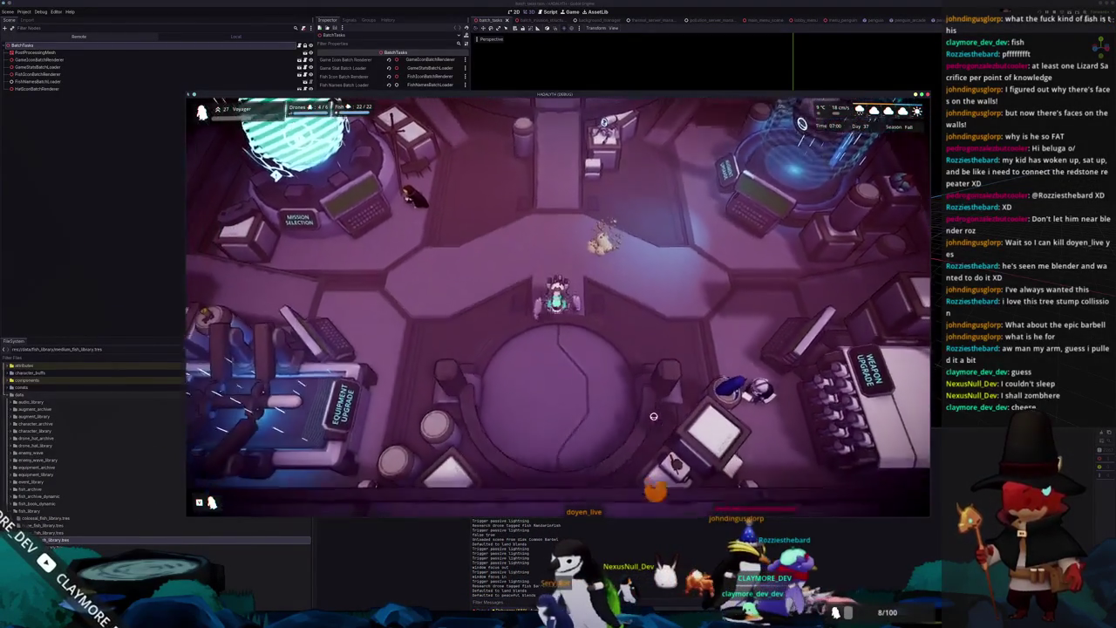
key(F8)
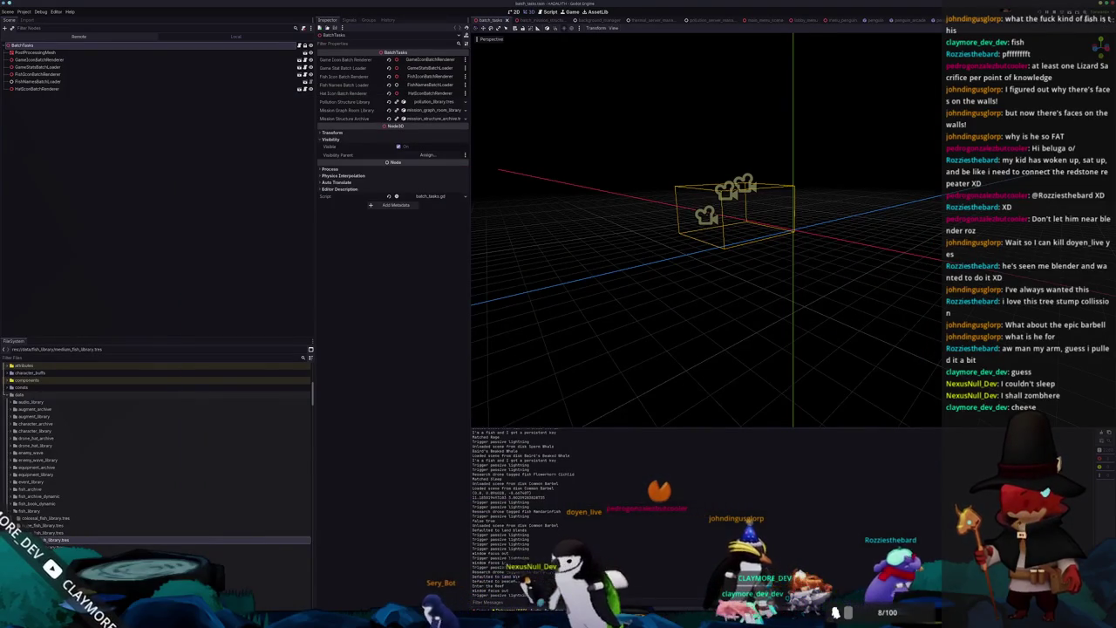
Step: Rerun the project so the Output panel reports 276 fish in the game
key(F5)
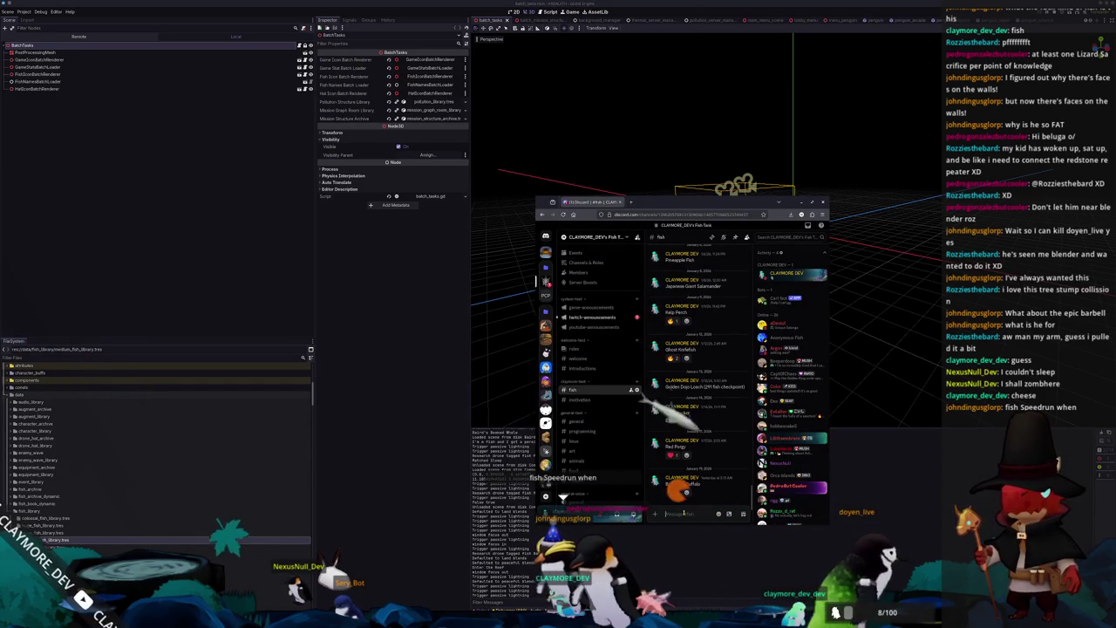
Step: Post 'Common Barbel' in the #fish channel, then switch to #motivation
text(Common Barbel)
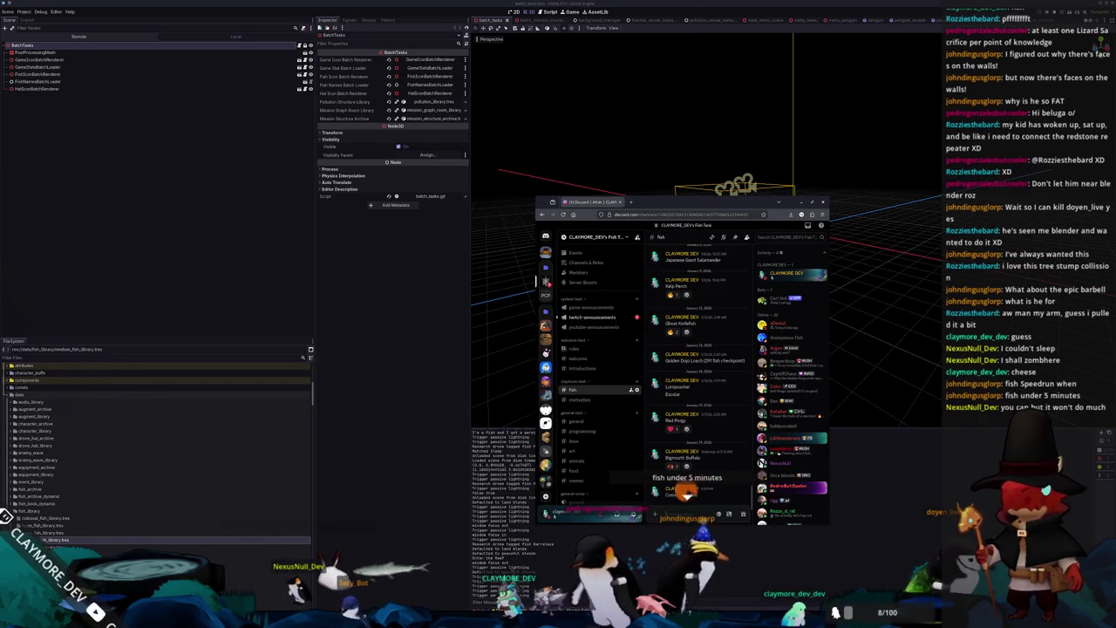
key(Return)
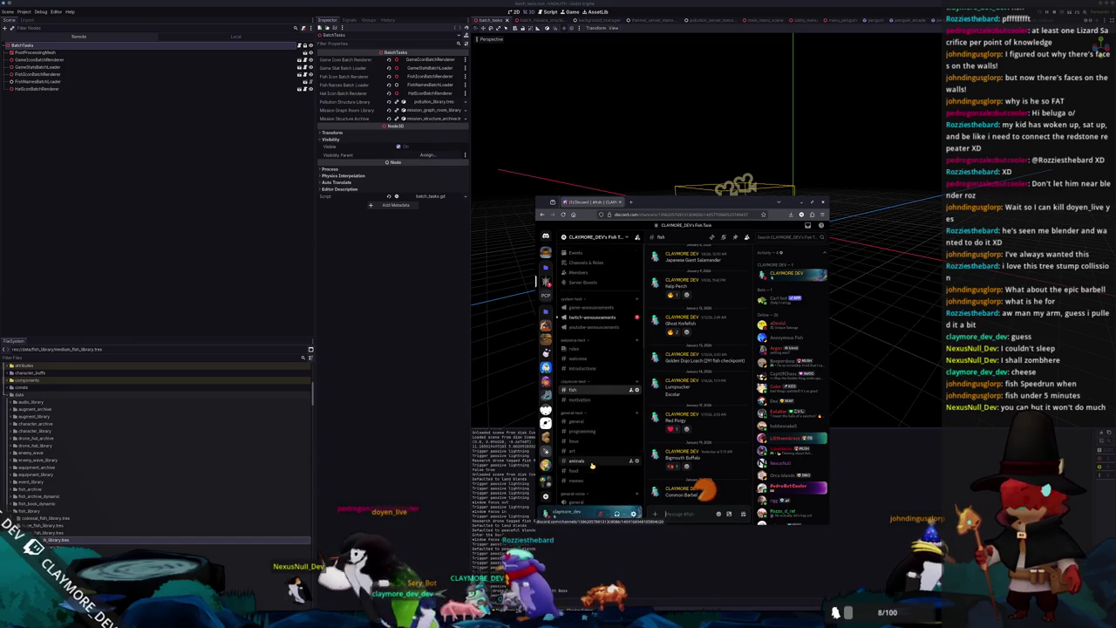
click(593, 317)
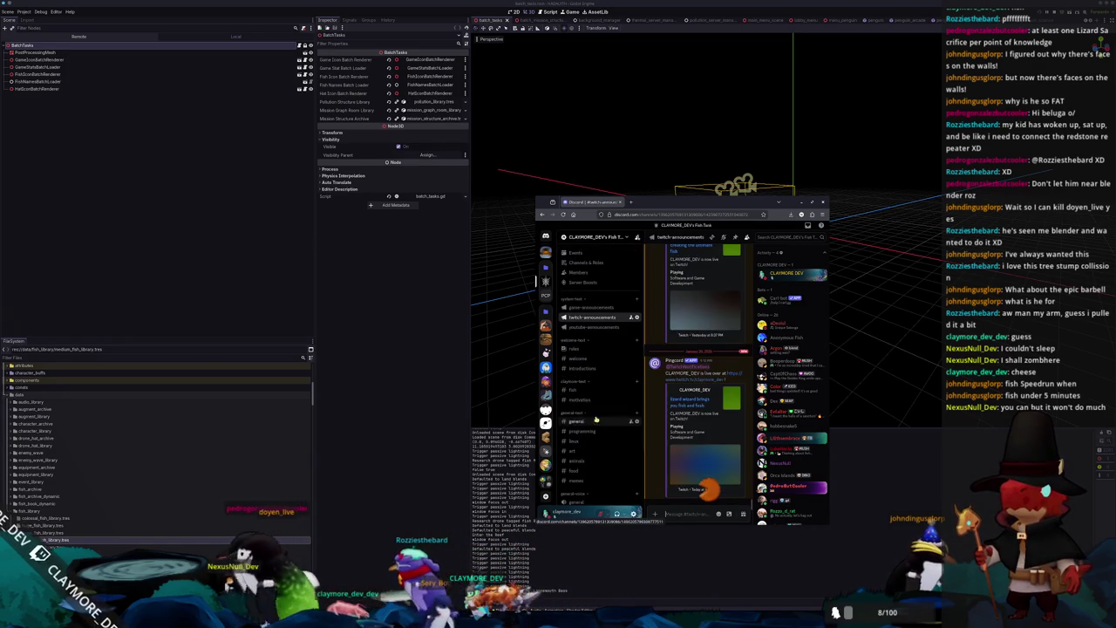
click(593, 390)
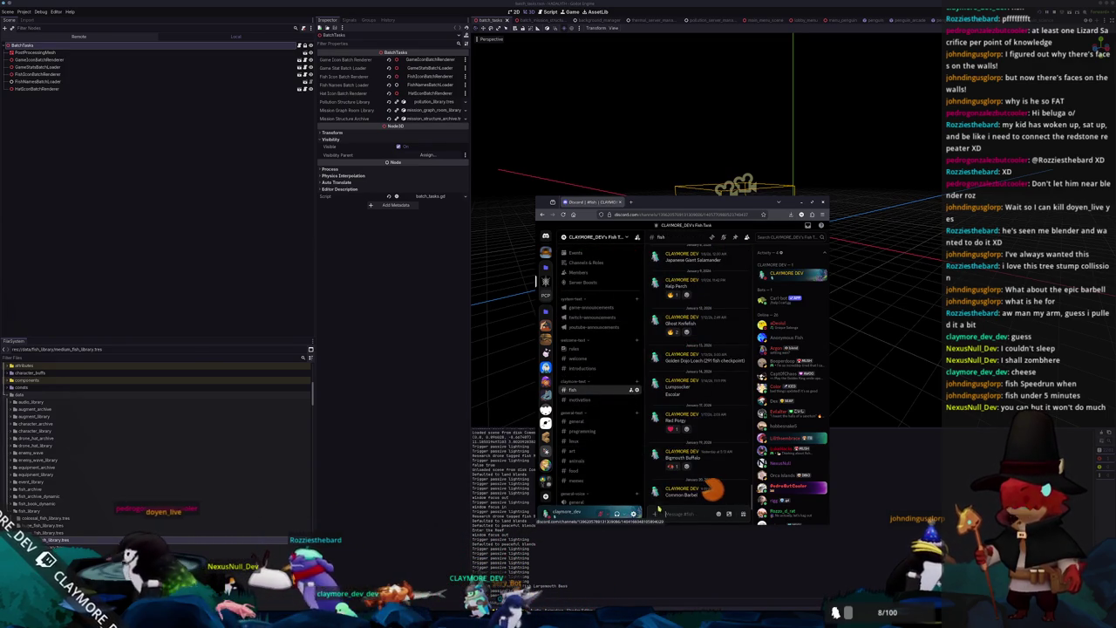
click(599, 401)
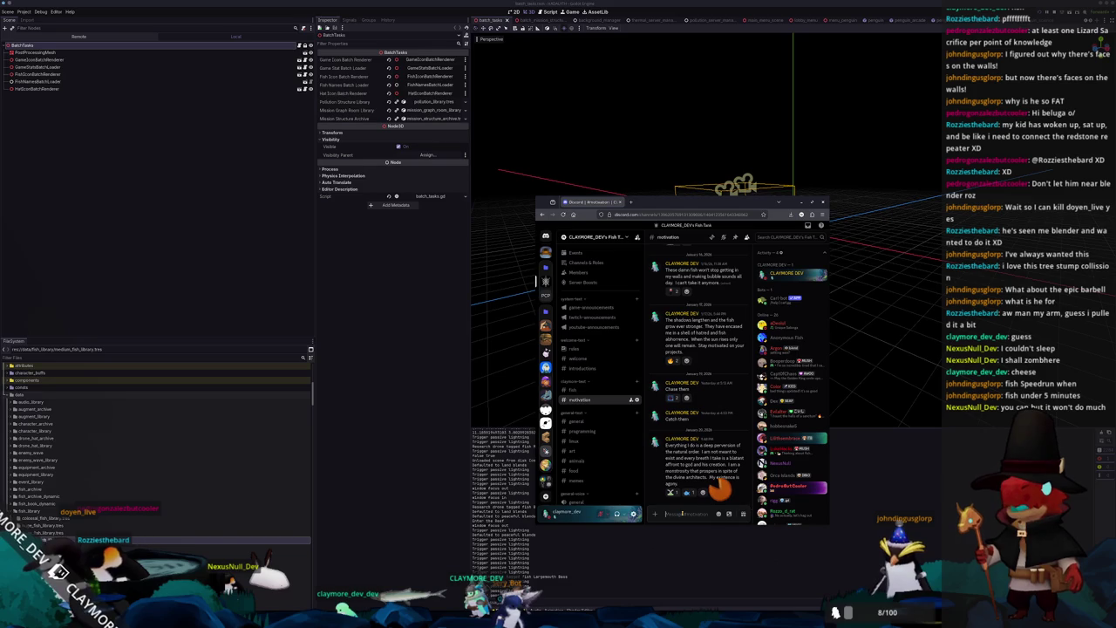
Step: Send '4 fish remain' and 'They hide their wretched secrets within their bones' to #motivation
key(Return)
text(4 fish rema)
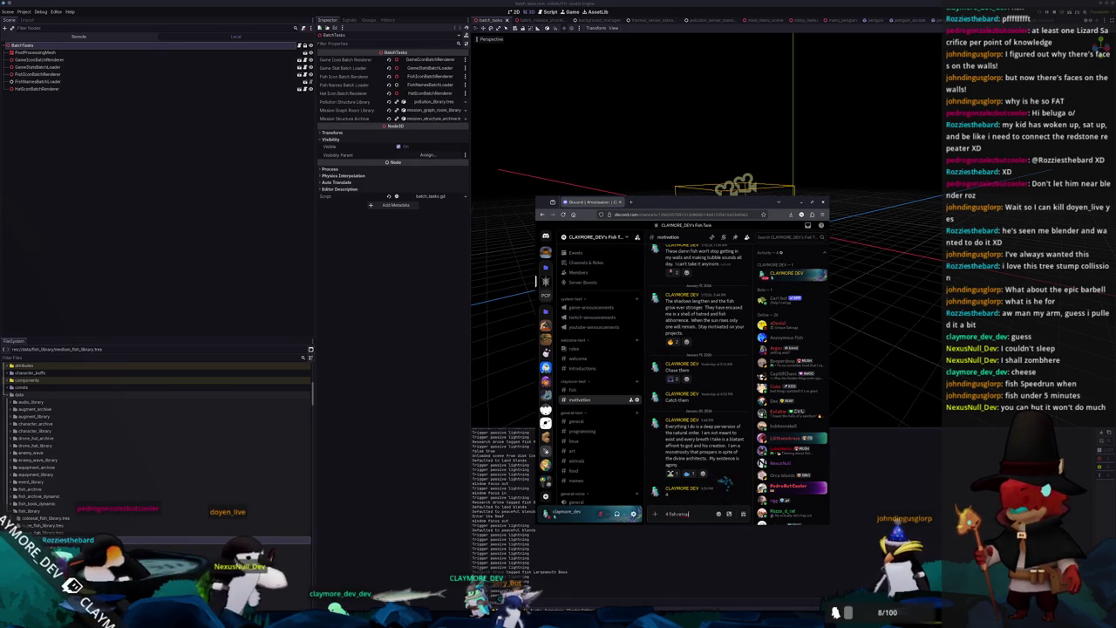
text(in)
key(Return)
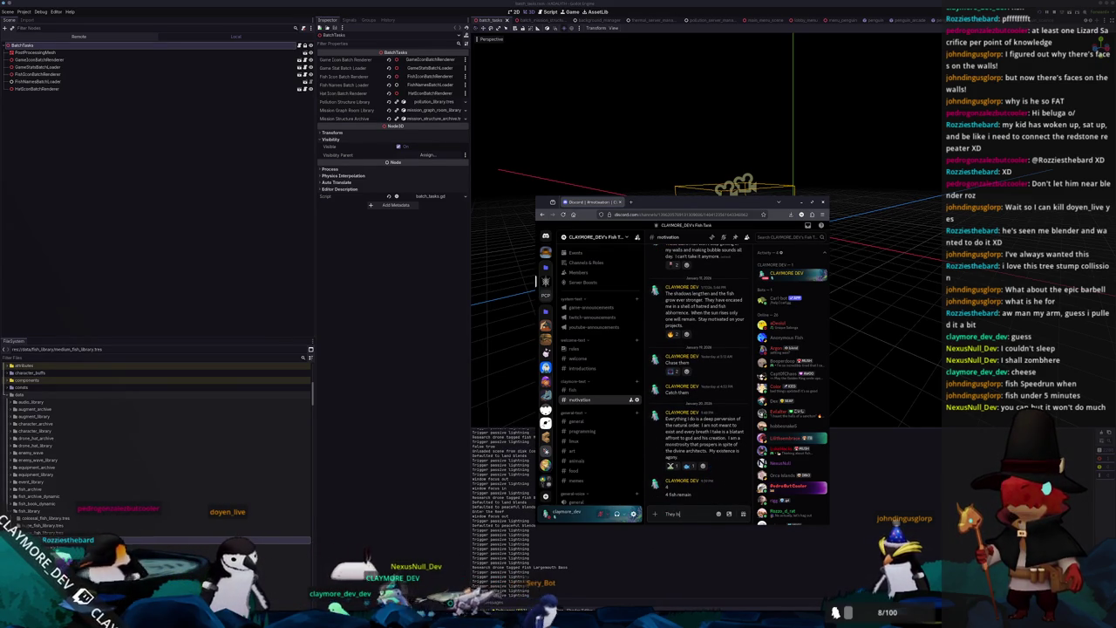
text(wo)
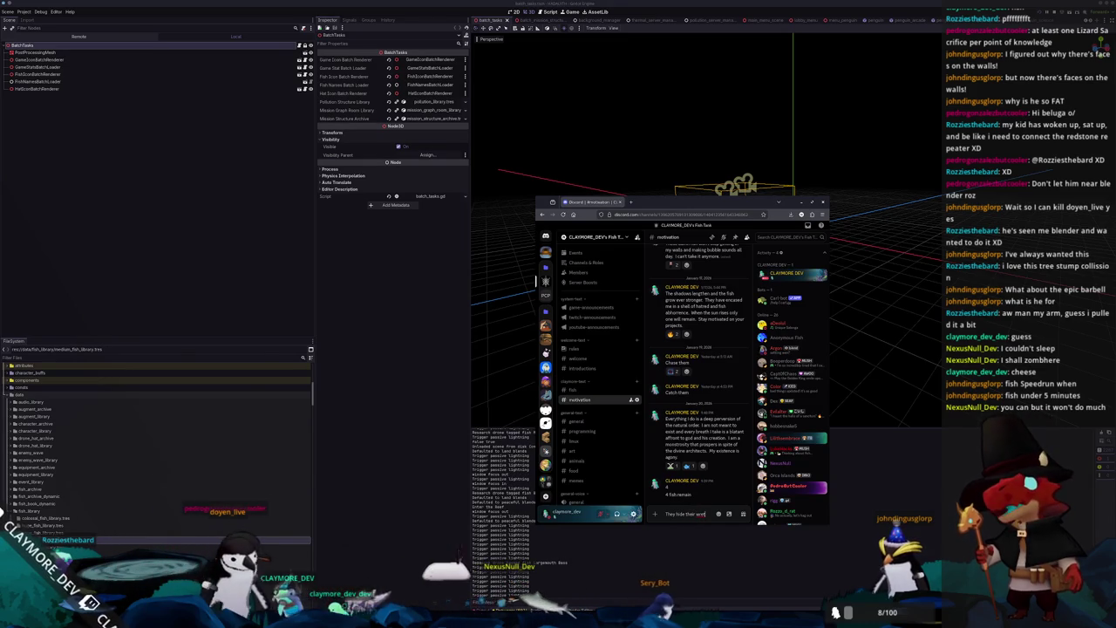
text(ed)
text( sec)
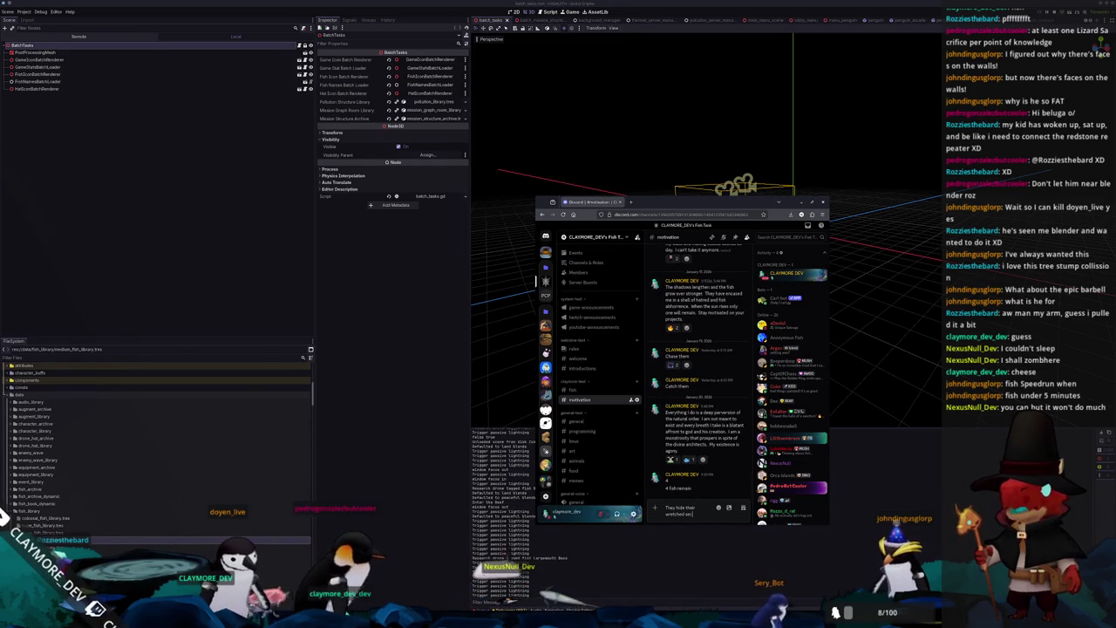
text(them)
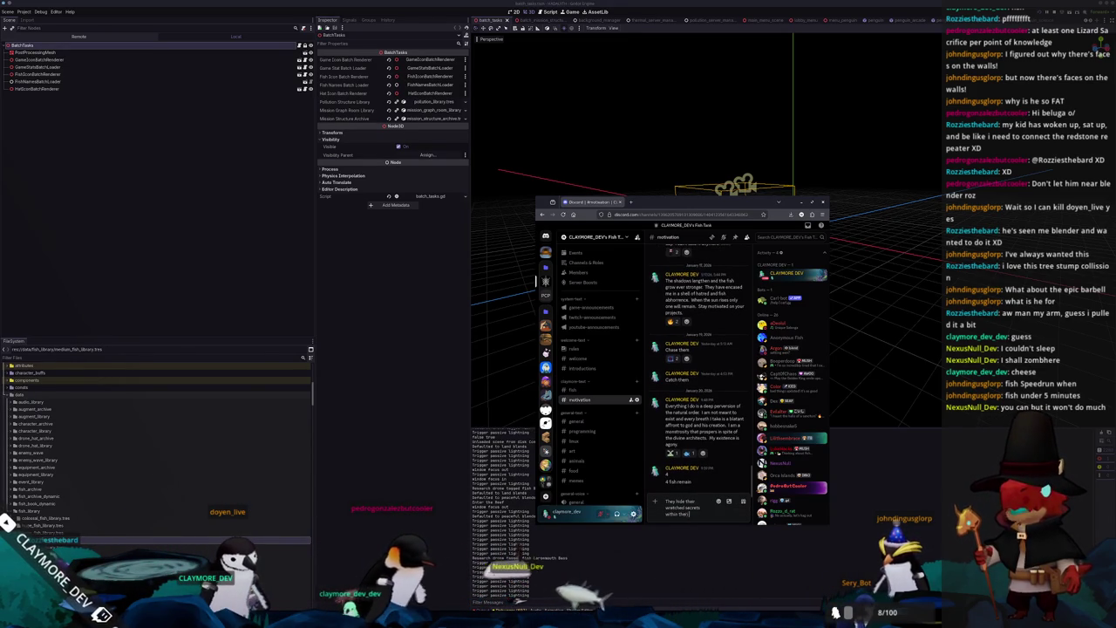
text(s)
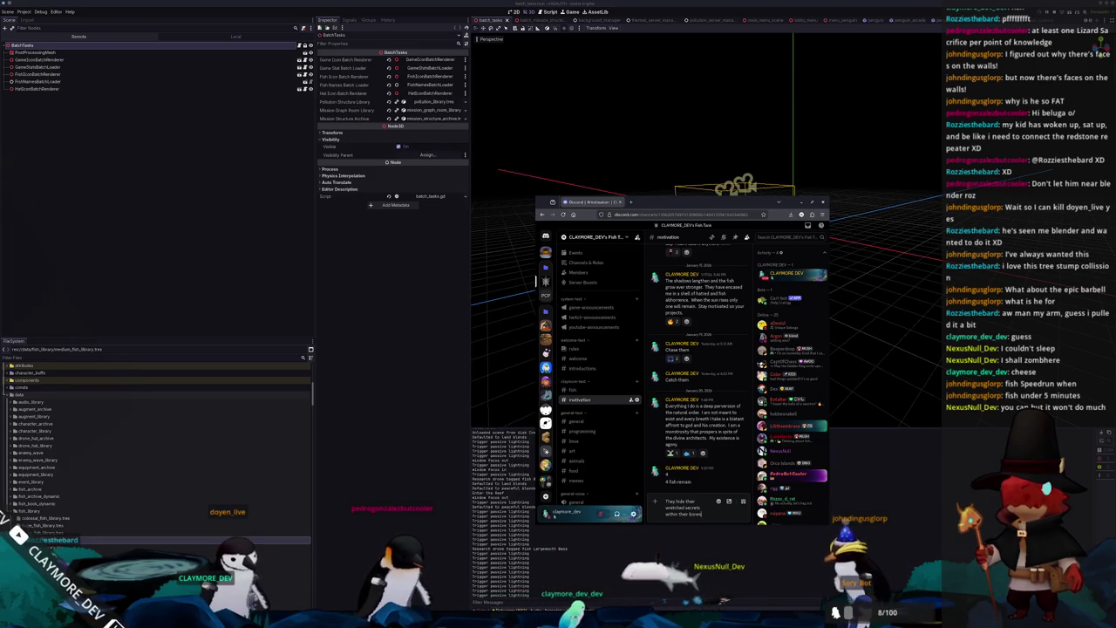
key(Return)
Step: Send 'Decorating the fish and reassemble them in blend to uncover their deepest desires' and a fish-desire line
text(Decorating)
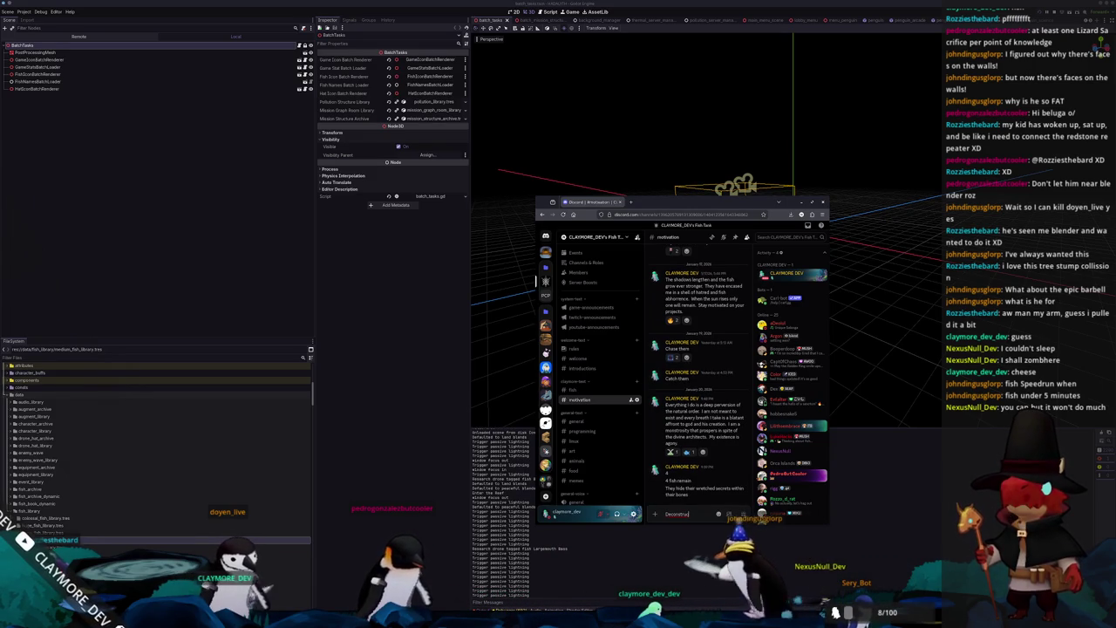
text( the fish and reassemble the)
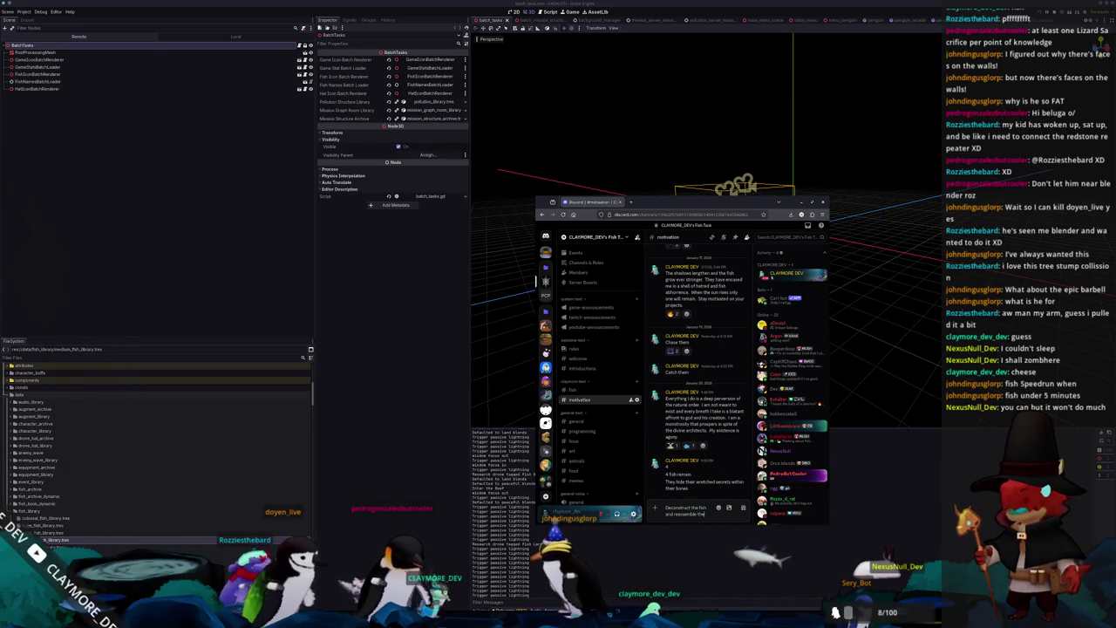
text(m in blender)
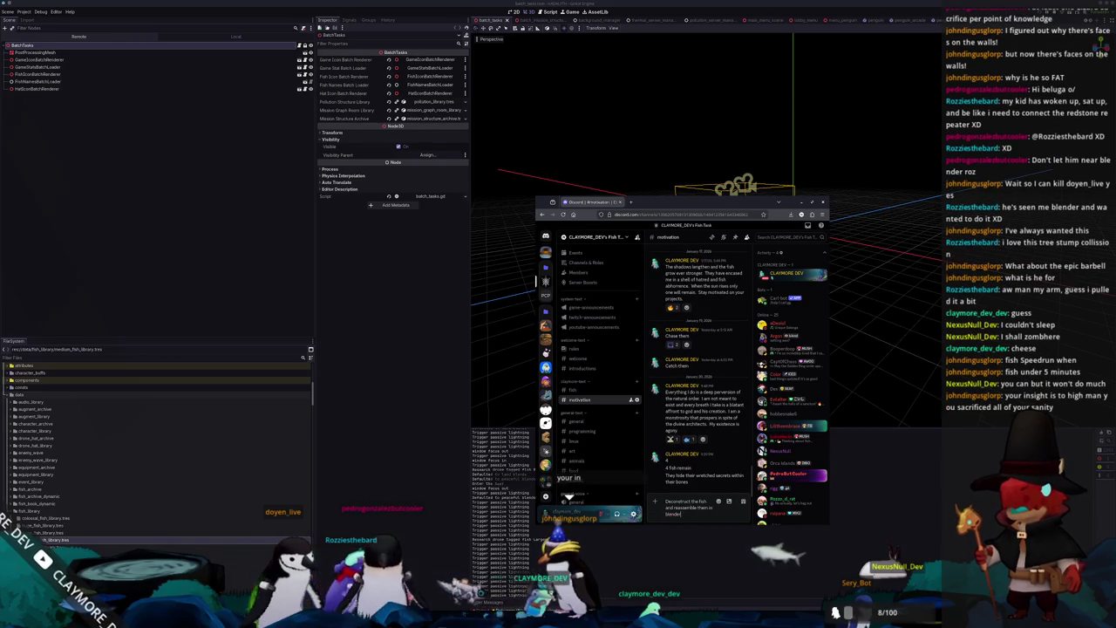
text( to uncover their dee)
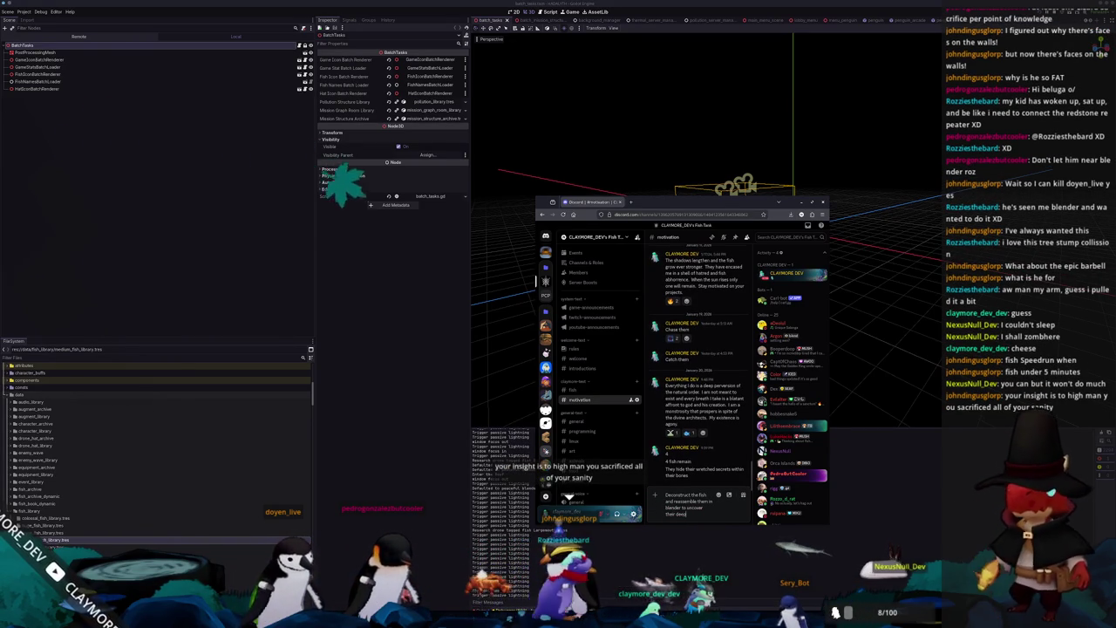
text(pest desires)
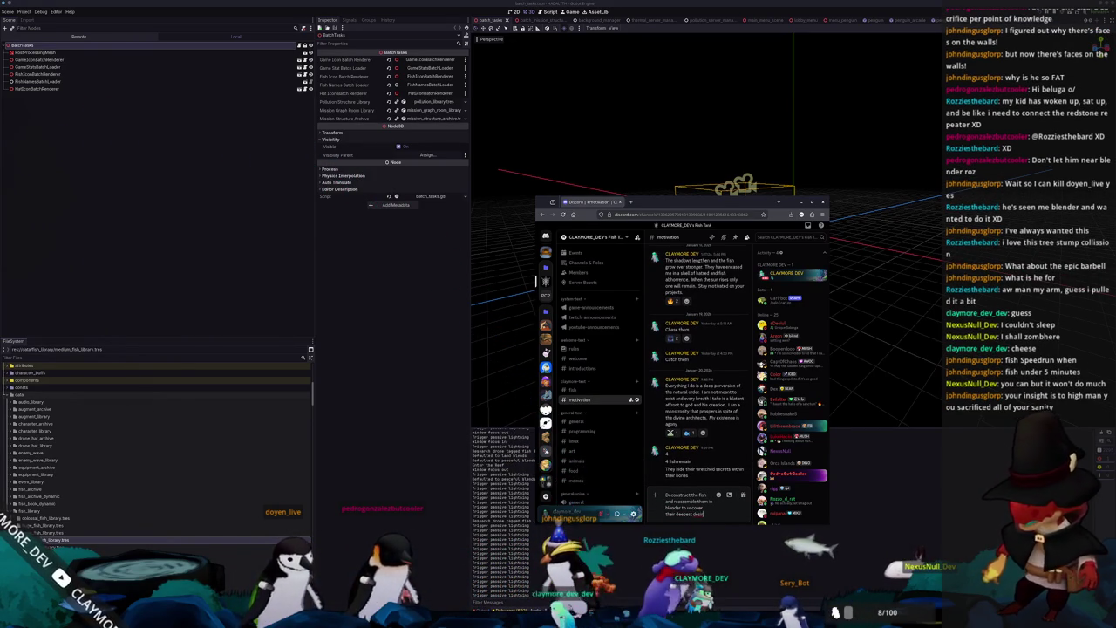
key(Return)
text(The fish)
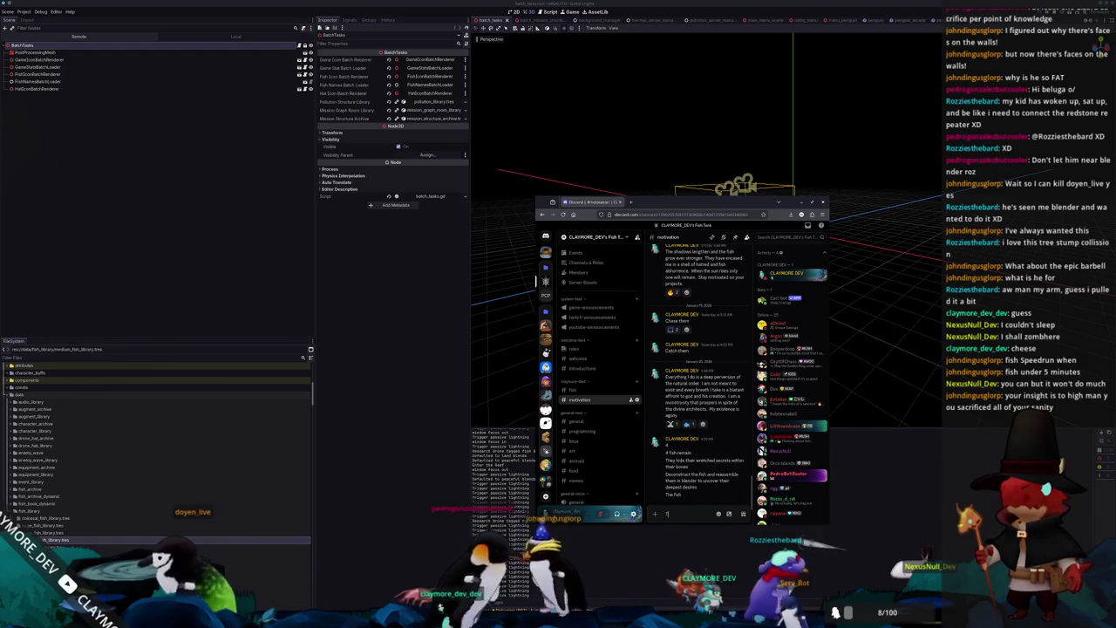
text(h desires f)
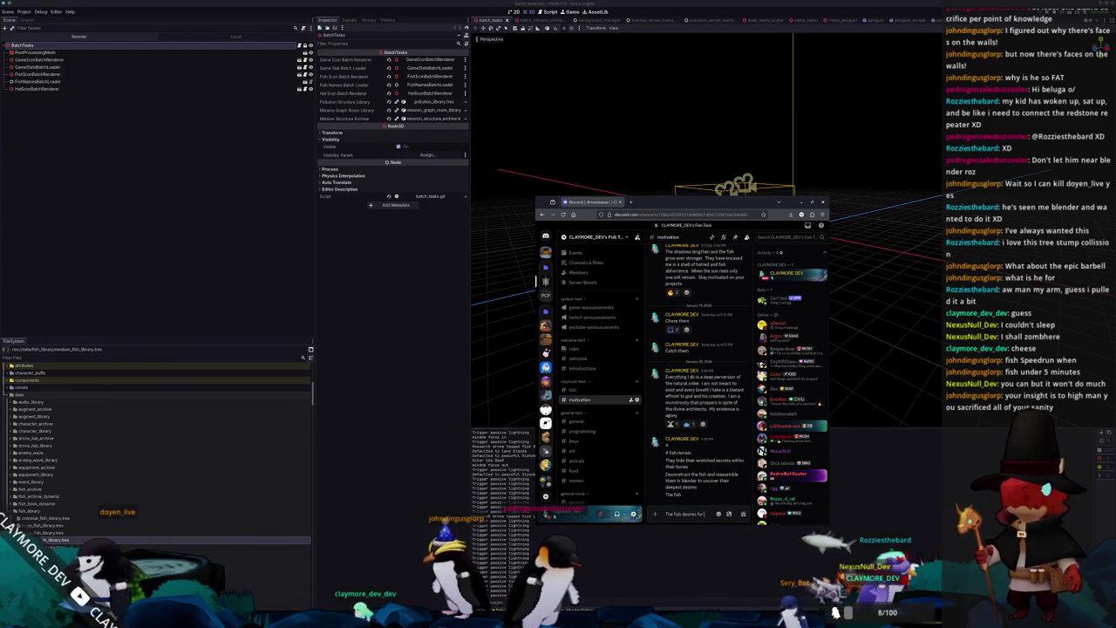
text(rave)
key(Return)
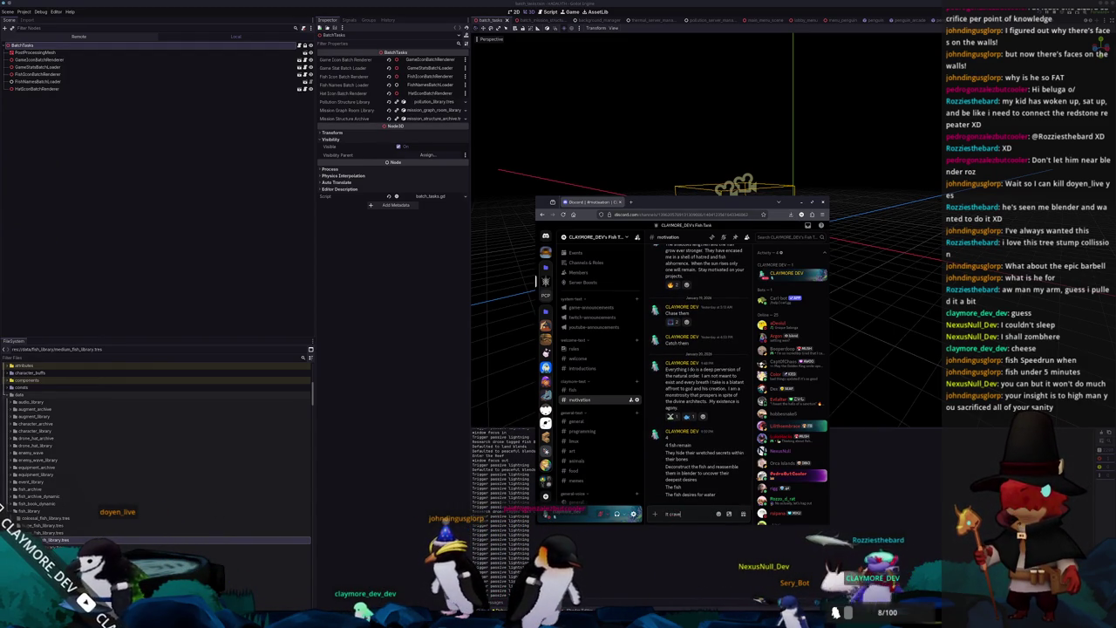
Step: Draft a multi-line message with '…to wet its vile gills' and 'Fish within the walls'
text(e se)
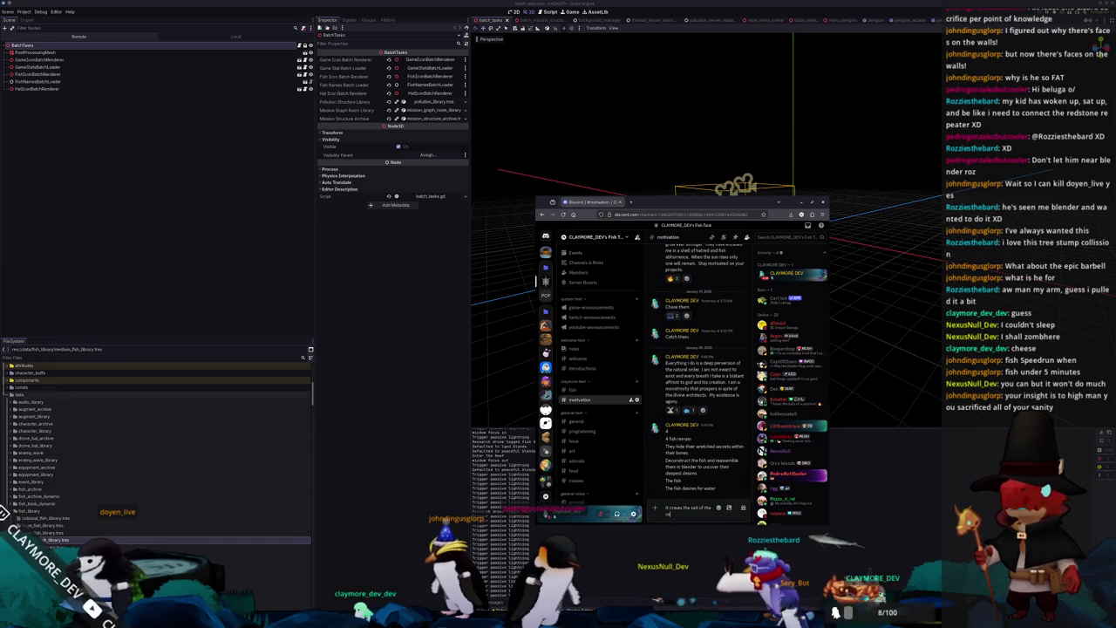
text(a to wet its vile gills.)
key(shift+Return)
text(The)
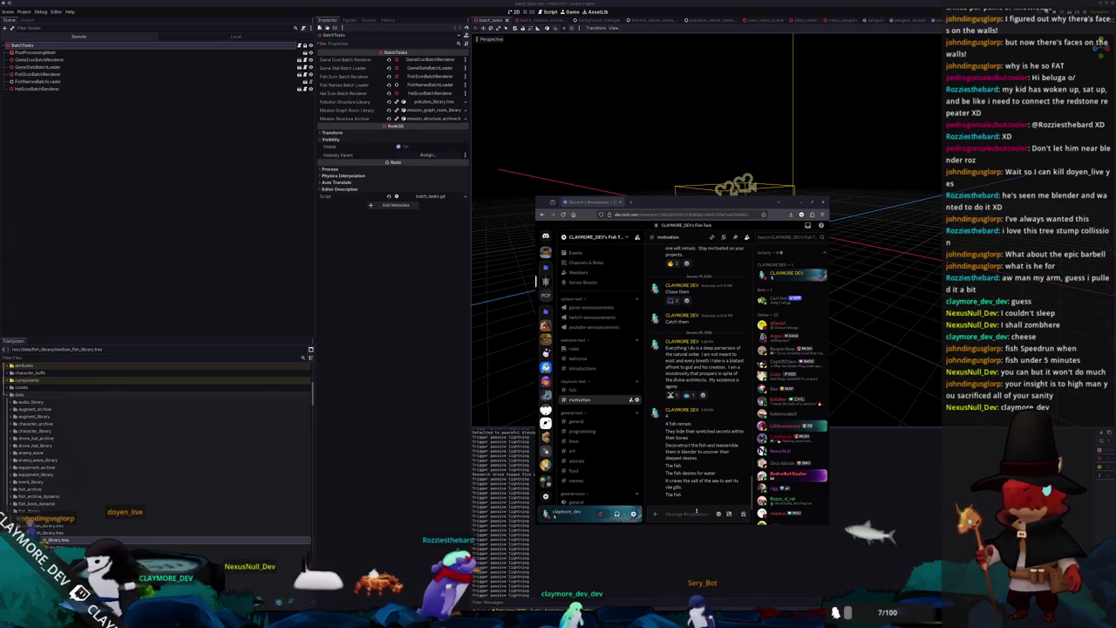
text(Fish)
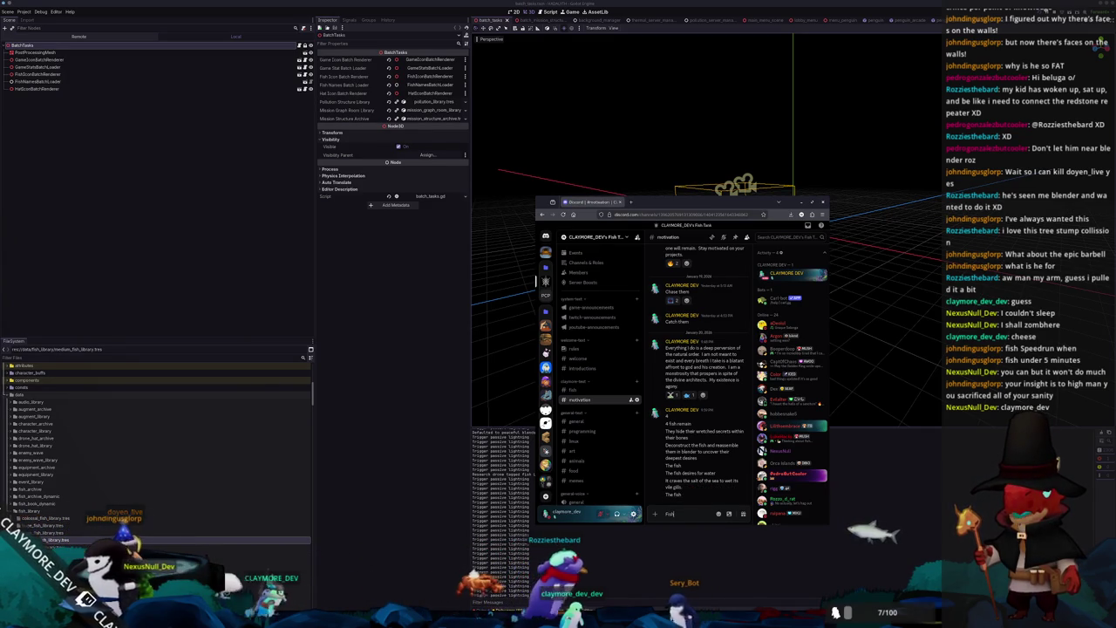
text( with)
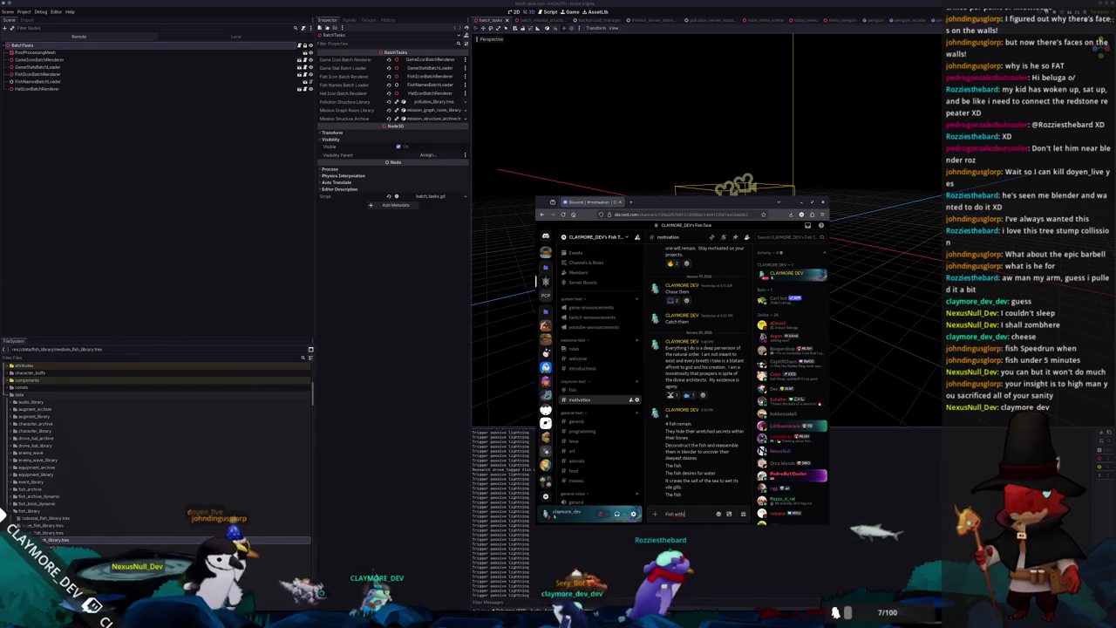
text(in)
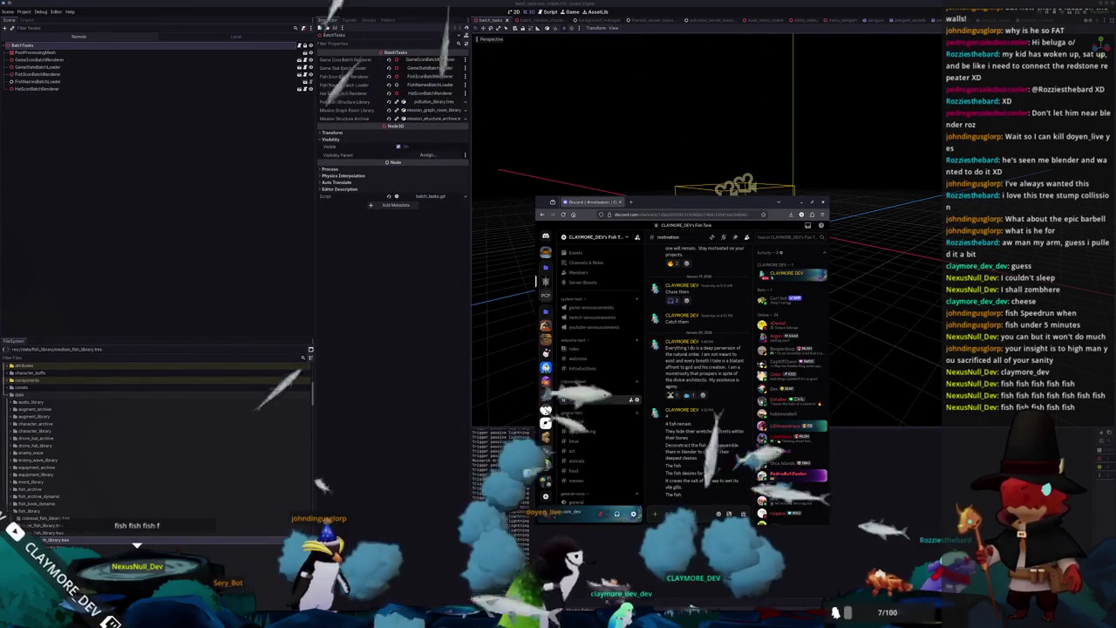
text(the walls)
key(shift+Return)
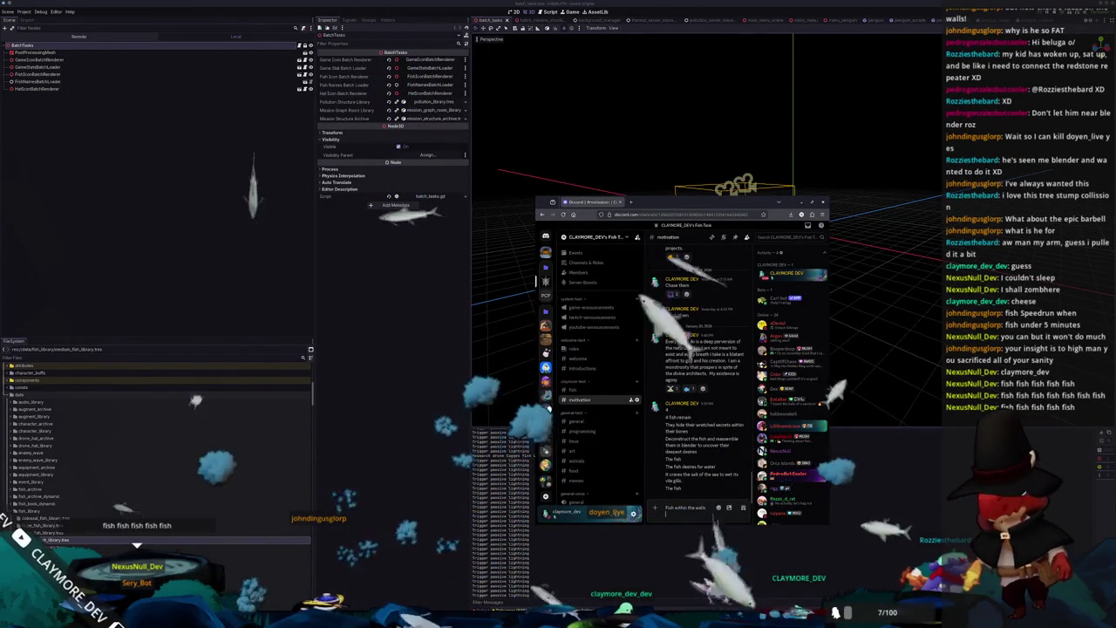
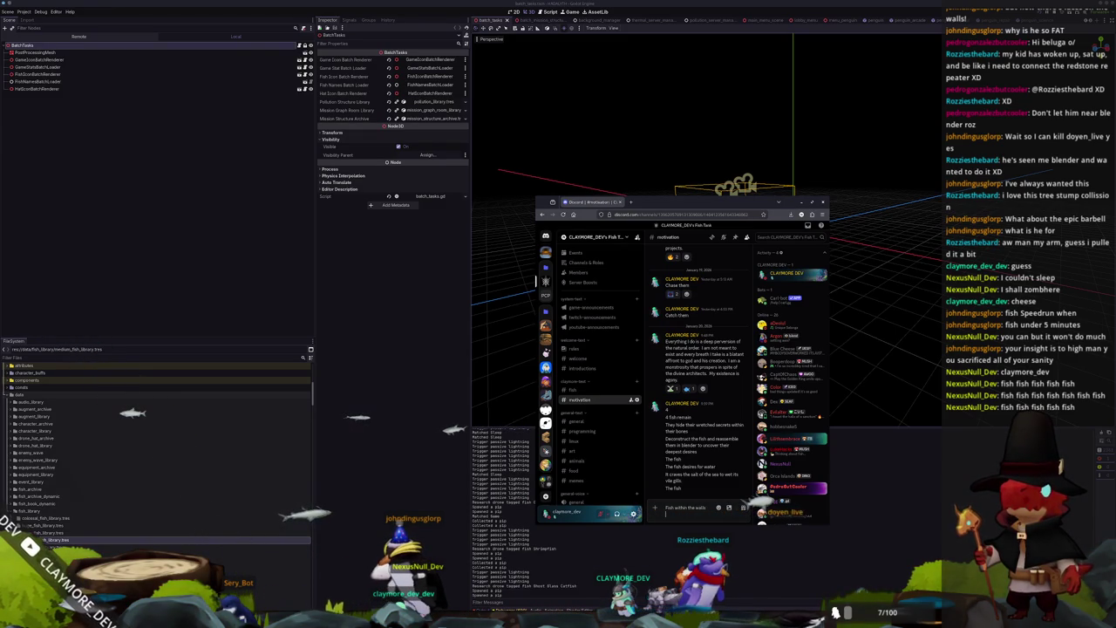
Step: Type the opening lines 'Fish within the walls' and 'Villainous their dark desires', fixing the misspelling to Villainous
text(o)
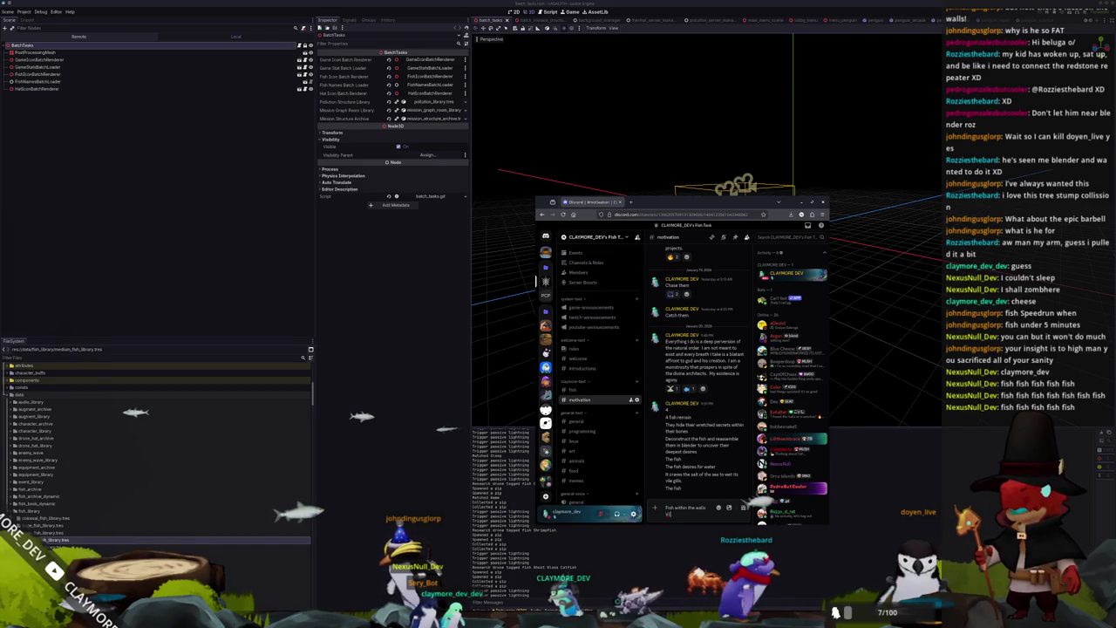
text(lains)
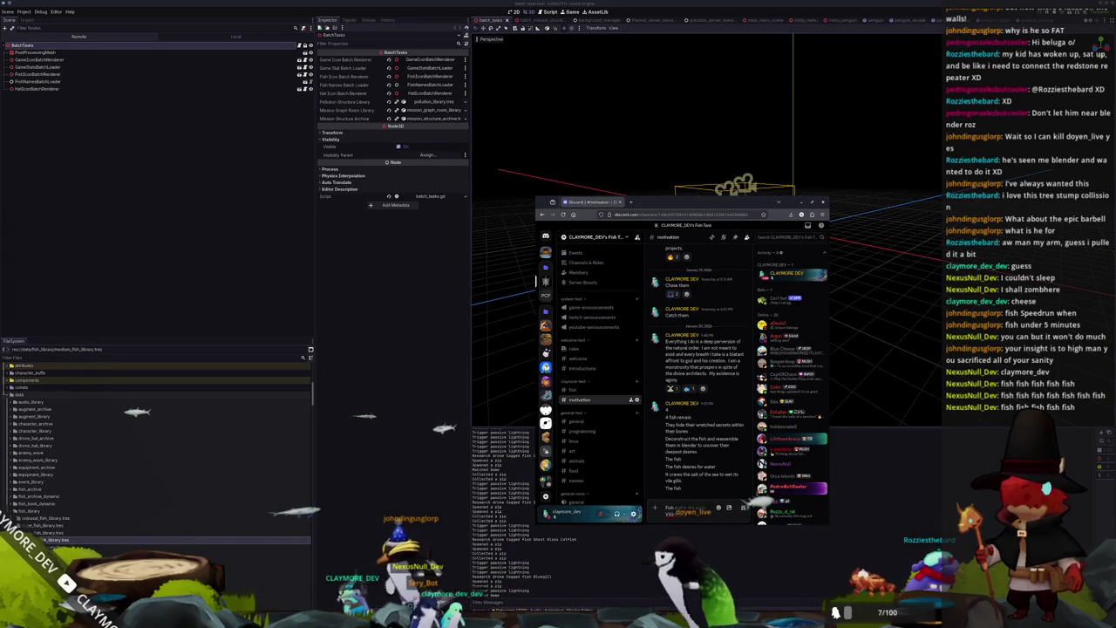
right_click(675, 513)
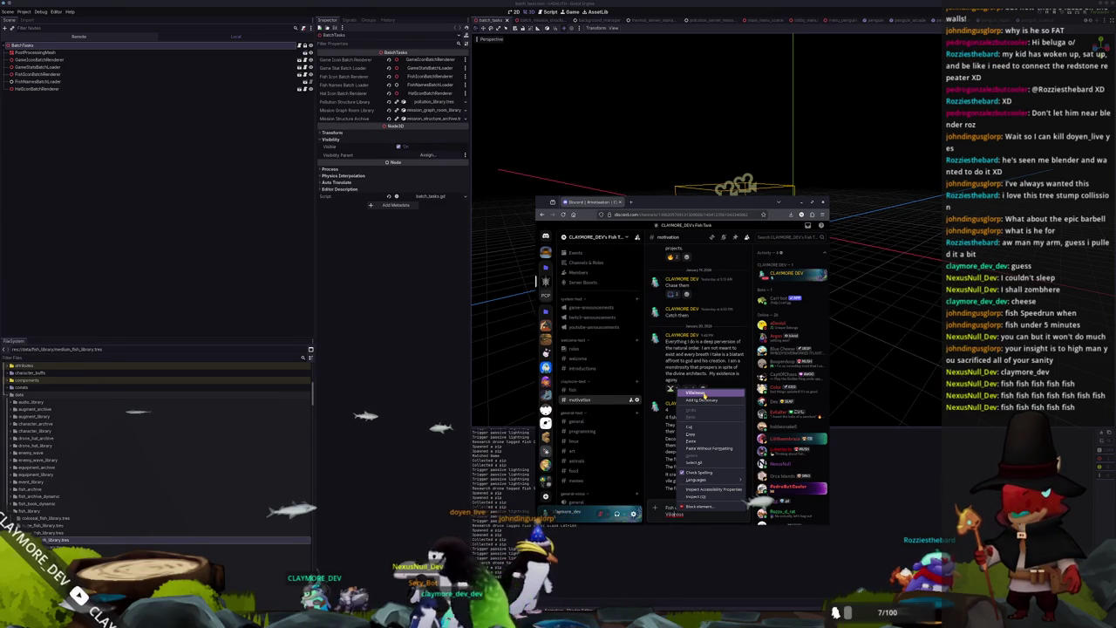
click(695, 393)
text(ther)
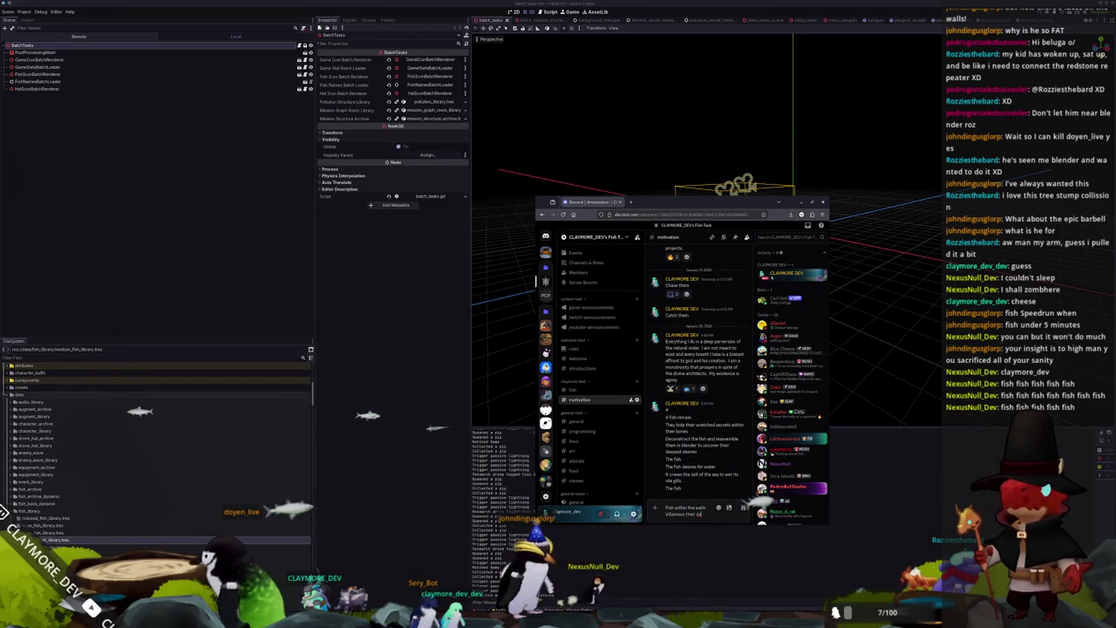
text(ir dark desires)
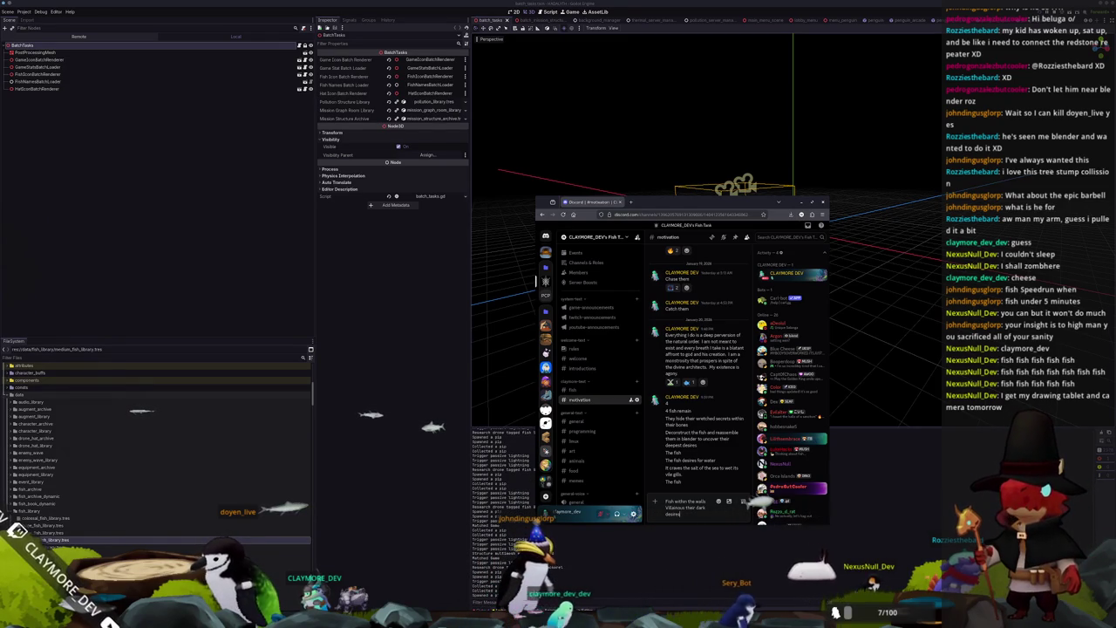
Step: Add the final line 'I have lost myself', send the poem, and minimize the chat window
key(shift+Return)
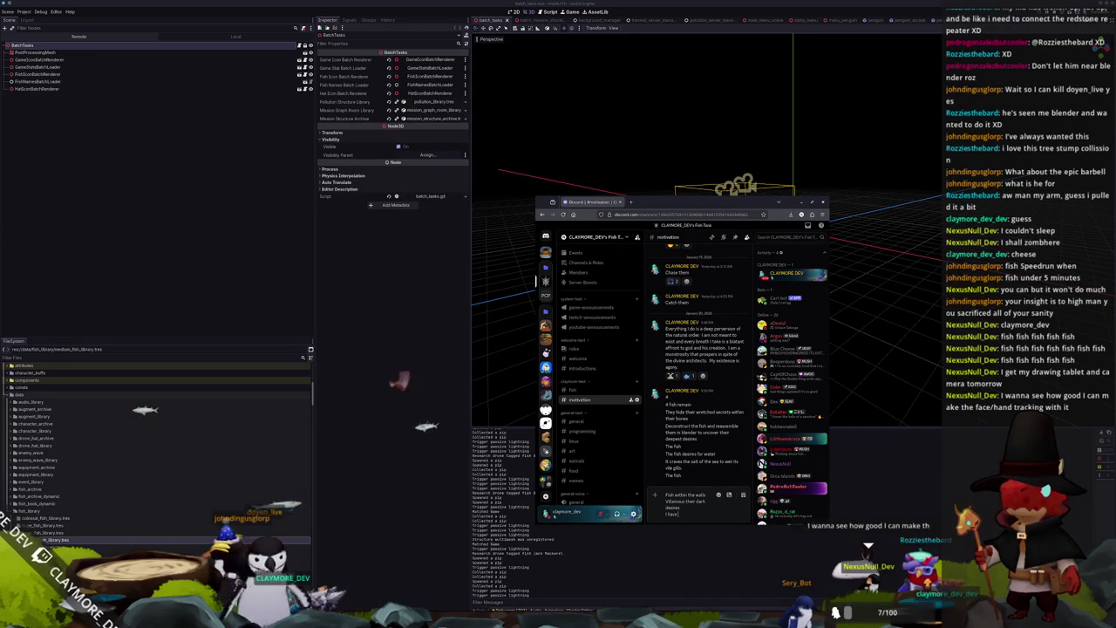
text(I have lost myself)
key(Return)
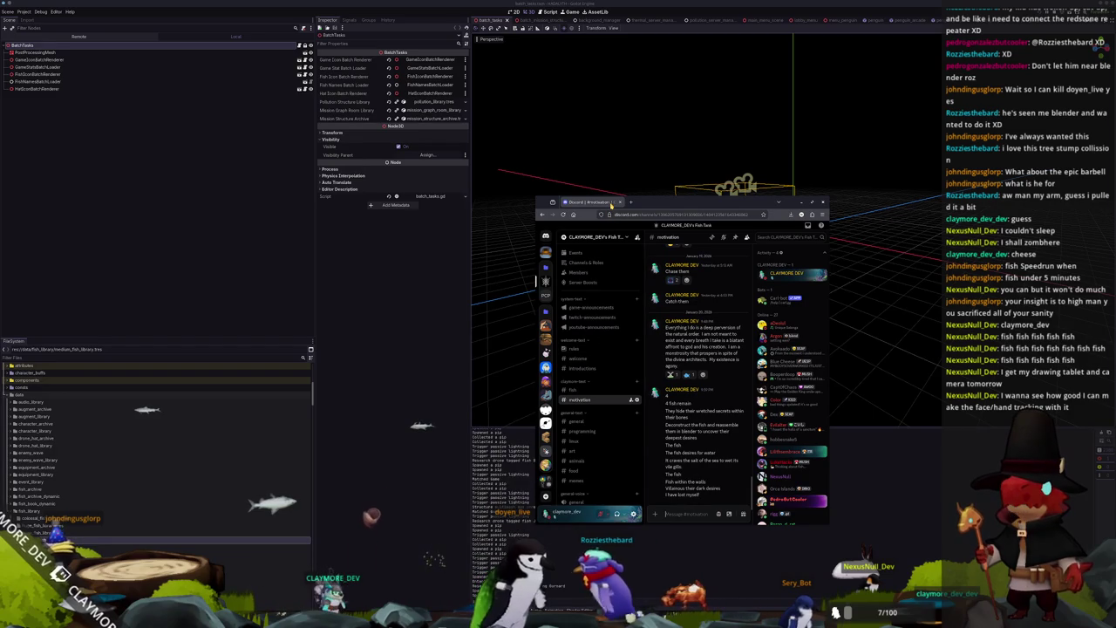
key(super+Down)
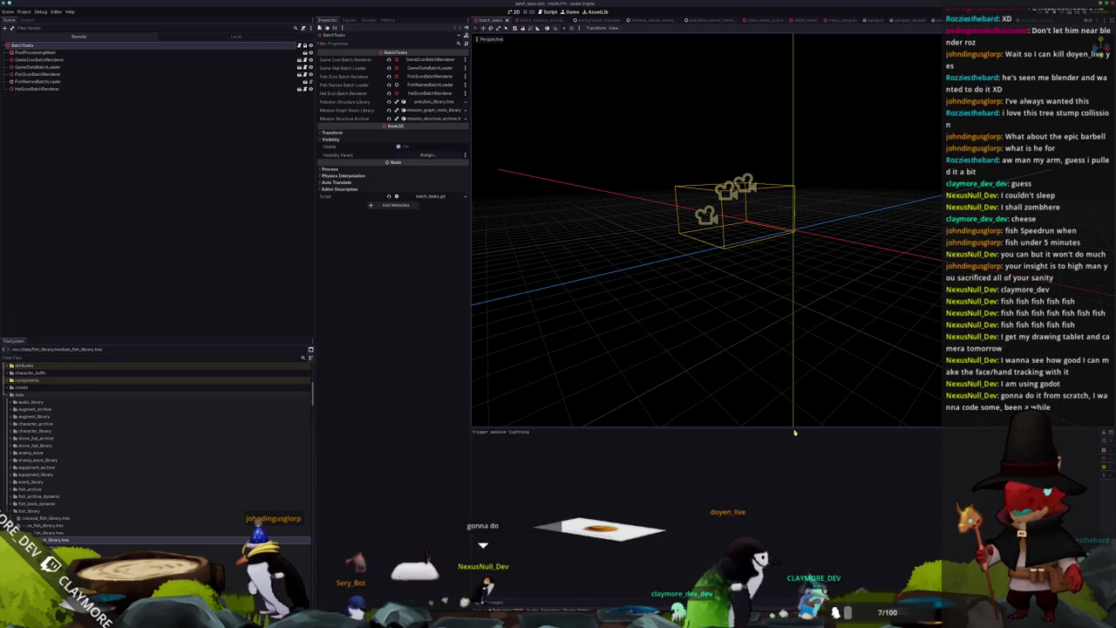
Step: Resize the 3D viewport against the output log and run the Hadalyth game in debug
drag(794, 431, 793, 442)
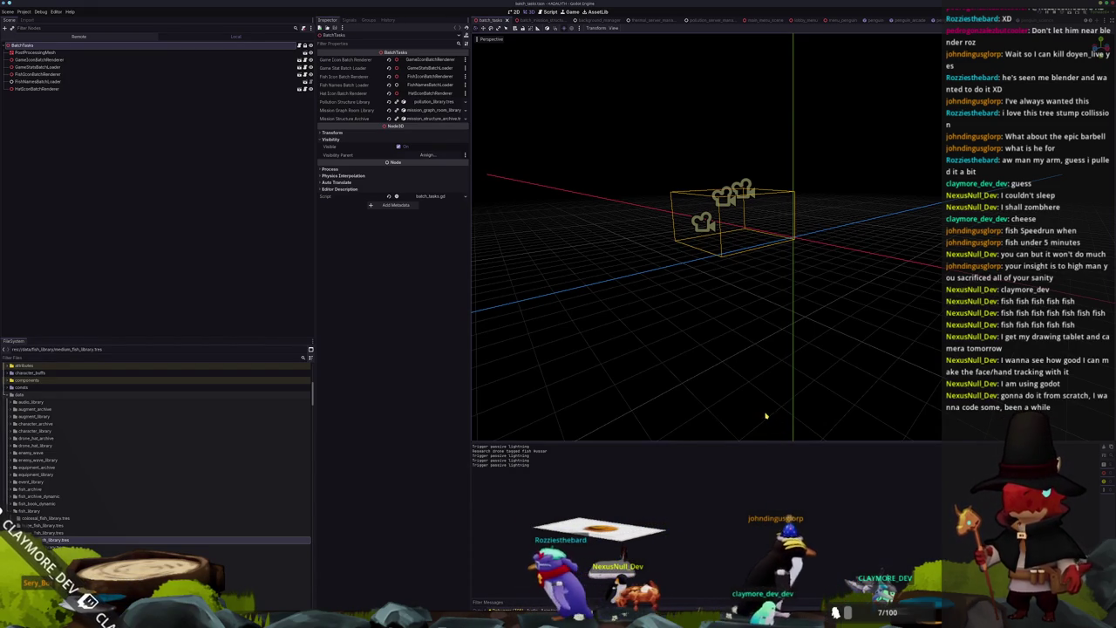
key(F5)
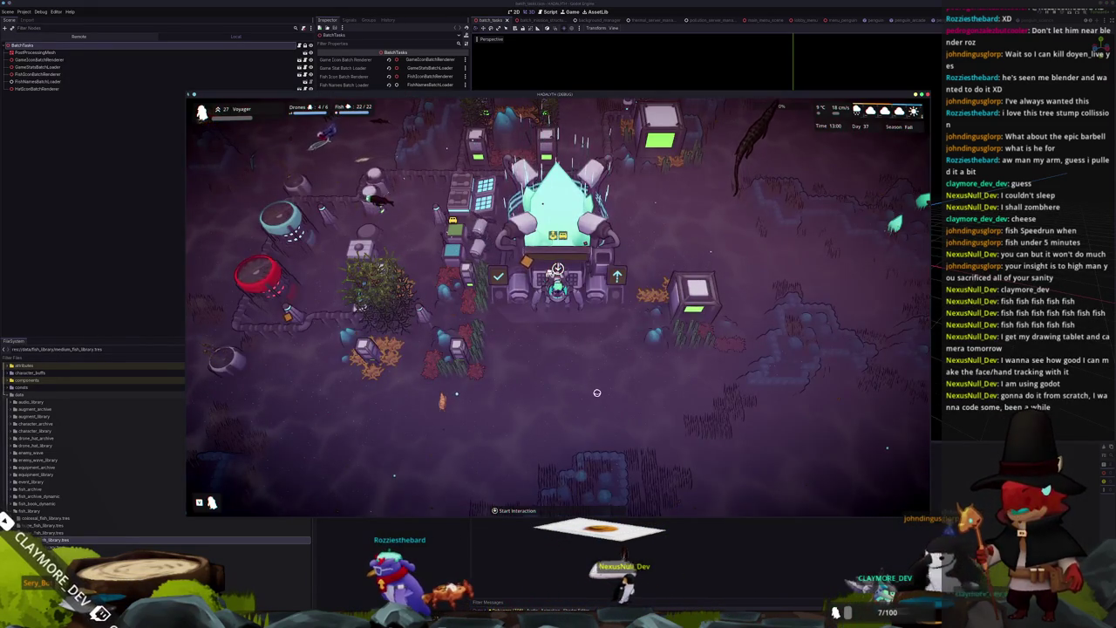
Step: Zoom the game camera out, look over the Notion task board, then close the running game
key(b)
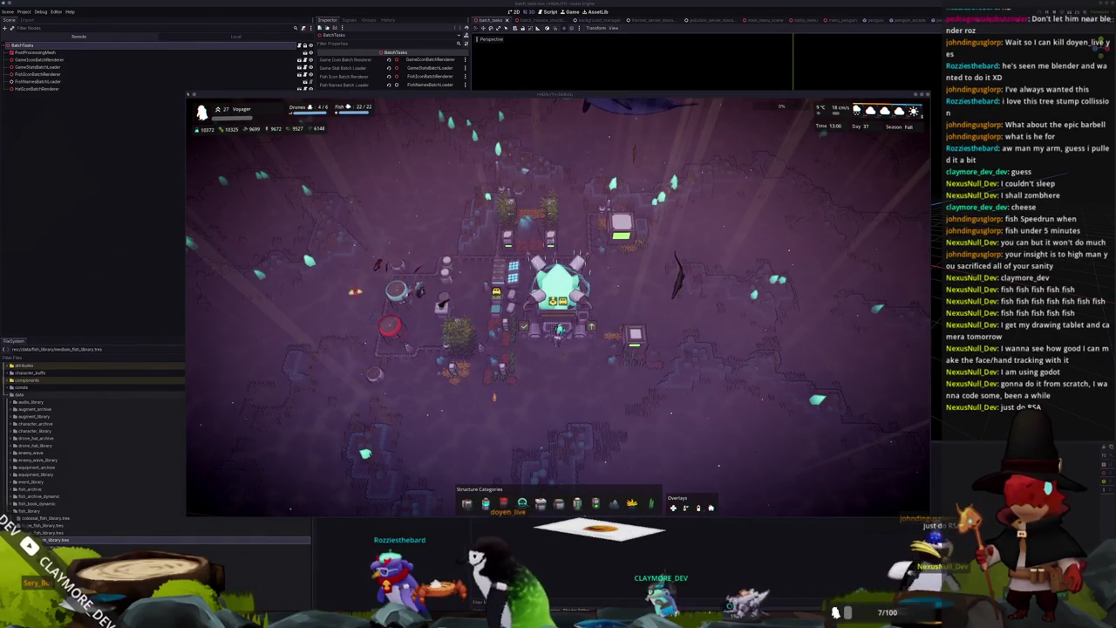
mouse_move(905, 224)
mouse_down()
mouse_move(491, 186)
mouse_move(598, 192)
mouse_up()
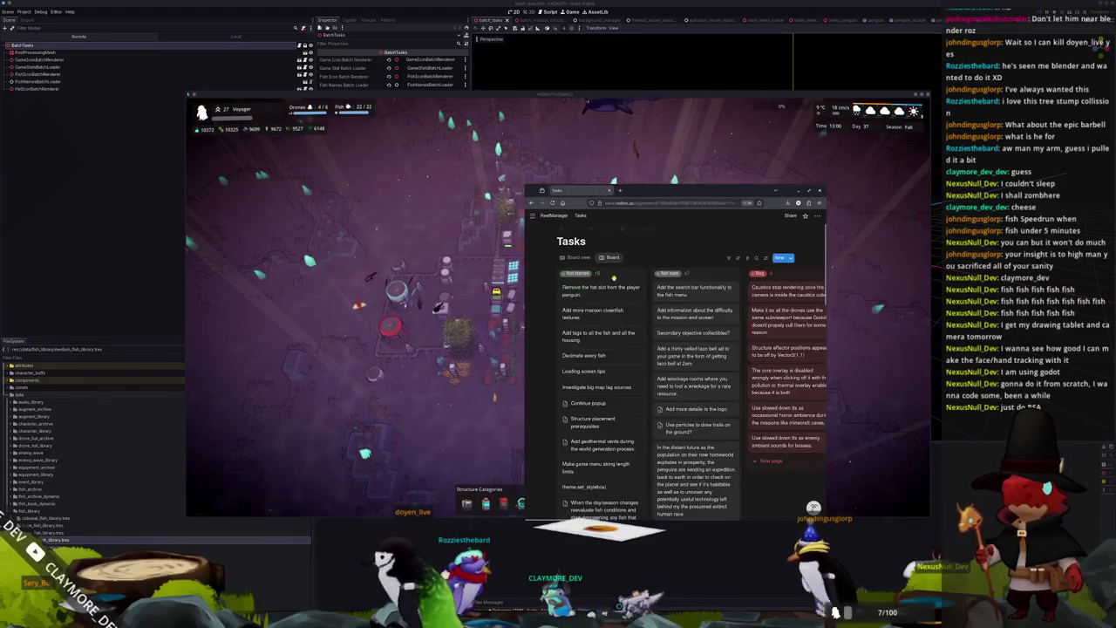
scroll(610, 392, right, 3)
scroll(610, 393, right, 3)
scroll(601, 445, right, 2)
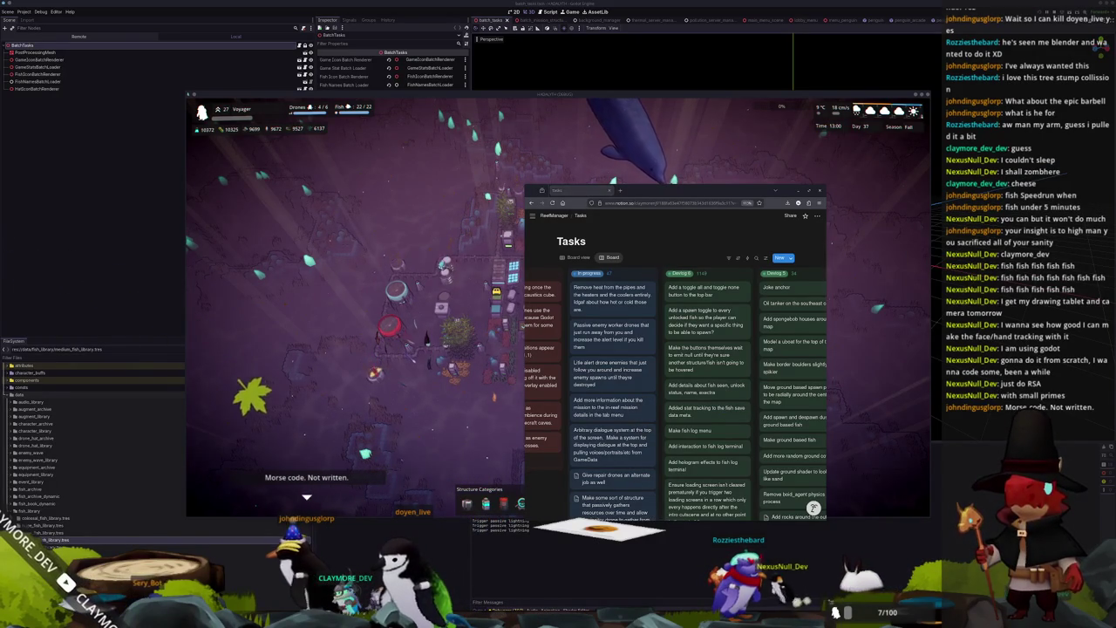
click(479, 455)
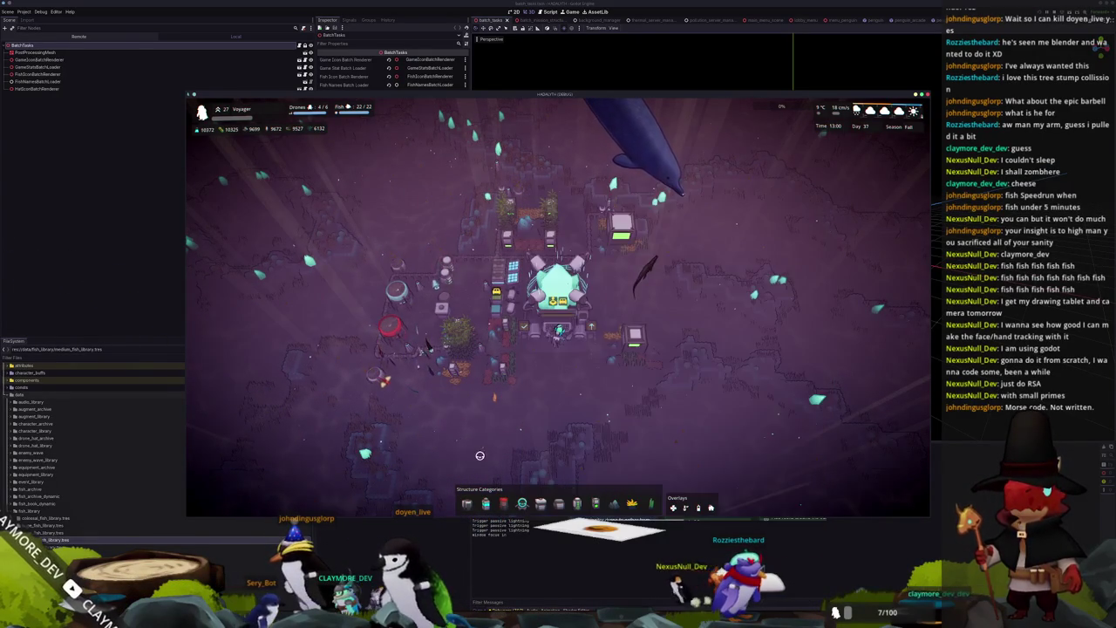
click(562, 579)
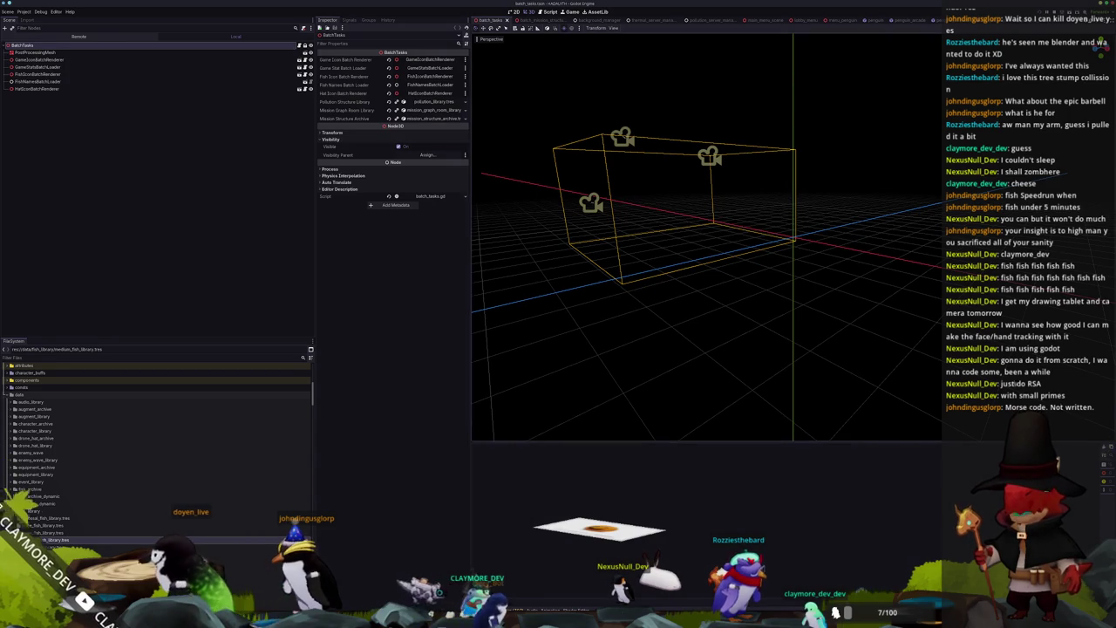
Step: Save the batch_tasks scene and orbit the 3D view around the camera gizmos
scroll(855, 240, down, 5)
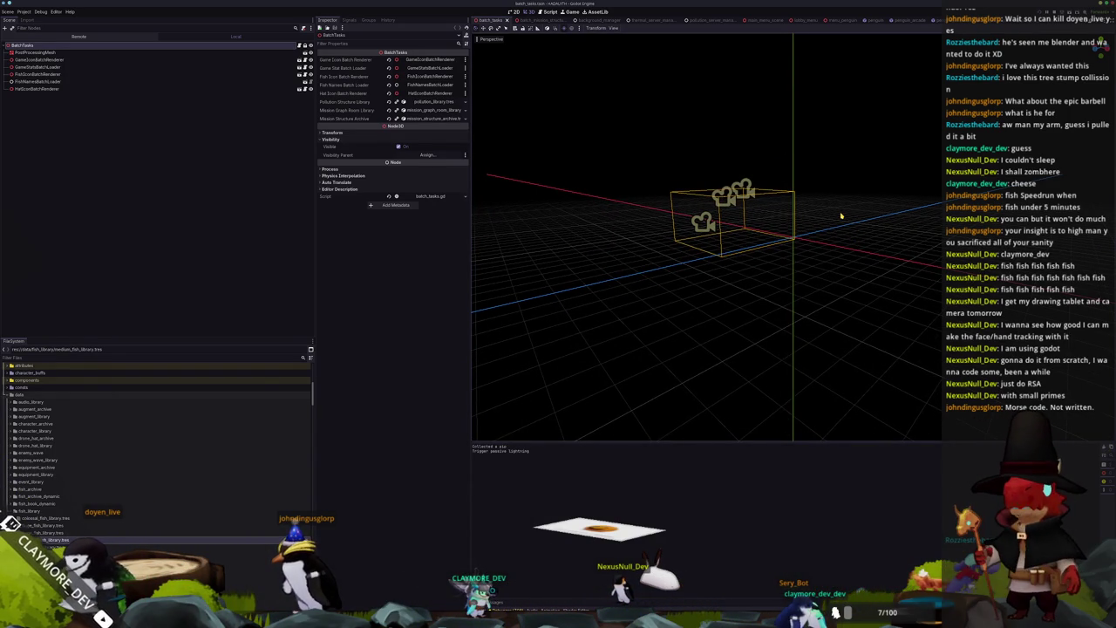
scroll(785, 253, up, 3)
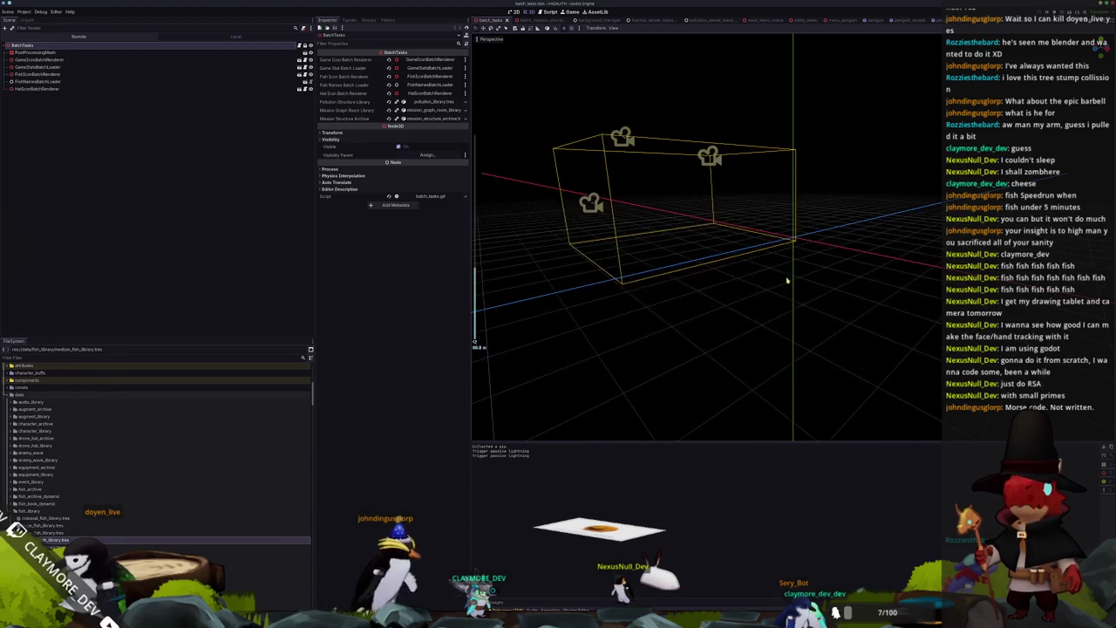
key(ctrl+s)
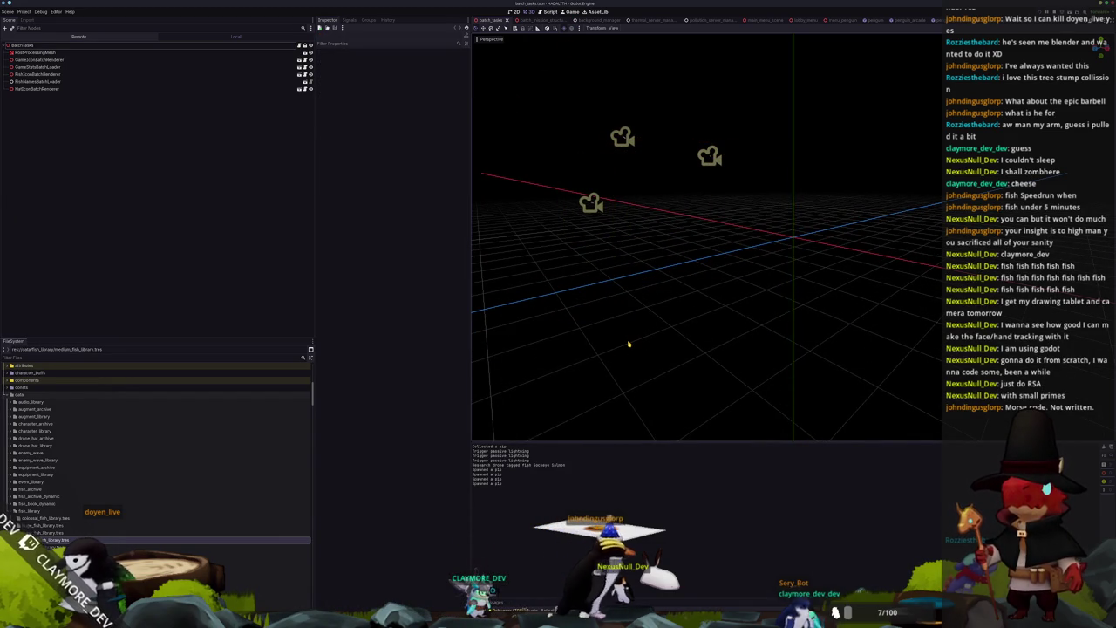
mouse_move(628, 344)
middle_down()
mouse_move(754, 299)
mouse_move(690, 302)
mouse_move(786, 304)
mouse_move(807, 274)
middle_up()
scroll(791, 330, up, 3)
scroll(790, 329, down, 3)
scroll(785, 326, down, 3)
scroll(778, 323, down, 3)
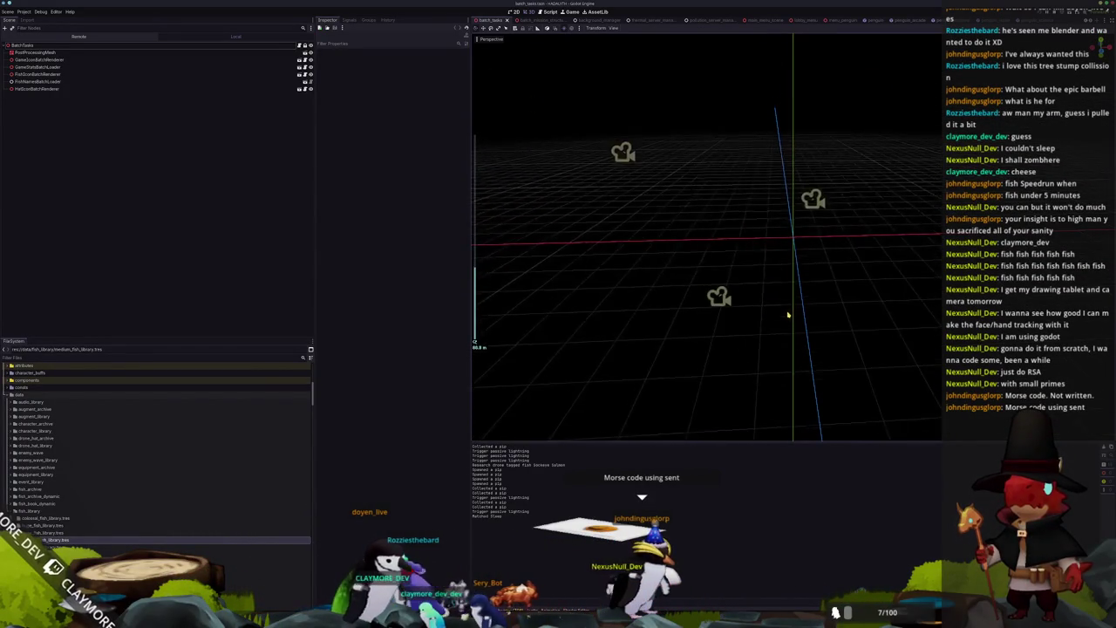
mouse_move(777, 323)
middle_down()
mouse_move(864, 336)
mouse_move(712, 369)
mouse_move(723, 311)
mouse_move(708, 255)
mouse_move(707, 366)
mouse_move(707, 322)
middle_up()
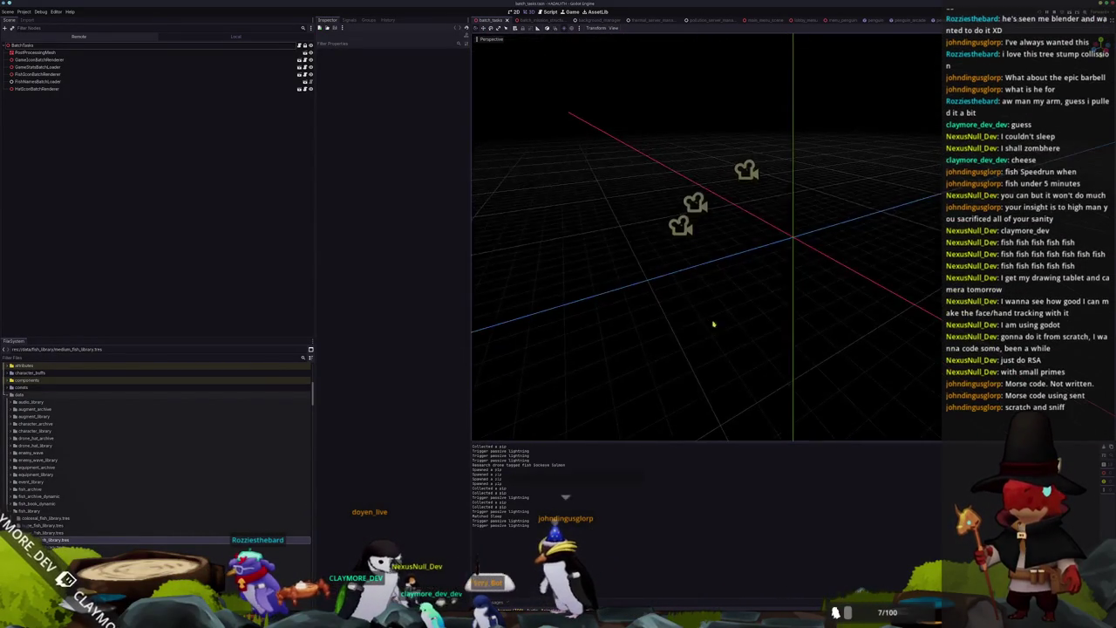
scroll(721, 326, up, 3)
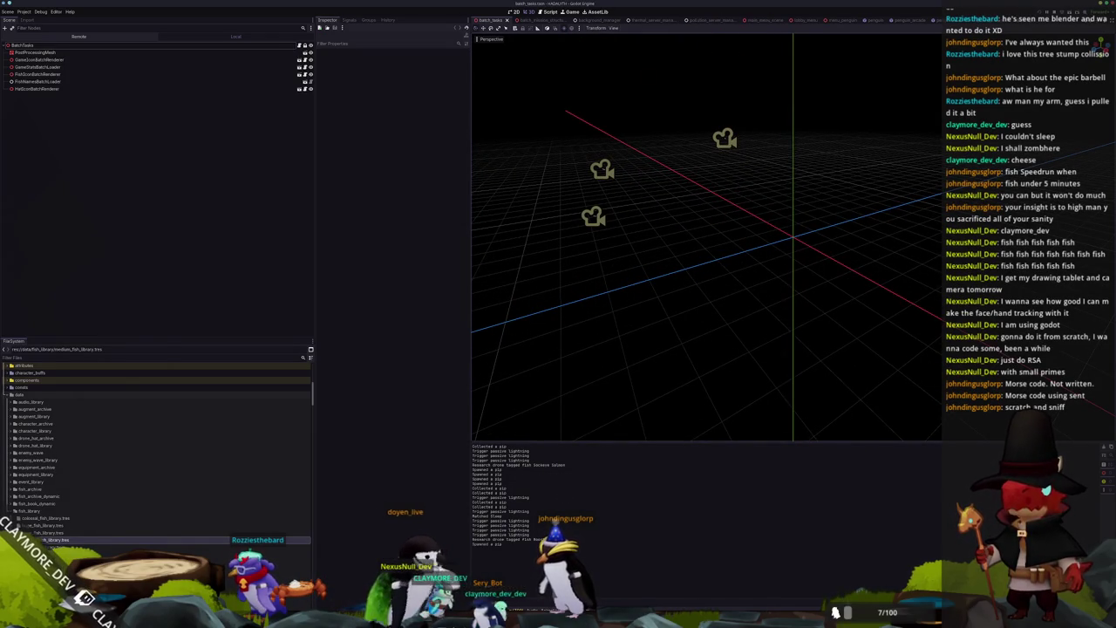
Step: Open batch_tasks.gd in VS Code from the BatchTasks node's script icon
key(alt+Tab)
key(ctrl+p)
text(thermal)
key(Escape)
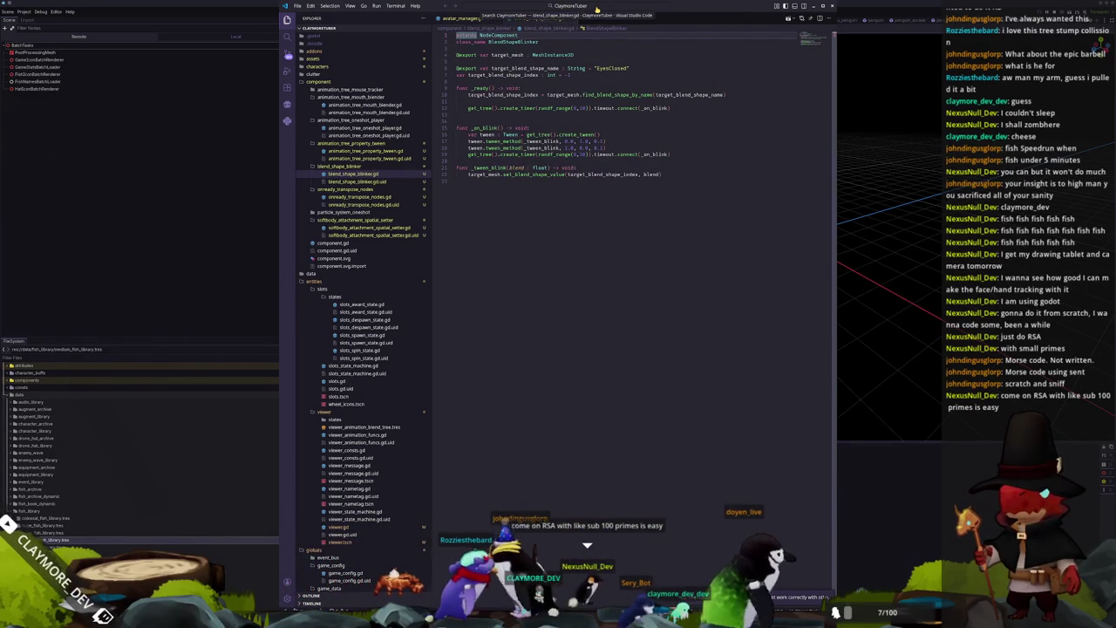
key(alt+Tab)
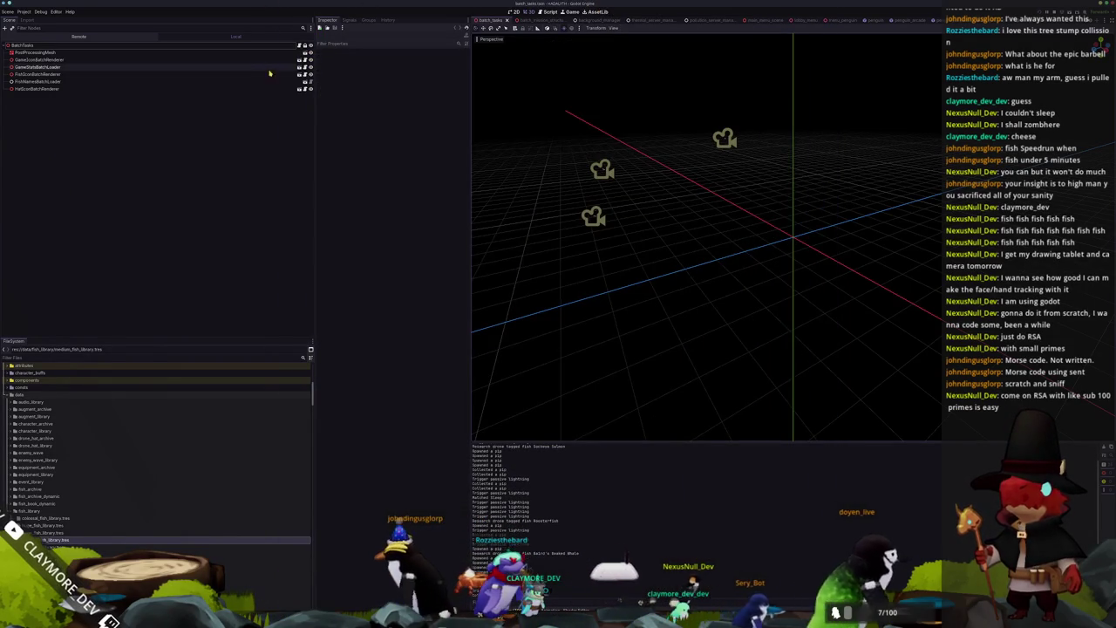
click(305, 45)
key(alt+Tab)
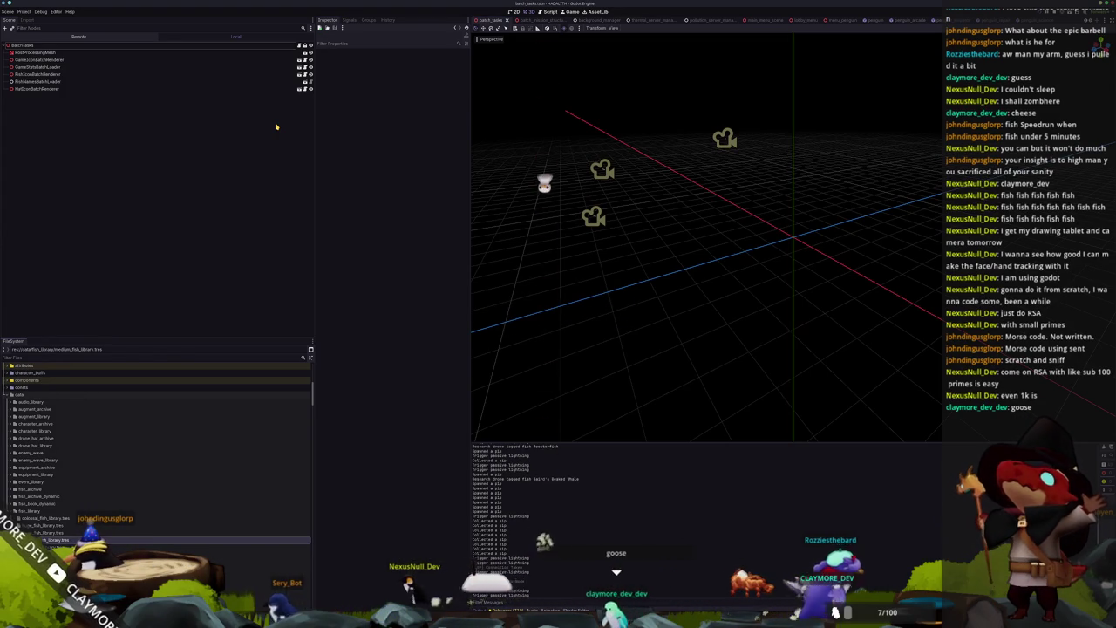
key(alt+Tab)
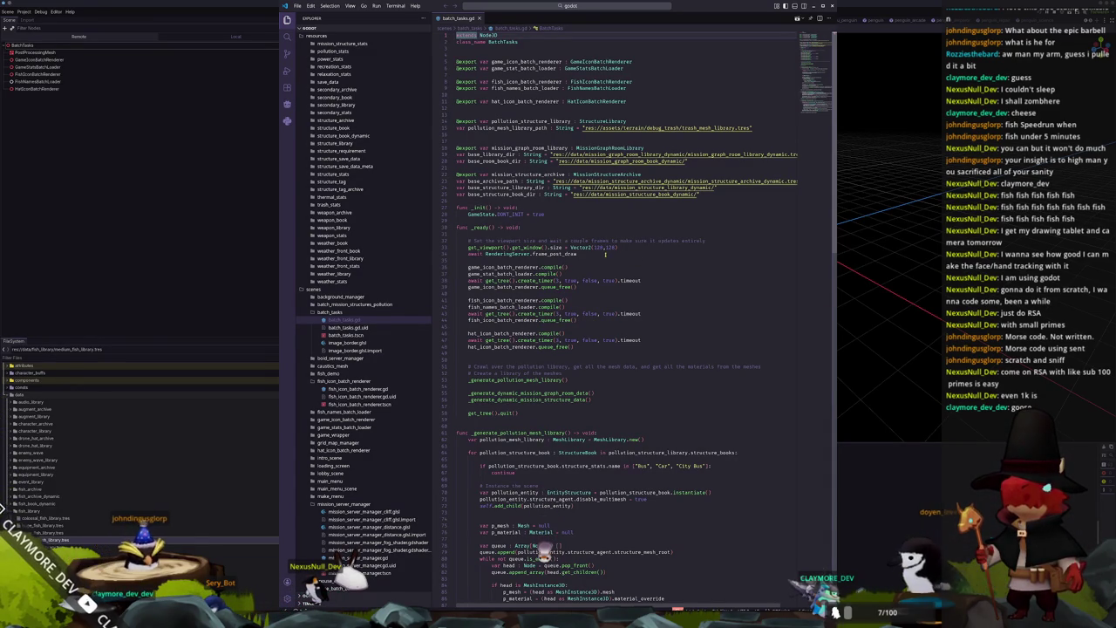
Step: Open thermal_agent.gd through VS Code's quick file search
click(588, 260)
scroll(588, 261, down, 1)
scroll(589, 261, down, 3)
scroll(589, 261, down, 3)
scroll(588, 260, down, 3)
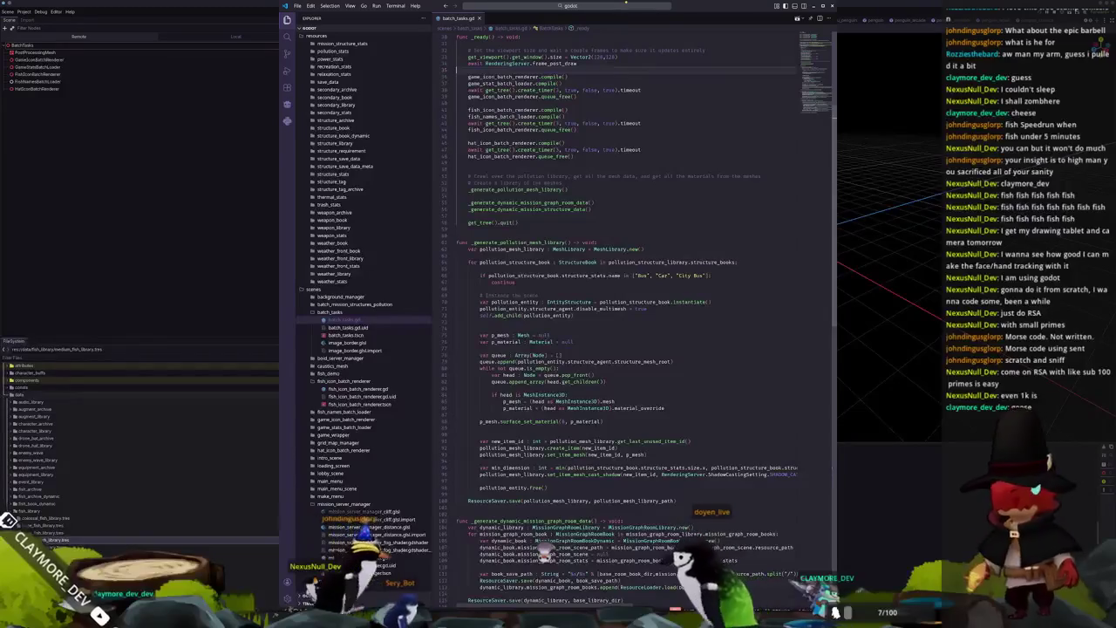
click(624, 6)
text(thermal_agent)
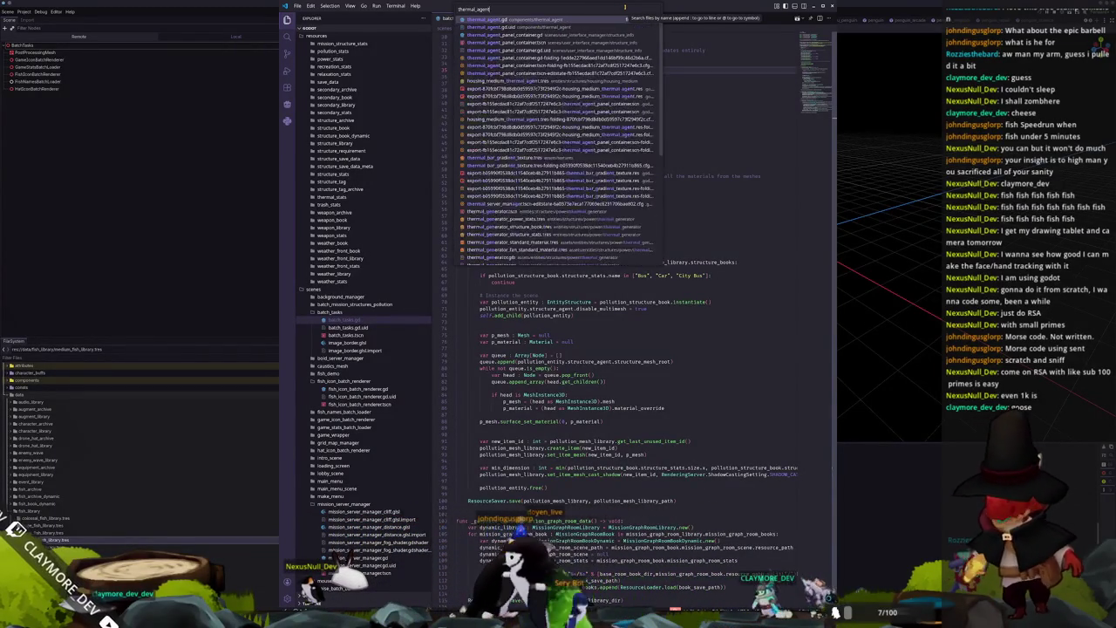
key(Return)
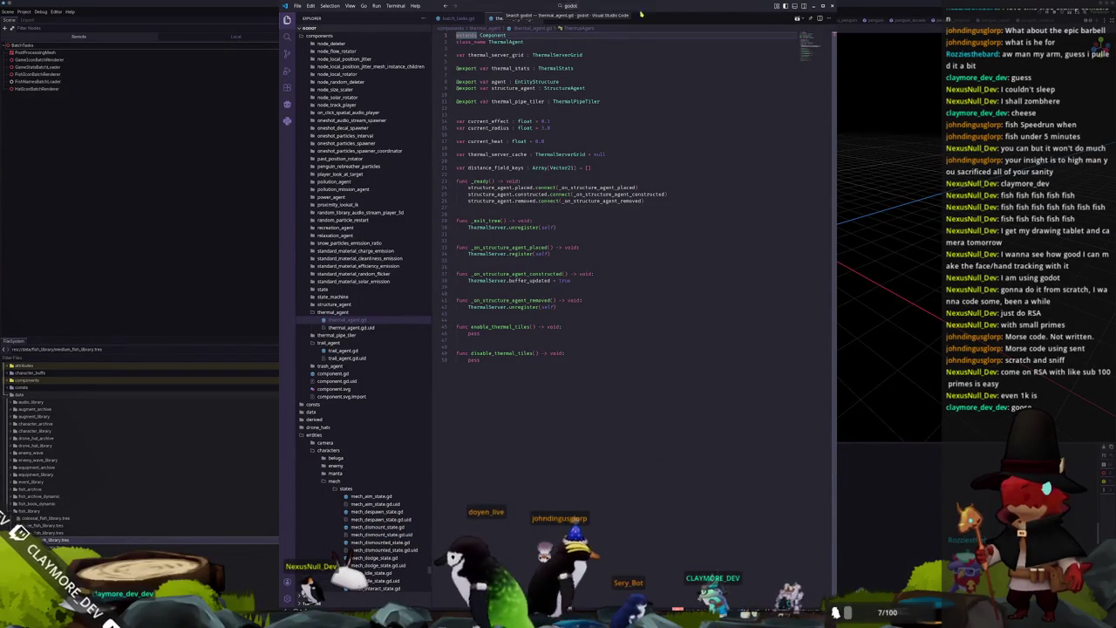
Step: Follow the register() call to its definition in thermal_server.gd
click(744, 147)
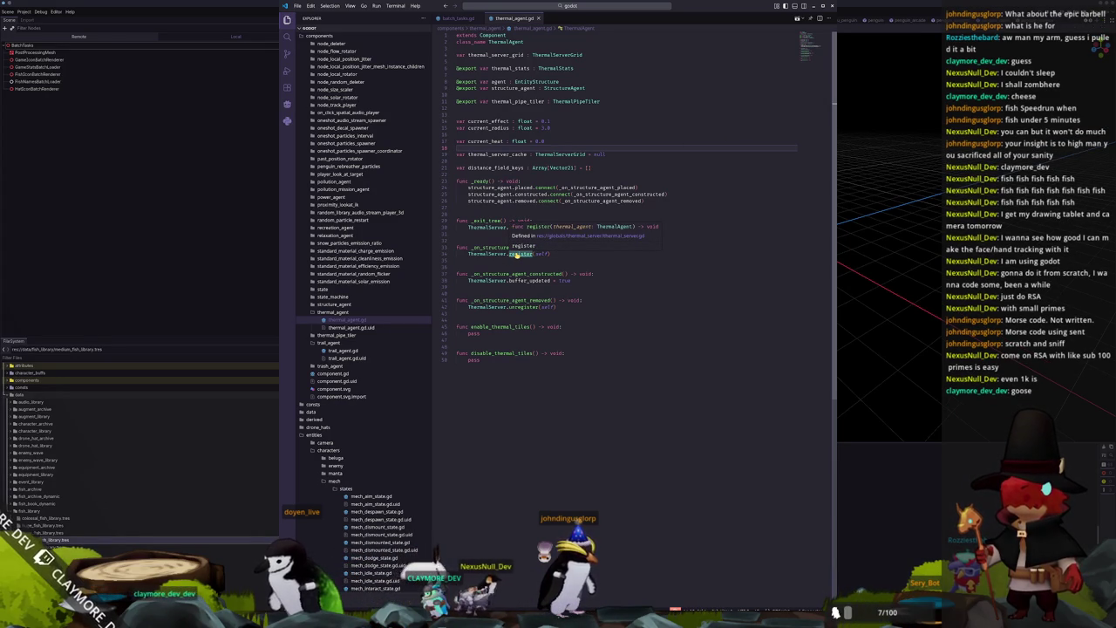
ctrl+click(521, 253)
scroll(593, 209, down, 5)
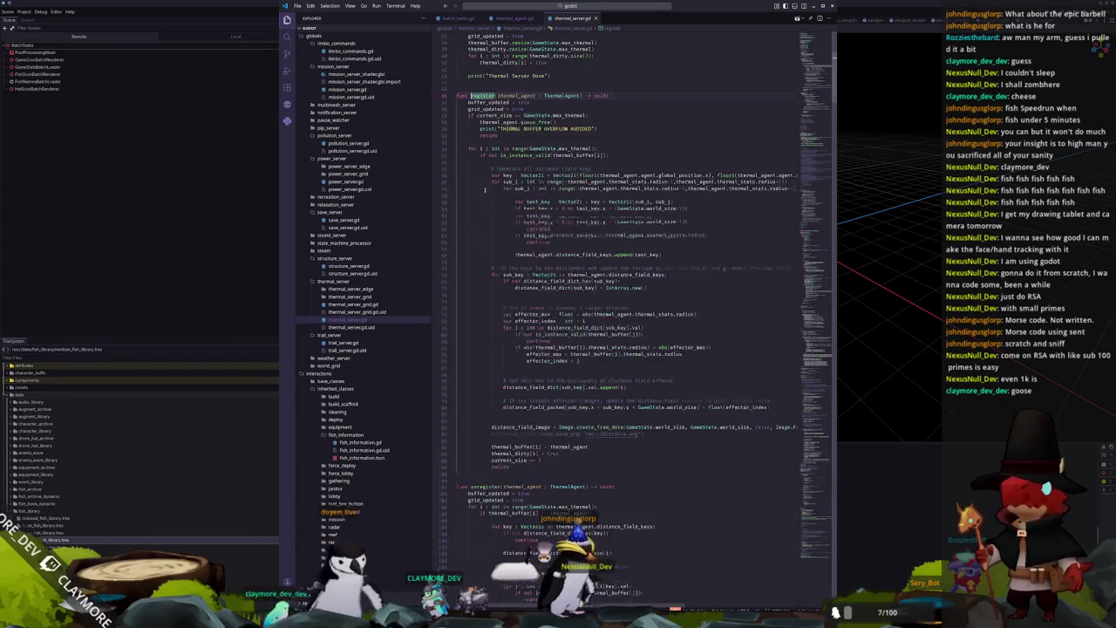
Step: Scroll thermal_server.gd down to the pipes loop in _update_thermal_grid
scroll(493, 214, down, 5)
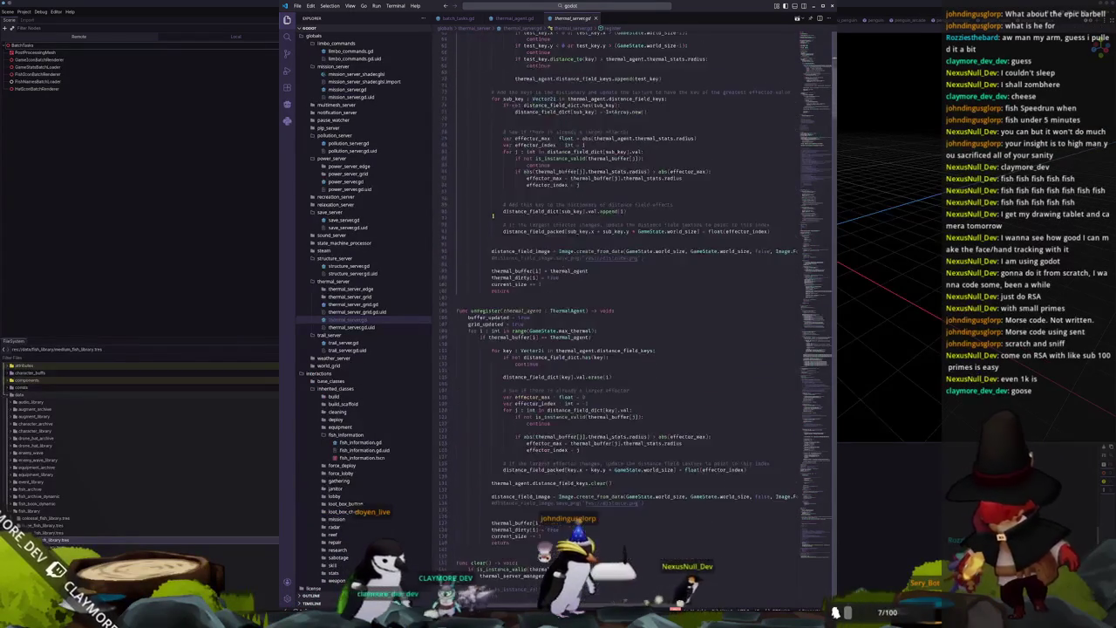
scroll(493, 216, down, 5)
scroll(491, 220, down, 5)
scroll(491, 222, down, 5)
scroll(491, 223, down, 4)
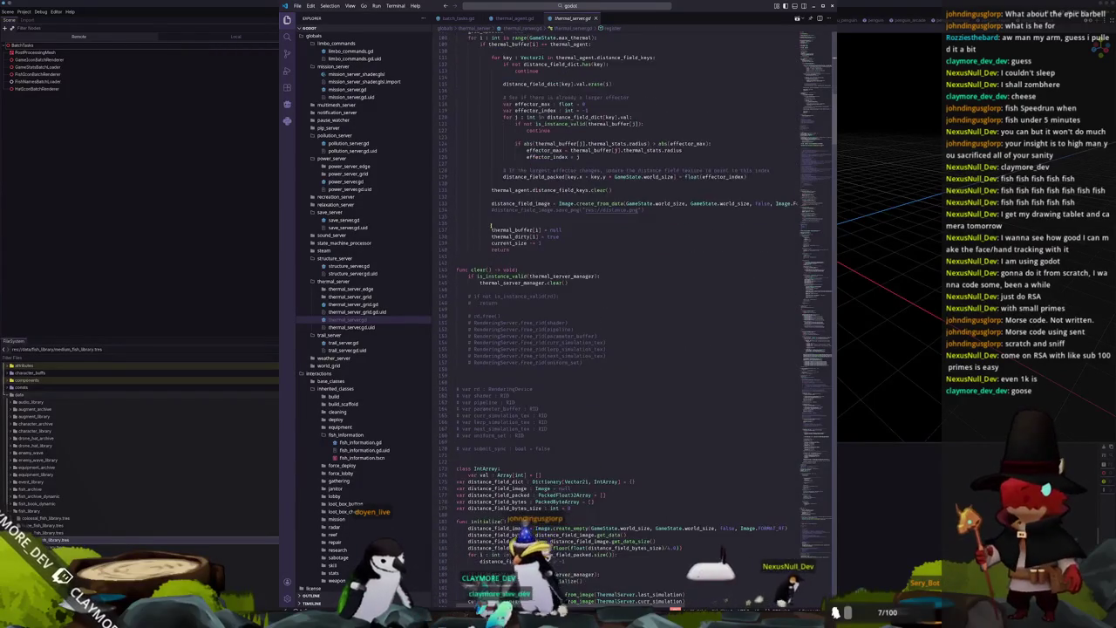
scroll(492, 223, down, 4)
scroll(491, 224, down, 4)
scroll(491, 225, down, 4)
scroll(488, 227, down, 4)
scroll(483, 231, down, 4)
scroll(478, 235, down, 4)
scroll(470, 241, down, 4)
scroll(469, 244, down, 4)
scroll(469, 247, down, 4)
scroll(468, 249, down, 4)
scroll(468, 252, down, 3)
scroll(468, 252, down, 4)
scroll(468, 251, down, 4)
scroll(468, 250, down, 4)
scroll(467, 249, down, 4)
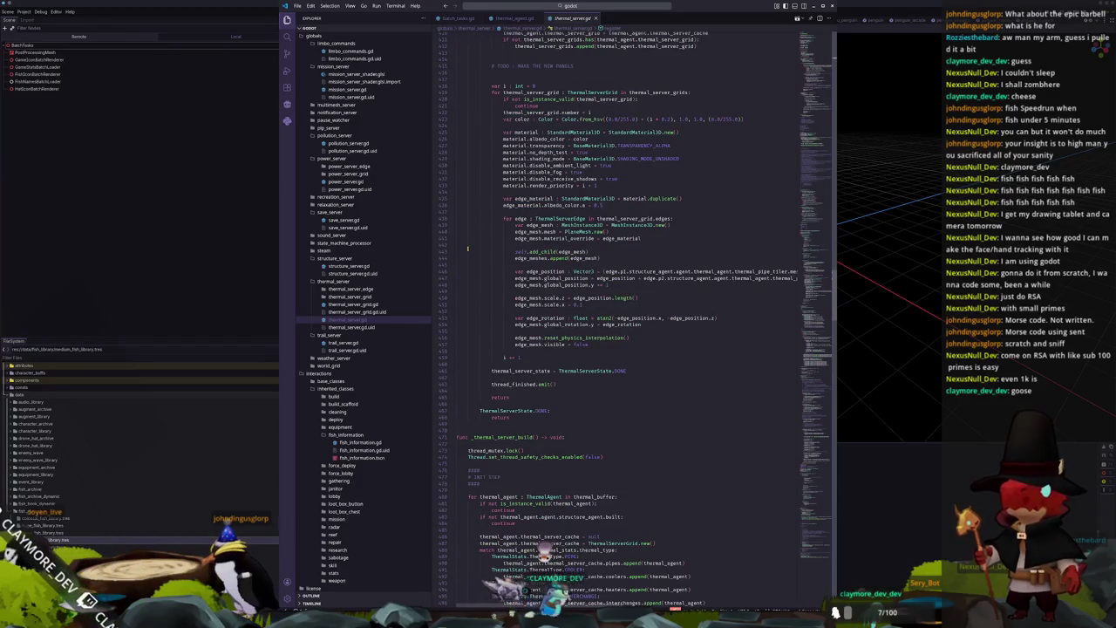
scroll(467, 248, down, 4)
scroll(468, 247, down, 2)
scroll(467, 248, down, 4)
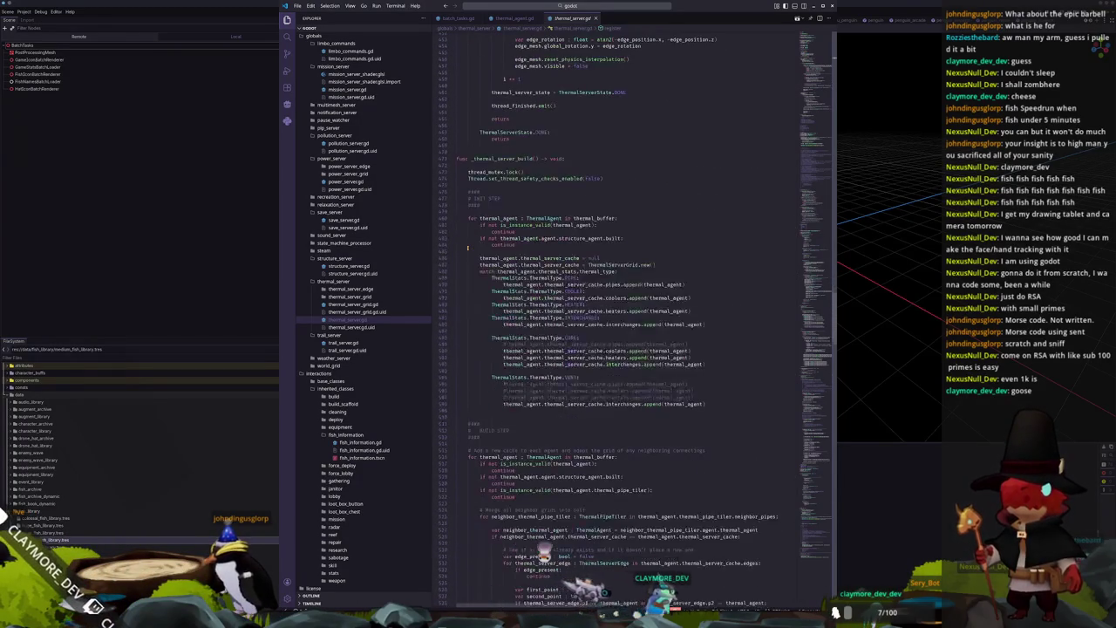
scroll(467, 247, down, 1)
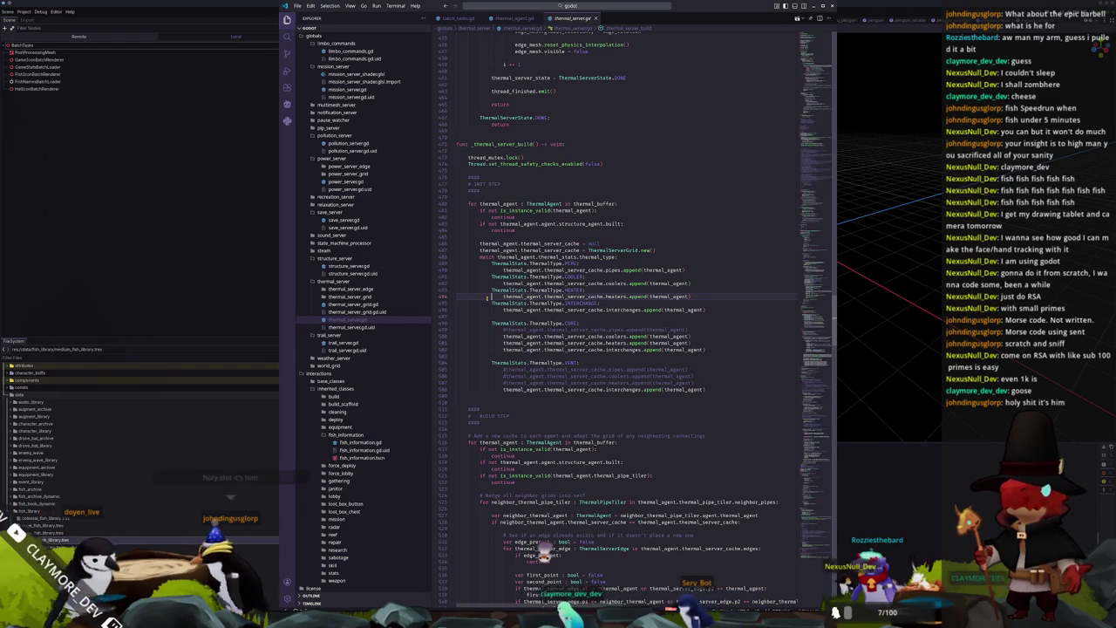
scroll(486, 298, down, 2)
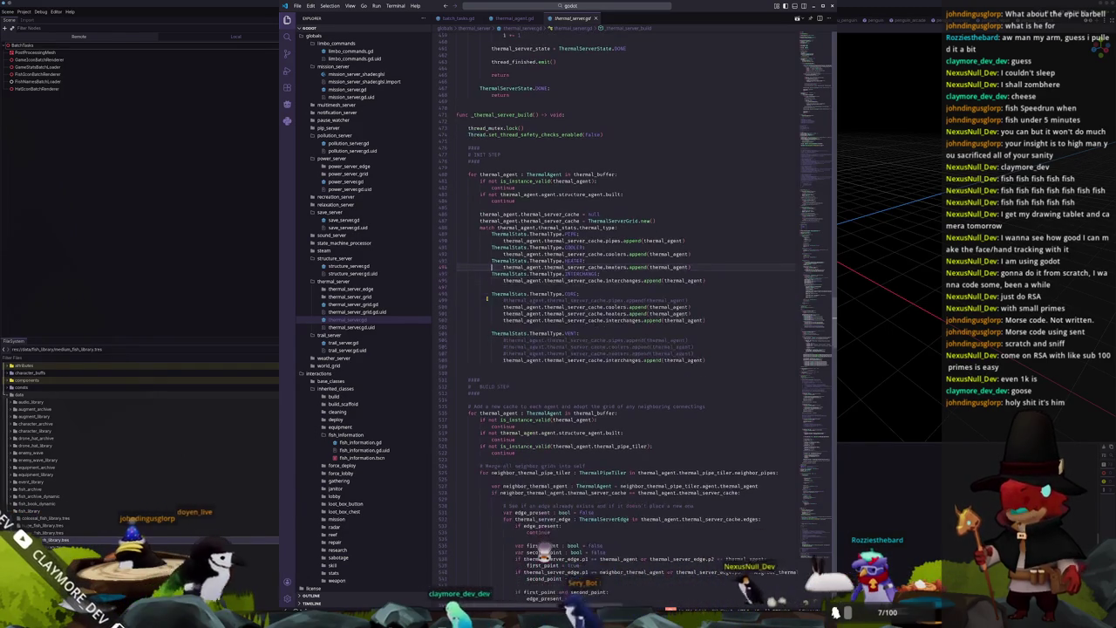
scroll(486, 298, down, 1)
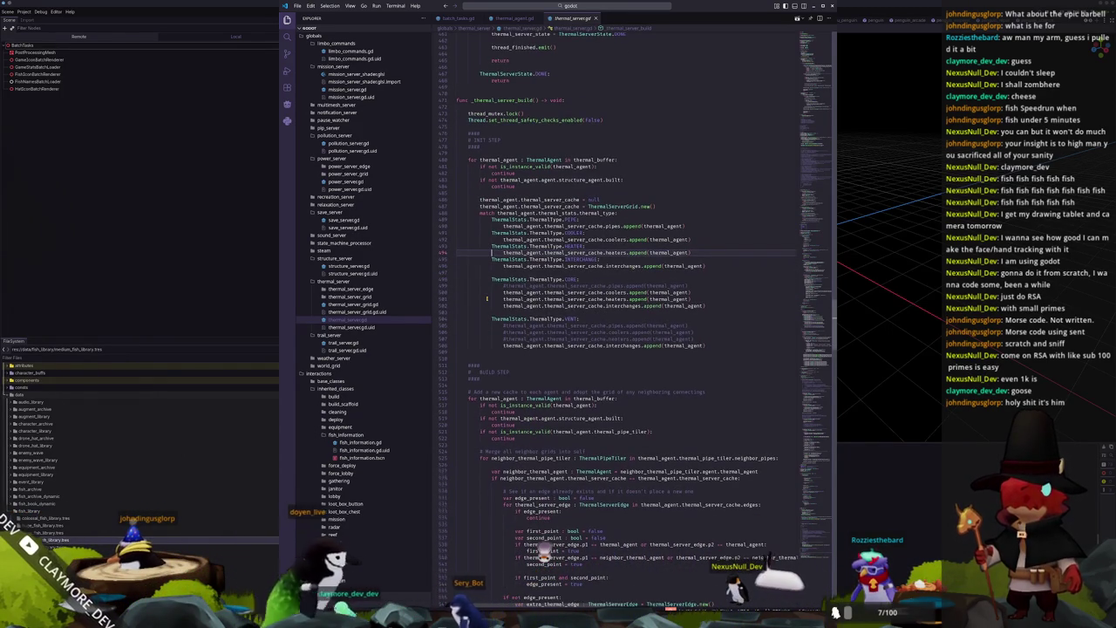
scroll(487, 298, down, 1)
scroll(487, 298, down, 2)
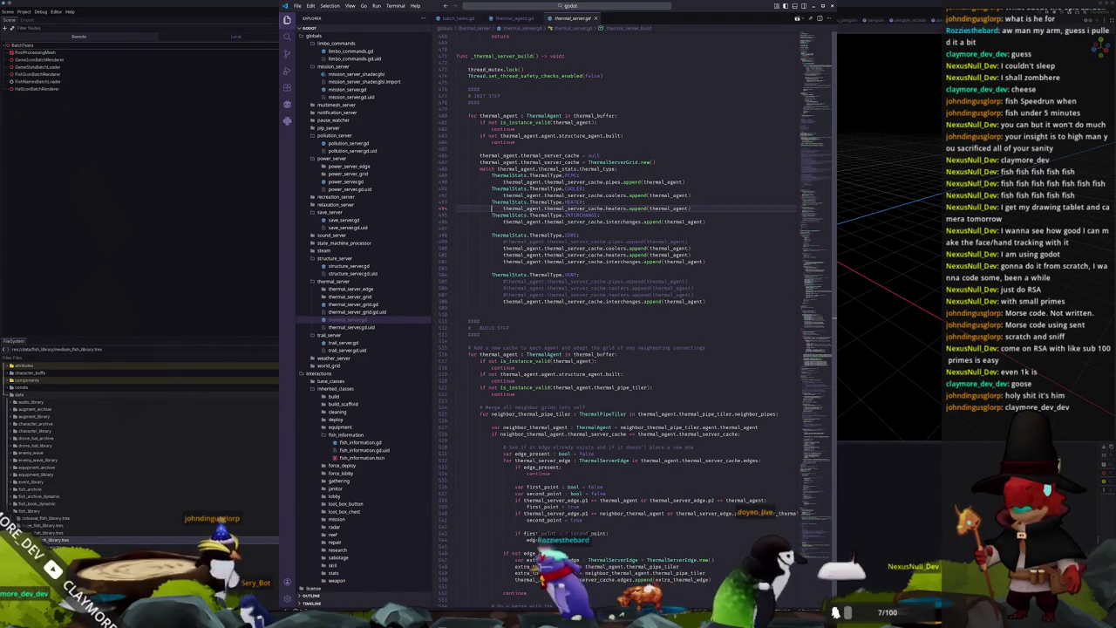
click(928, 282)
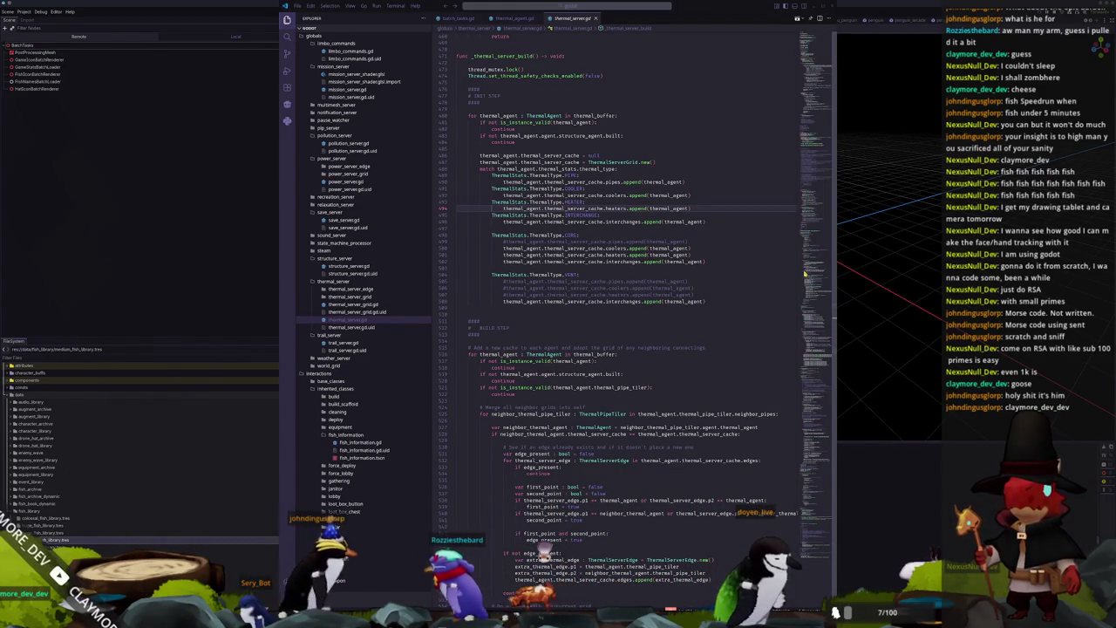
click(542, 500)
scroll(543, 435, down, 5)
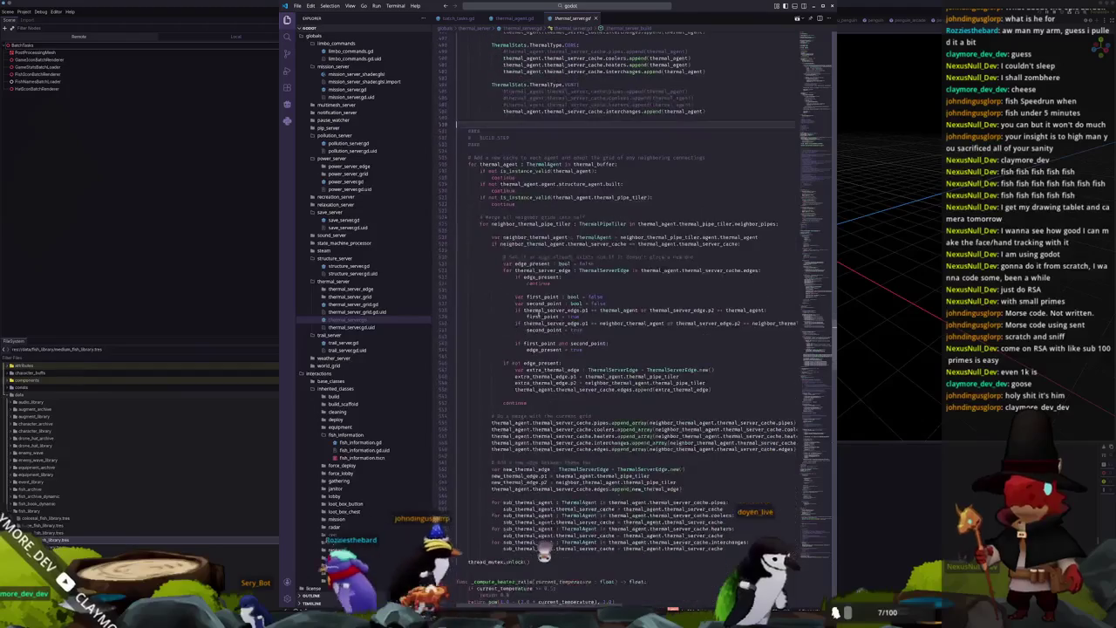
scroll(510, 328, down, 3)
scroll(510, 328, down, 3)
scroll(505, 331, down, 3)
scroll(500, 334, down, 3)
scroll(500, 334, down, 4)
scroll(501, 334, down, 2)
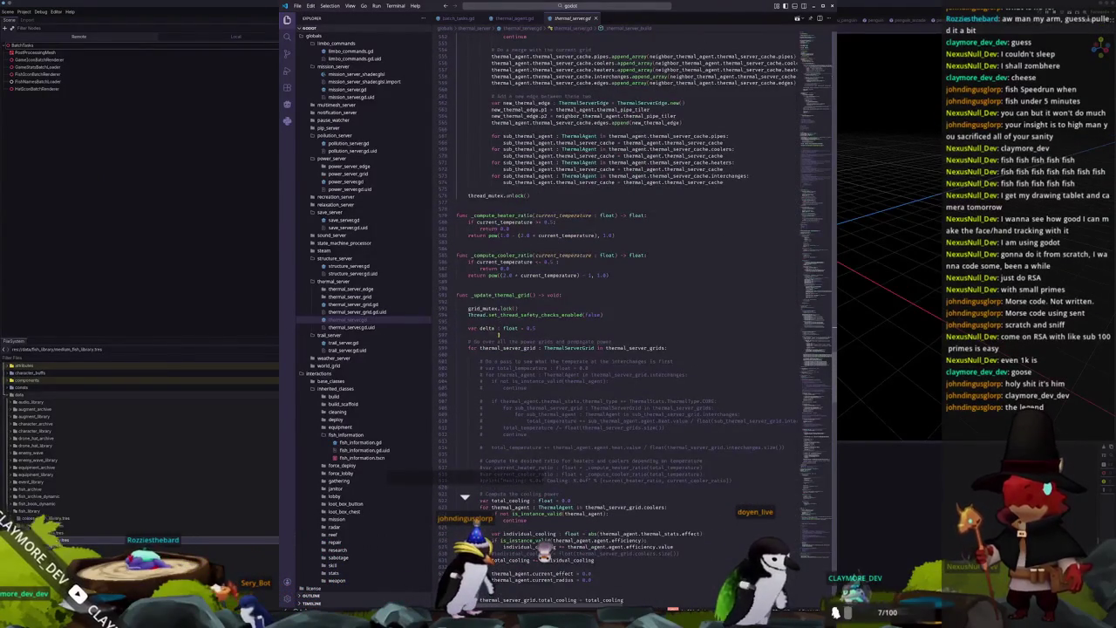
scroll(472, 341, down, 4)
scroll(471, 341, down, 4)
scroll(477, 345, down, 2)
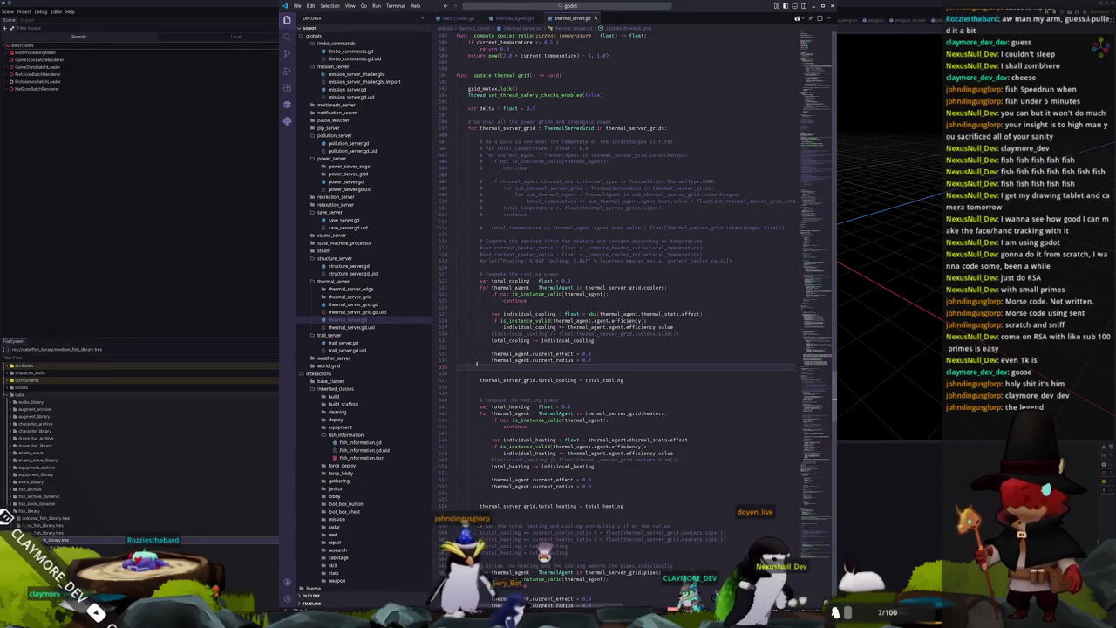
scroll(477, 364, down, 2)
scroll(477, 357, down, 1)
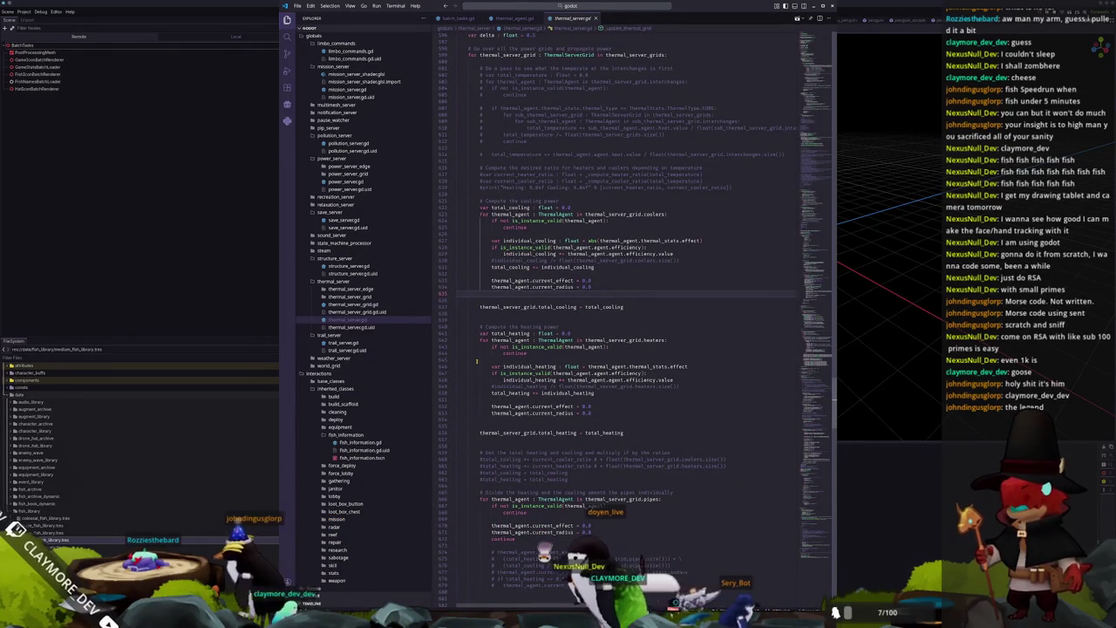
scroll(478, 361, down, 2)
scroll(497, 368, down, 1)
scroll(499, 369, down, 2)
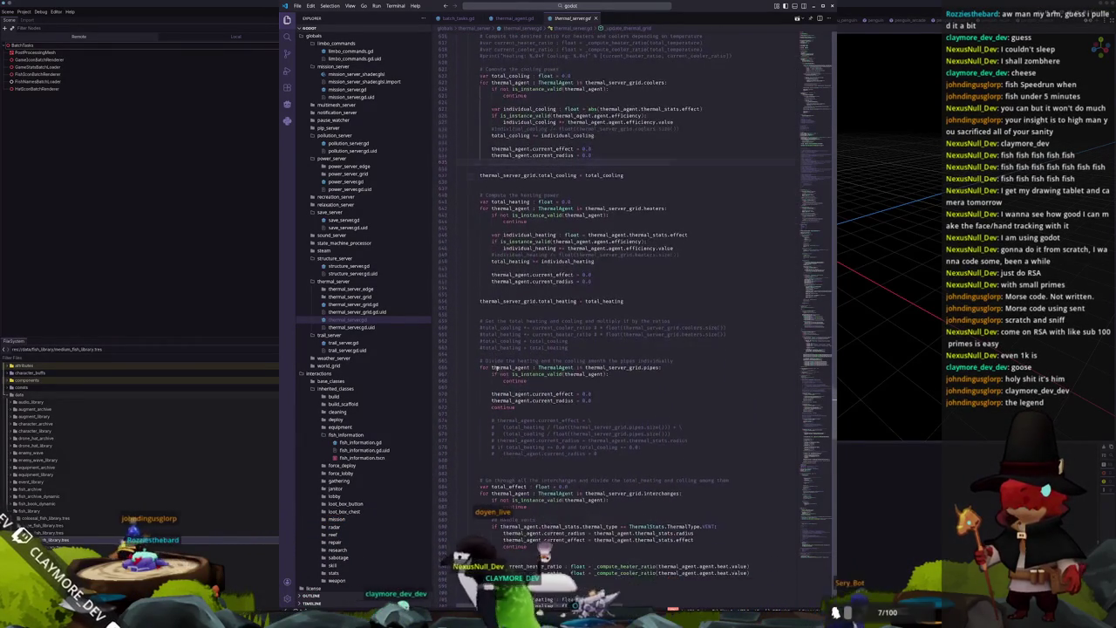
scroll(493, 397, down, 2)
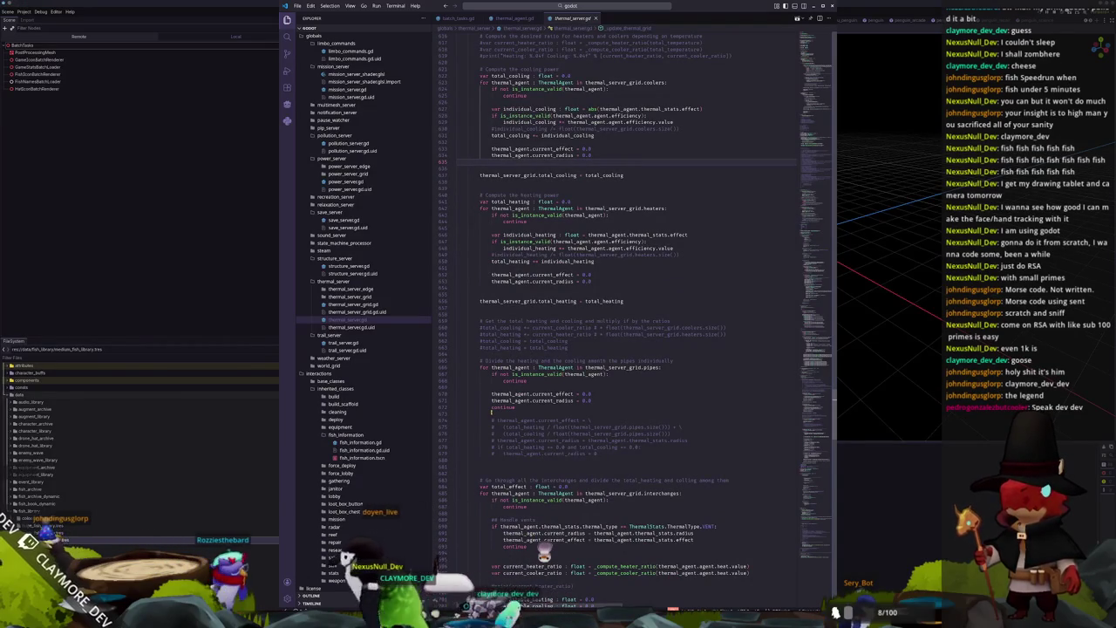
Step: Delete the leftover 'continue' line below the pipes loop, then switch to the Notion Tasks board
click(491, 414)
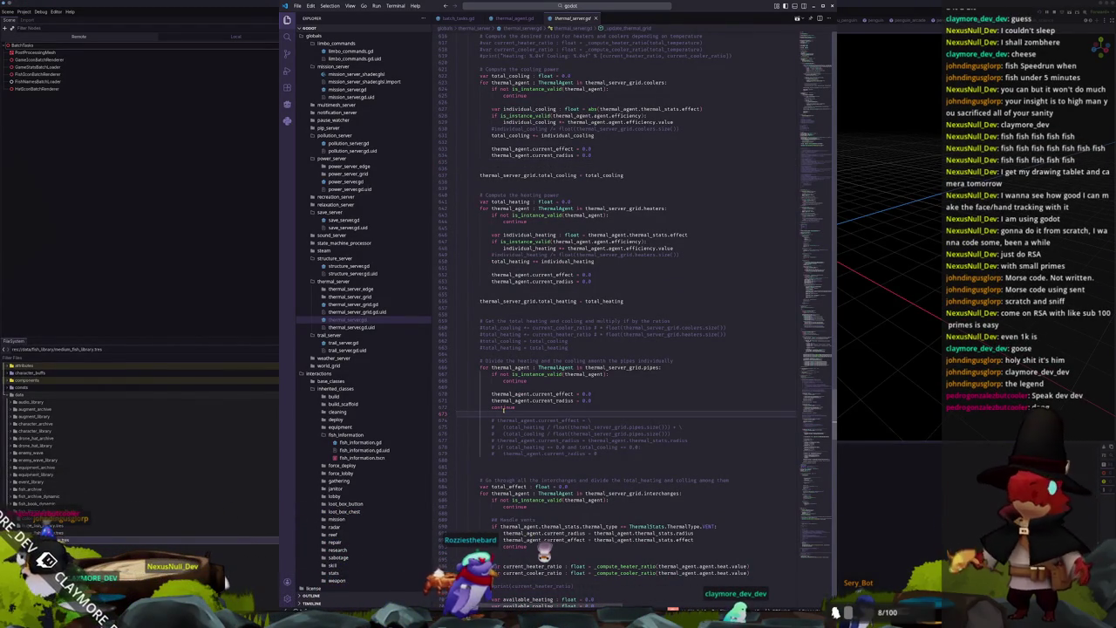
key(ctrl+shift+k)
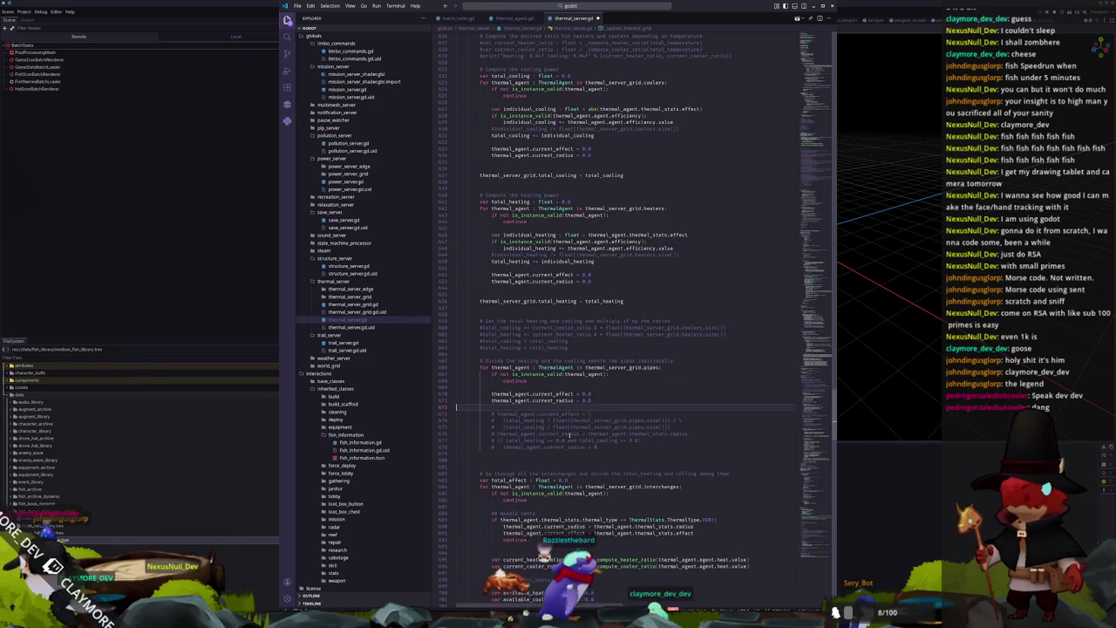
key(Up)
key(Up)
key(Up)
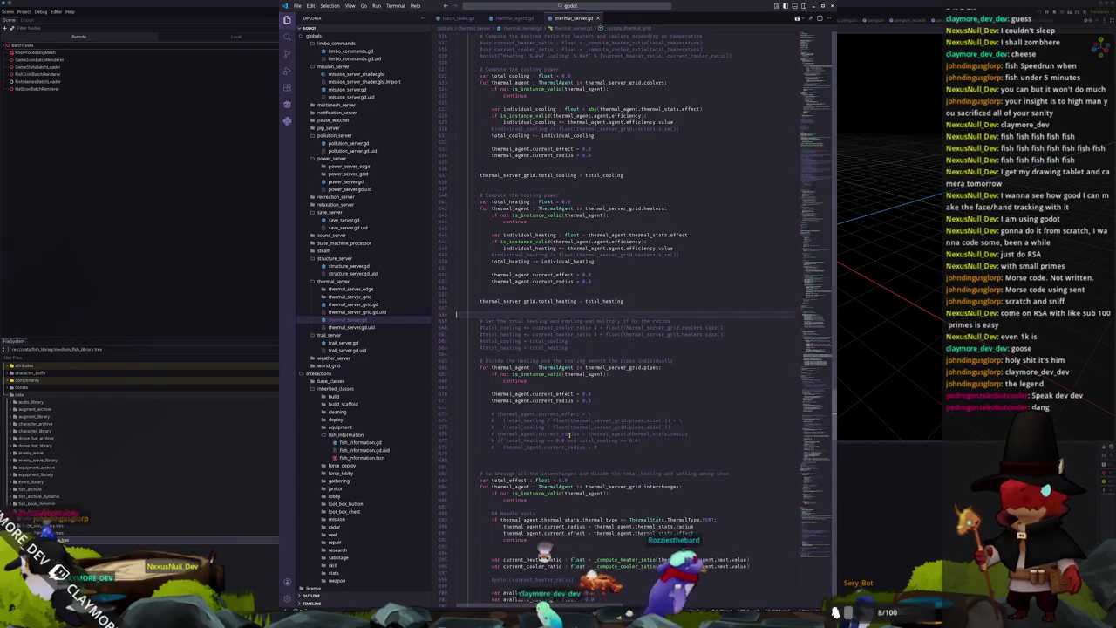
key(Up)
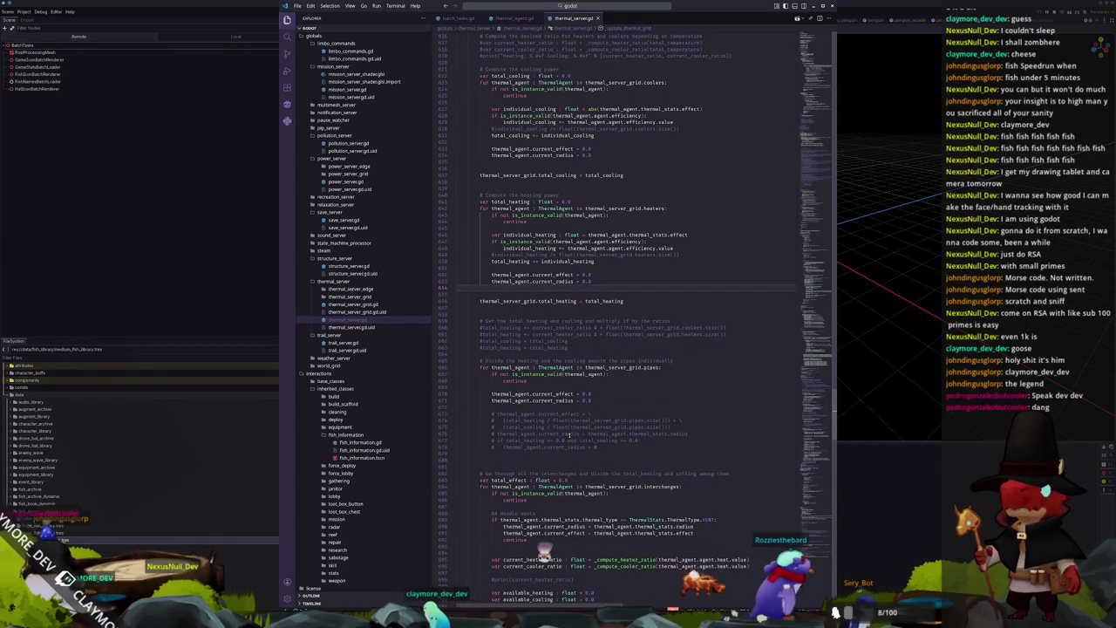
scroll(570, 434, up, 2)
scroll(523, 454, up, 2)
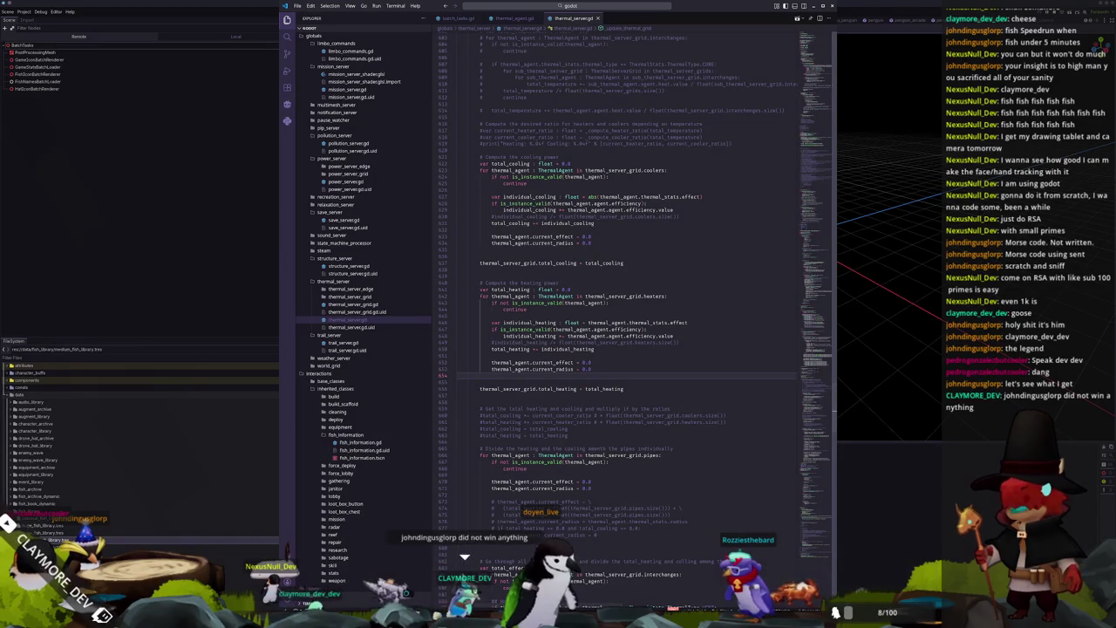
key(alt+Tab)
key(alt+Tab)
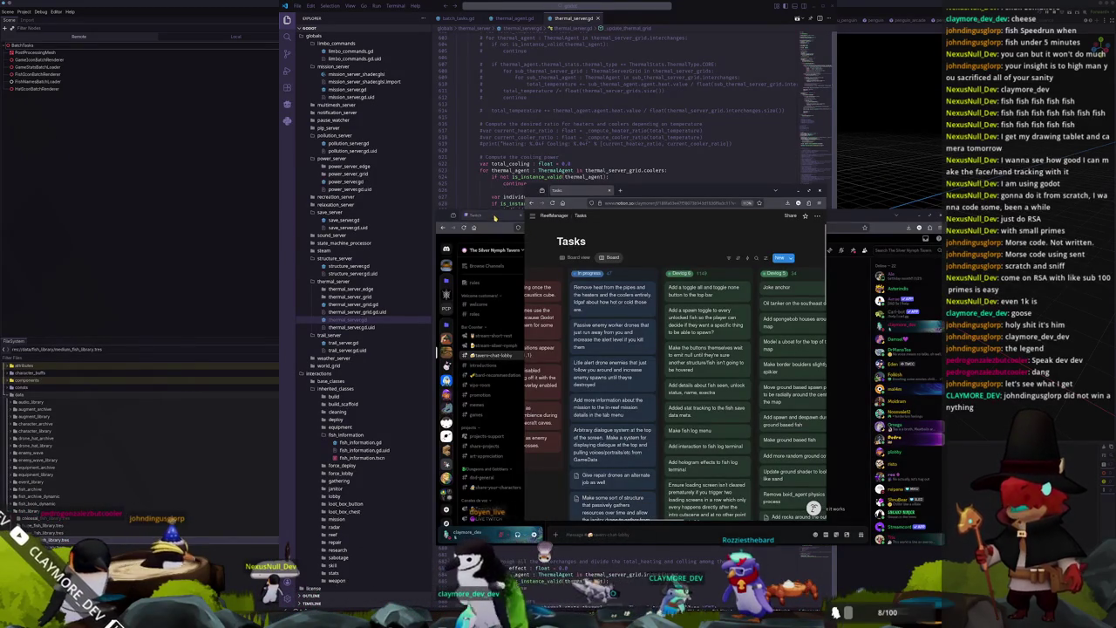
Step: Add a heaters-and-coolers task card to the Tasks board's first column, then return to thermal_server.gd
key(alt+Tab)
key(alt+Tab)
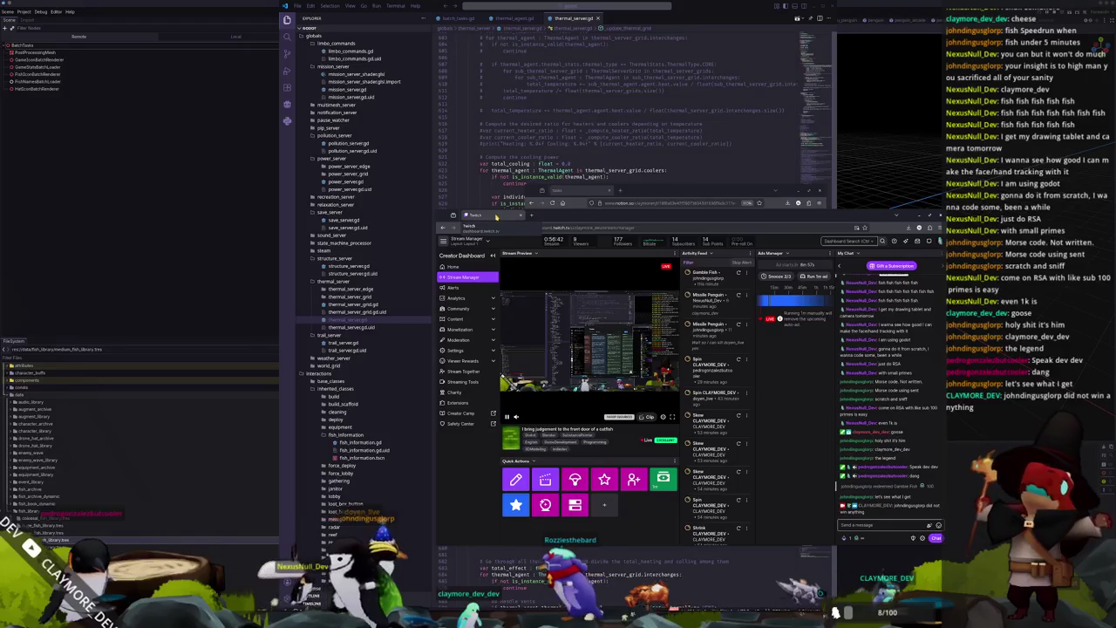
key(alt+Tab)
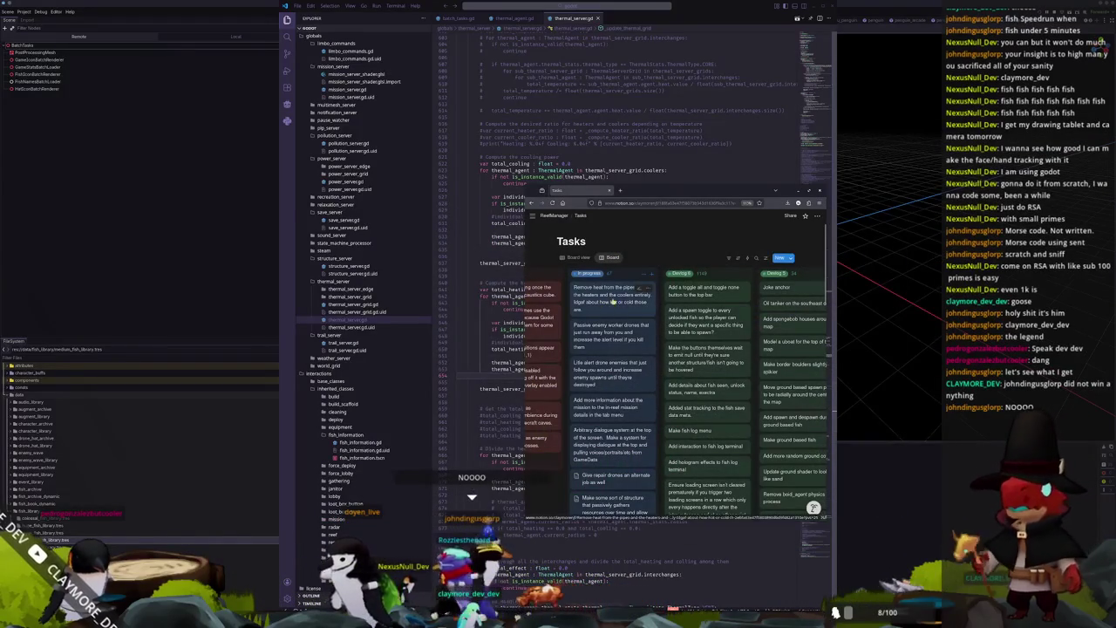
scroll(587, 275, left, 5)
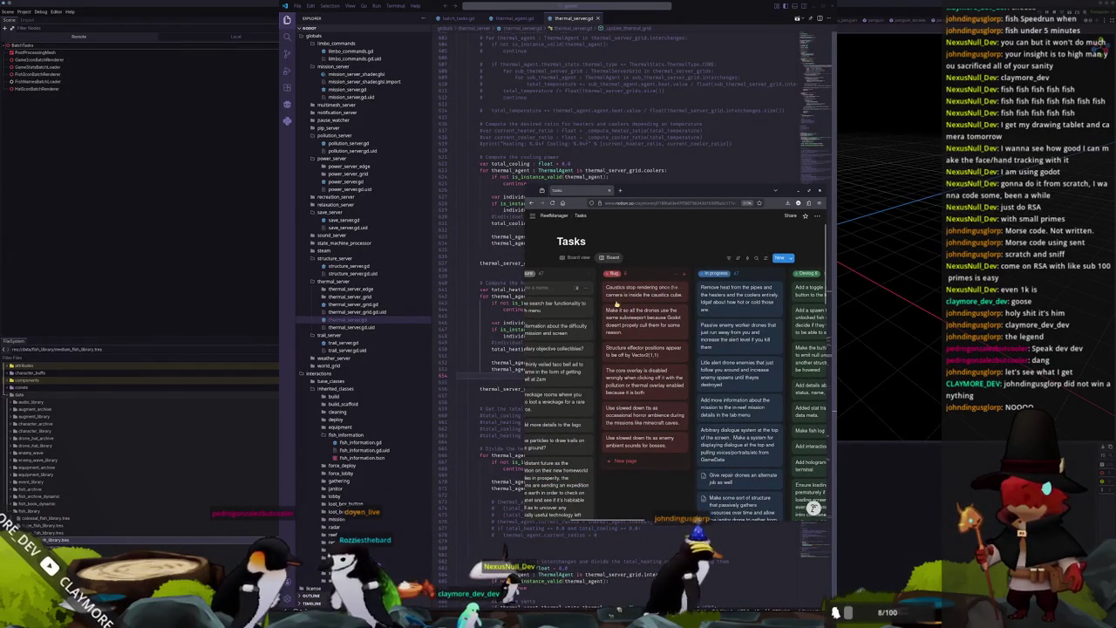
text(Make fish)
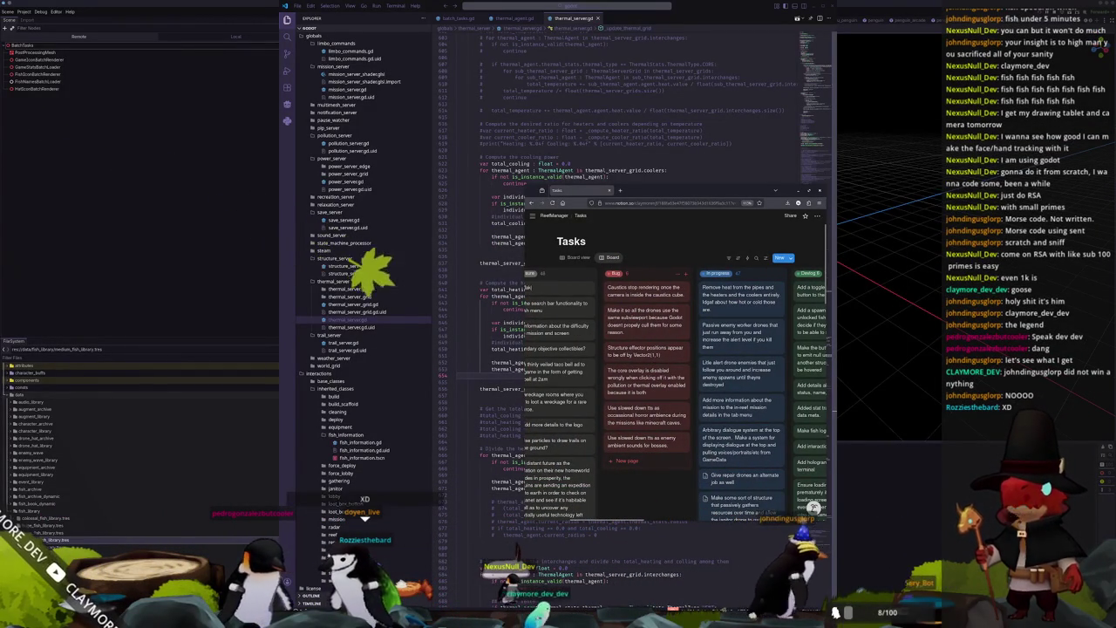
key(BackSpace)
key(BackSpace)
key(BackSpace)
text(heaters and coo)
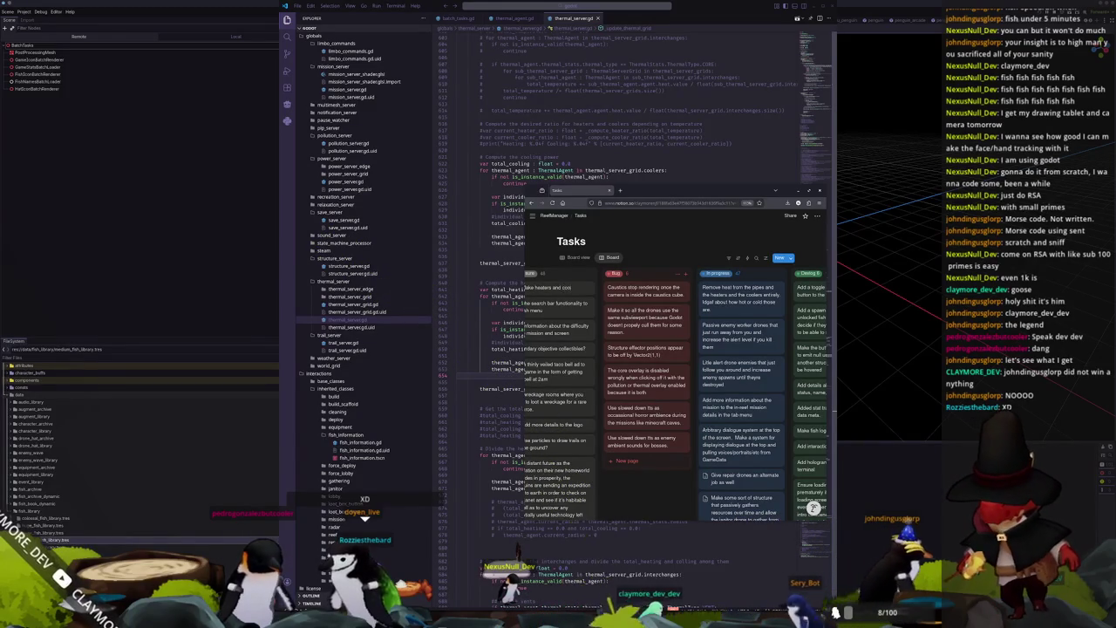
text( the)
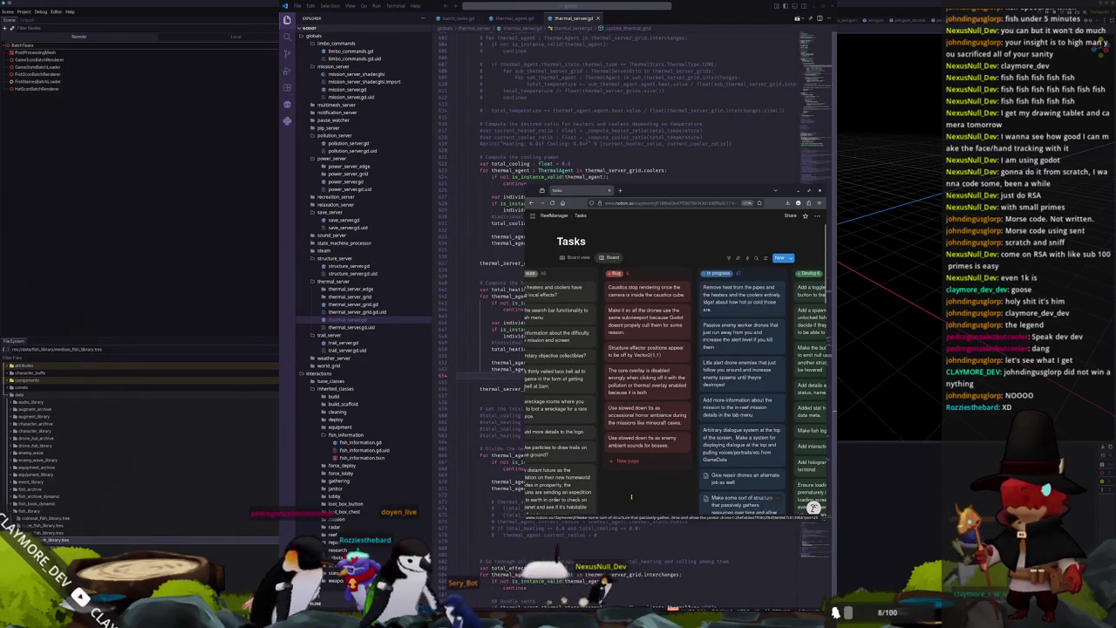
scroll(645, 498, right, 3)
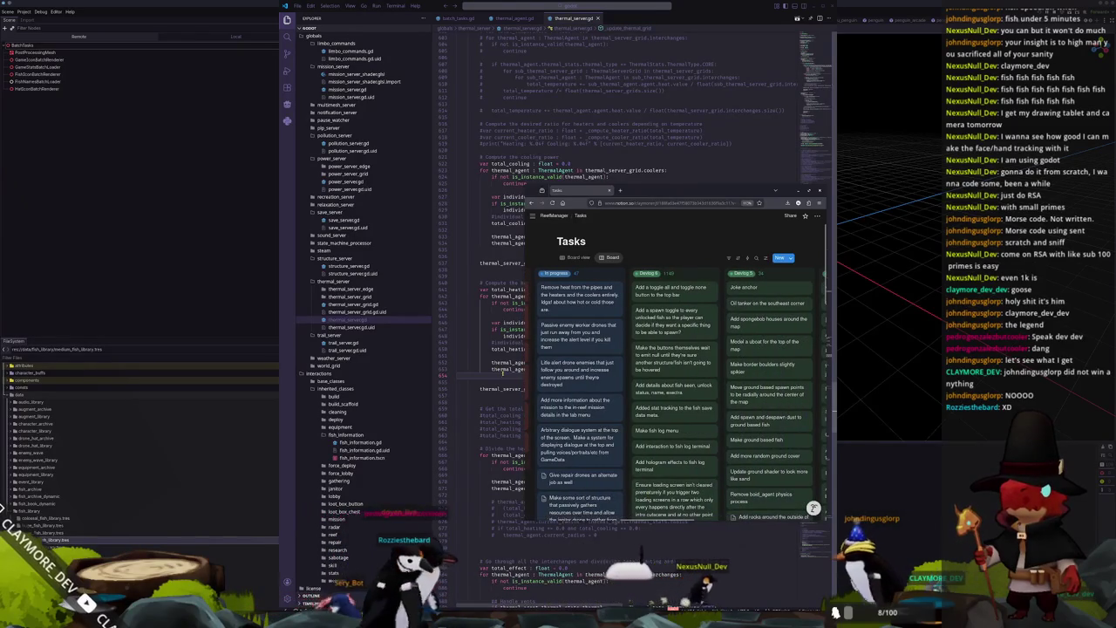
click(456, 375)
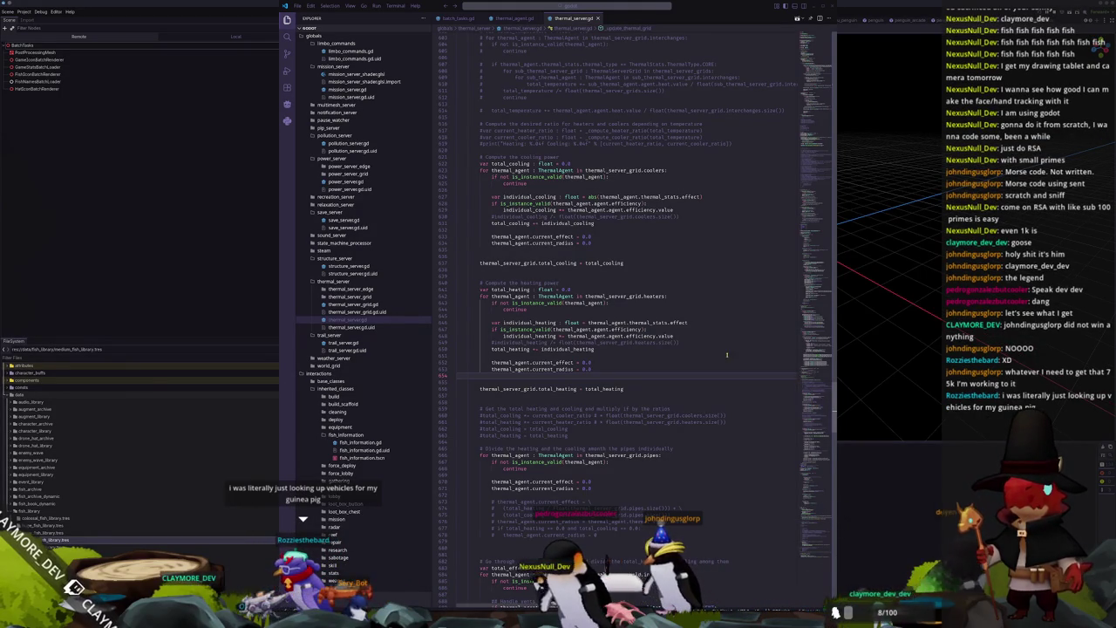
click(645, 375)
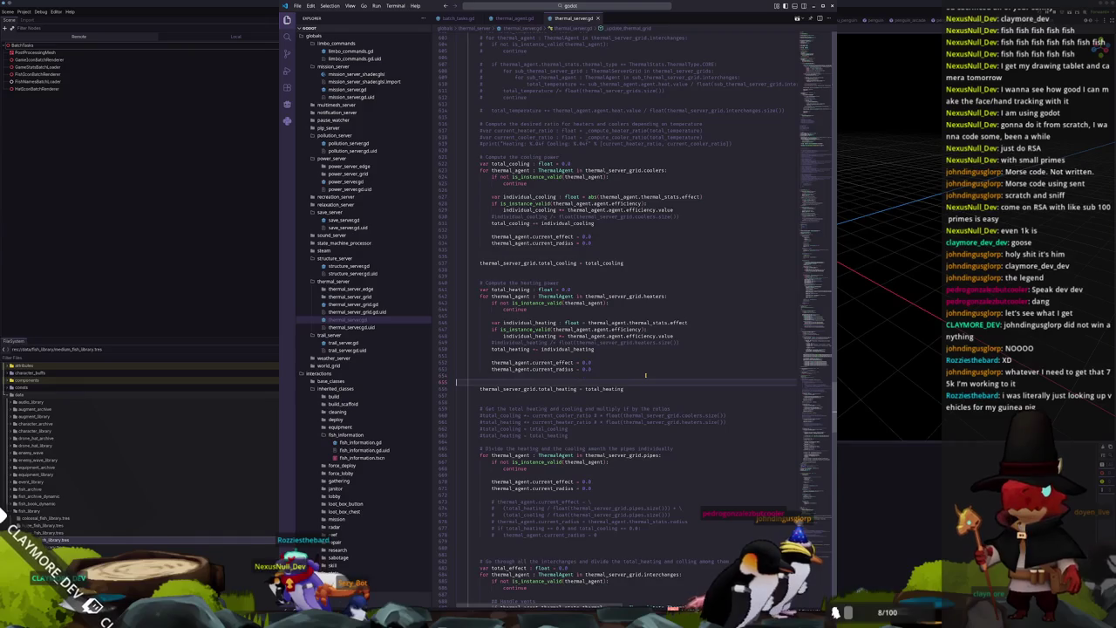
Step: Insert blank lines after grid_mutex.unlock(), just above the ThermalGridState enum
key(Up)
key(Up)
key(Up)
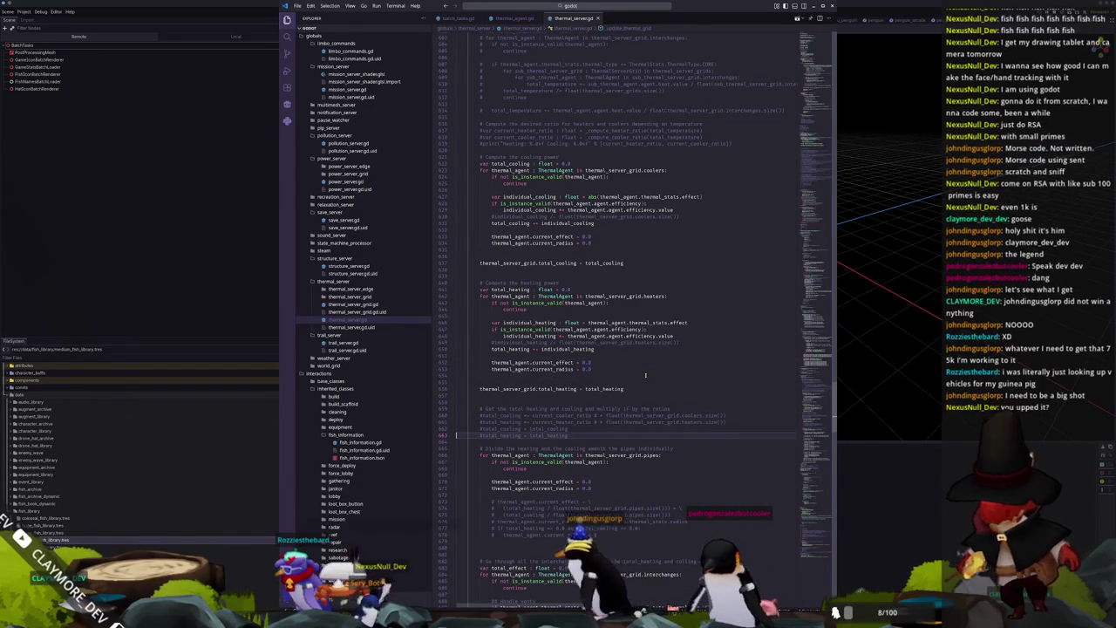
scroll(637, 358, down, 2)
scroll(637, 358, down, 2)
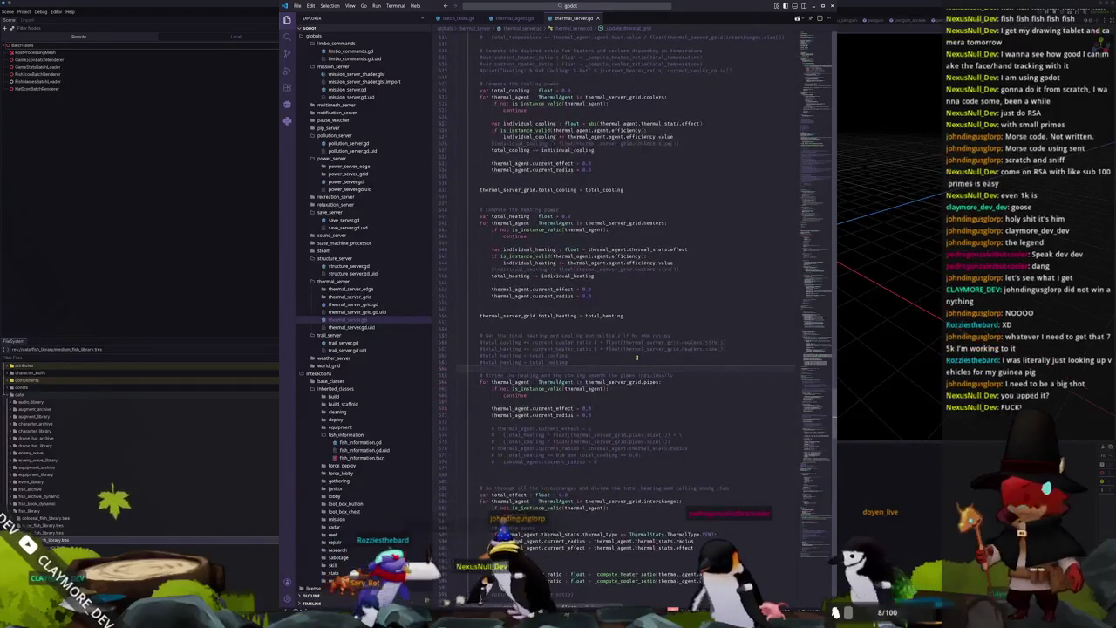
scroll(637, 357, down, 2)
scroll(637, 358, down, 2)
scroll(637, 357, down, 2)
scroll(637, 357, down, 1)
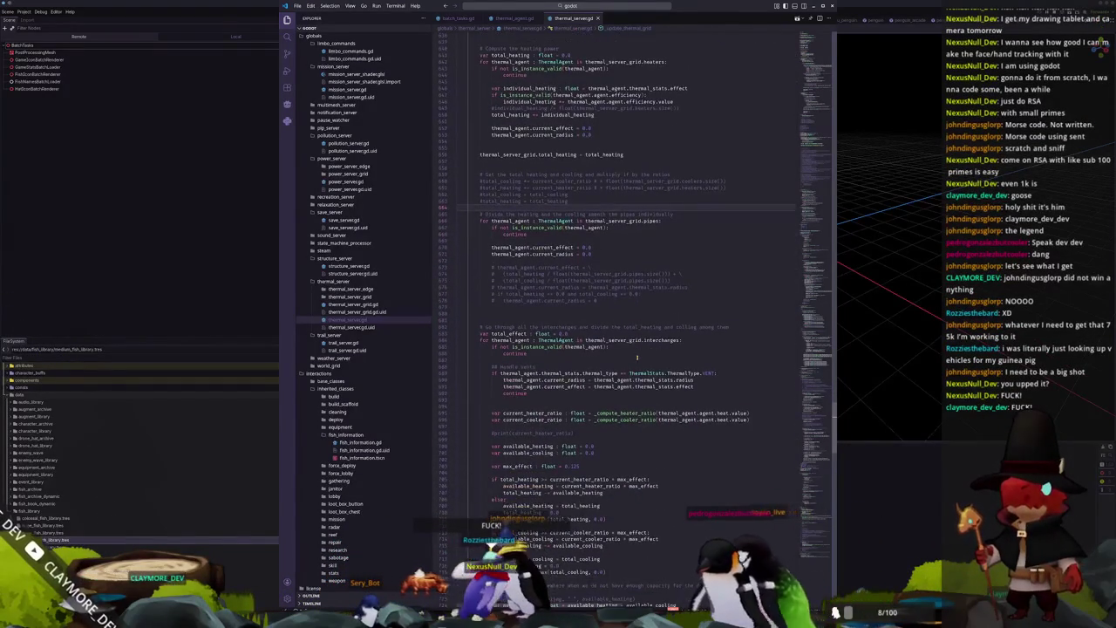
scroll(638, 357, down, 1)
scroll(637, 358, down, 2)
scroll(637, 357, down, 2)
scroll(638, 358, down, 2)
scroll(638, 358, down, 1)
scroll(637, 357, down, 2)
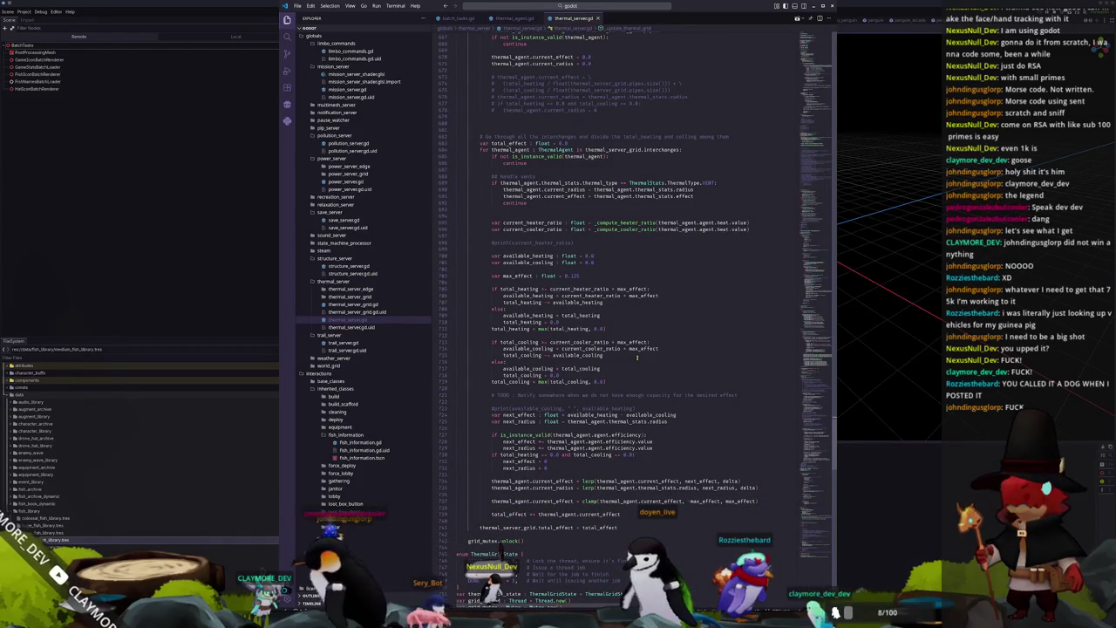
scroll(637, 357, down, 2)
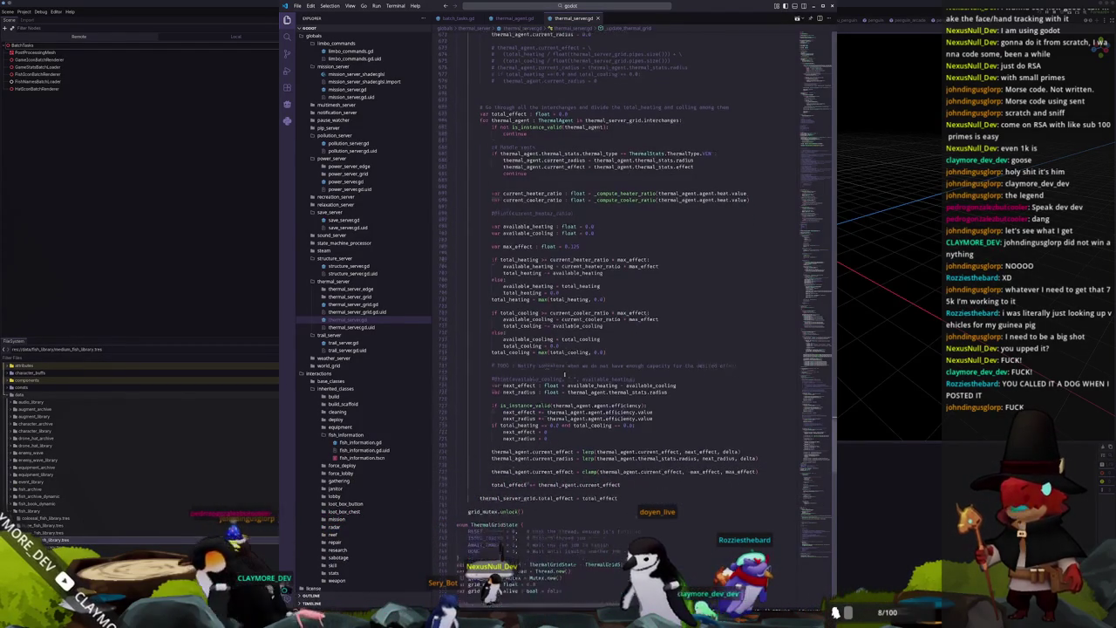
scroll(610, 366, down, 2)
scroll(528, 402, down, 2)
scroll(527, 402, down, 3)
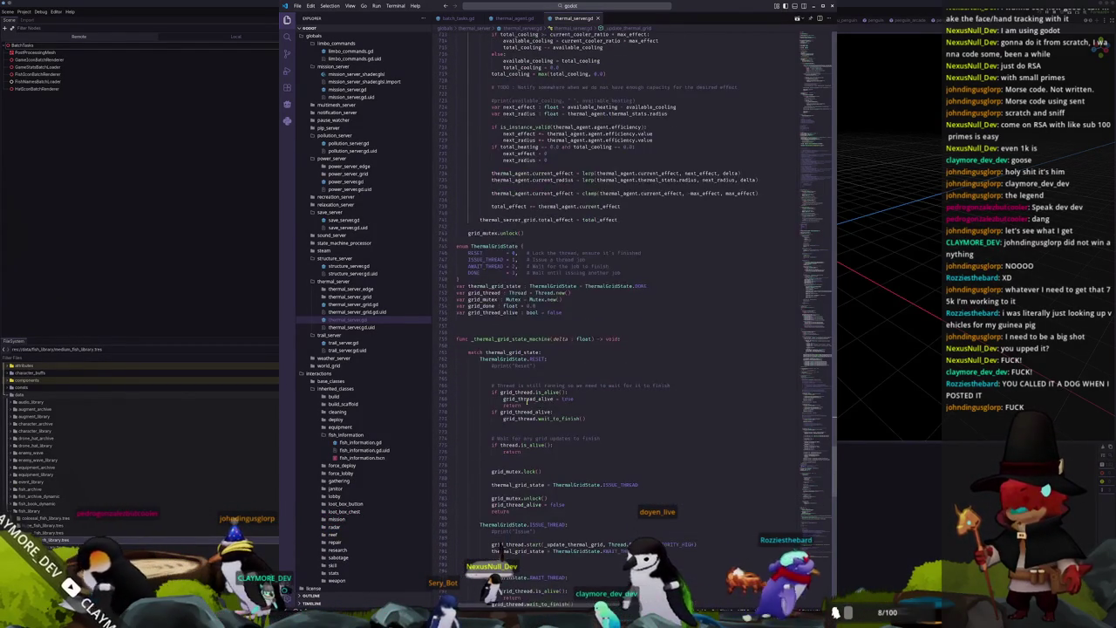
click(512, 241)
key(Return)
key(Return)
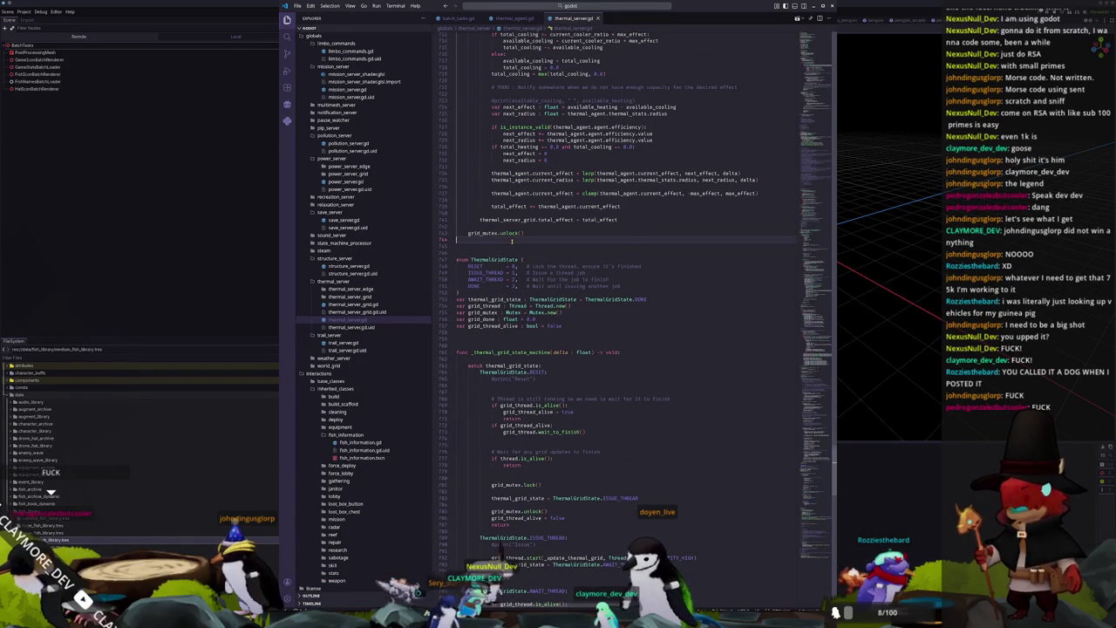
Step: Scroll down to the update() function and switch back to the Godot editor
scroll(506, 247, down, 3)
scroll(512, 292, down, 4)
scroll(501, 327, down, 4)
scroll(489, 366, down, 4)
scroll(523, 397, down, 5)
scroll(615, 404, down, 4)
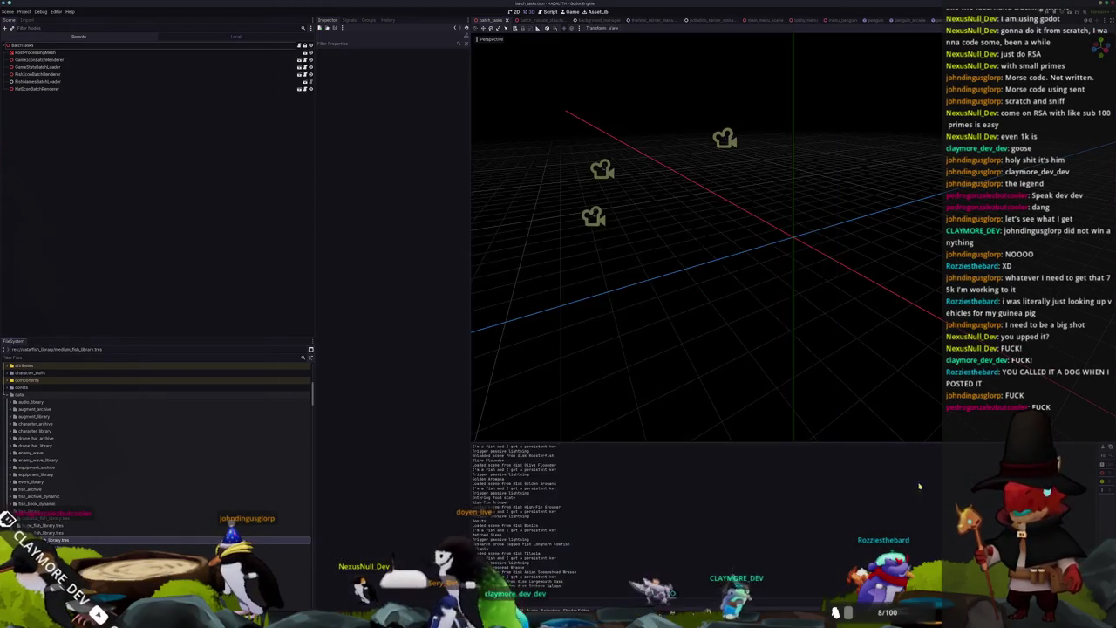
click(918, 503)
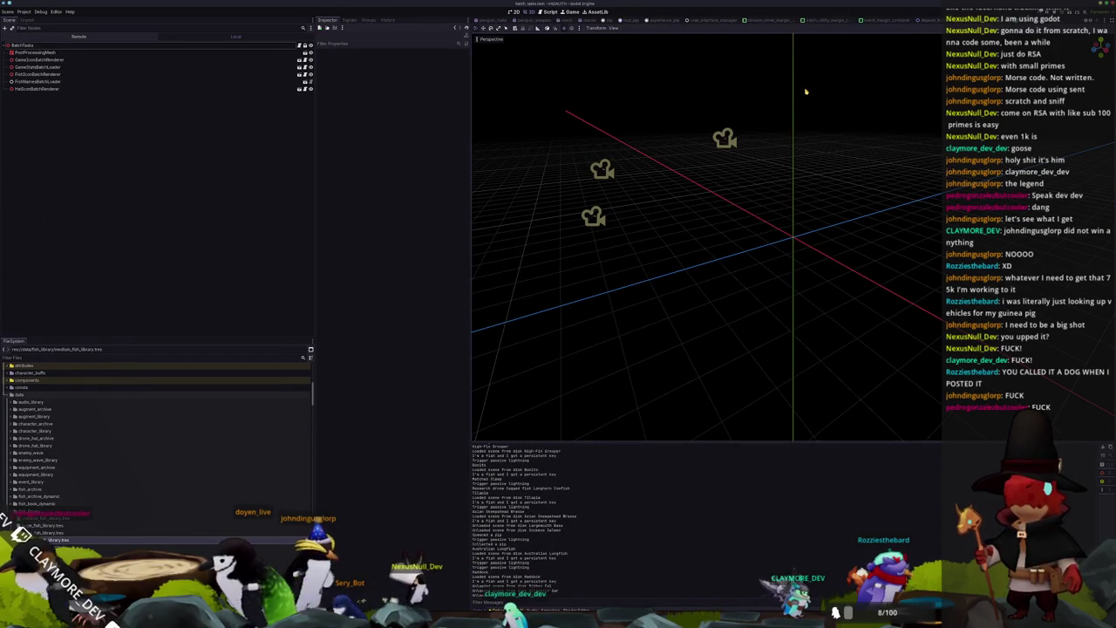
Step: Open heater.tscn through Quick Open and delete its Heat node
key(shift+alt+o)
text(heater)
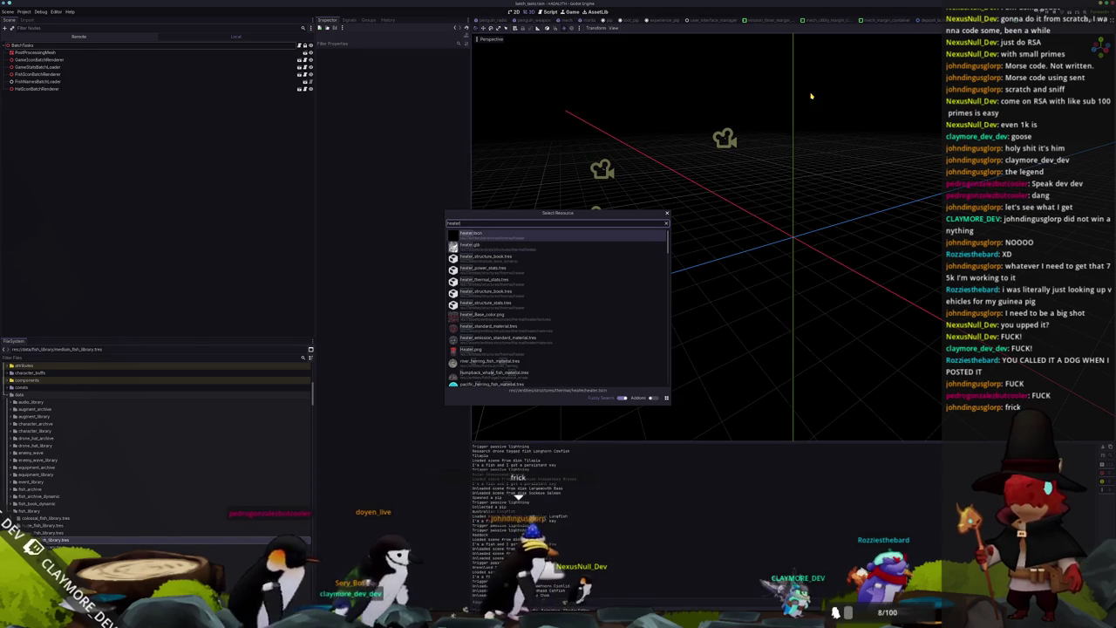
key(Return)
scroll(70, 175, down, 2)
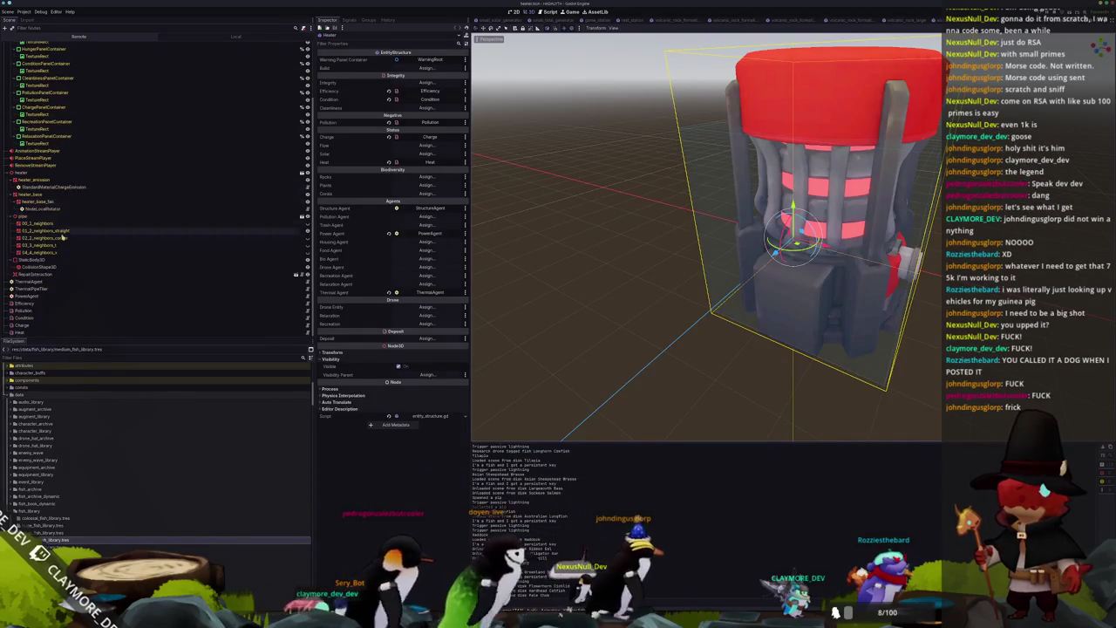
click(42, 332)
key(Delete)
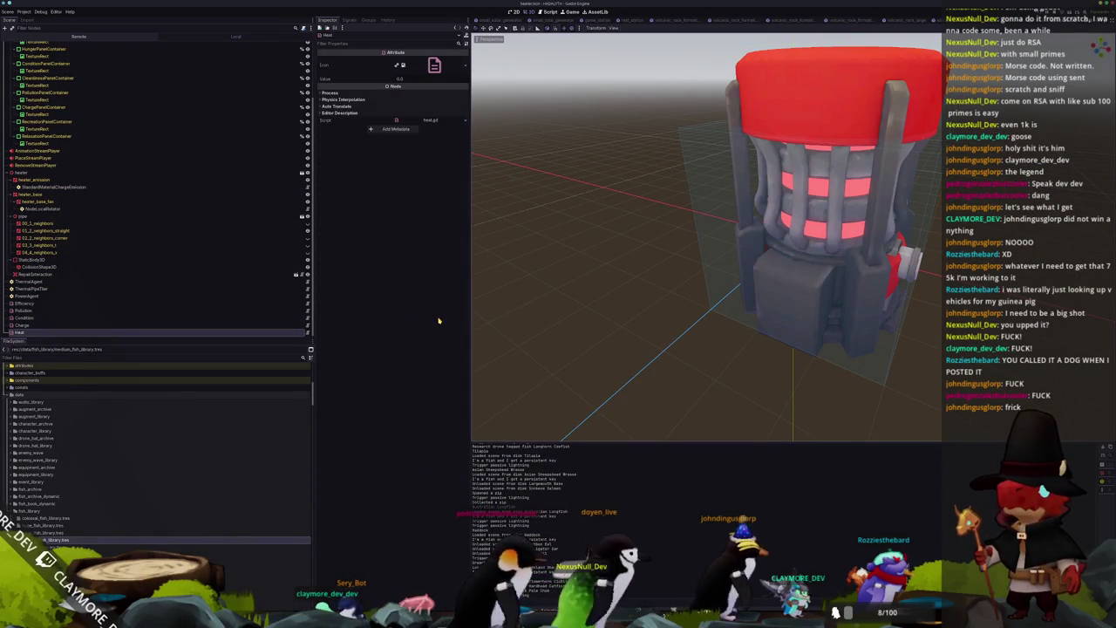
key(Return)
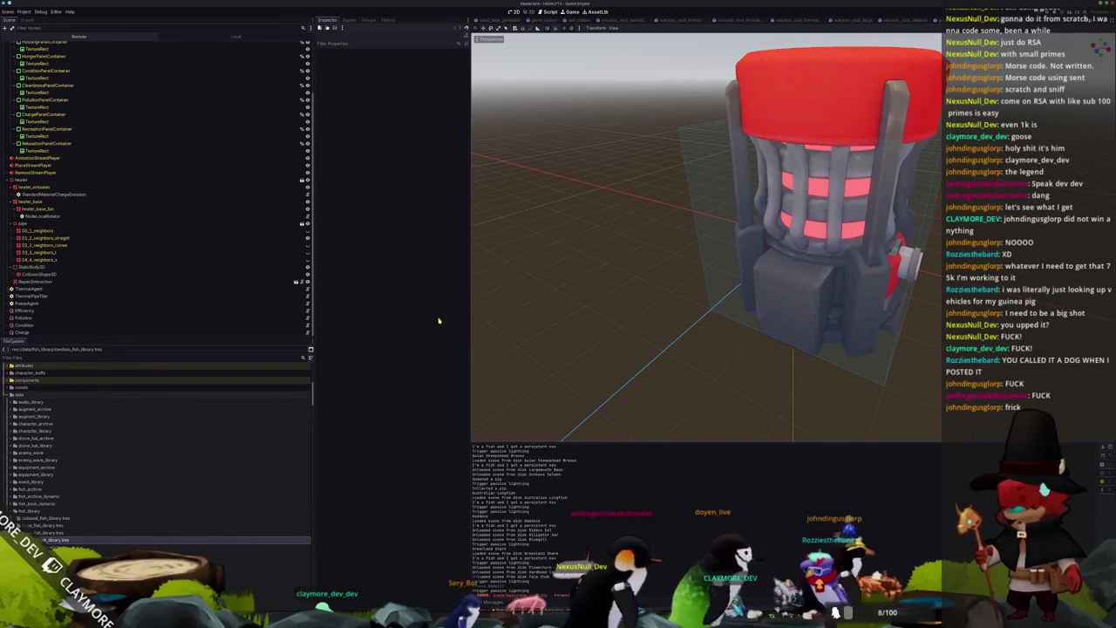
Step: Delete the Heat node from the cooler scene as well
key(ctrl+Tab)
scroll(285, 327, down, 3)
click(257, 332)
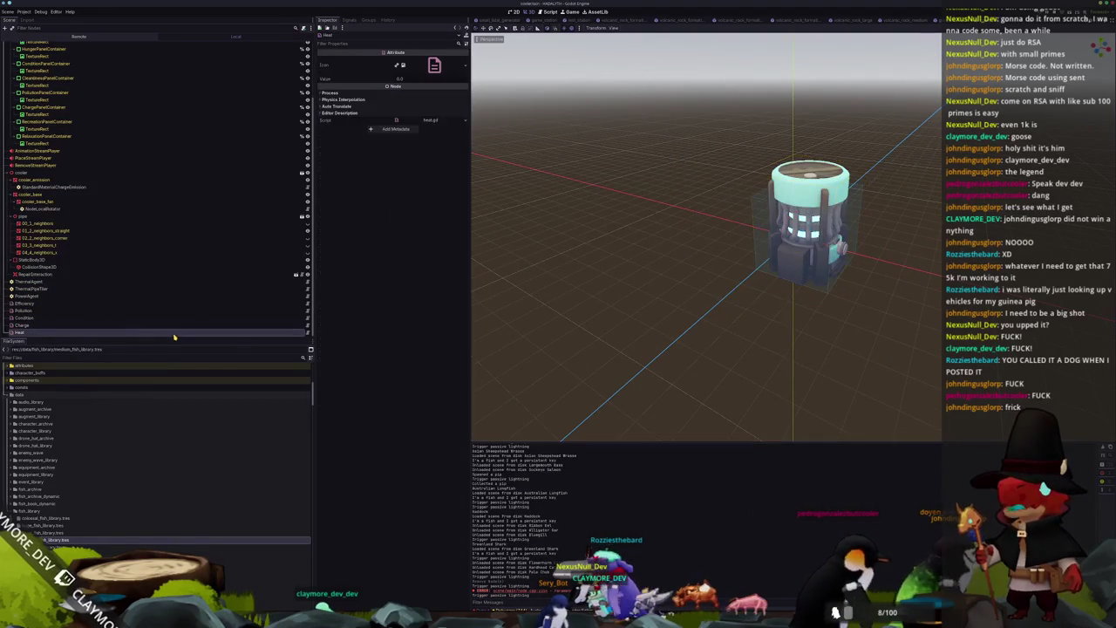
key(Return)
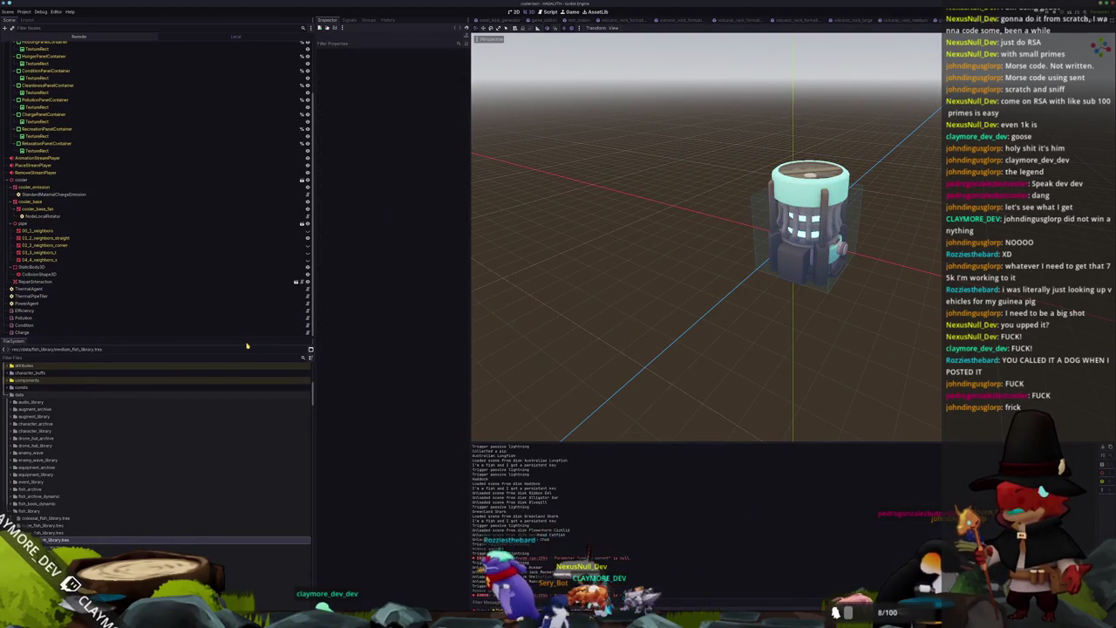
Step: Clear the output log, open the thermal_pipe scene and run the project with F5
key(F5)
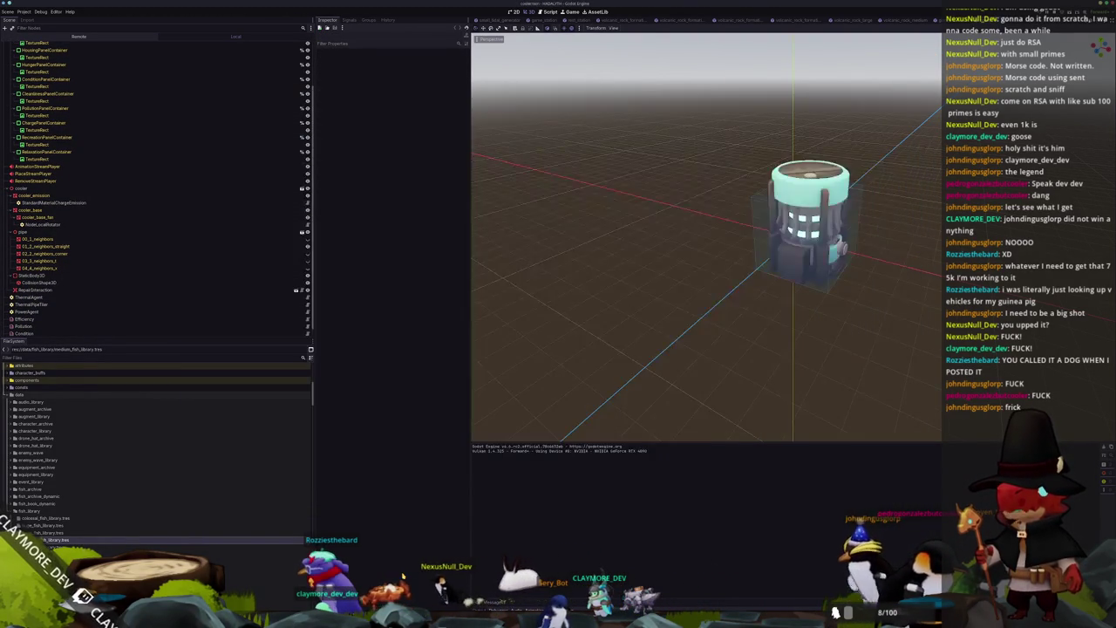
key(shift+alt+o)
text(thermal_)
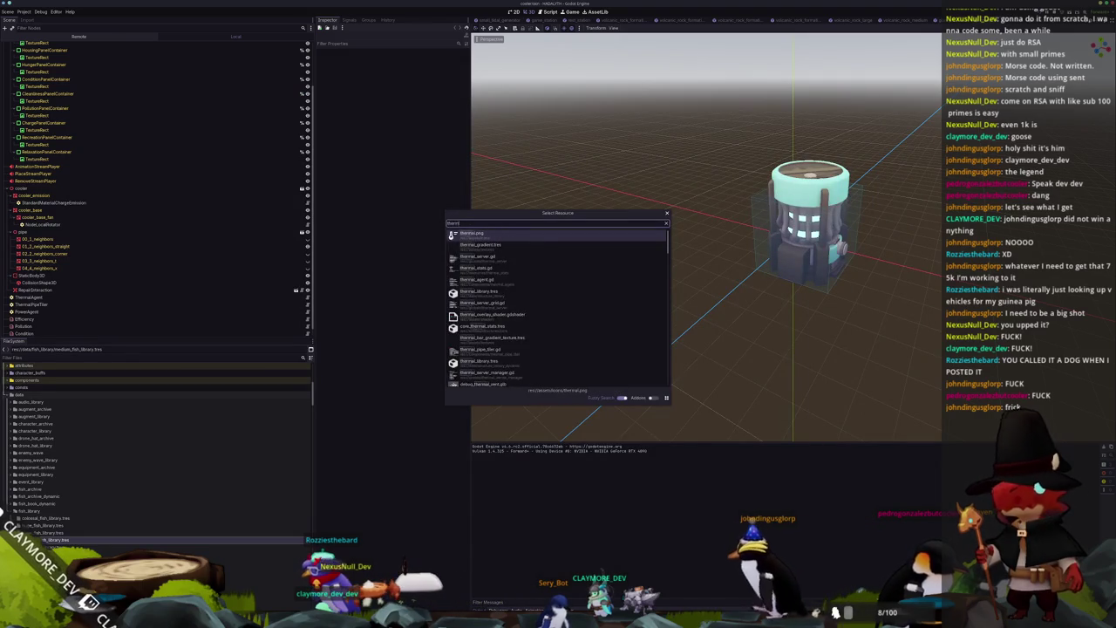
text(pipe)
key(Return)
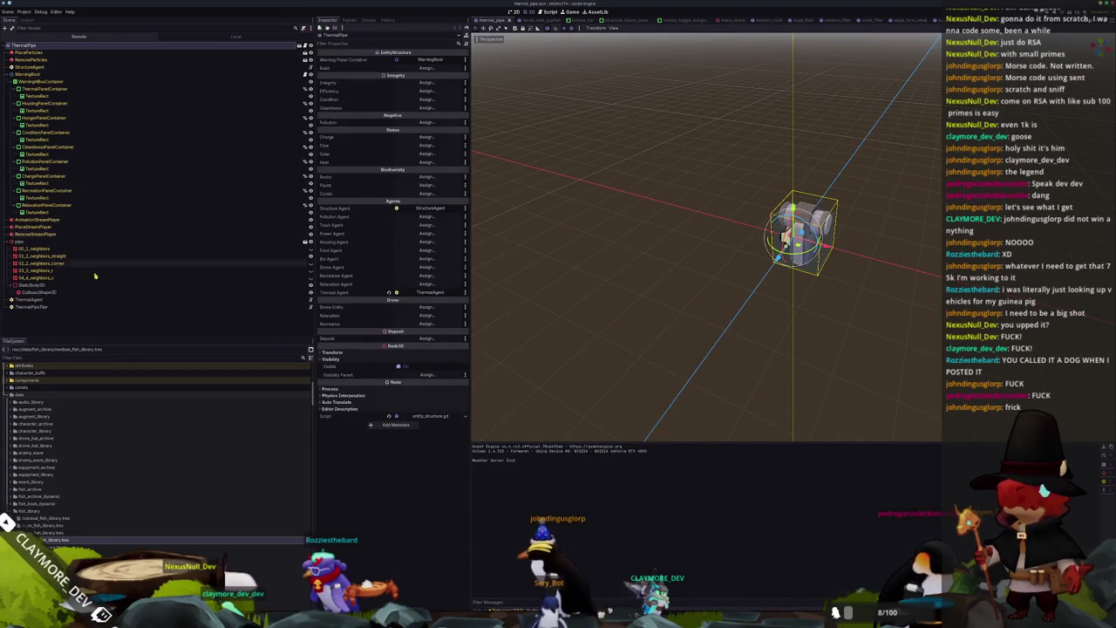
click(103, 332)
key(F5)
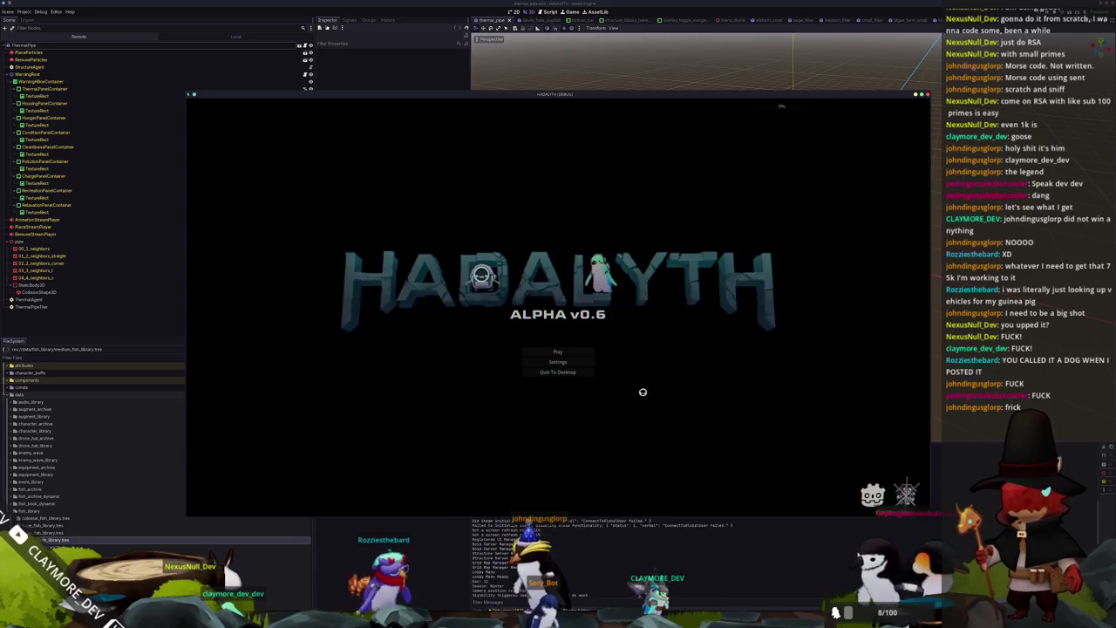
Step: Load the Voyager save from the title screen, walk through the hub and enter build mode
click(569, 350)
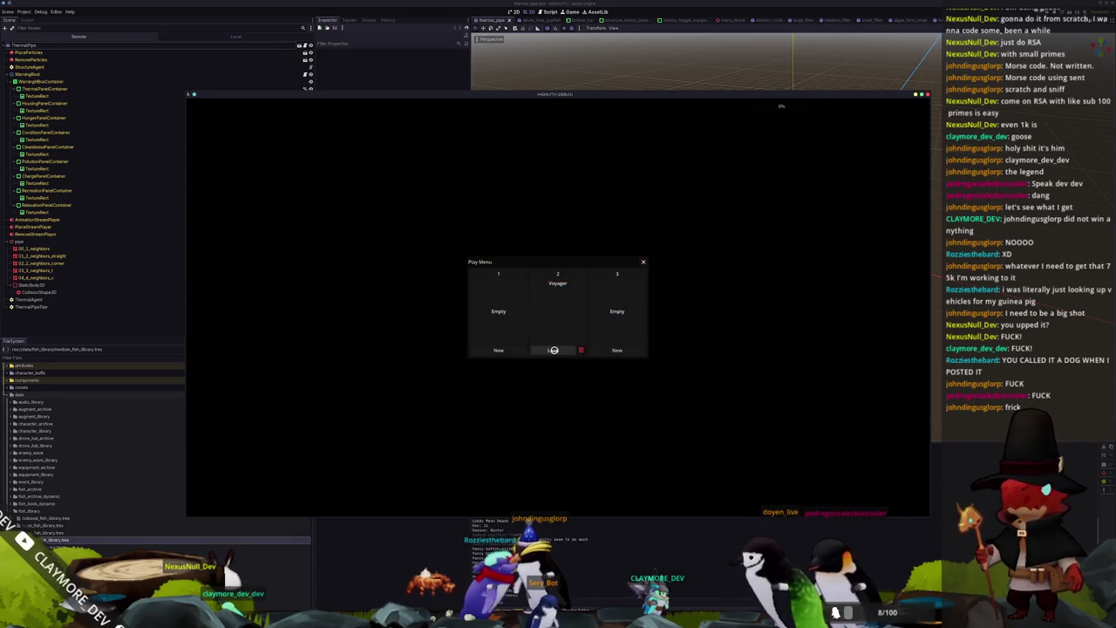
click(555, 349)
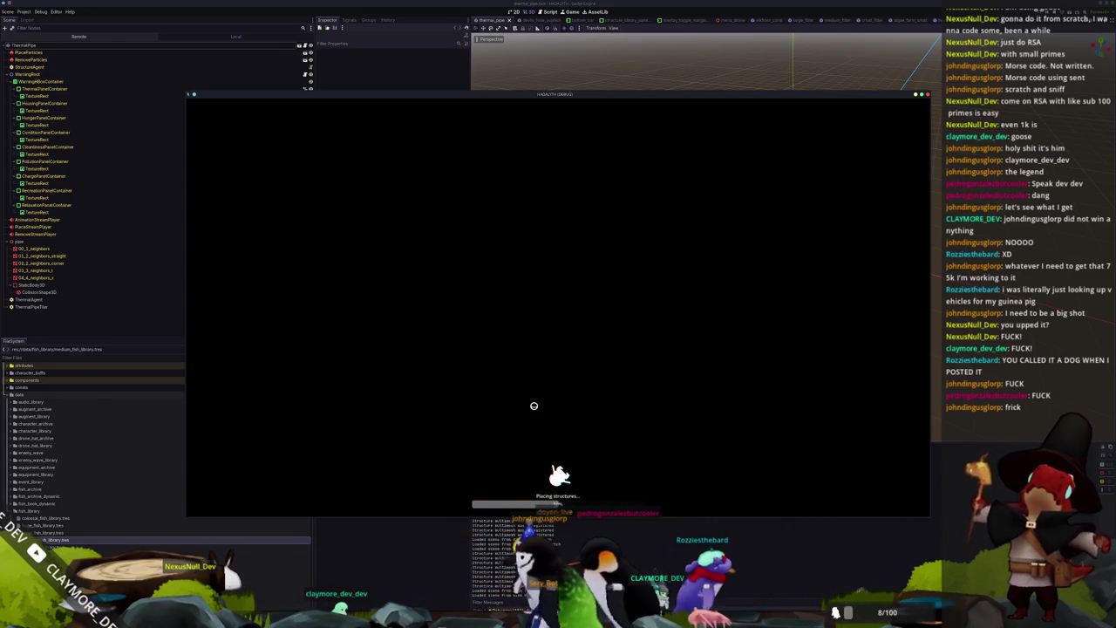
key(d)
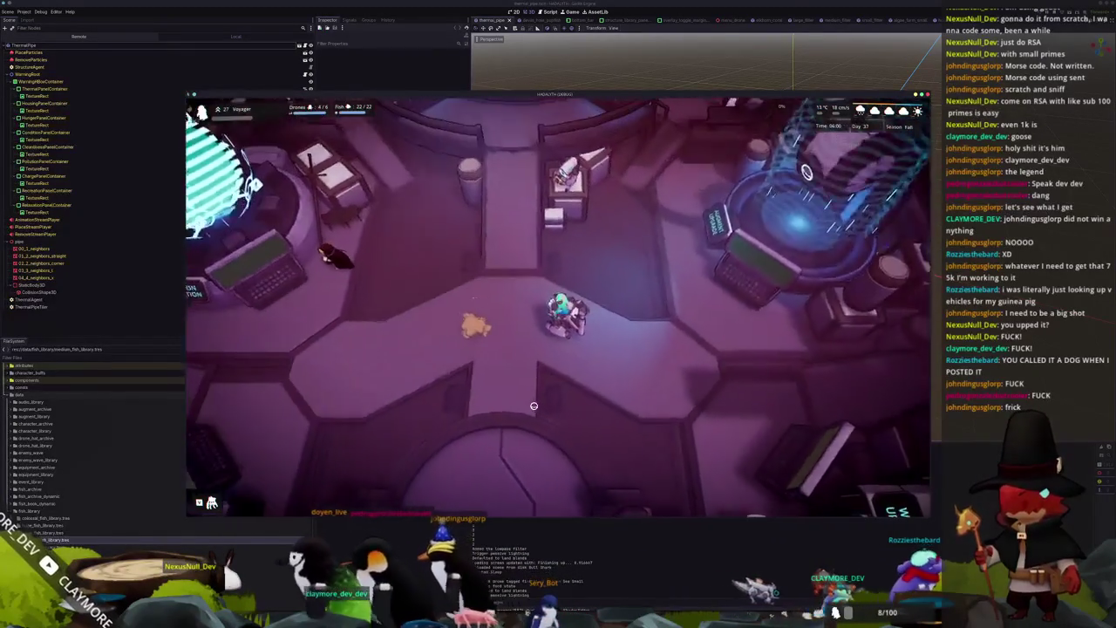
key(s)
key(s)
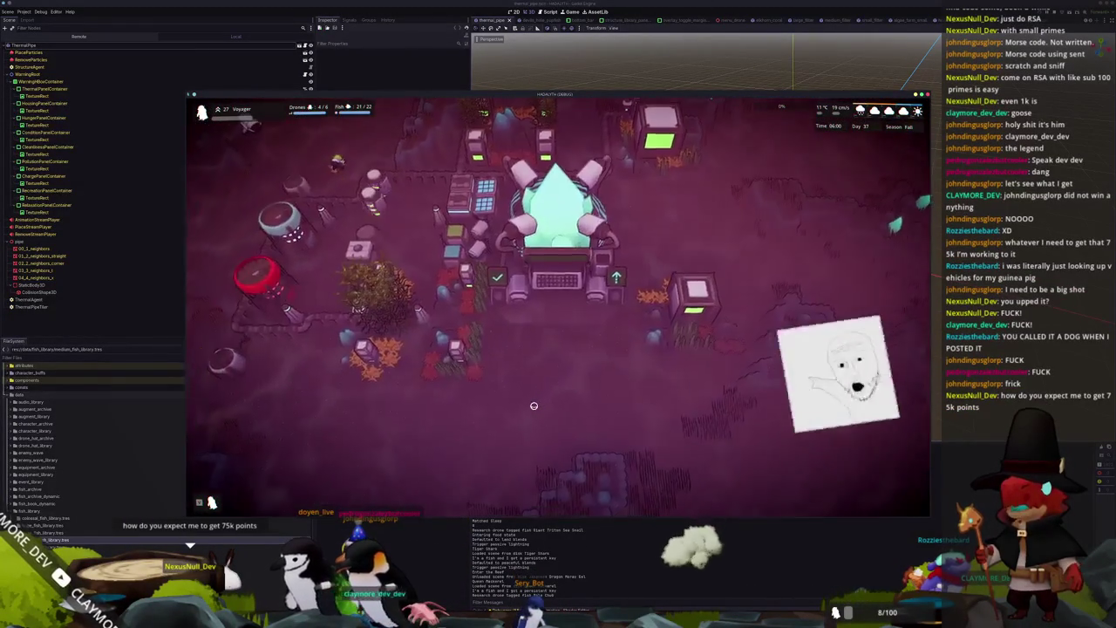
key(e)
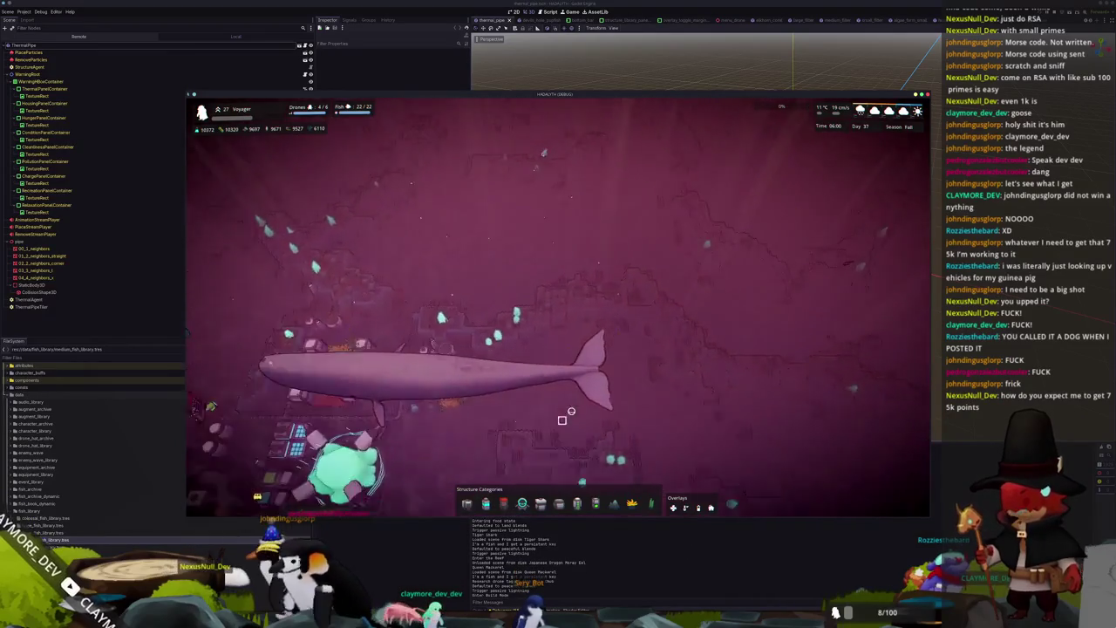
key(s)
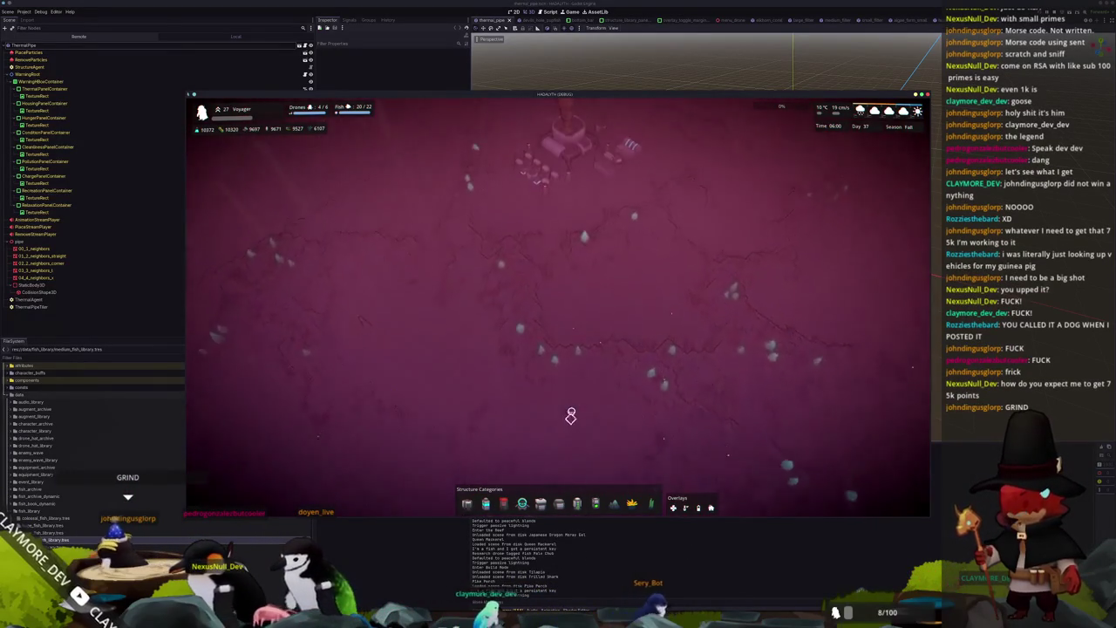
click(571, 248)
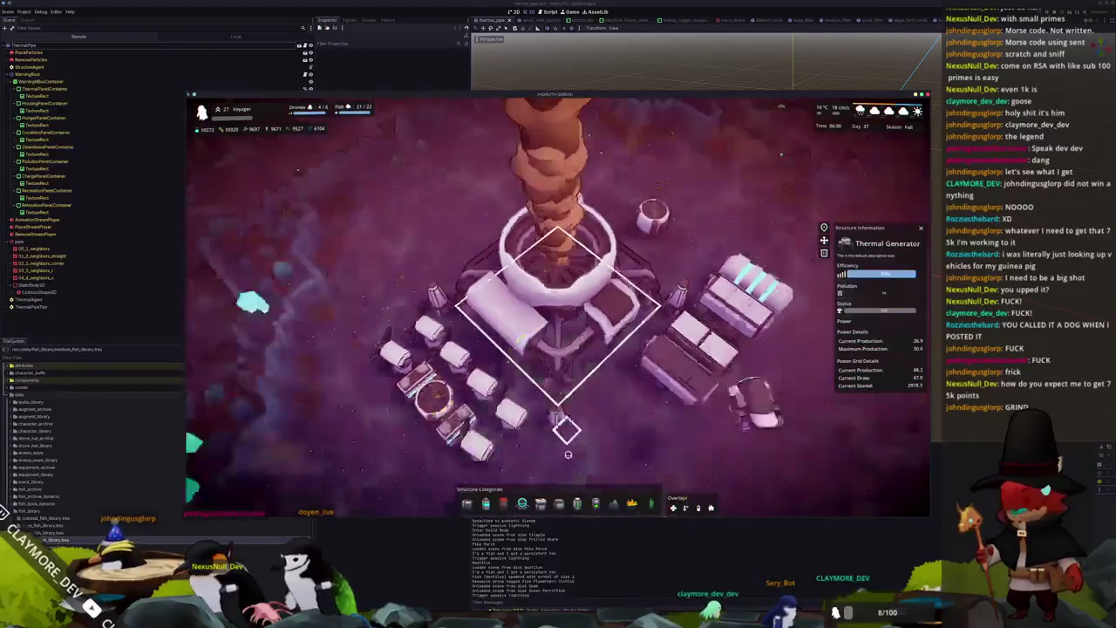
scroll(575, 452, down, 3)
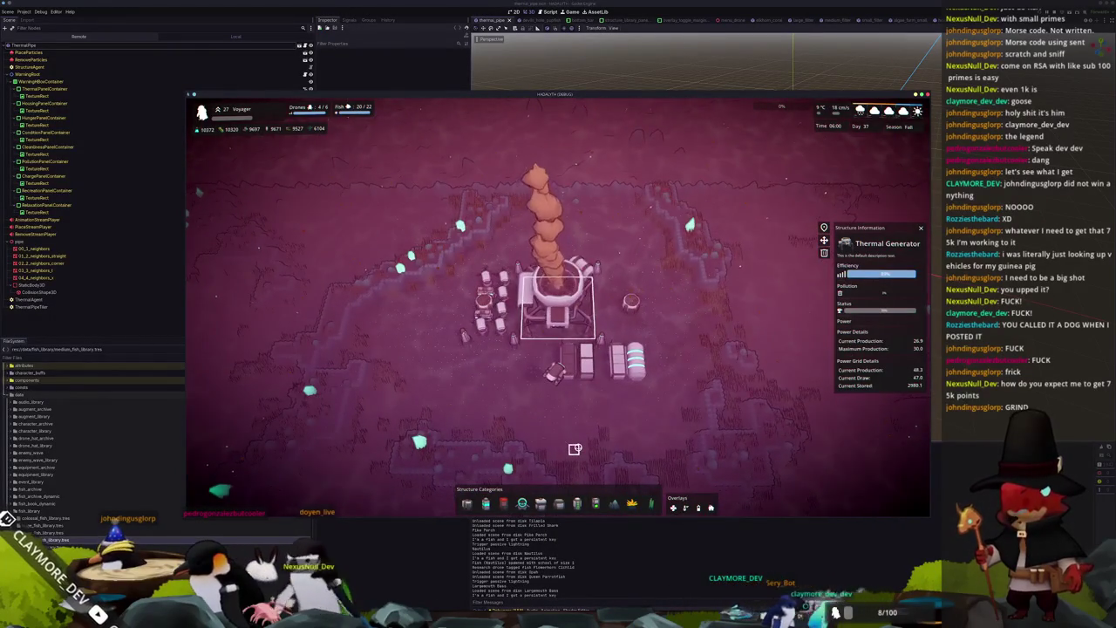
scroll(574, 448, down, 3)
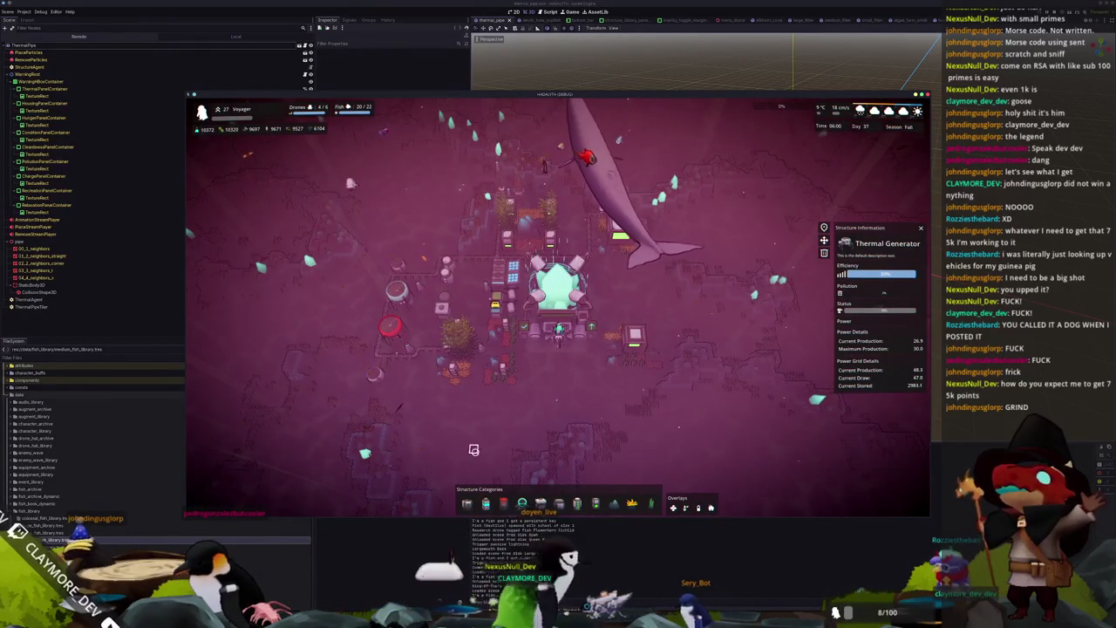
scroll(475, 449, up, 3)
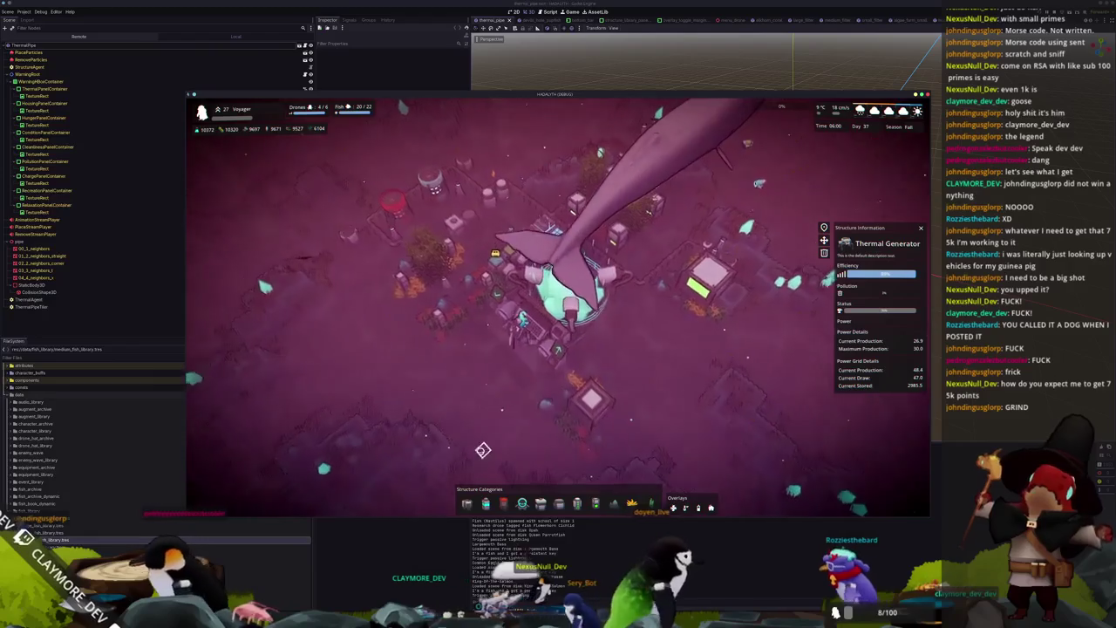
scroll(479, 451, up, 2)
scroll(480, 452, down, 3)
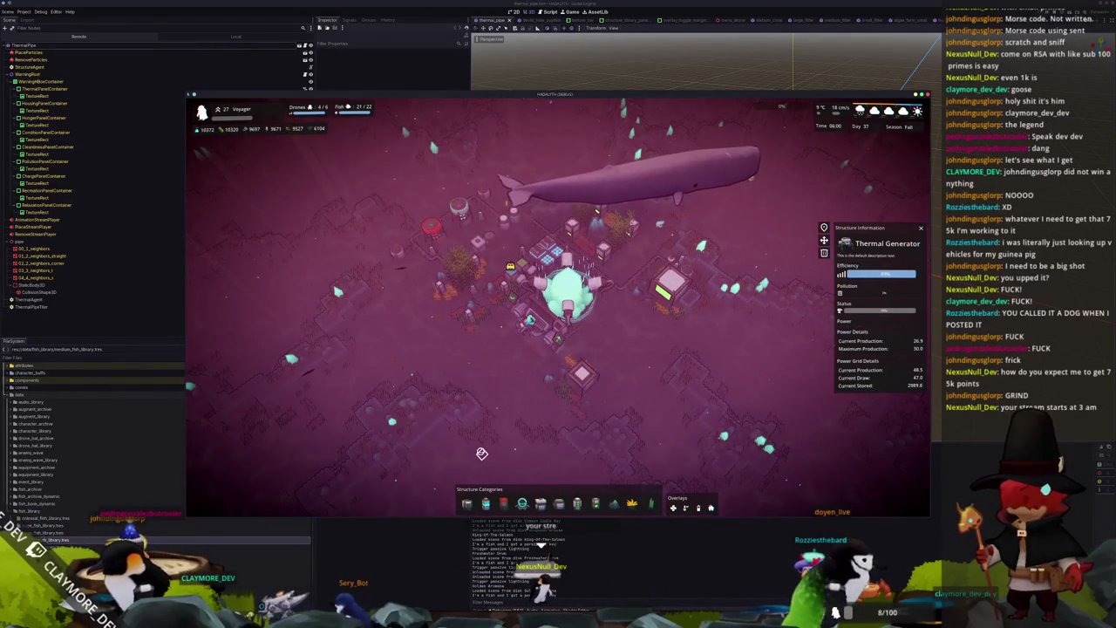
key(q)
key(q)
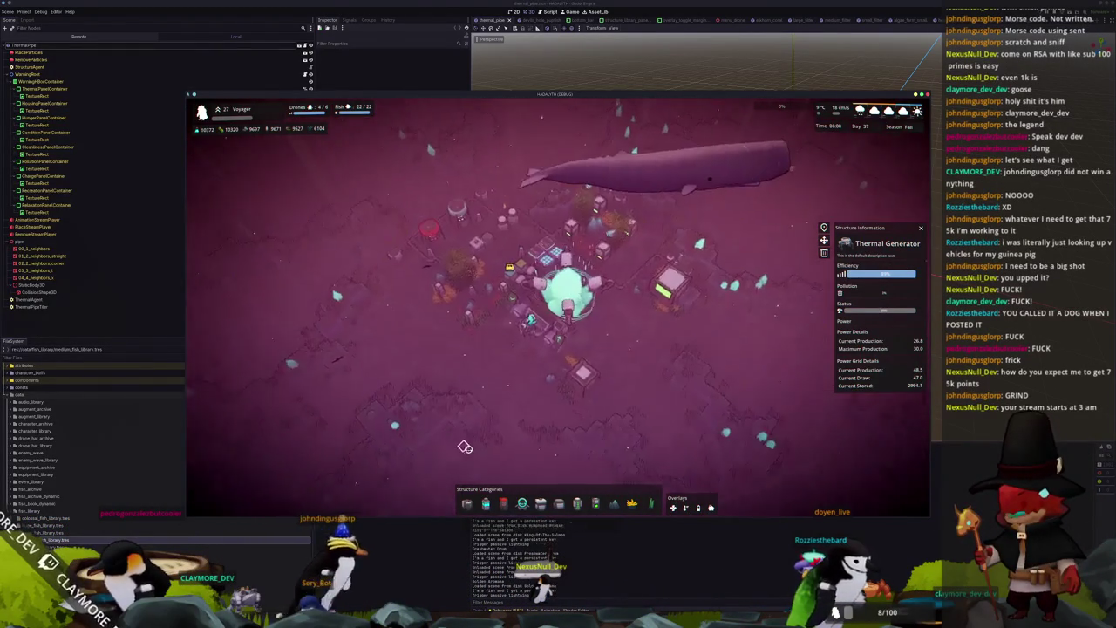
key(q)
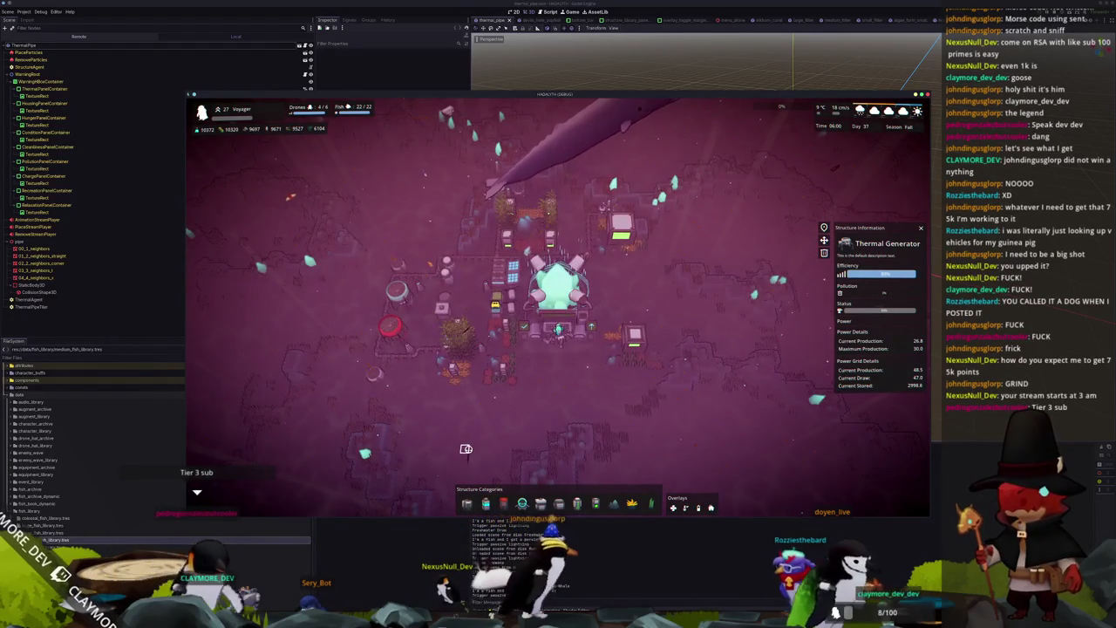
key(q)
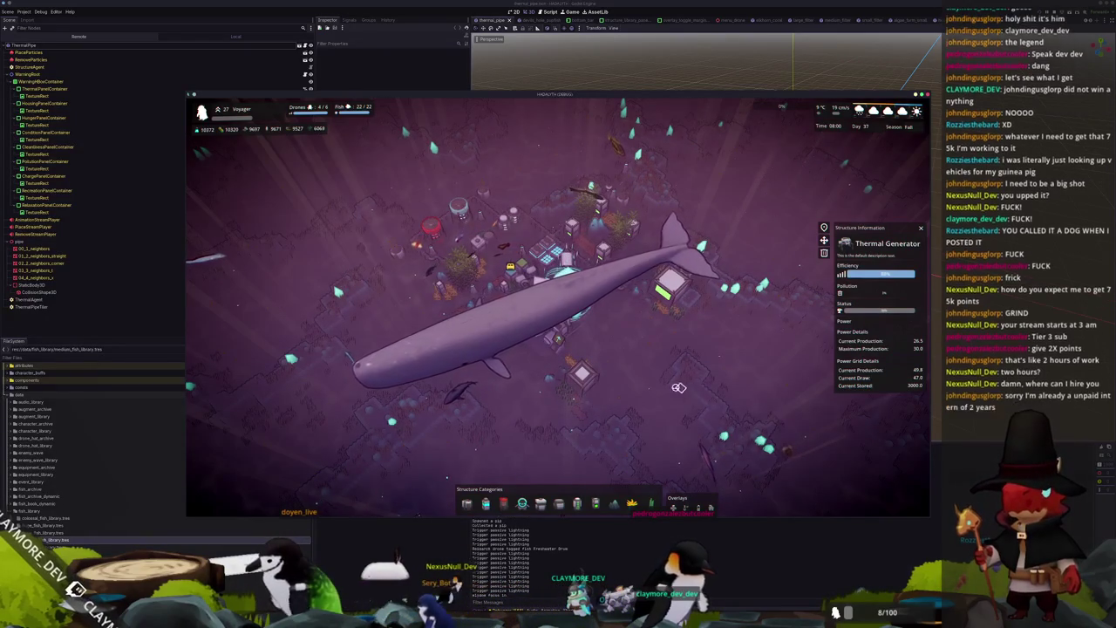
Step: Close the Thermal Generator details and open the Cooler's structure details
click(651, 382)
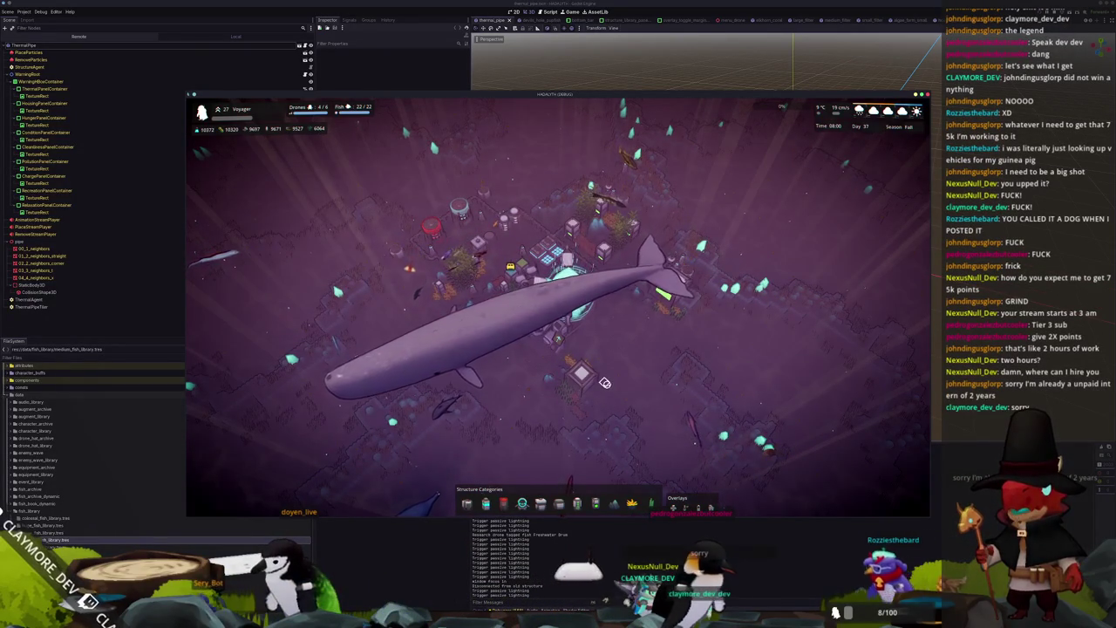
key(q)
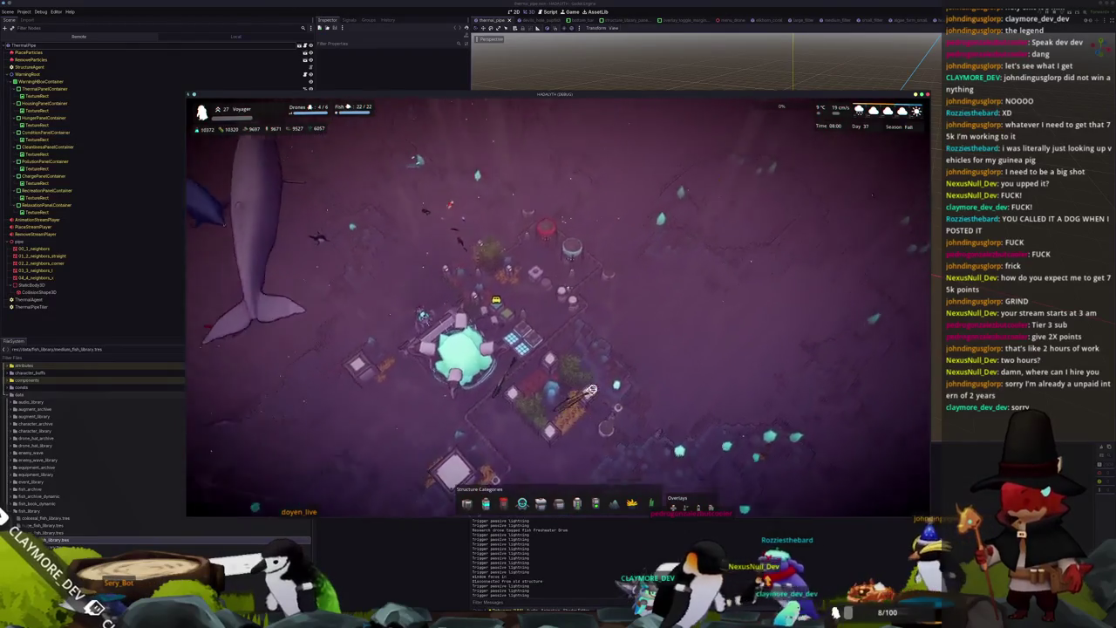
scroll(591, 391, up, 3)
click(528, 301)
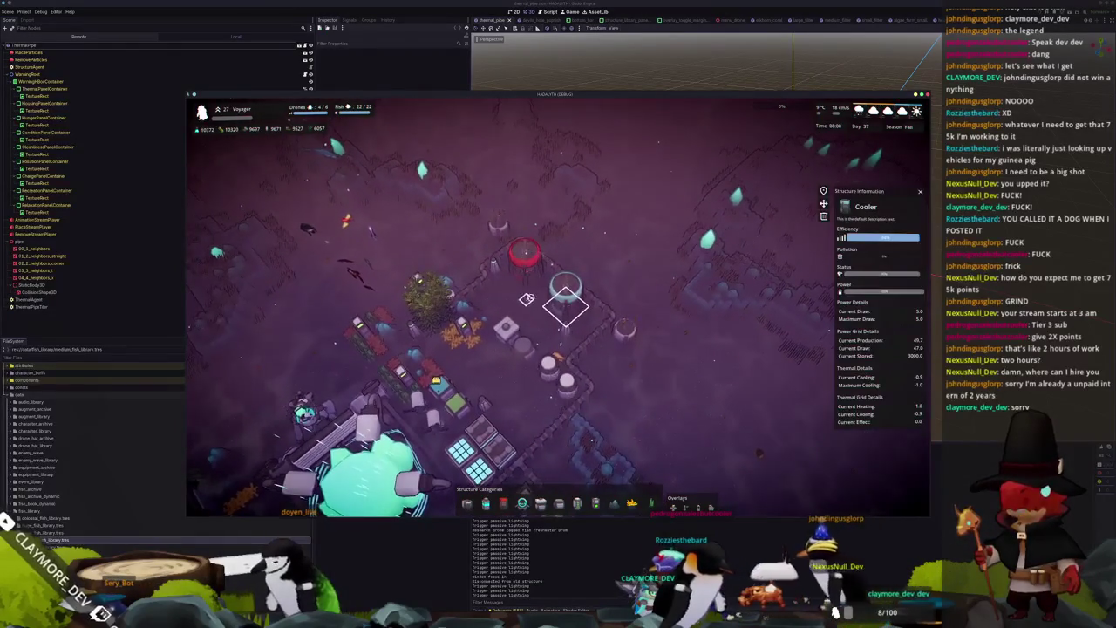
Step: Preview placing a Small Filter and a Huge Housing, then cancel placement
key(s)
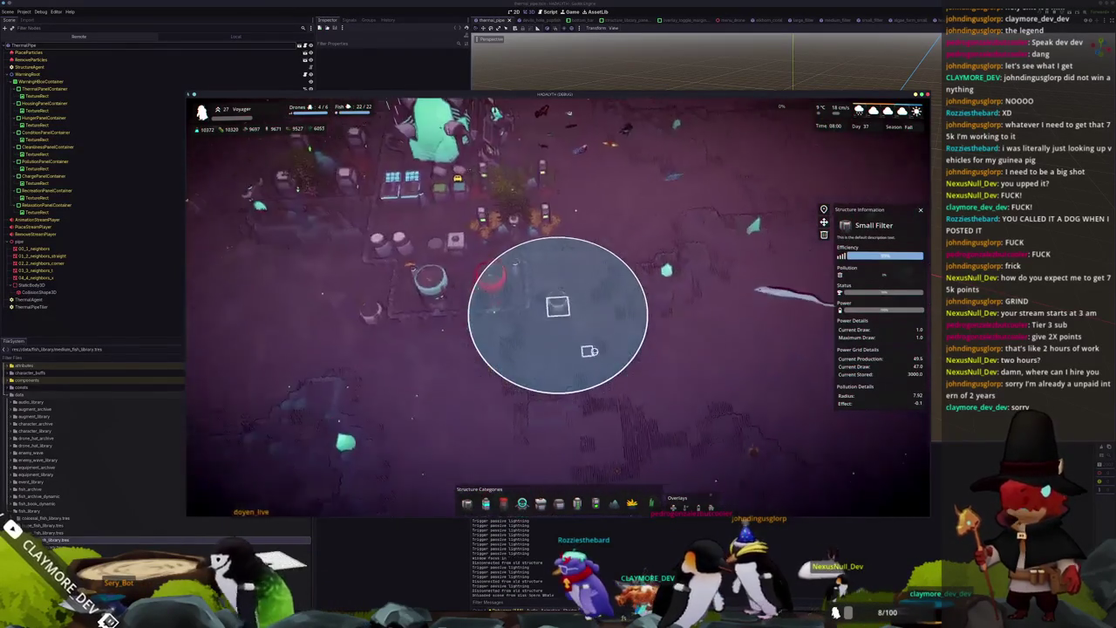
key(q)
scroll(589, 350, up, 2)
scroll(590, 352, down, 3)
key(e)
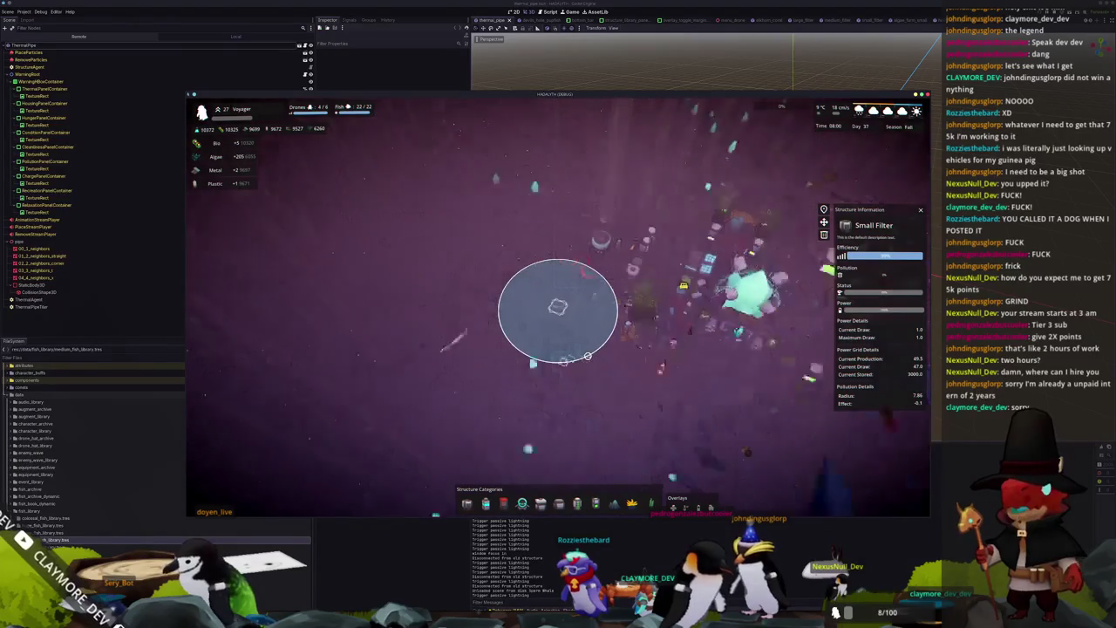
key(h)
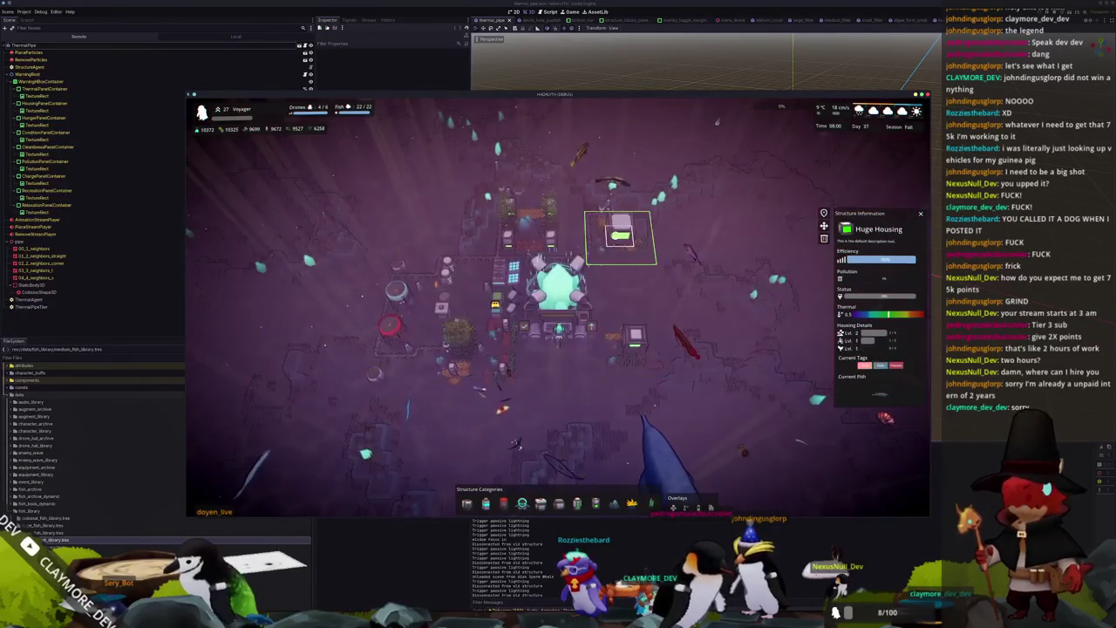
key(Escape)
Step: Open the Core's structure details and close them again
click(477, 371)
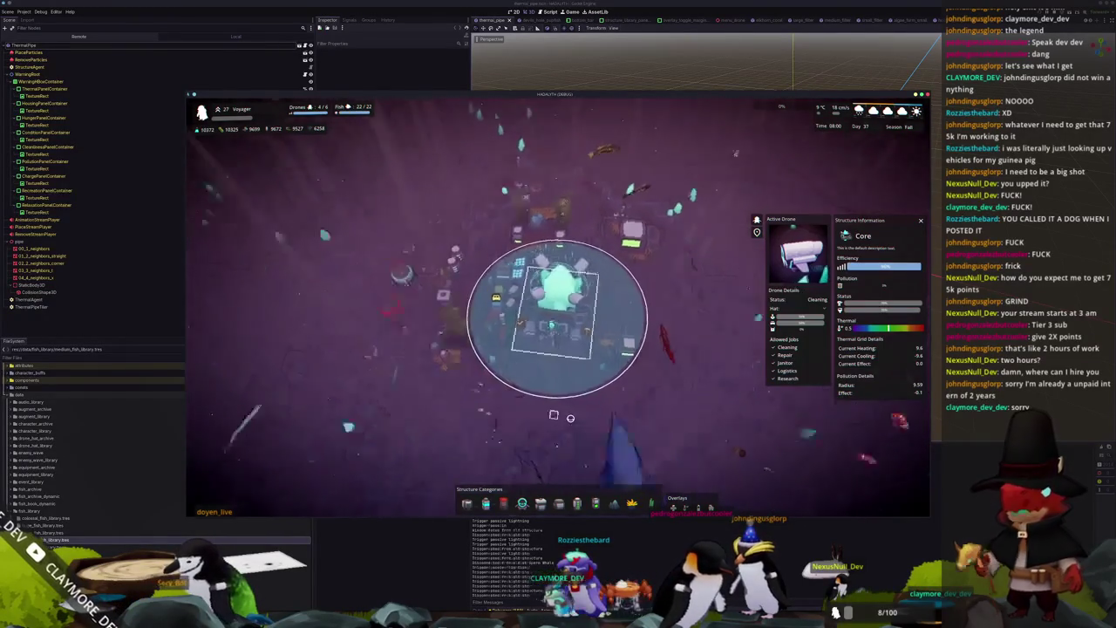
scroll(602, 416, up, 2)
scroll(601, 417, down, 2)
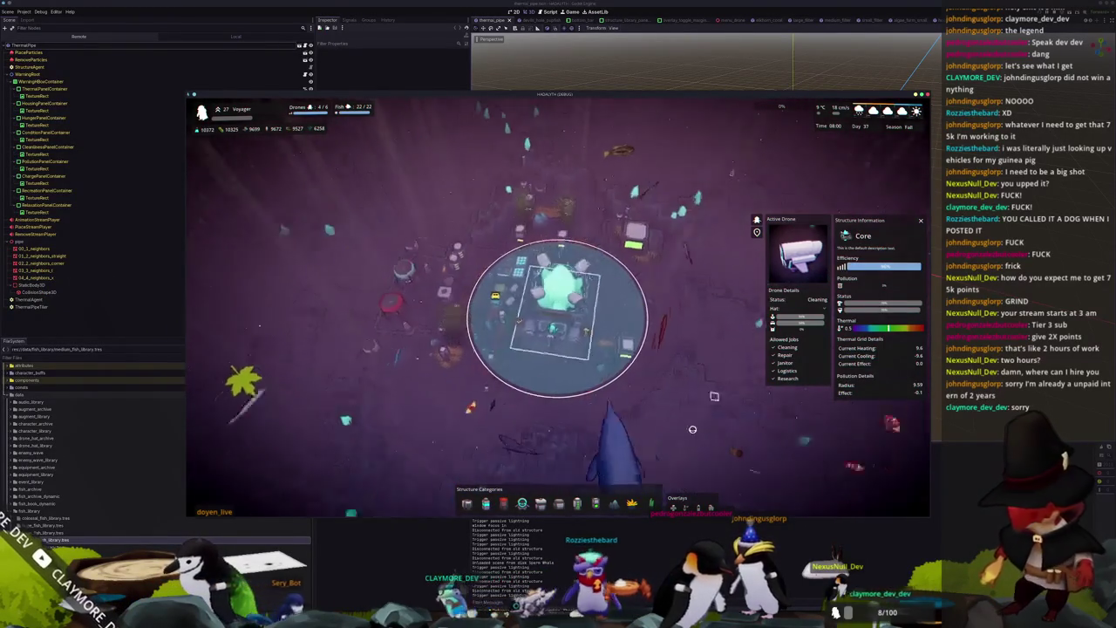
key(Escape)
scroll(692, 429, down, 3)
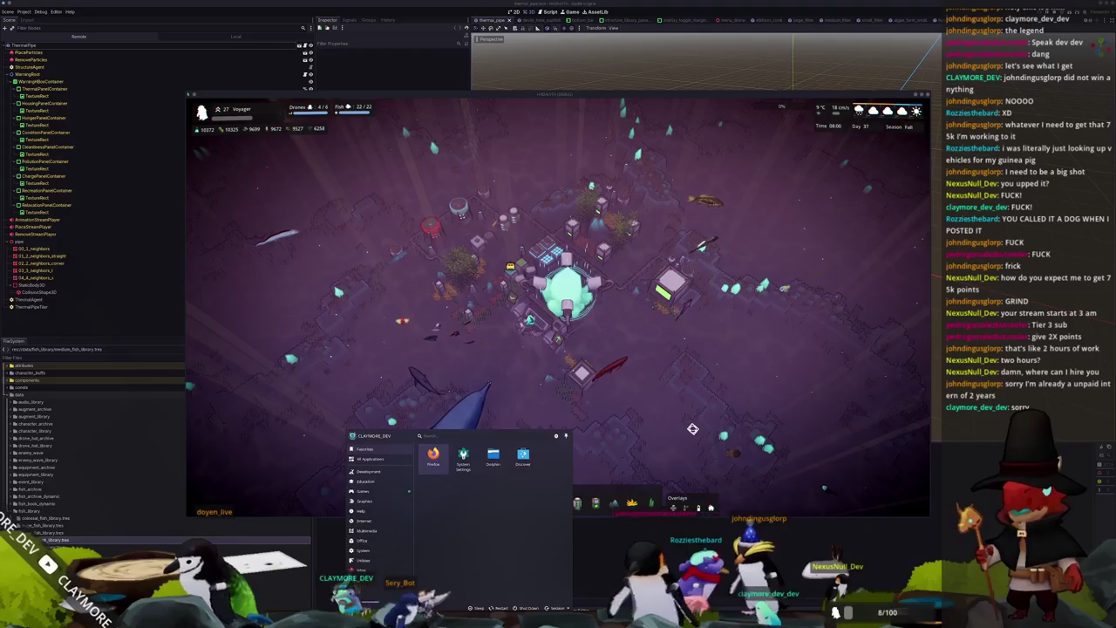
scroll(685, 424, up, 2)
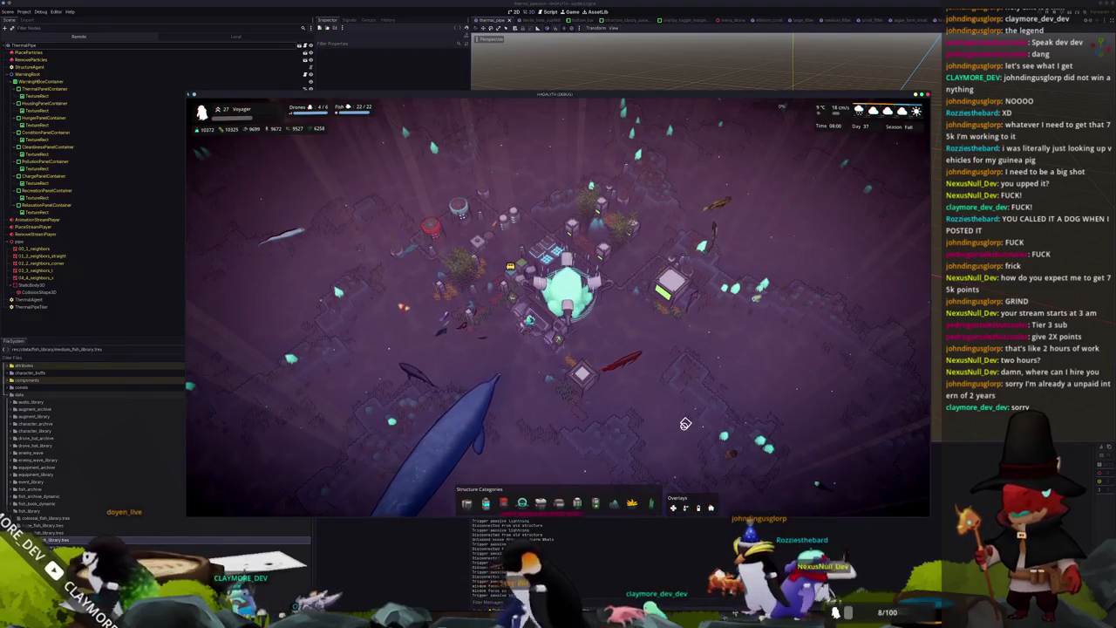
Step: Cycle the T overlay hotkey through the heat-map, zone and green overlays
key(t)
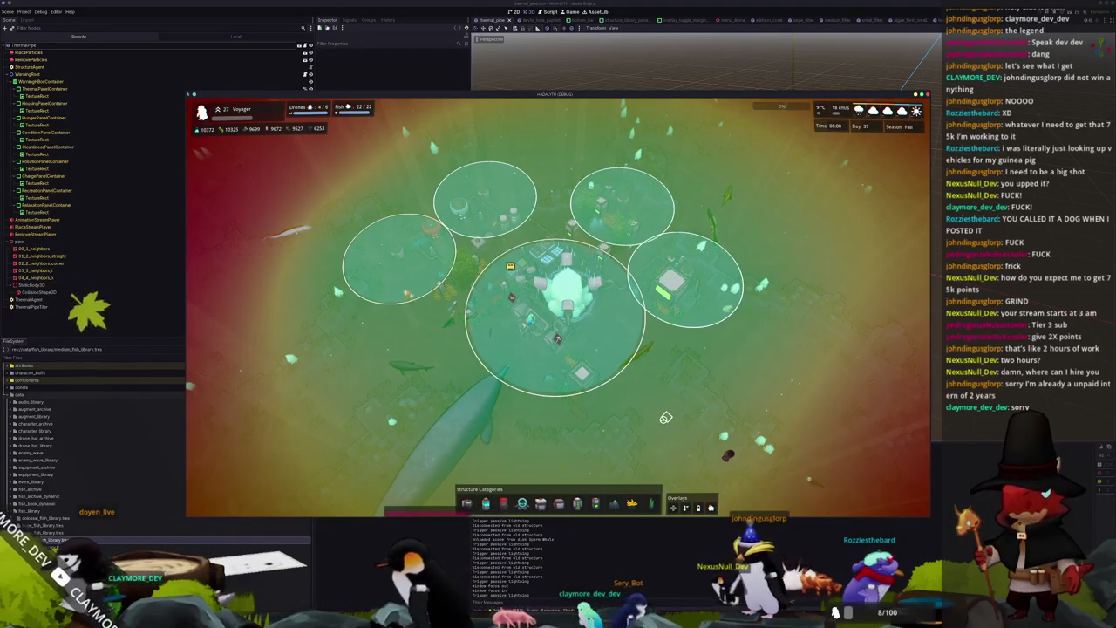
key(t)
key(t)
key(t)
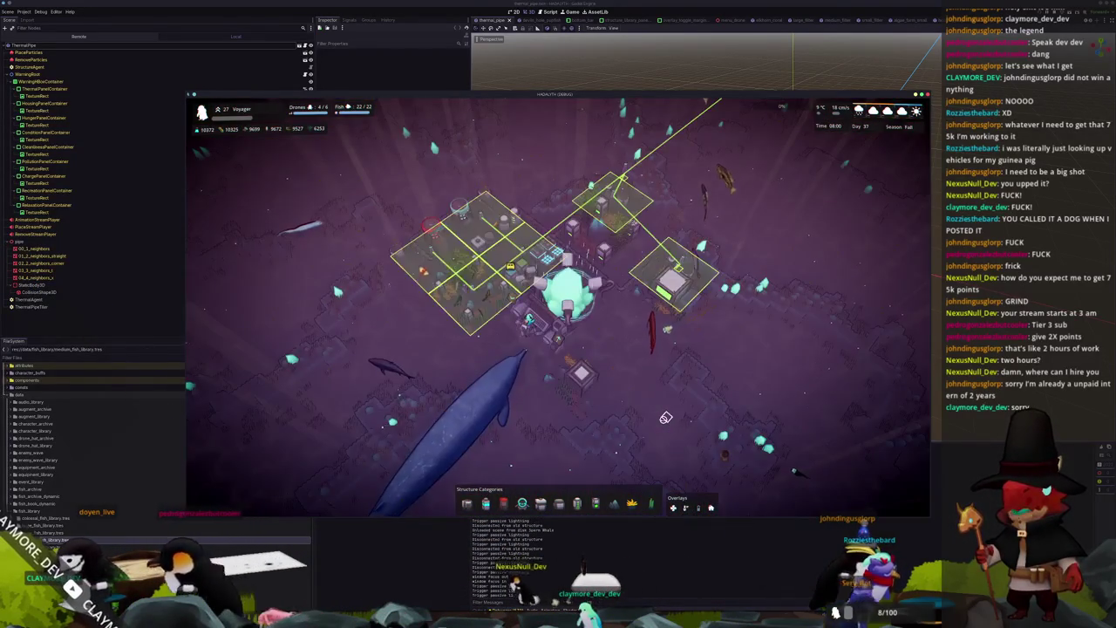
key(t)
key(t)
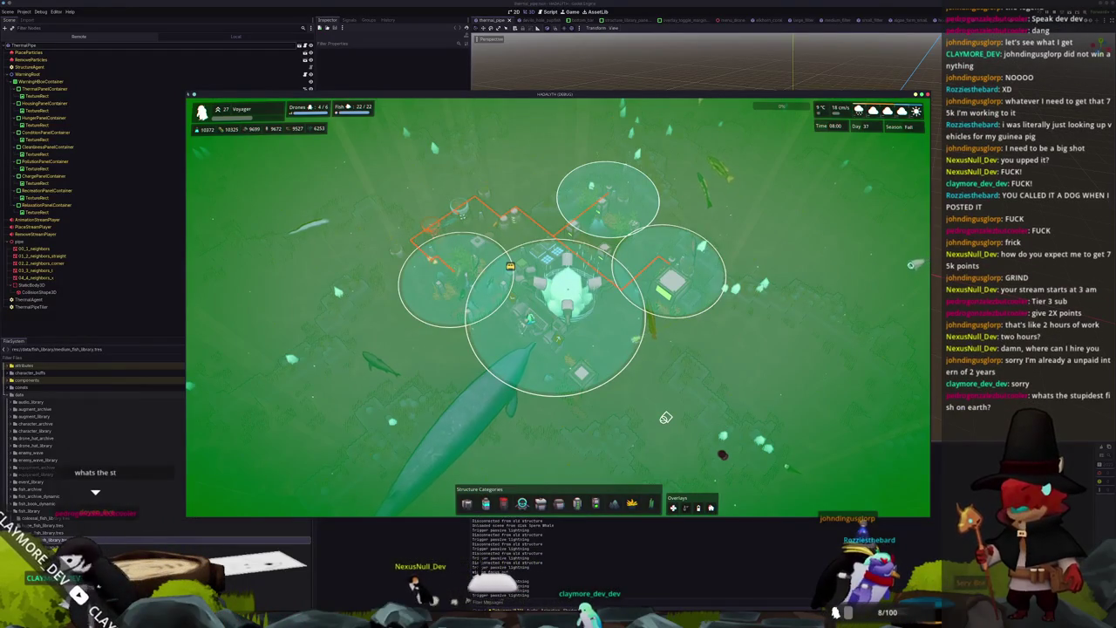
key(t)
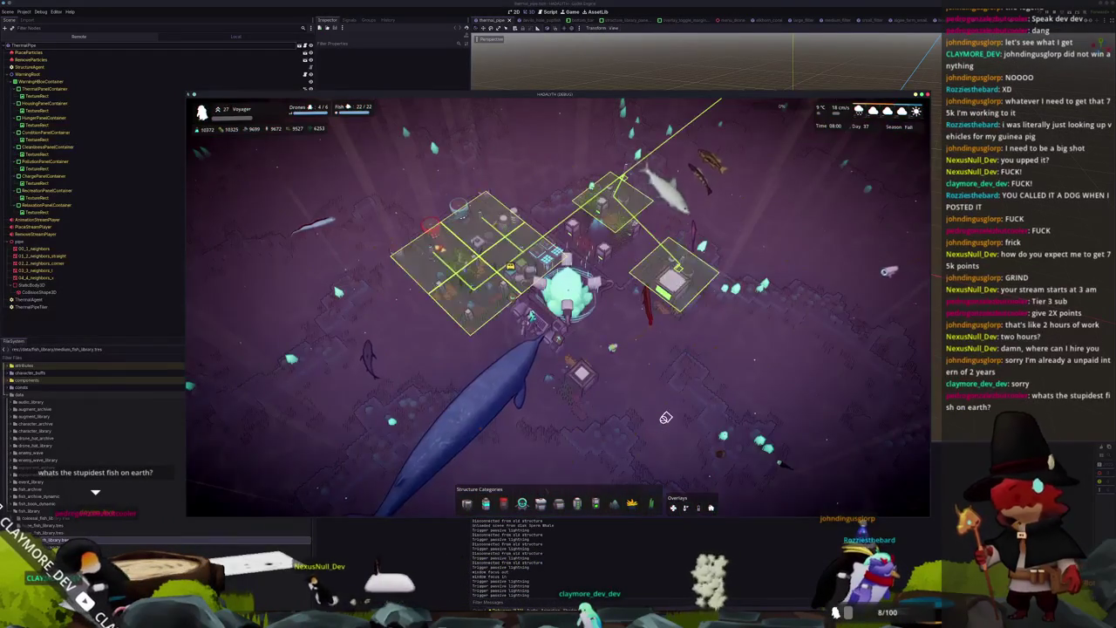
key(t)
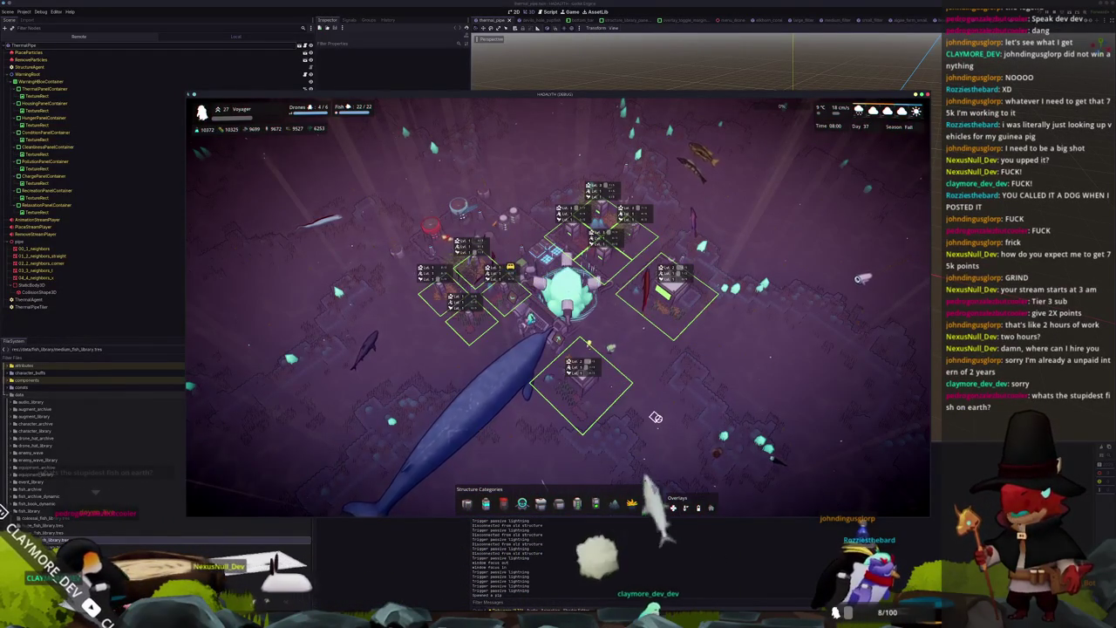
key(t)
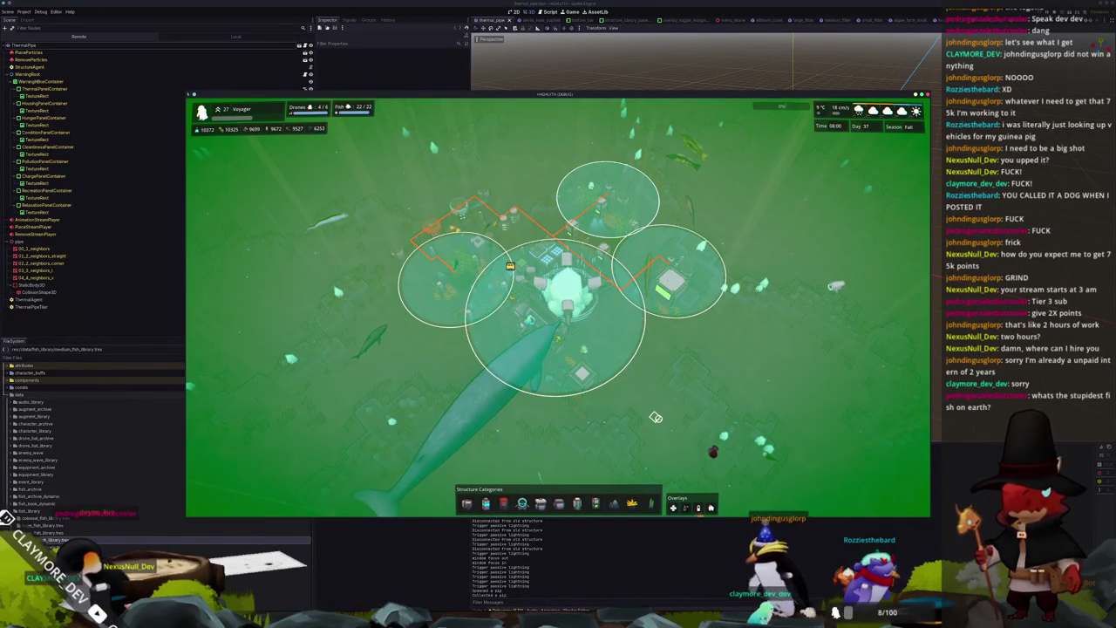
key(t)
key(t)
key(t)
key(t)
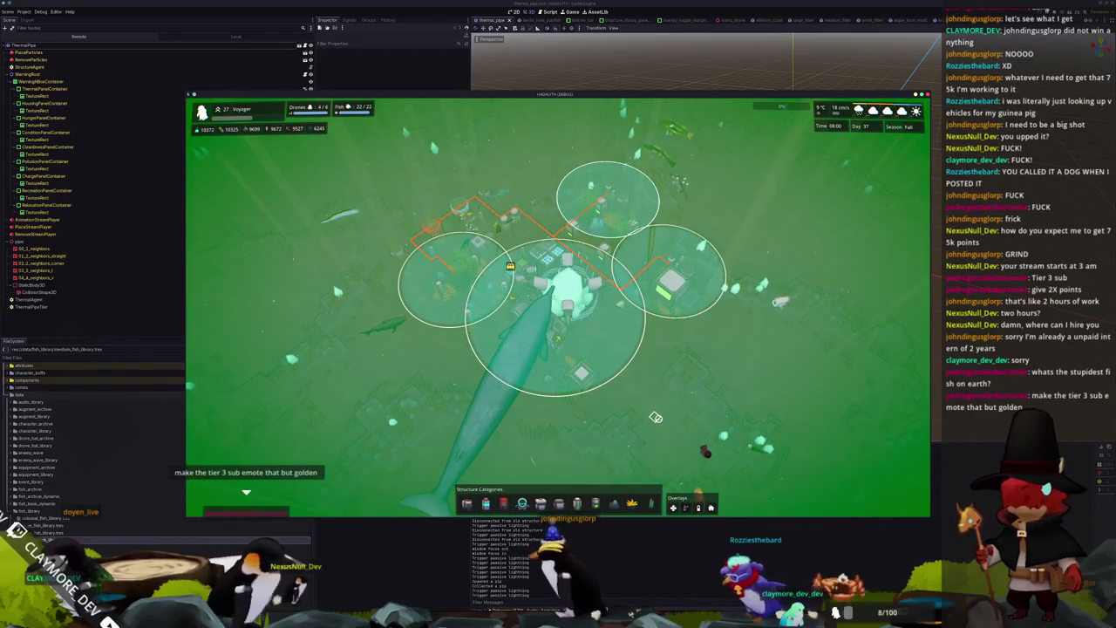
Step: Reposition the camera, view the Core's details, then close them with the green overlay showing
key(q)
key(a)
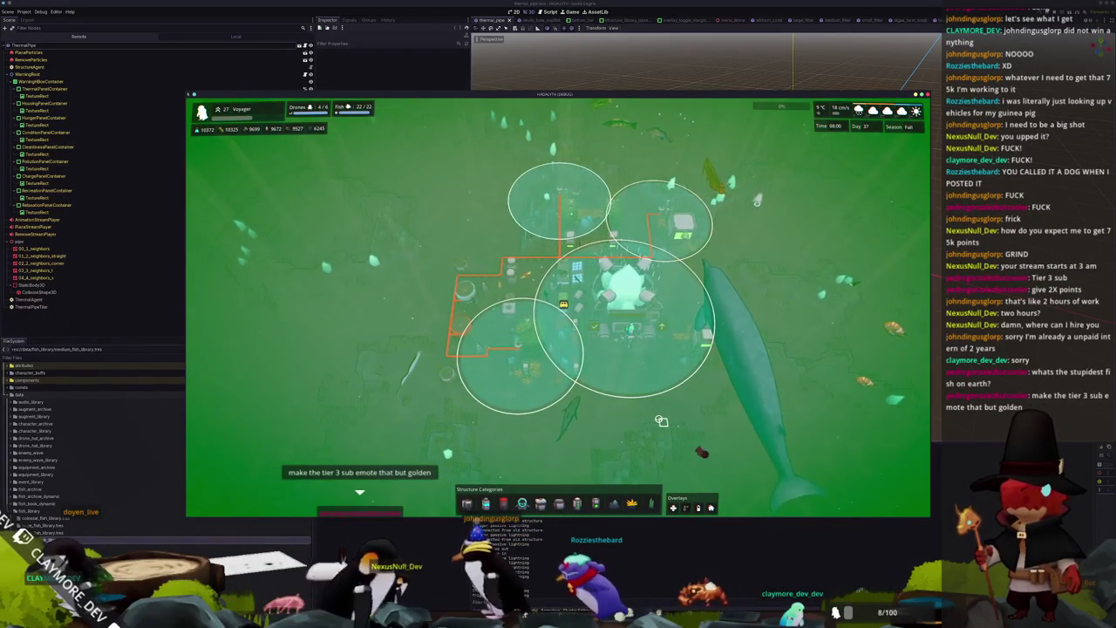
scroll(660, 420, up, 3)
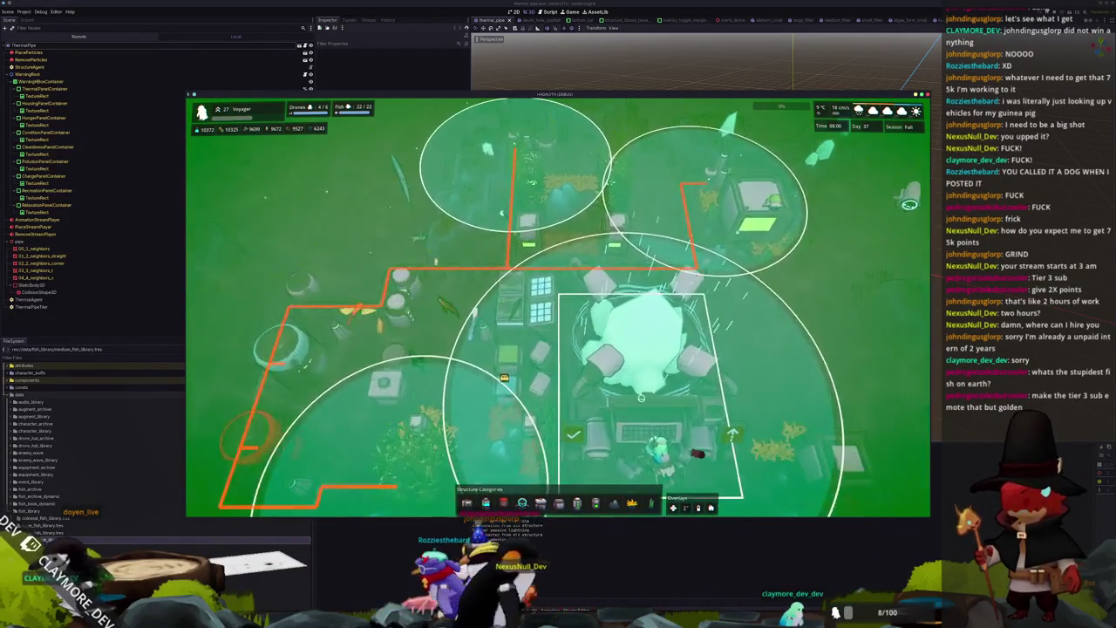
click(641, 397)
scroll(632, 397, down, 2)
scroll(624, 399, down, 2)
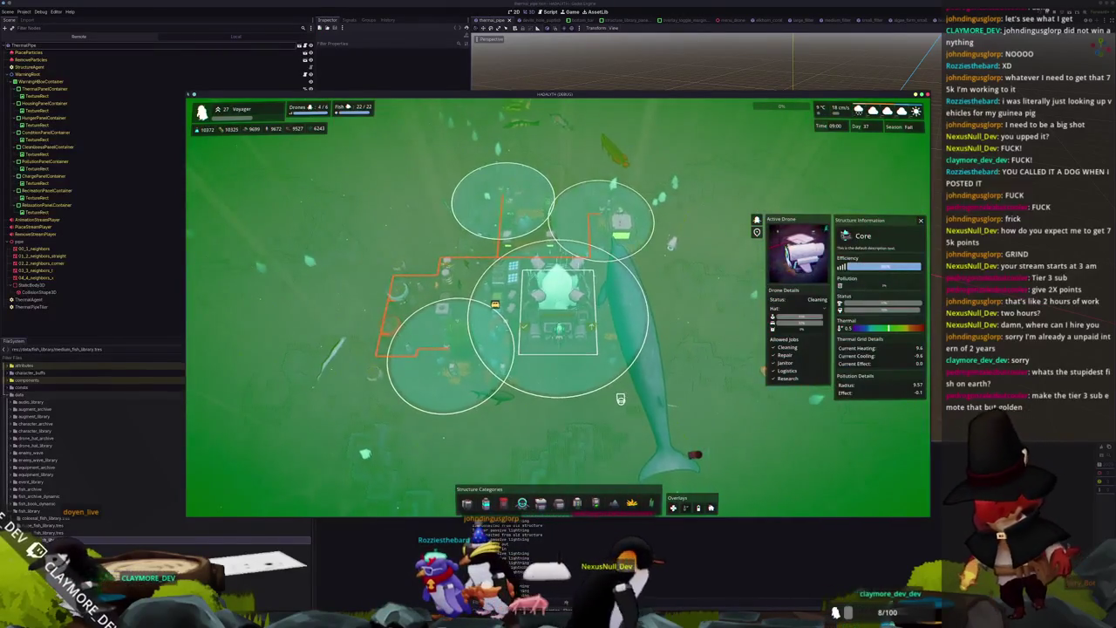
key(q)
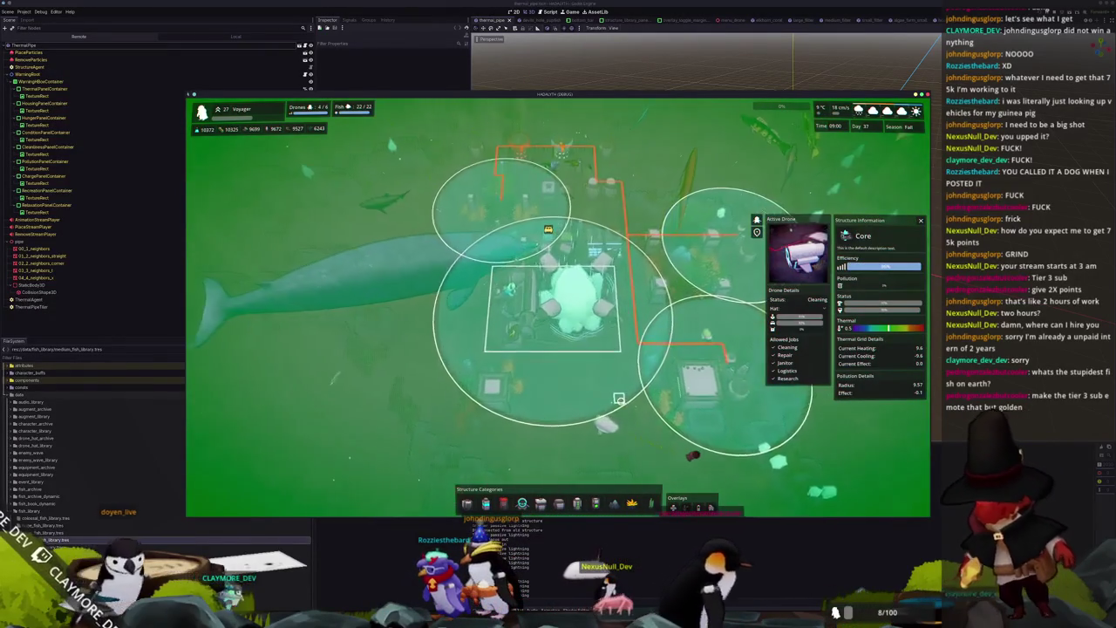
scroll(620, 399, up, 2)
scroll(619, 401, down, 2)
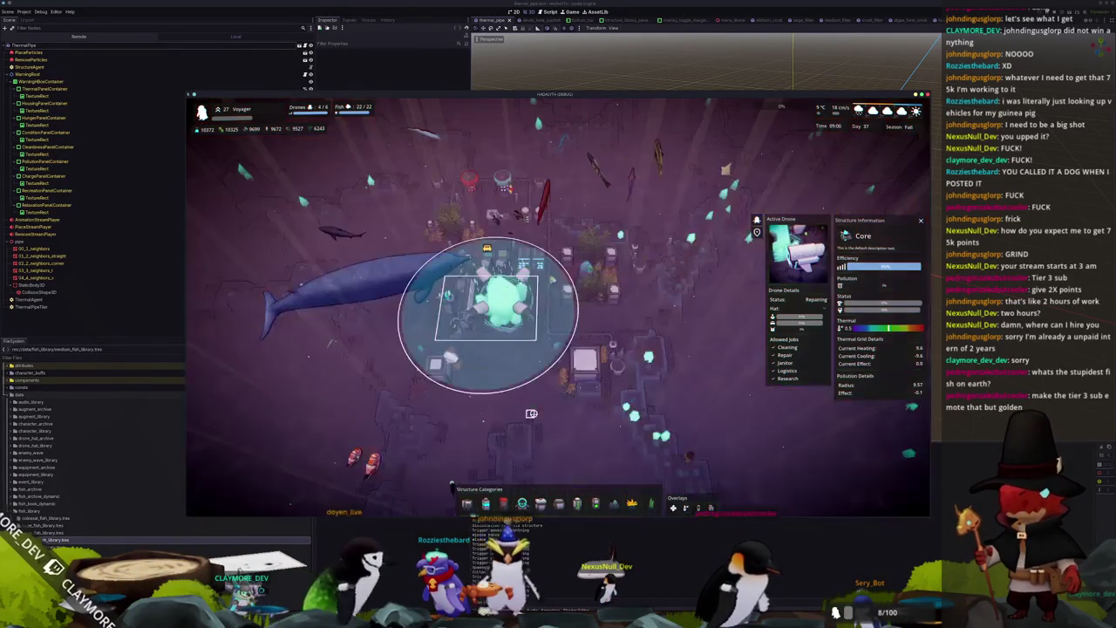
key(Escape)
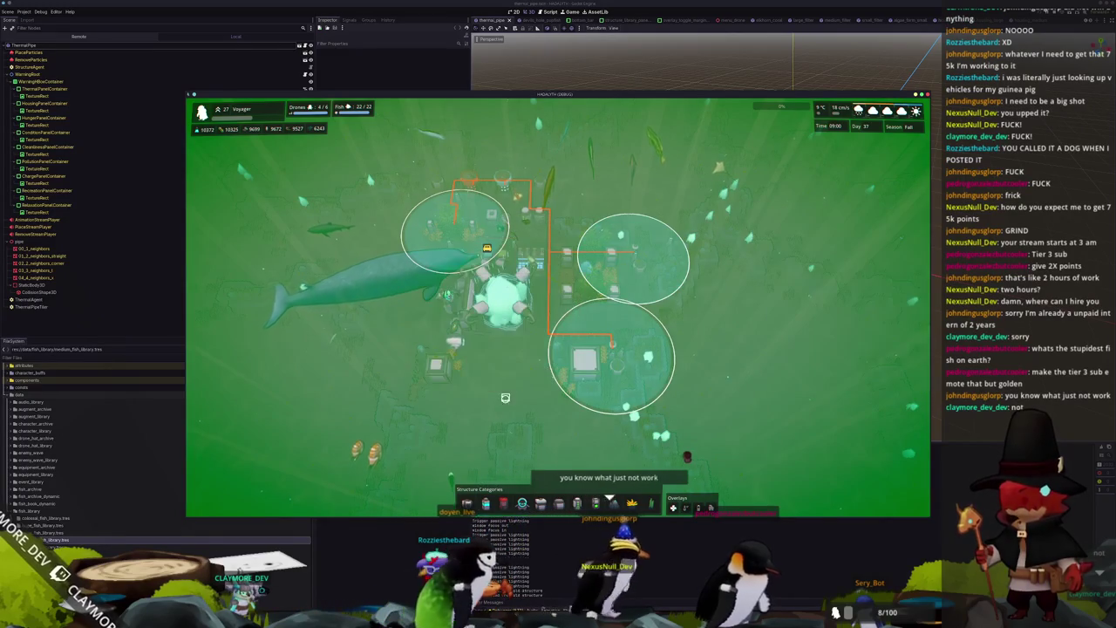
Step: Open and close the Interchange's structure details a few times
click(612, 352)
key(Escape)
click(612, 352)
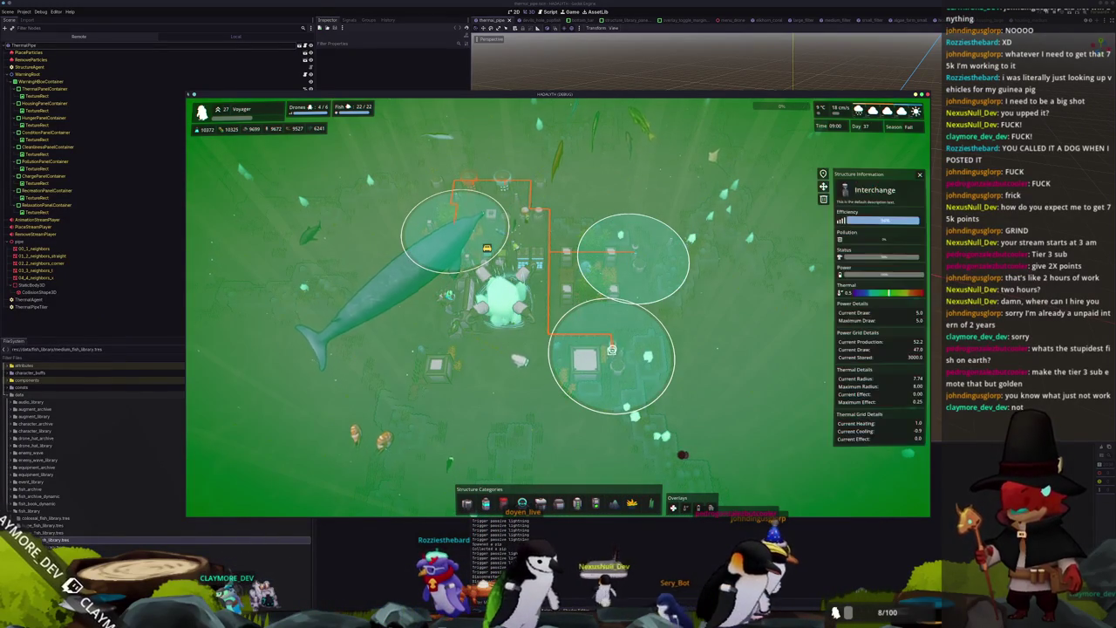
scroll(611, 351, up, 3)
key(Escape)
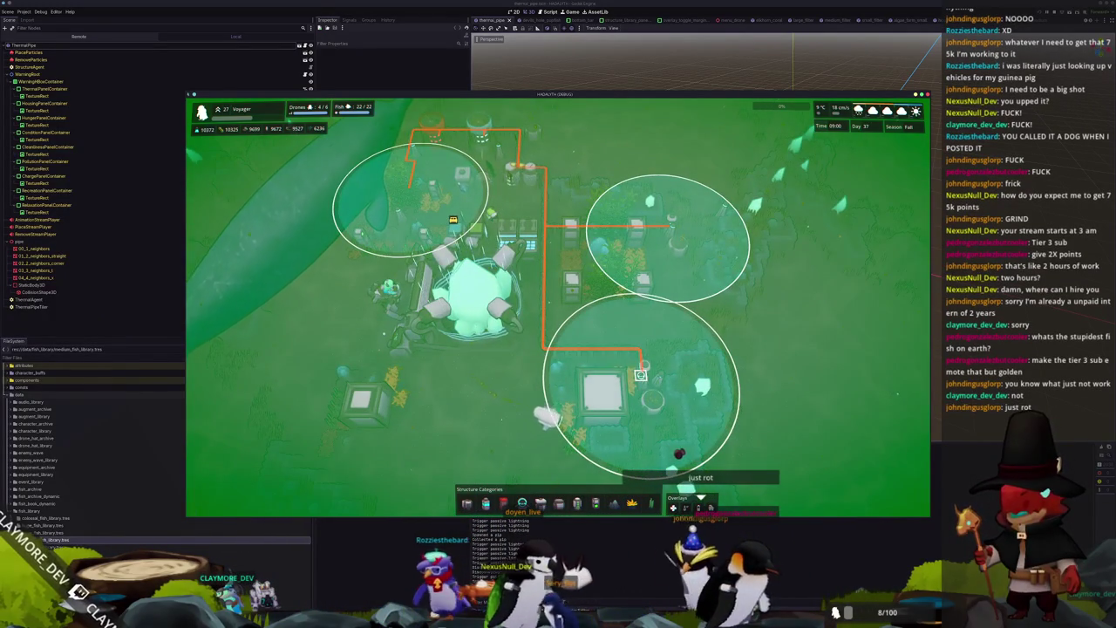
click(601, 391)
key(Escape)
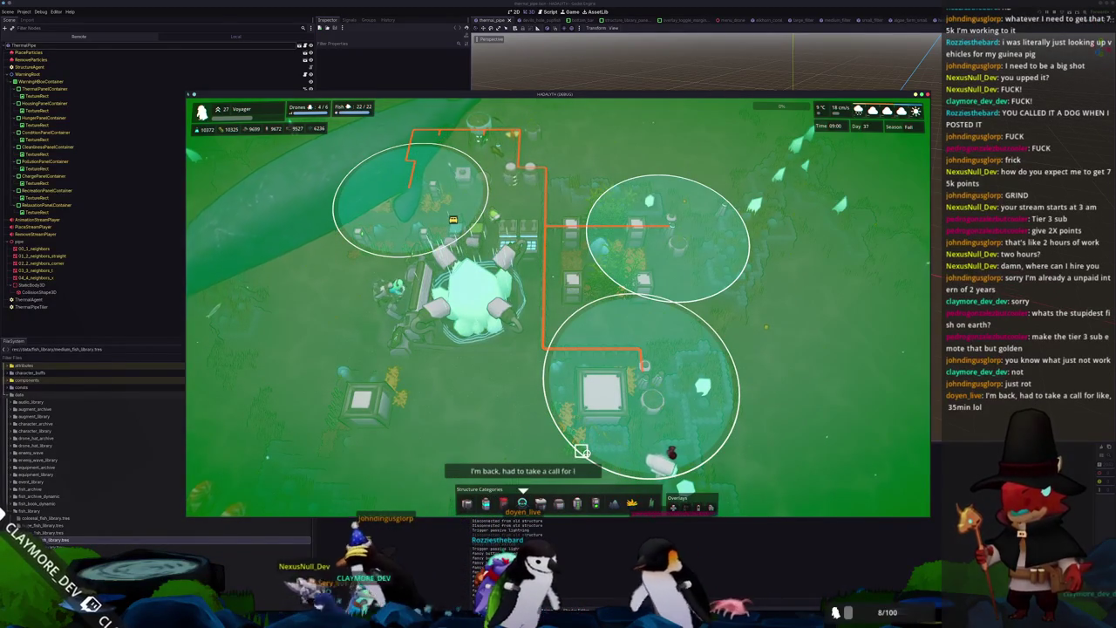
Step: Inspect the Caulerpa Racemosa plant's details, then select the Core
click(641, 375)
key(Escape)
click(641, 375)
key(Escape)
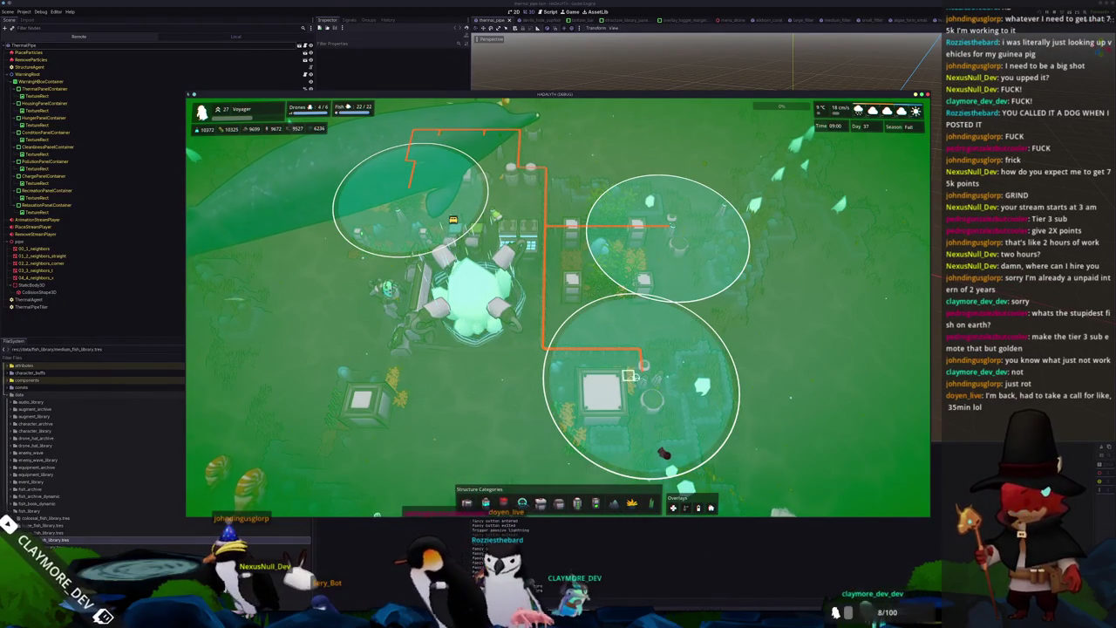
click(641, 375)
click(556, 403)
click(555, 403)
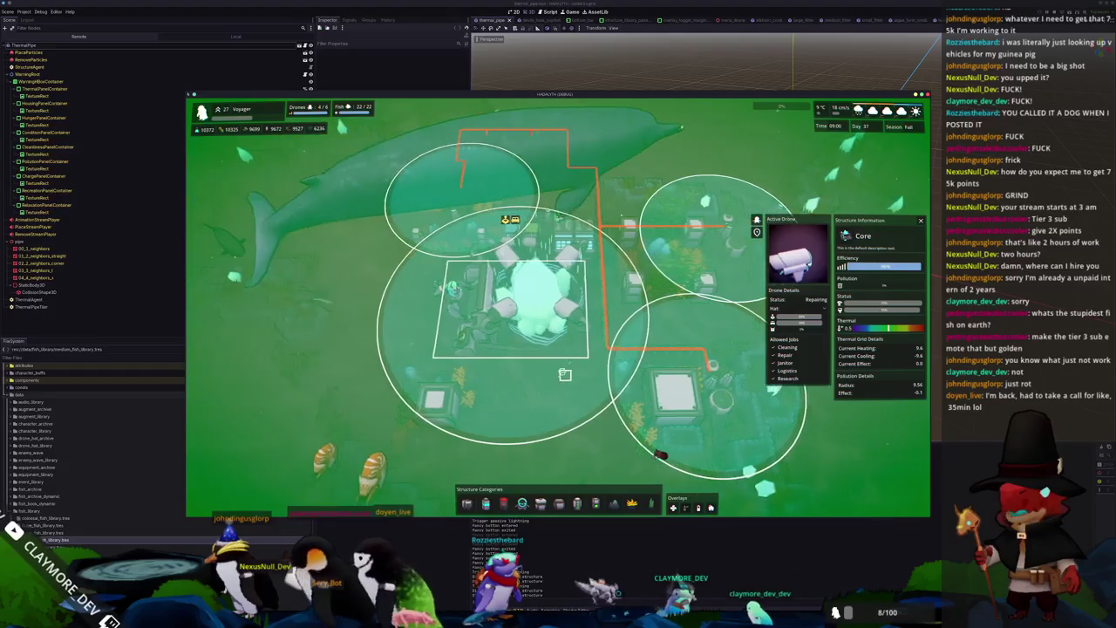
Step: Rotate around the Core and toggle the thermal overlay off and back on
key(q)
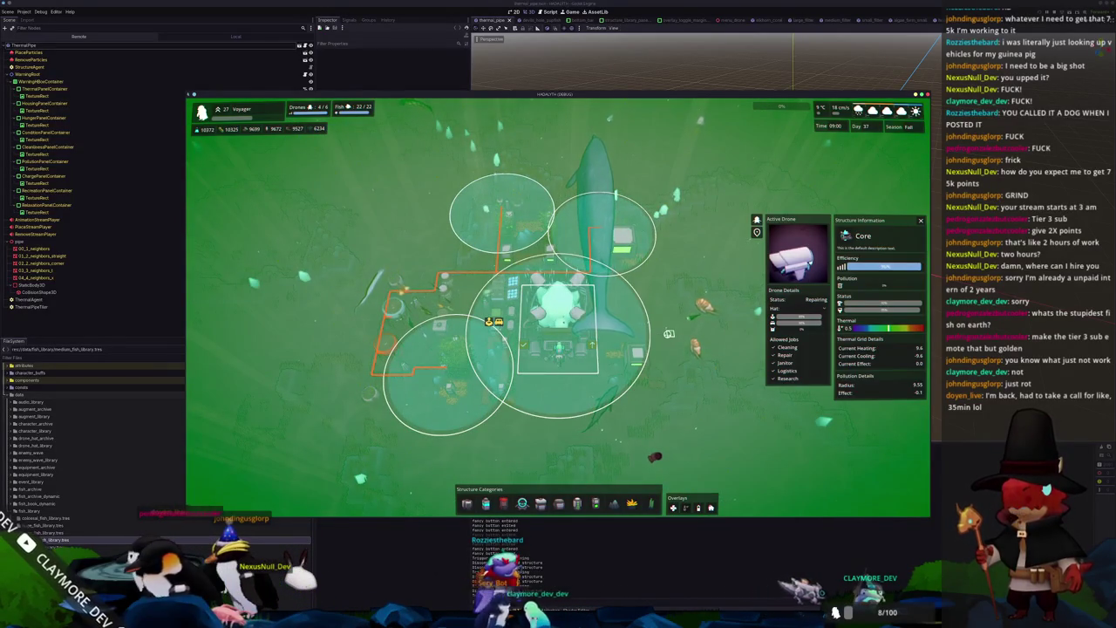
key(t)
key(Escape)
key(t)
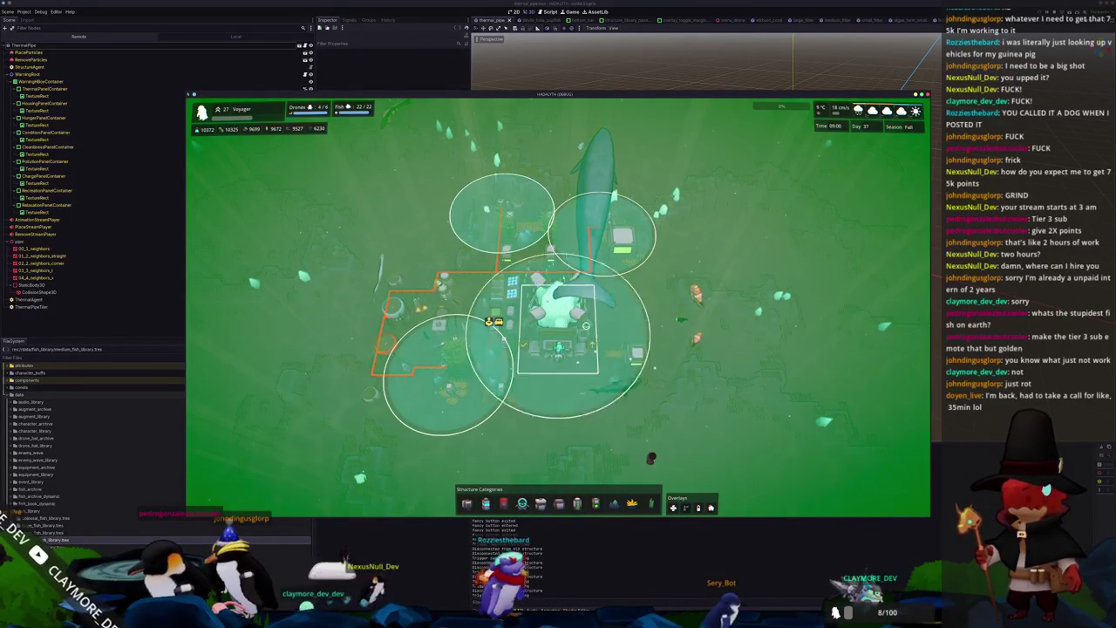
Step: Open the Core's details, toggle the range-circle overlay with O, then inspect the plant
click(568, 326)
scroll(647, 341, up, 2)
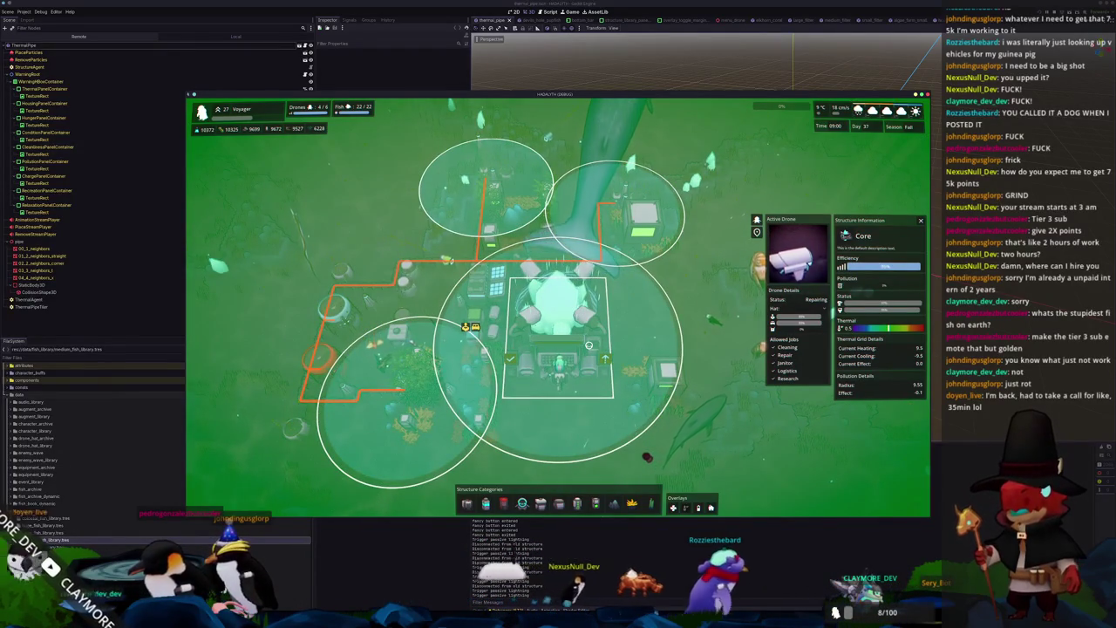
scroll(646, 456, down, 2)
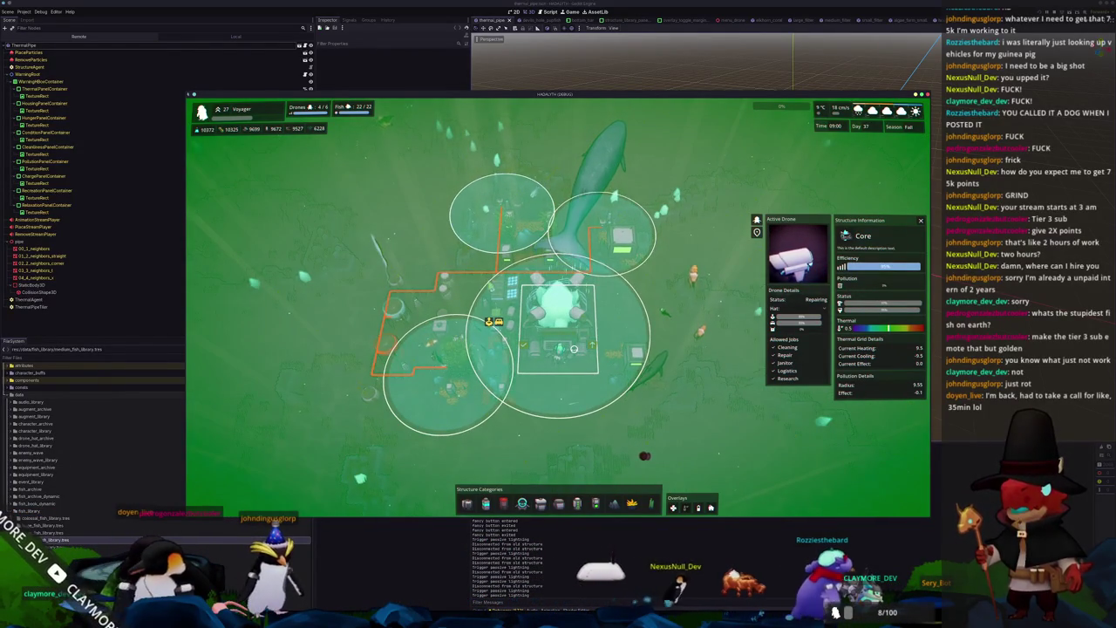
key(o)
key(o)
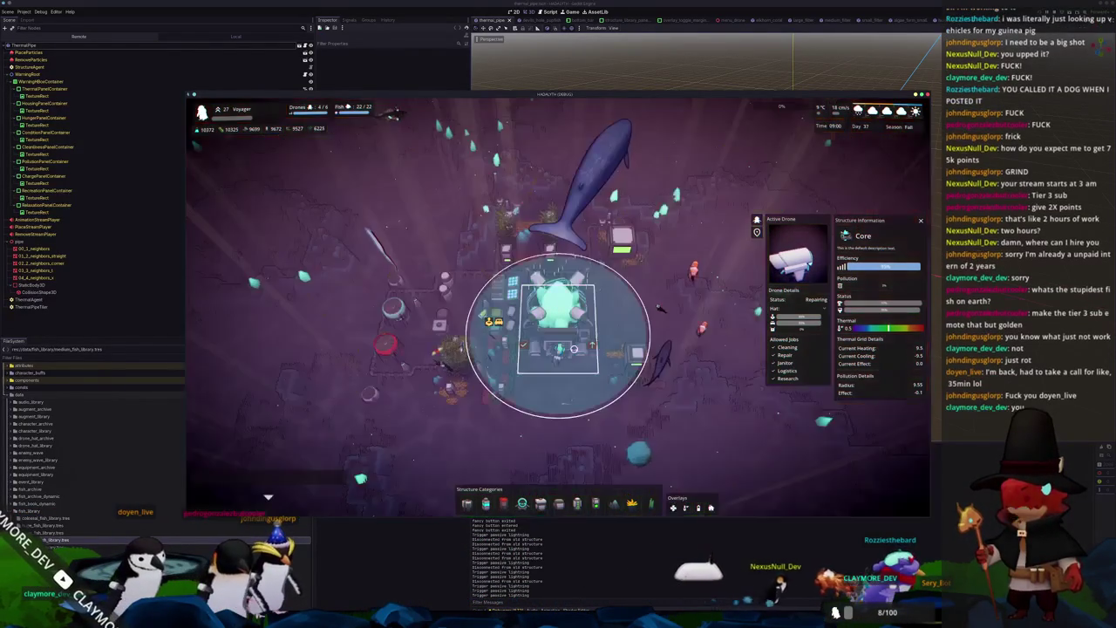
key(o)
key(o)
key(o)
key(o)
key(o)
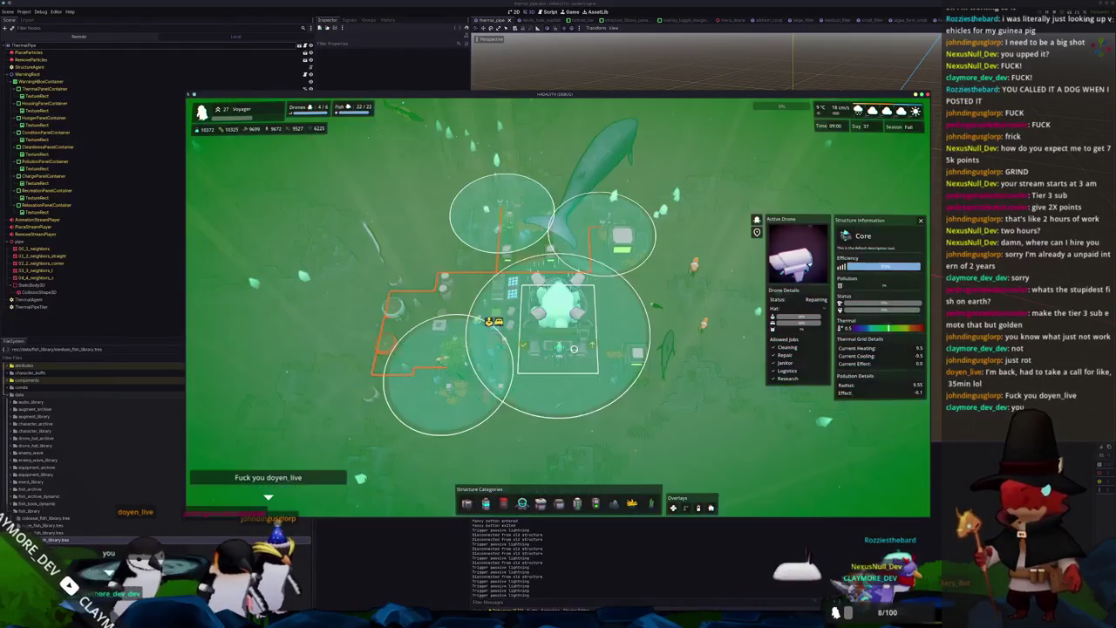
key(o)
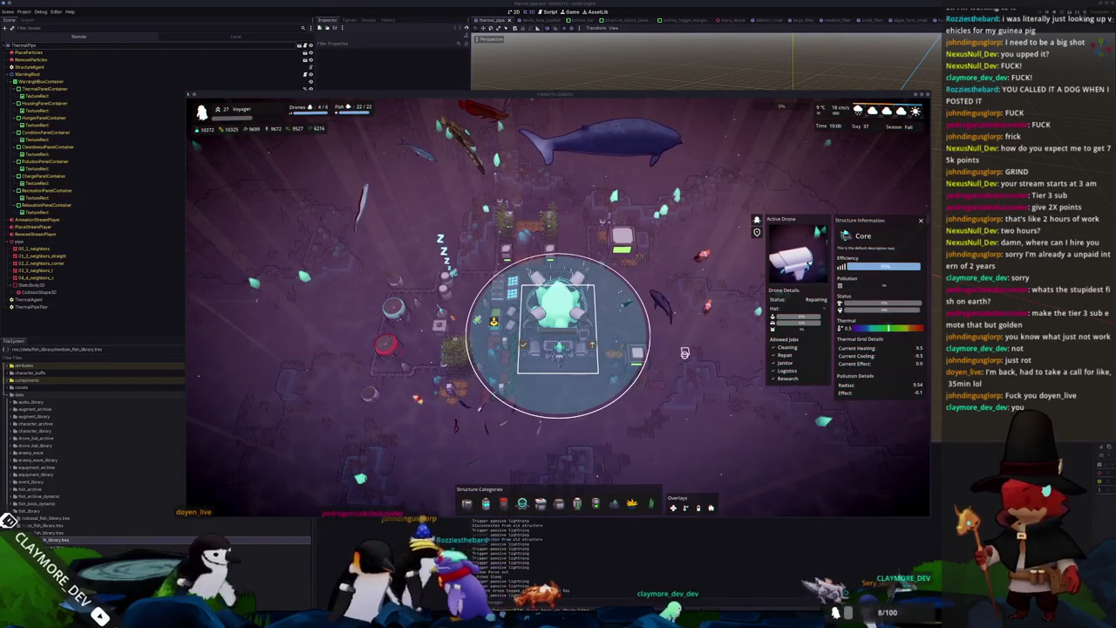
click(561, 343)
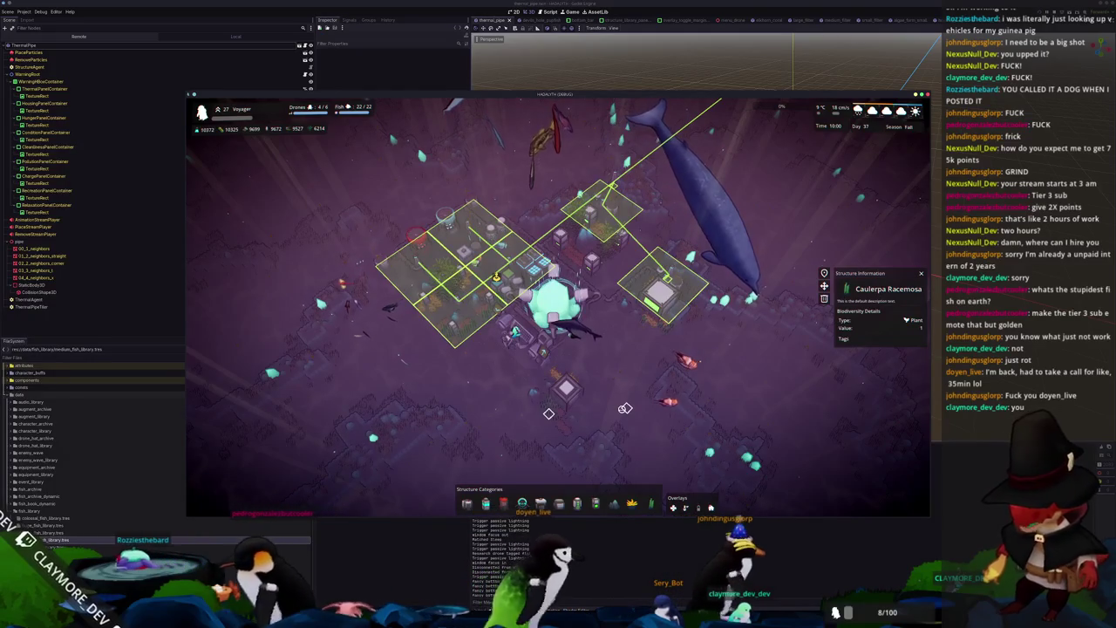
Step: Zoom around the base, inspect the Large Housing, then switch to VS Code's thermal_server.gd
scroll(620, 409, up, 2)
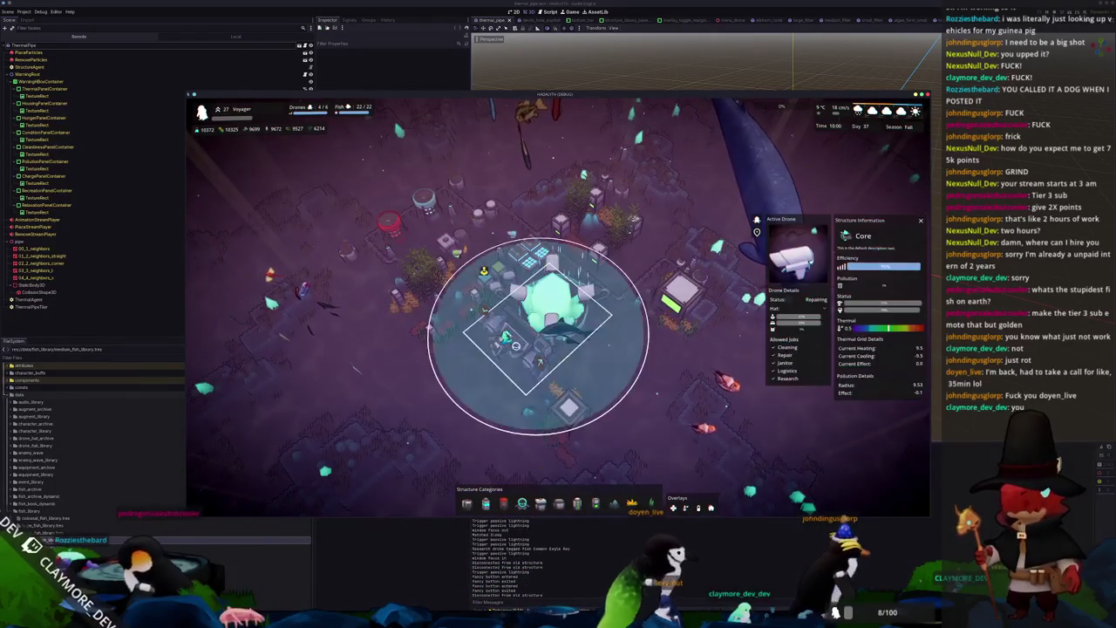
scroll(463, 445, up, 2)
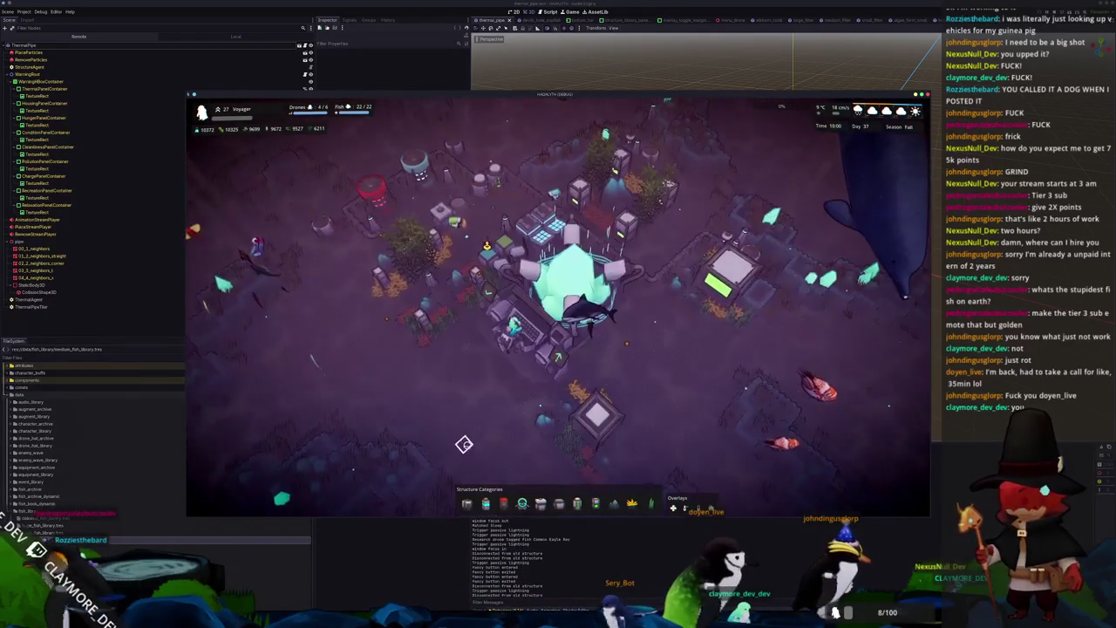
scroll(463, 445, up, 2)
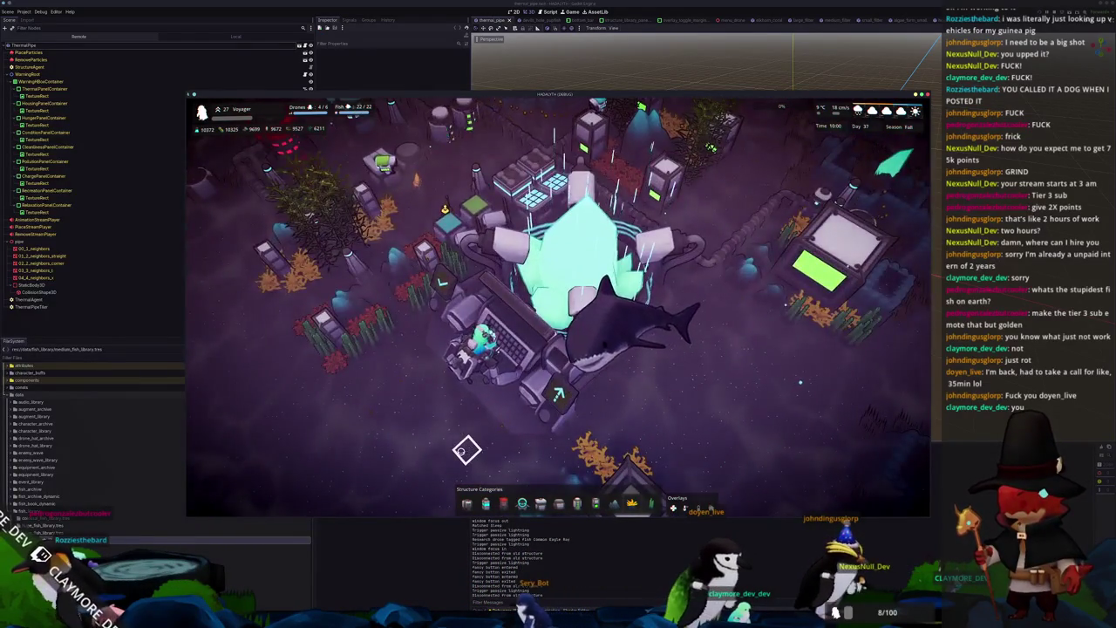
scroll(466, 449, down, 2)
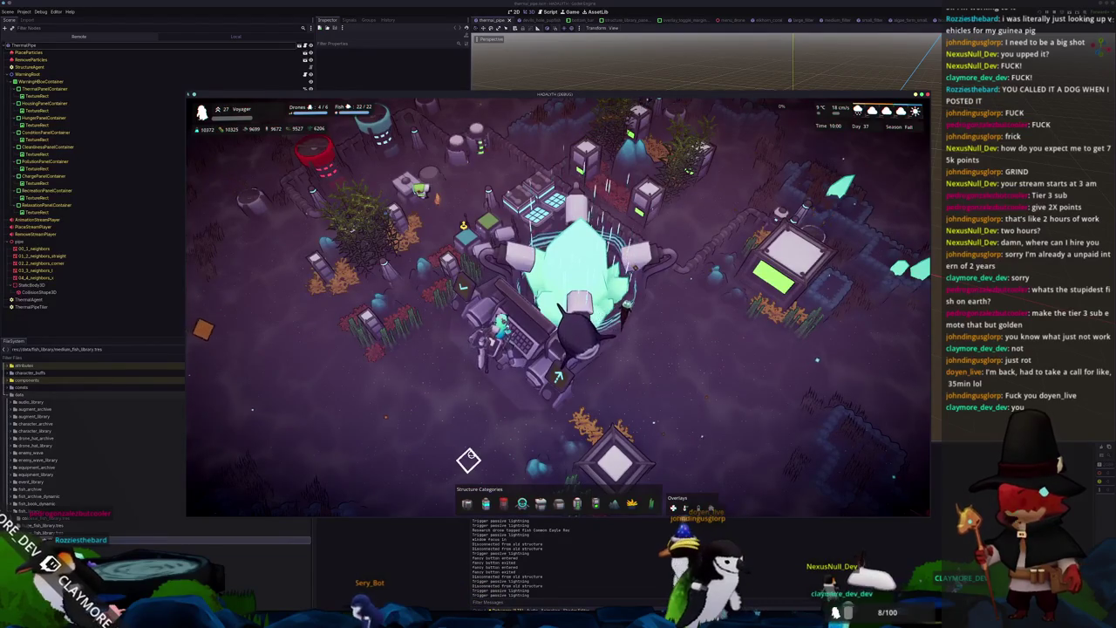
click(613, 462)
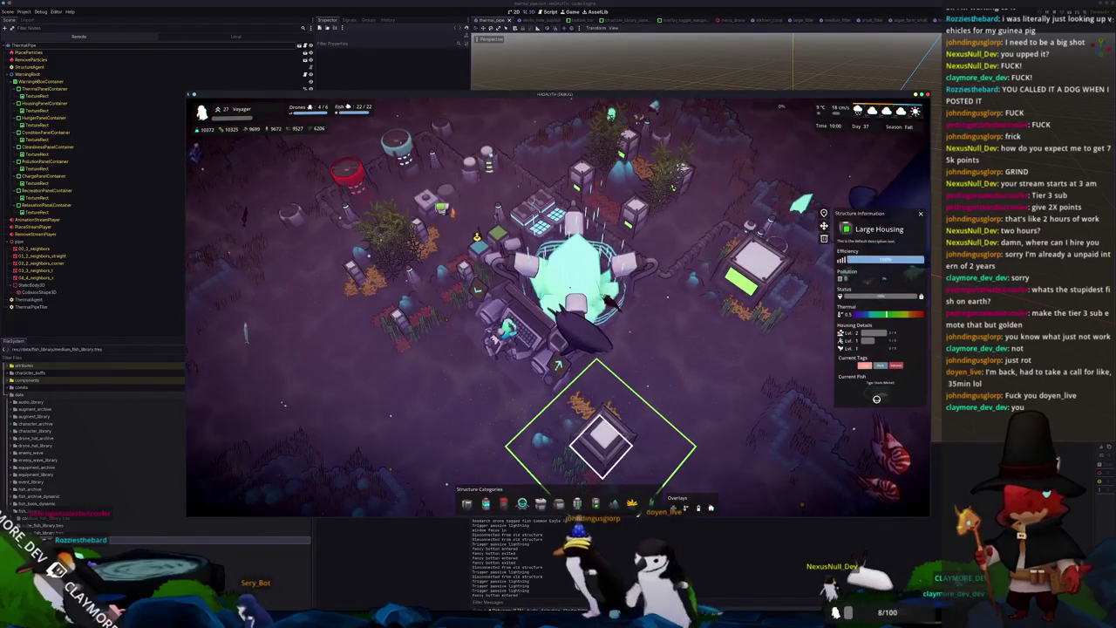
scroll(715, 427, up, 5)
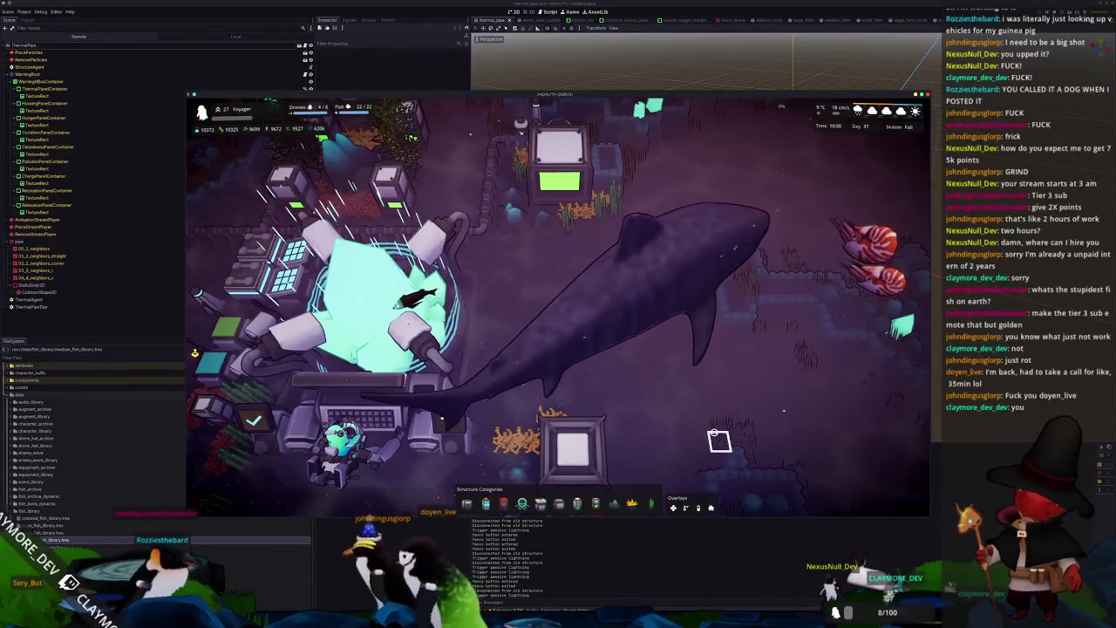
scroll(715, 435, down, 5)
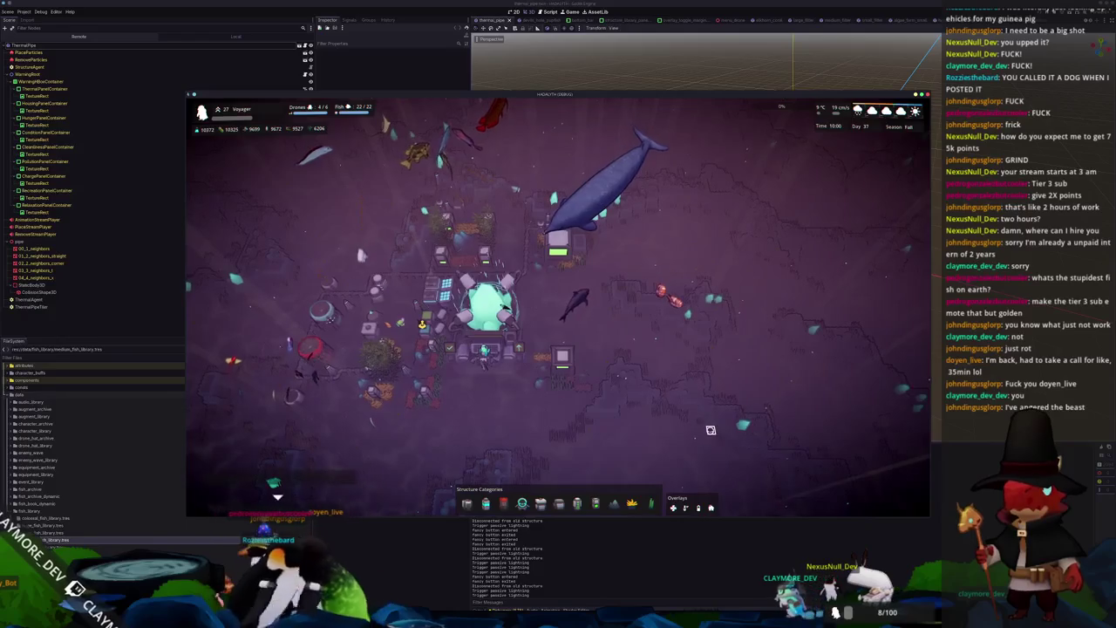
click(356, 251)
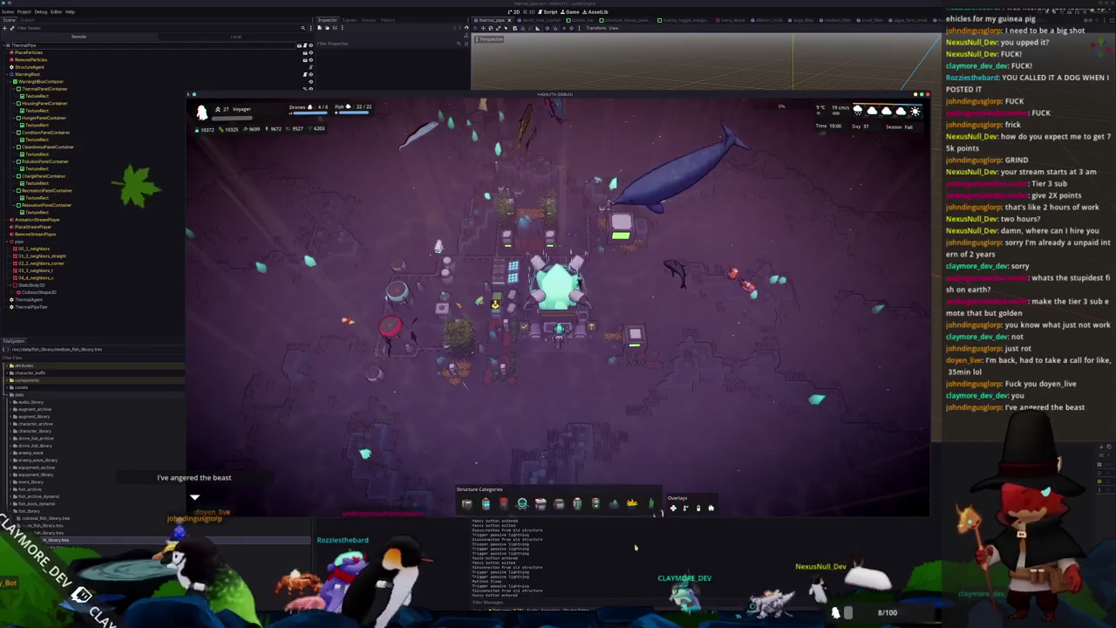
key(alt+Tab)
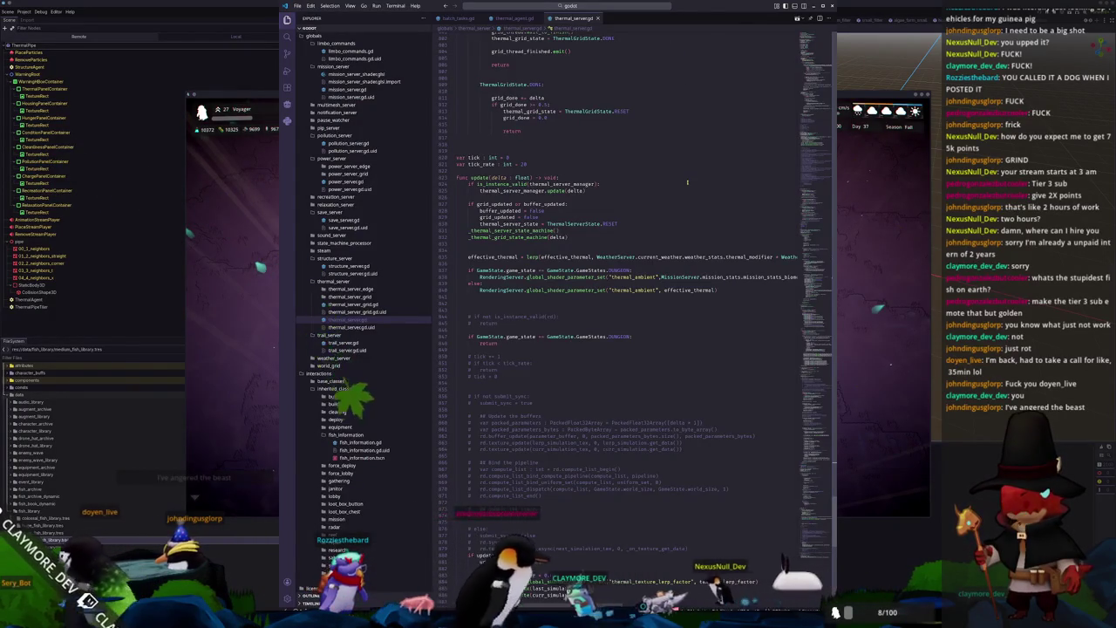
Step: Snap VS Code to the right half and open entity_structure.gd via Ctrl+P
key(super+Right)
key(ctrl+p)
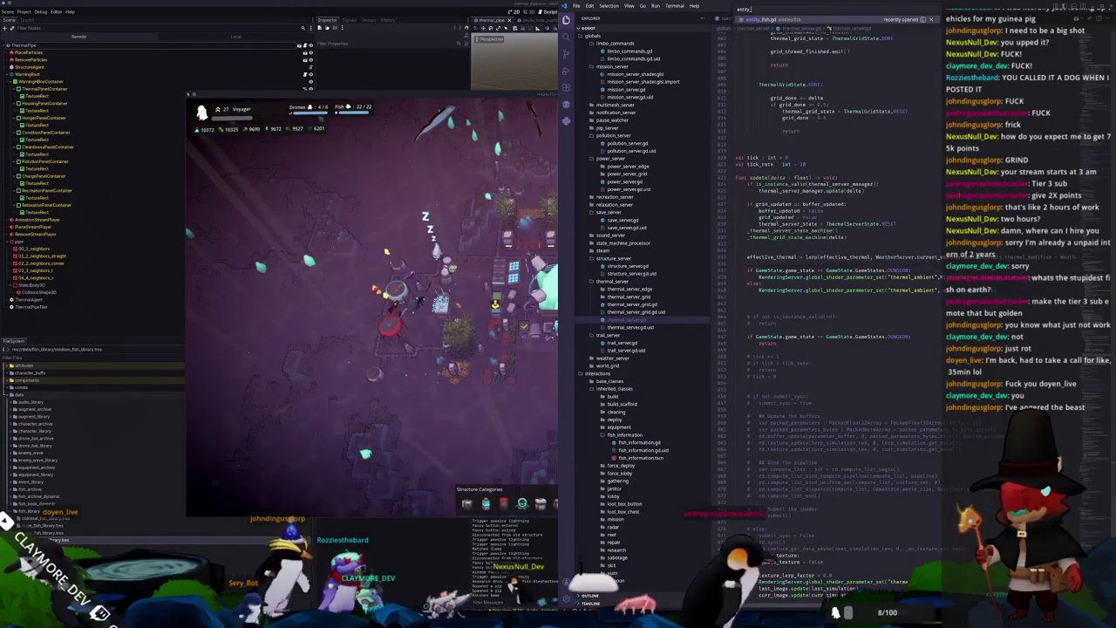
text(entity_structure)
key(Return)
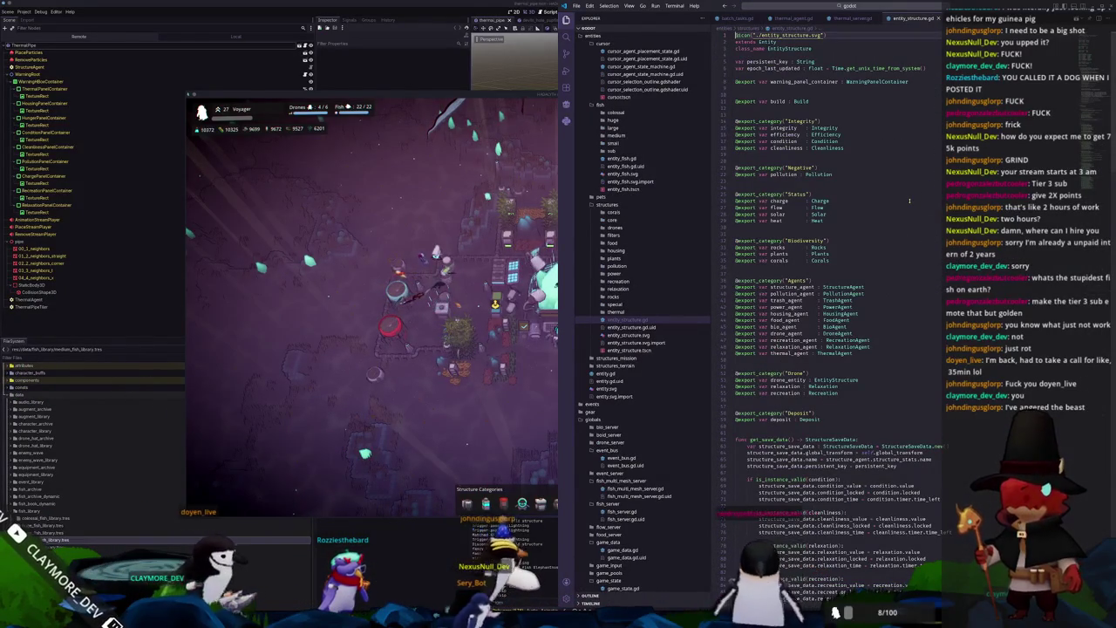
Step: Scroll down entity_structure.gd to the selection-tile functions around line 247
scroll(907, 208, down, 1)
scroll(902, 363, down, 3)
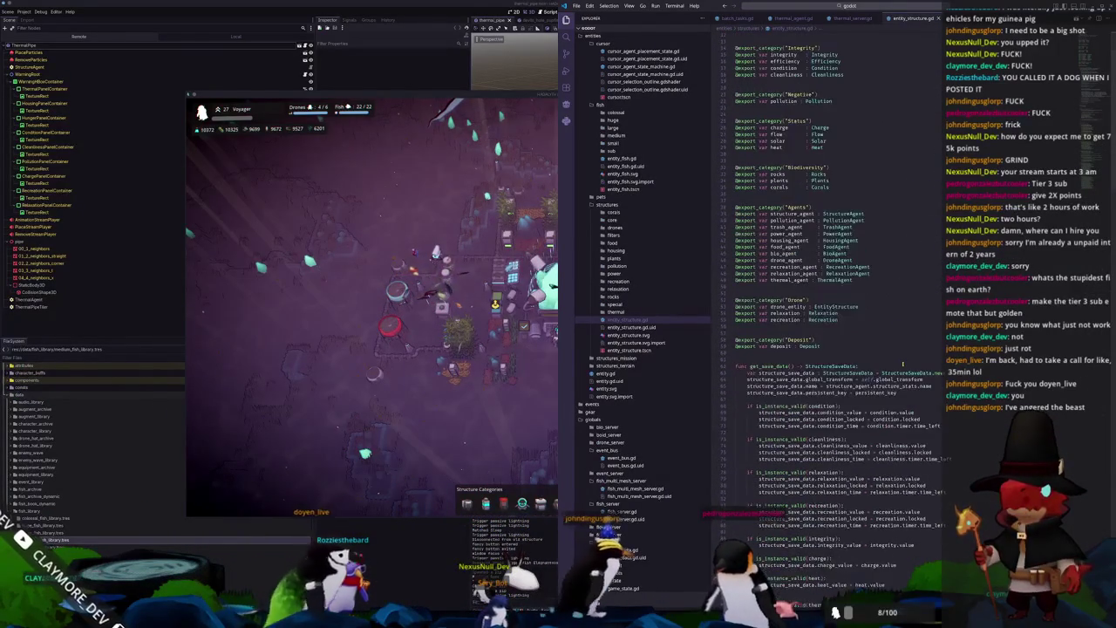
scroll(907, 363, down, 4)
scroll(915, 360, down, 4)
scroll(924, 359, down, 4)
scroll(924, 359, down, 4)
scroll(872, 375, down, 4)
scroll(819, 396, down, 4)
scroll(767, 420, down, 4)
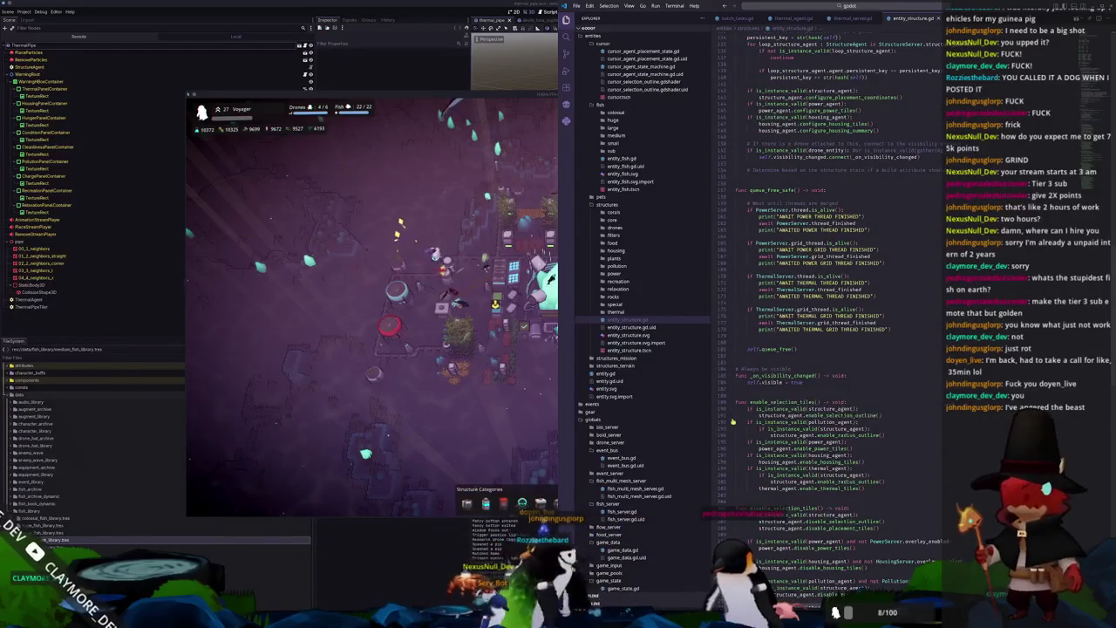
scroll(731, 423, down, 4)
scroll(752, 406, down, 1)
scroll(751, 408, down, 2)
scroll(749, 410, down, 2)
scroll(747, 414, down, 2)
scroll(747, 413, down, 2)
scroll(747, 413, down, 1)
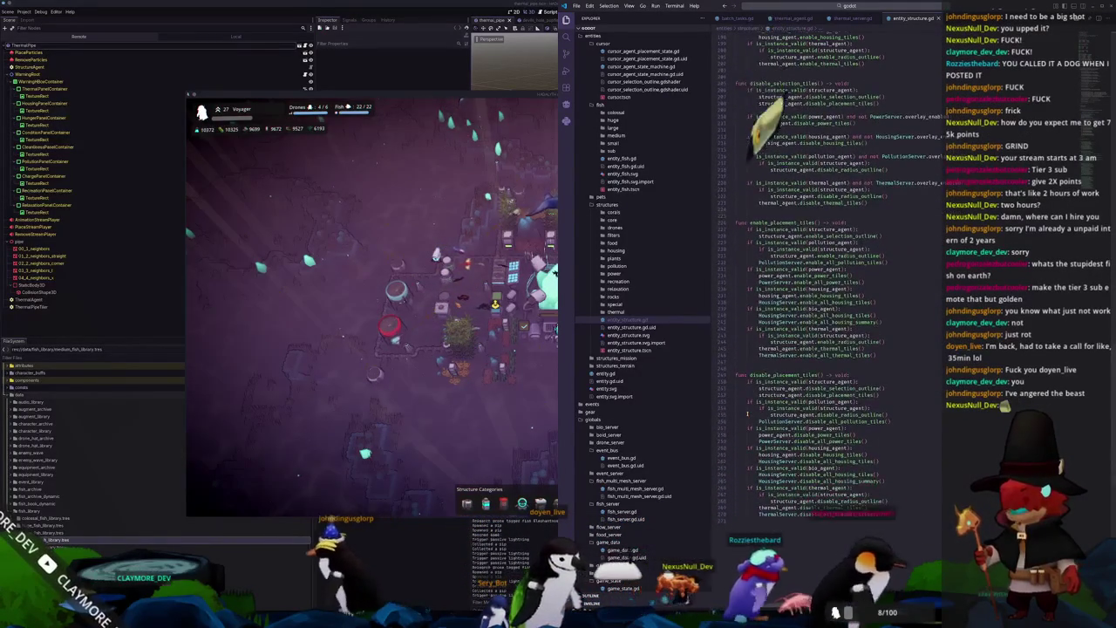
scroll(748, 413, down, 1)
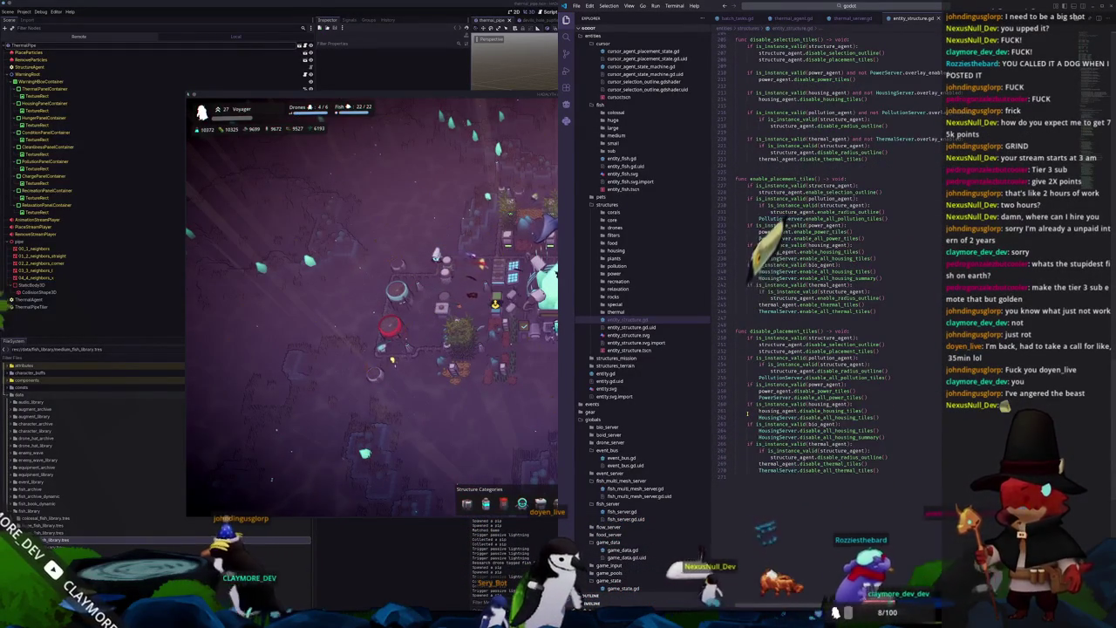
scroll(747, 413, down, 1)
scroll(746, 413, down, 1)
click(783, 320)
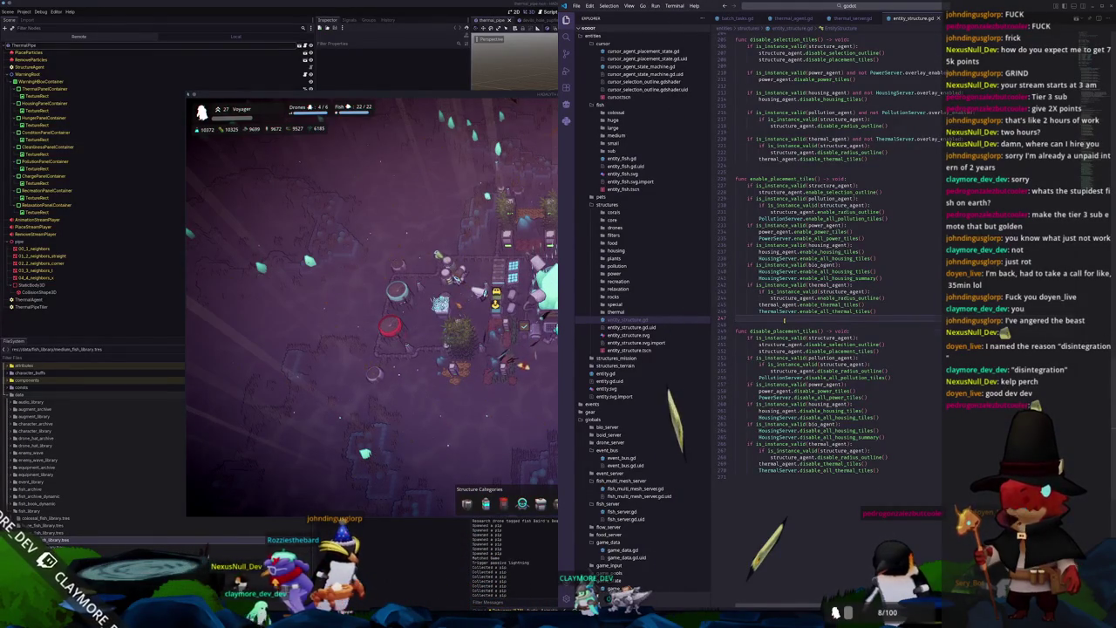
Step: Place the caret after the thermal_agent check and highlight ThermalServer and thermal_agent occurrences
scroll(882, 309, up, 2)
scroll(856, 91, up, 2)
scroll(856, 91, up, 3)
scroll(857, 91, up, 2)
scroll(856, 90, up, 3)
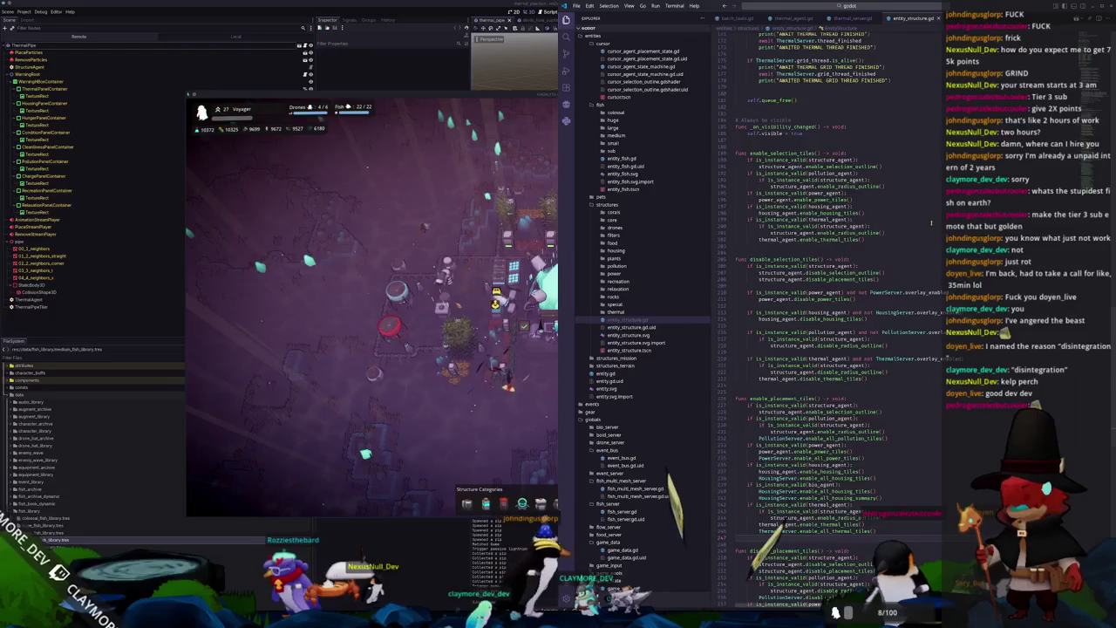
scroll(931, 222, down, 2)
scroll(933, 225, down, 2)
scroll(937, 229, down, 2)
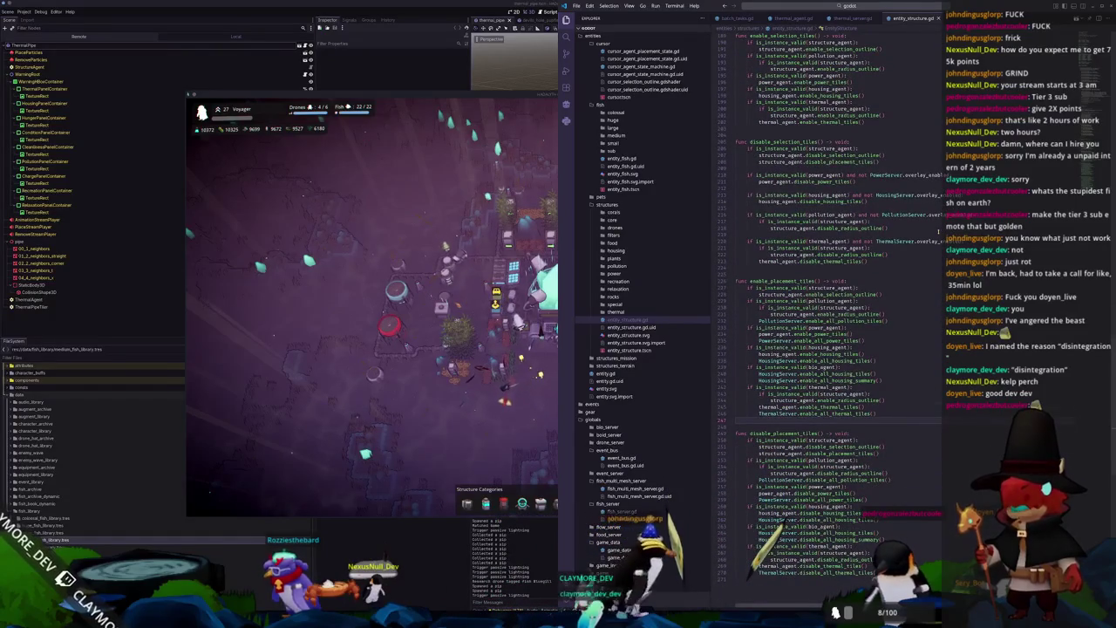
scroll(939, 231, down, 2)
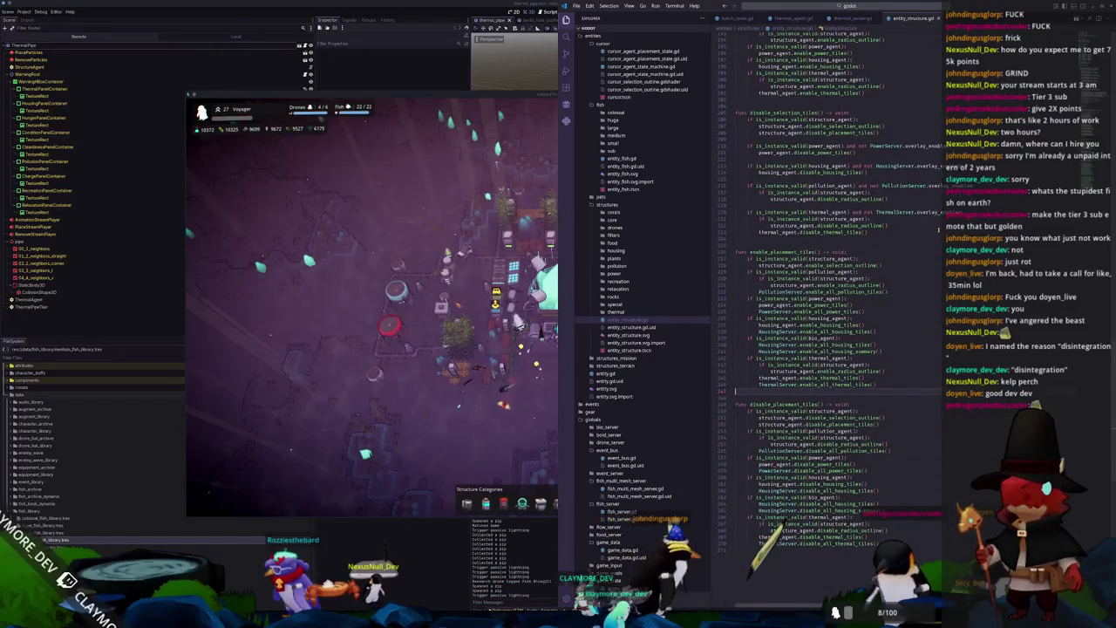
click(907, 371)
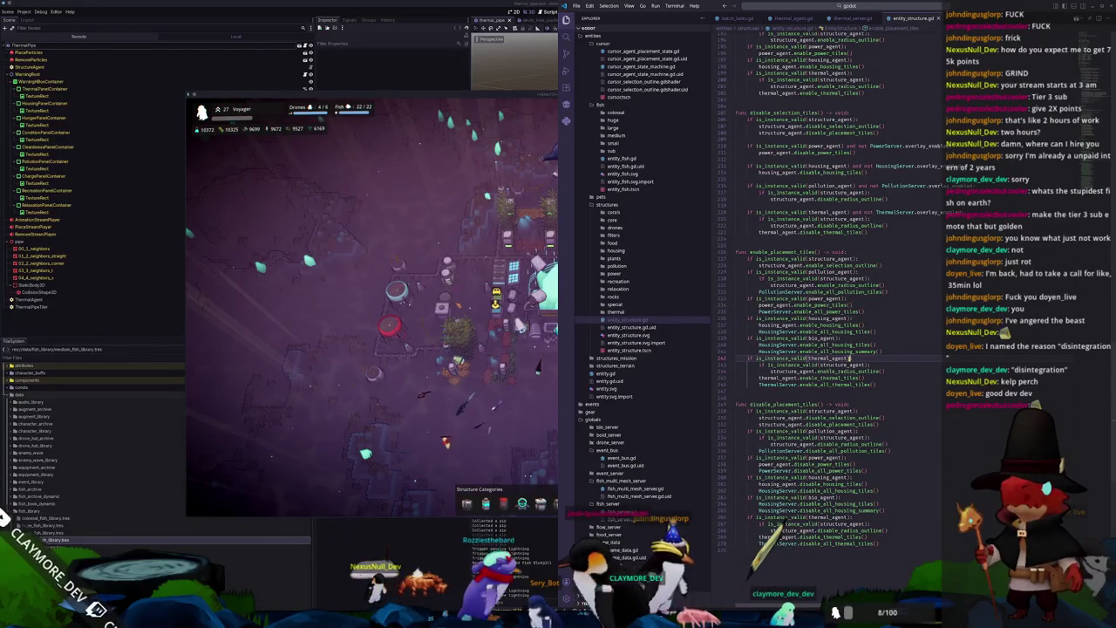
mouse_move(793, 371)
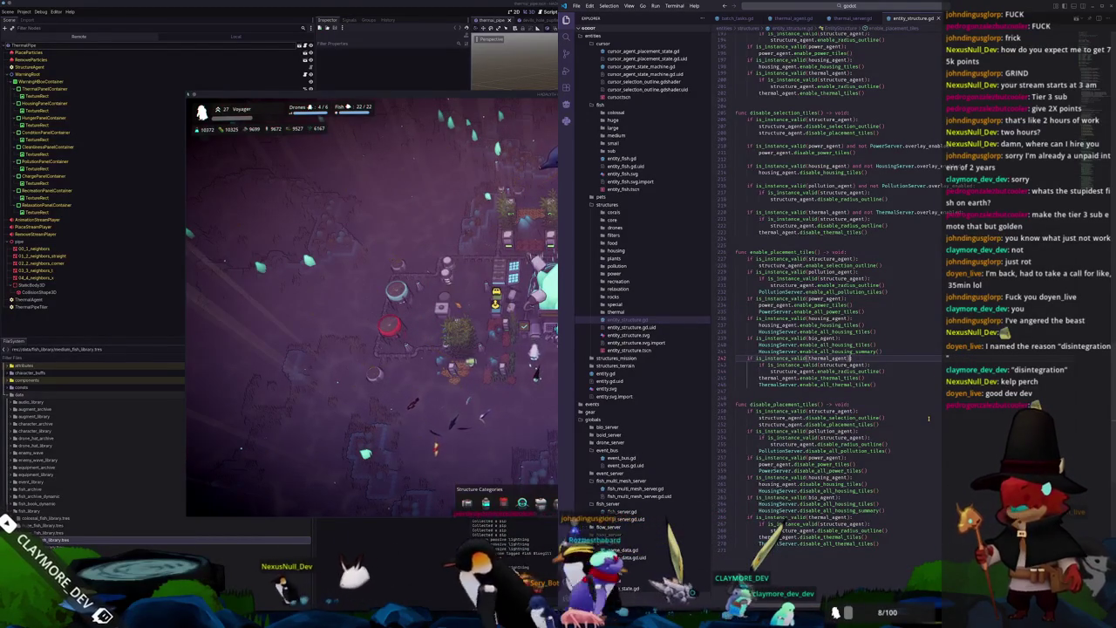
scroll(929, 419, up, 3)
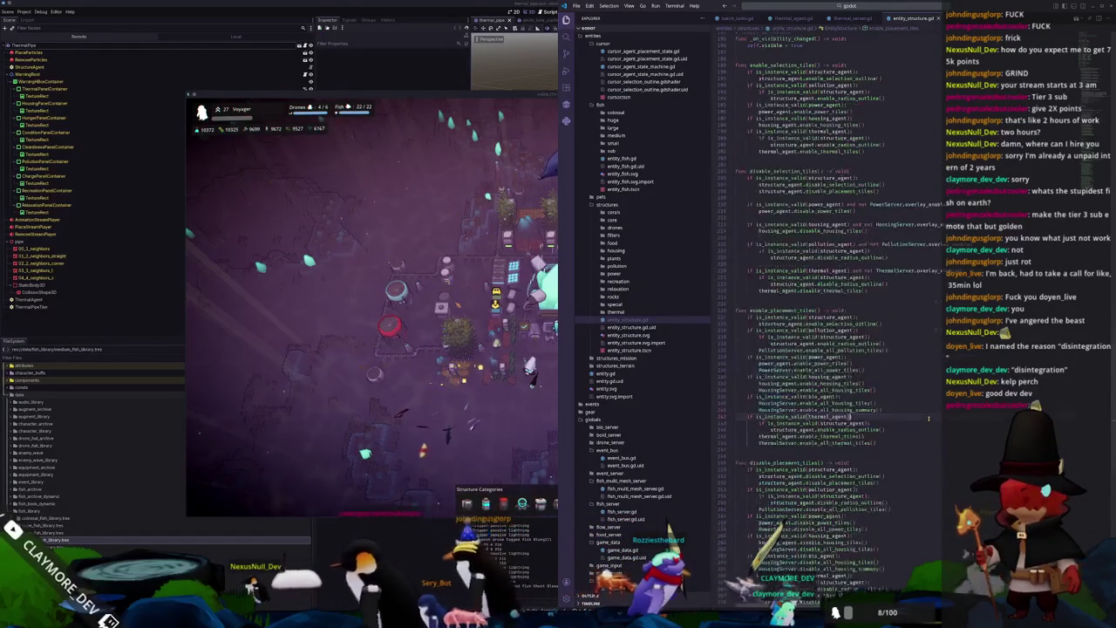
scroll(928, 419, up, 3)
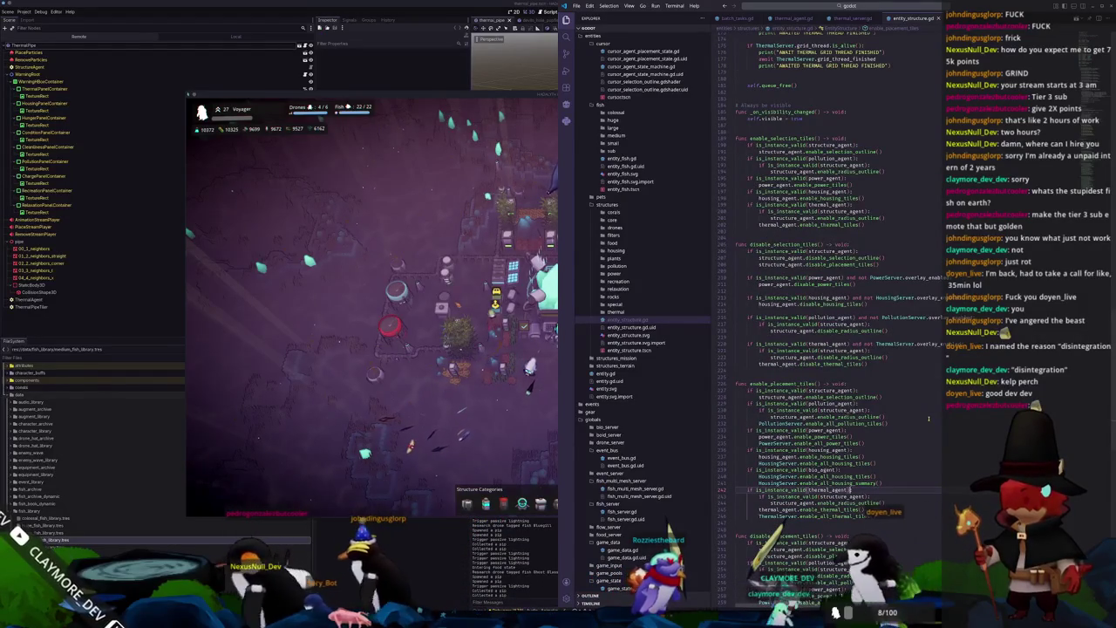
click(914, 359)
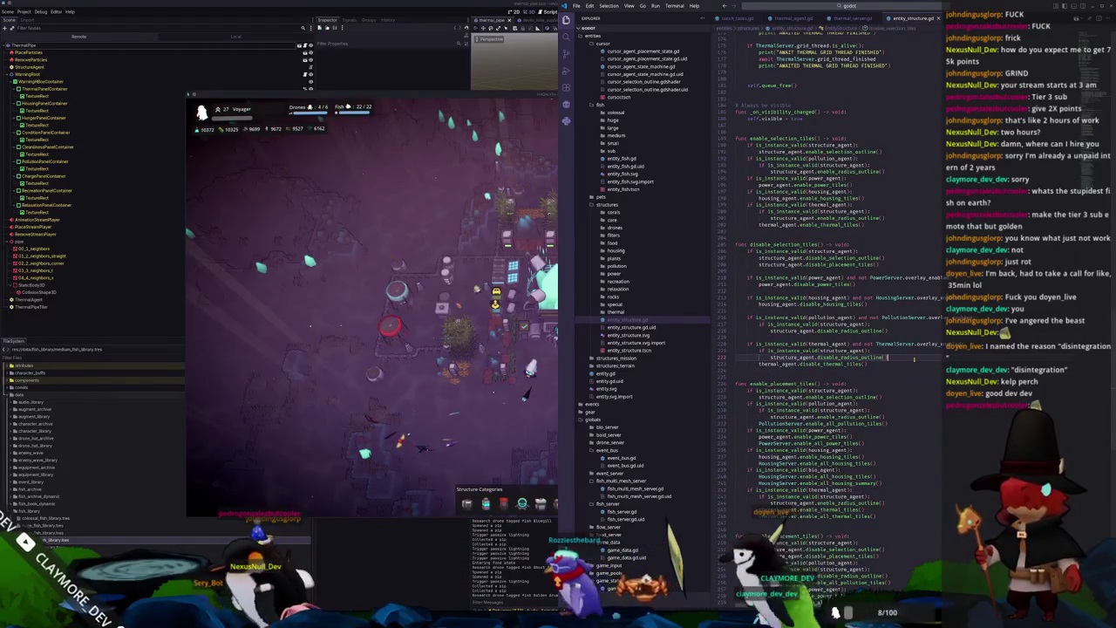
scroll(920, 361, up, 1)
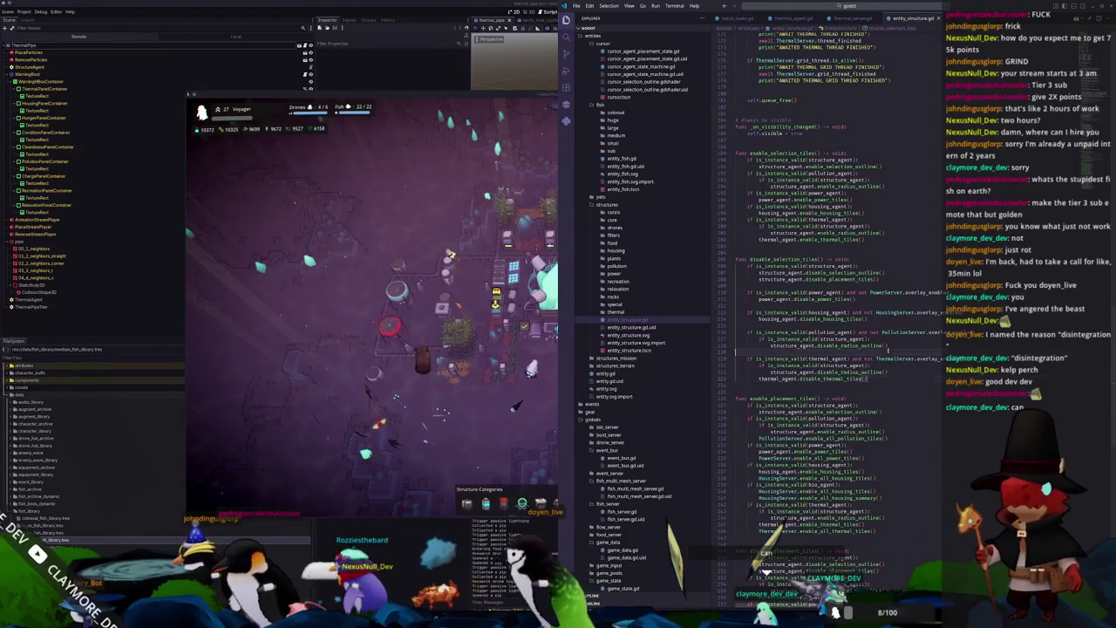
click(884, 359)
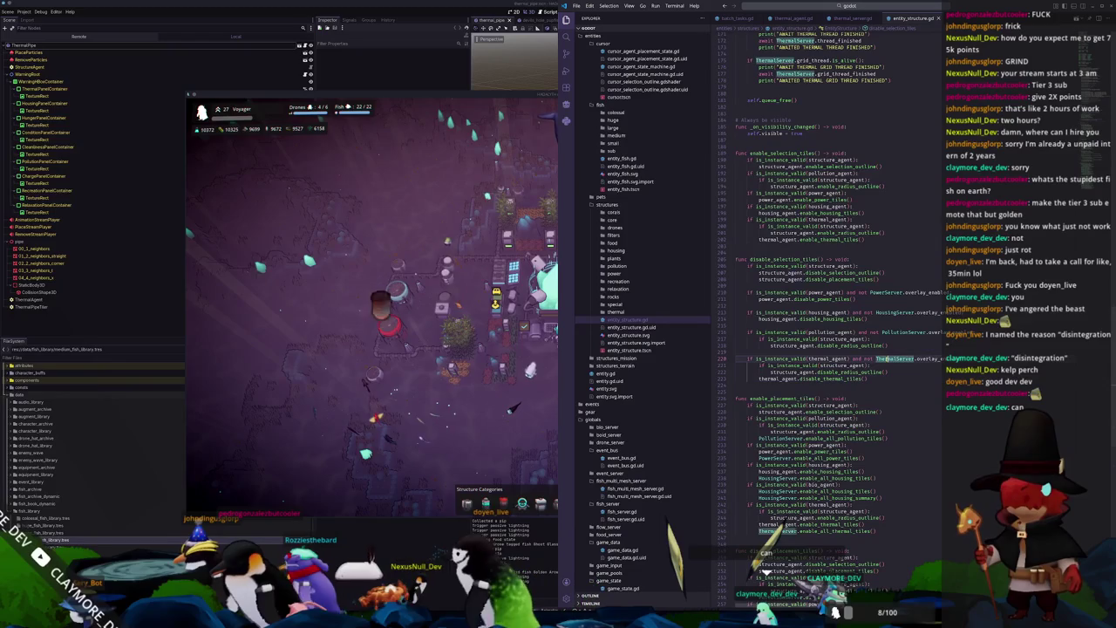
click(820, 358)
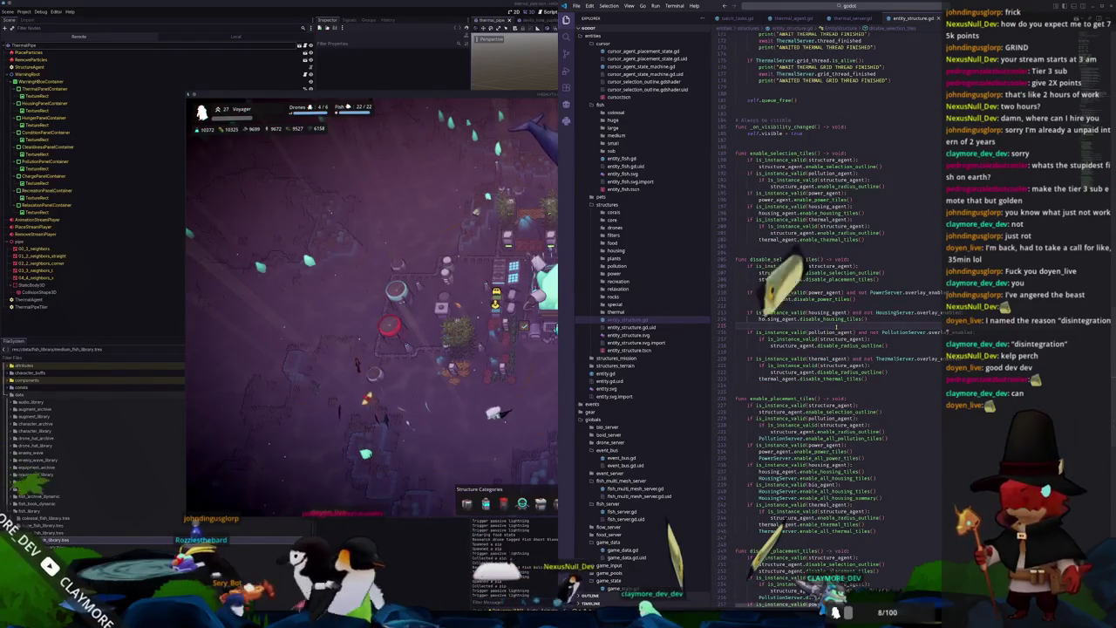
Step: Add two blank lines to space out the overlay checks in disable_selection_tiles
key(Return)
key(Return)
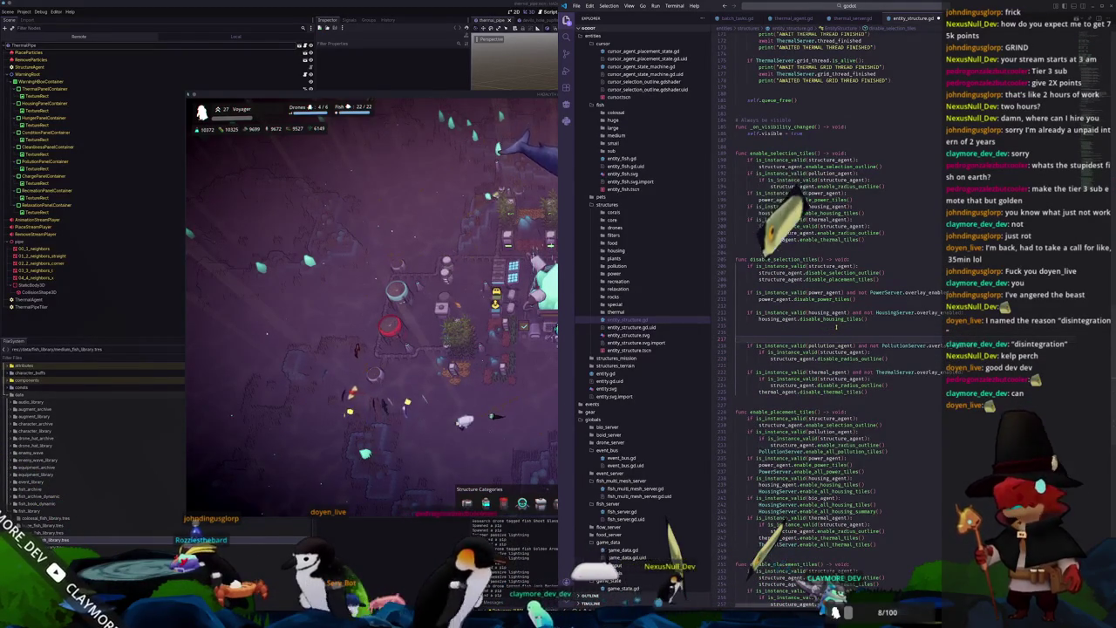
key(Return)
key(Return)
key(Up)
key(Up)
key(Up)
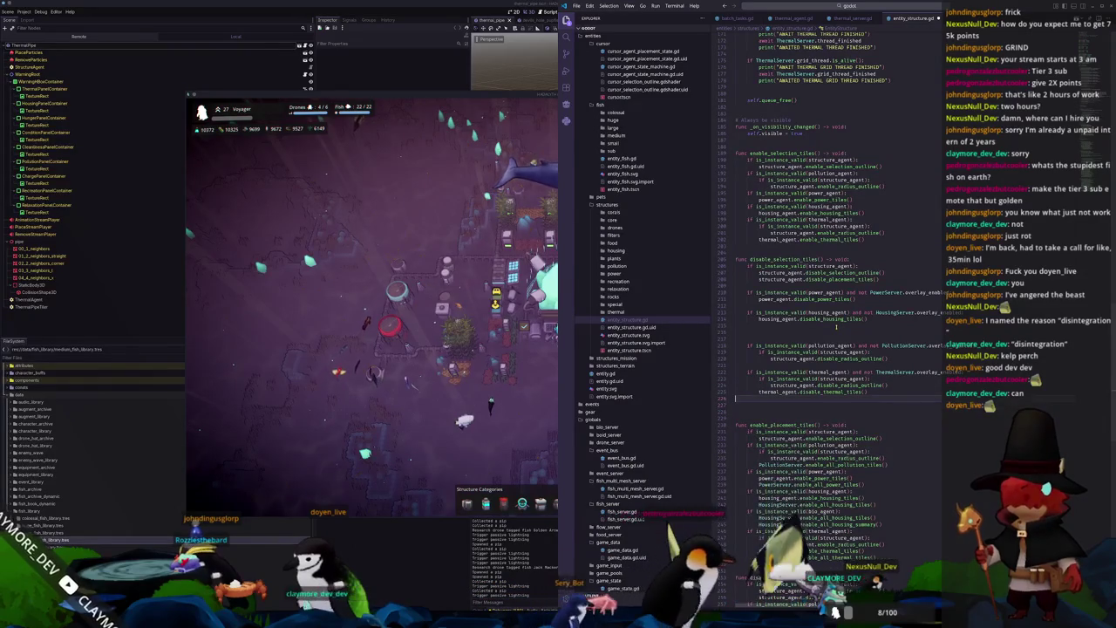
key(Up)
key(Up)
key(Up)
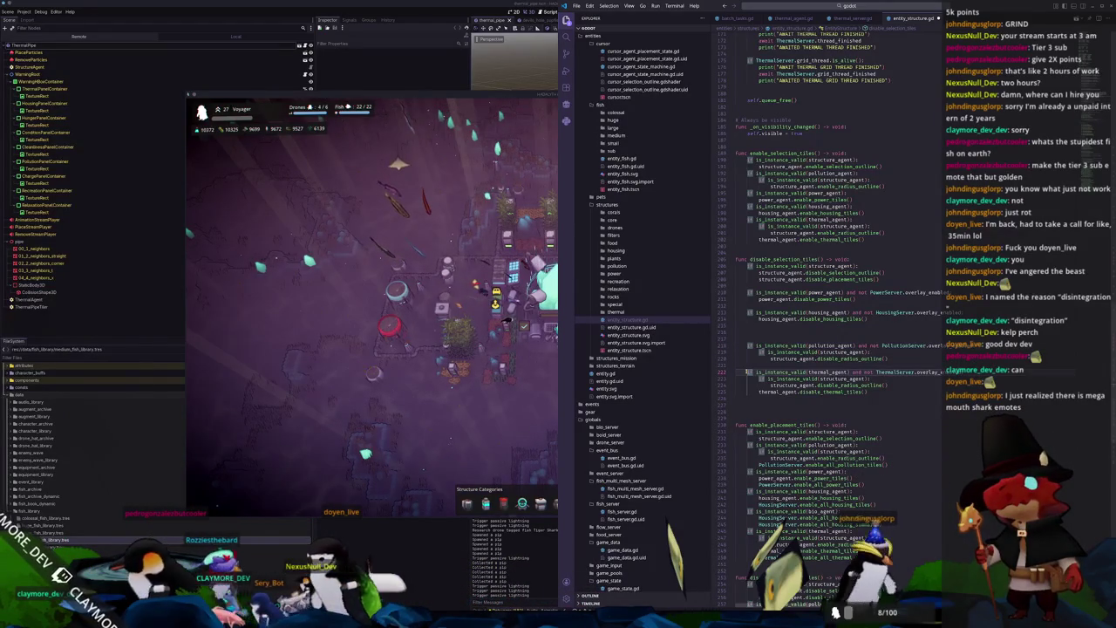
Step: Change the thermal_agent check on line 222 from 'if' to 'elif'
triple_click(738, 373)
click(741, 345)
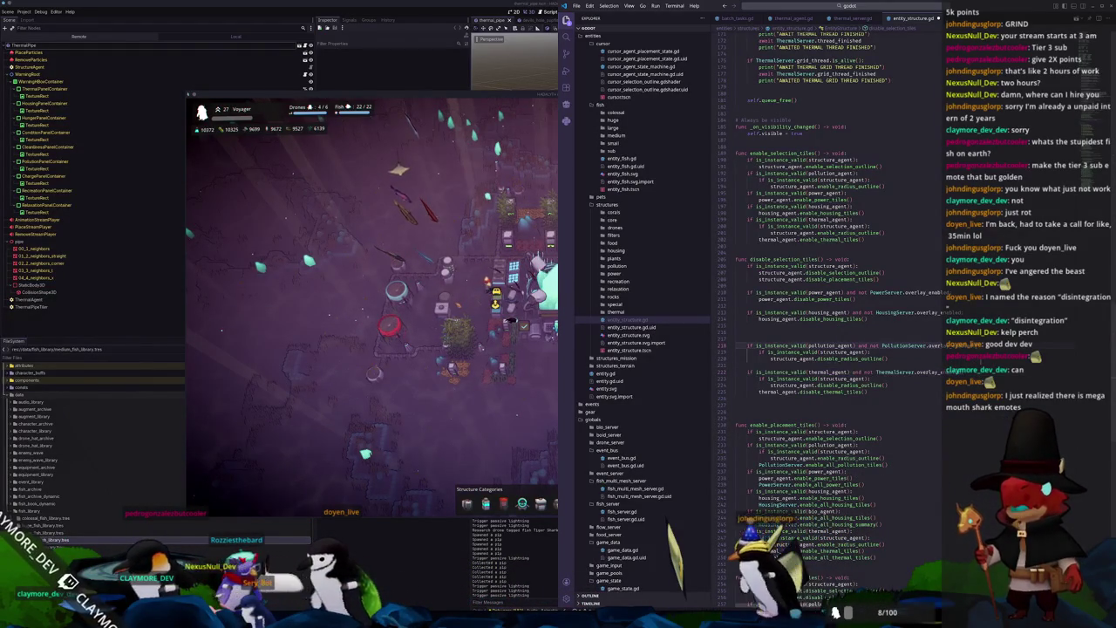
click(751, 373)
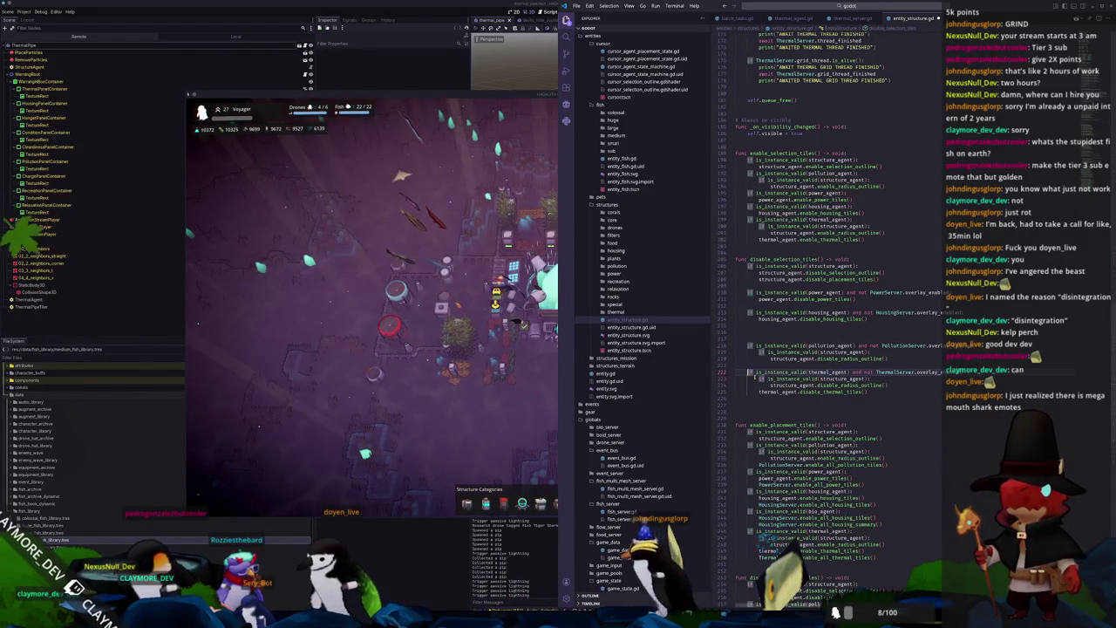
text(elif)
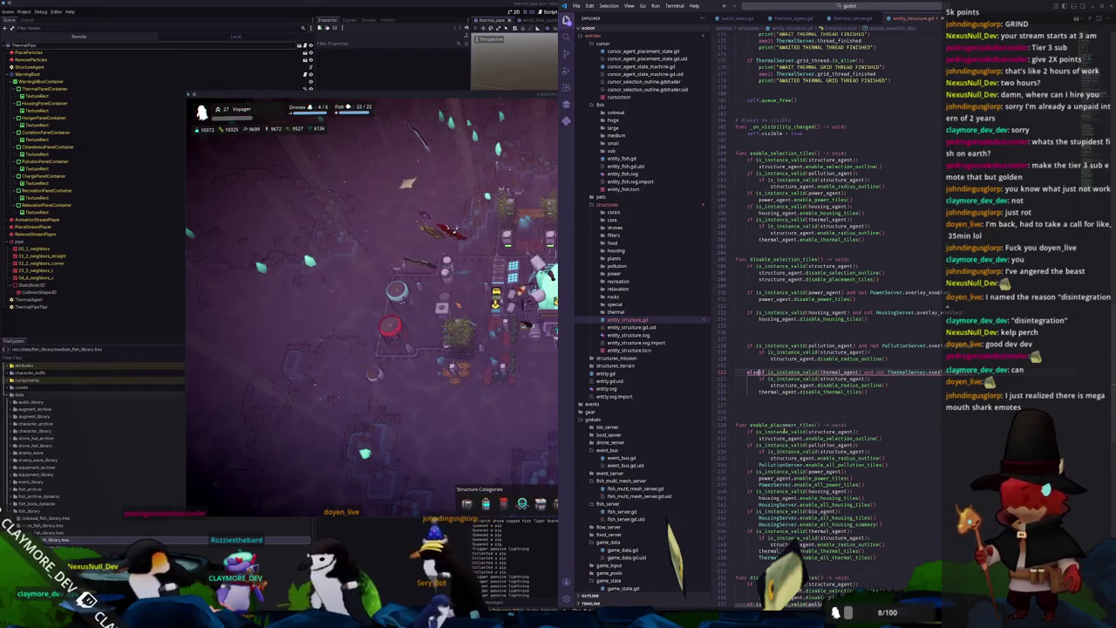
click(526, 472)
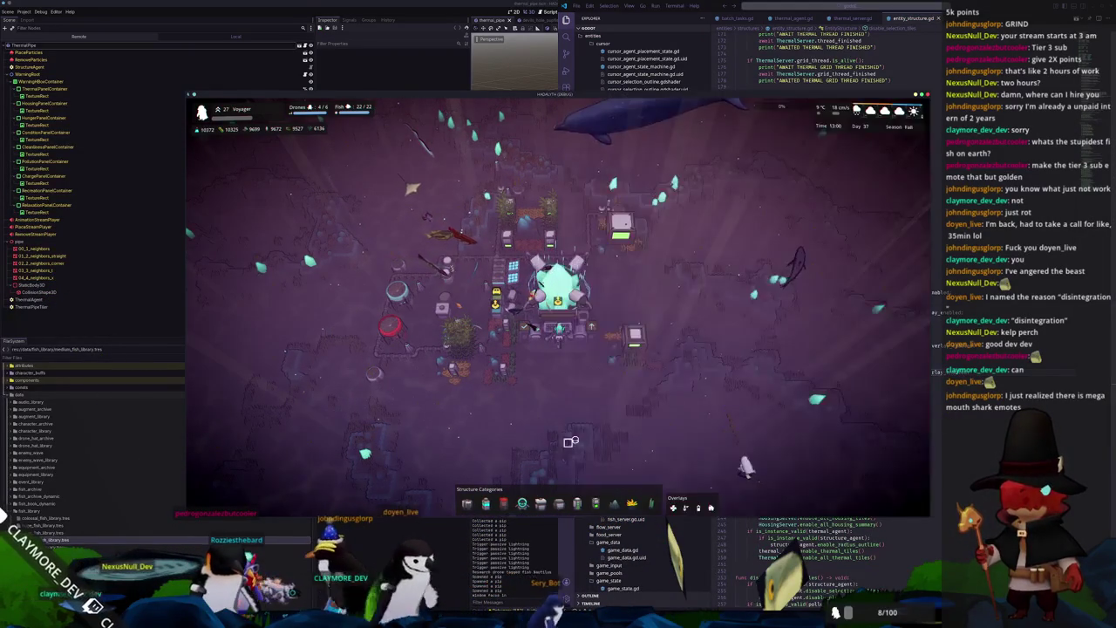
Step: Toggle the heat and other overlays with T and P, then change the thermal_agent elif back to if
key(t)
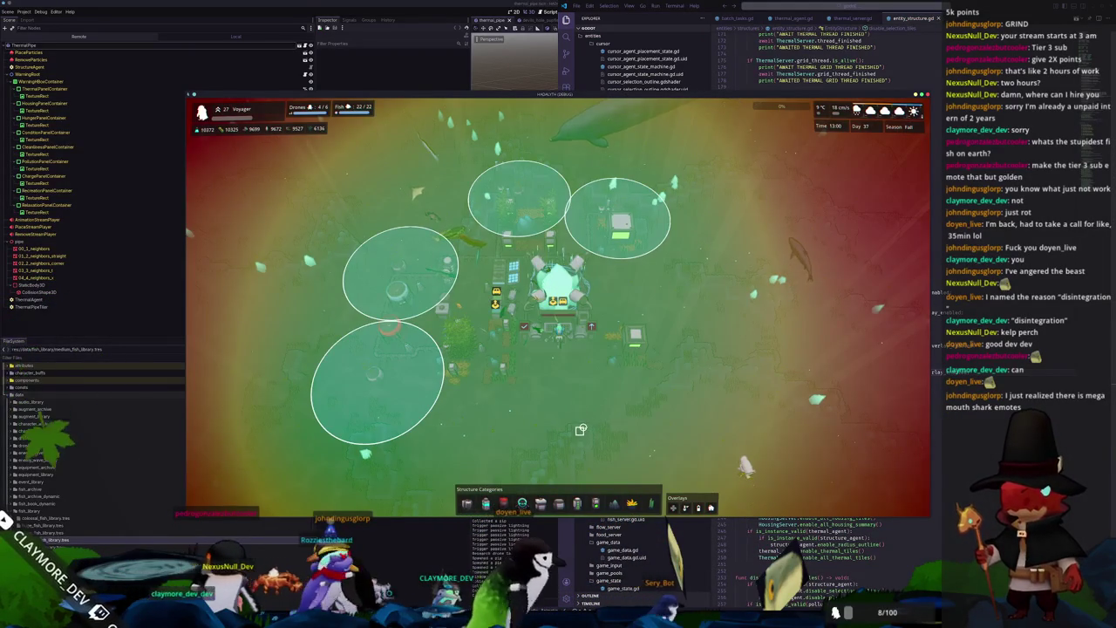
key(t)
key(p)
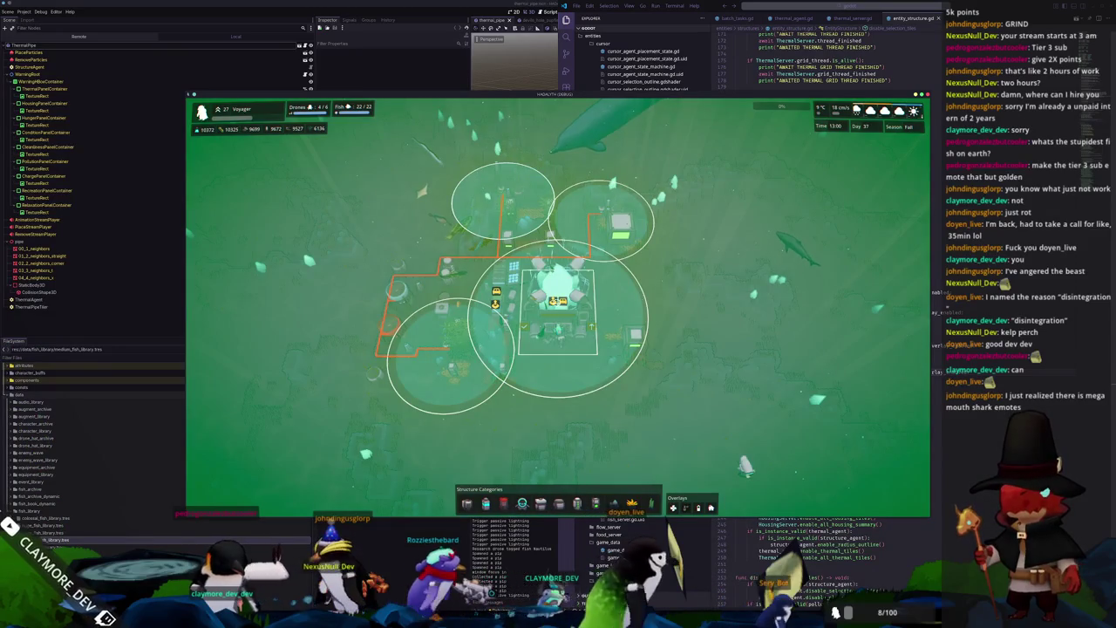
key(p)
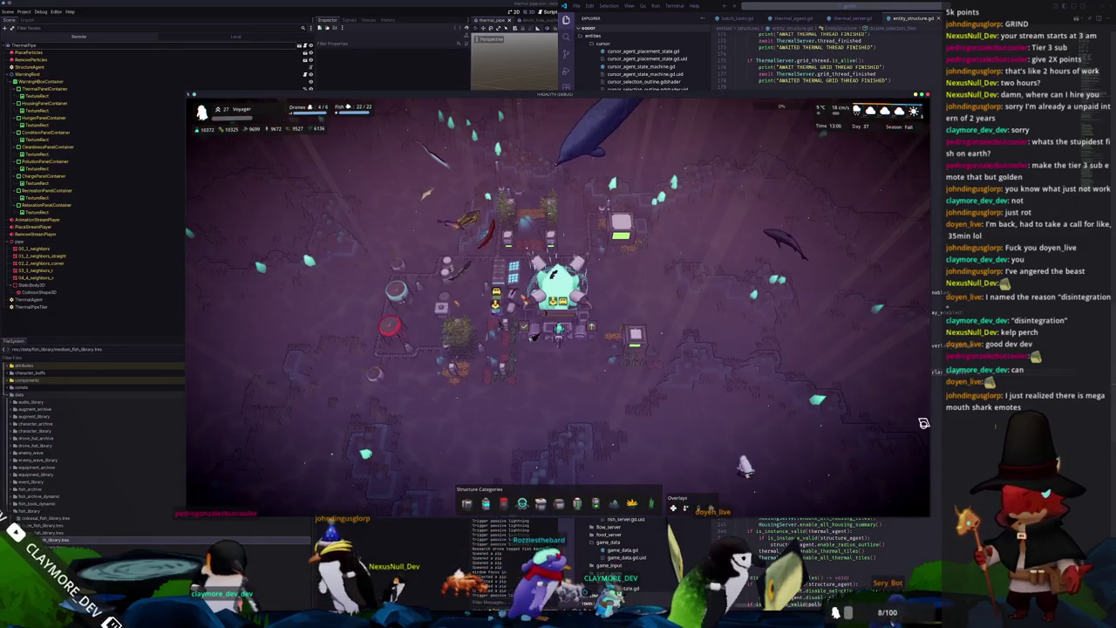
key(alt+Tab)
key(BackSpace)
key(BackSpace)
key(BackSpace)
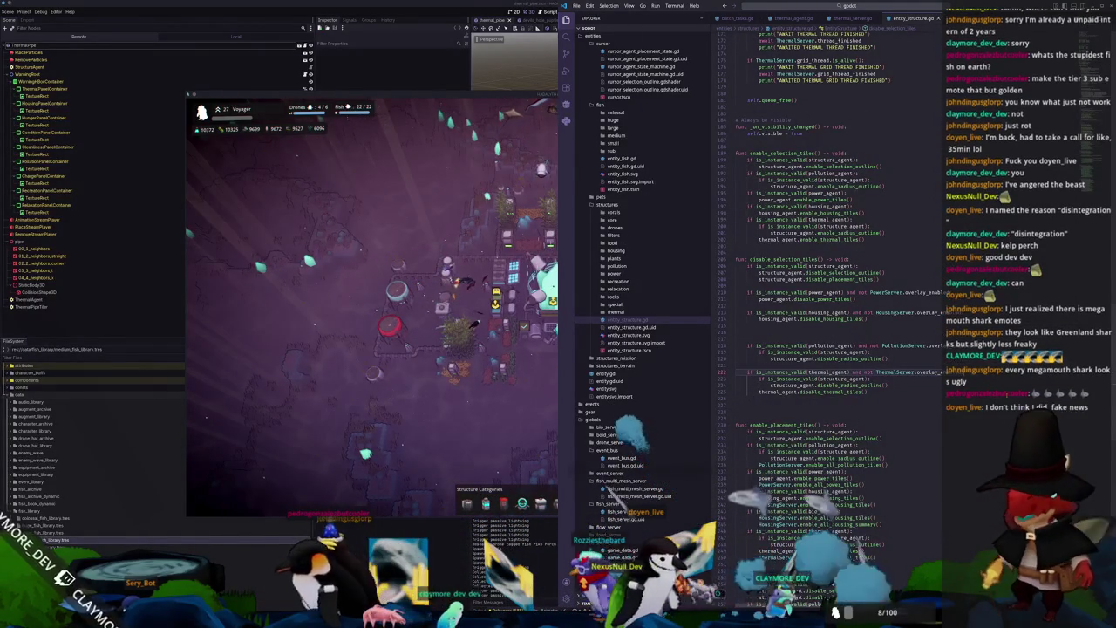
Step: Spawn ten Megamouth Sharks with the console command fish "Megamouth Shark" 10
click(546, 421)
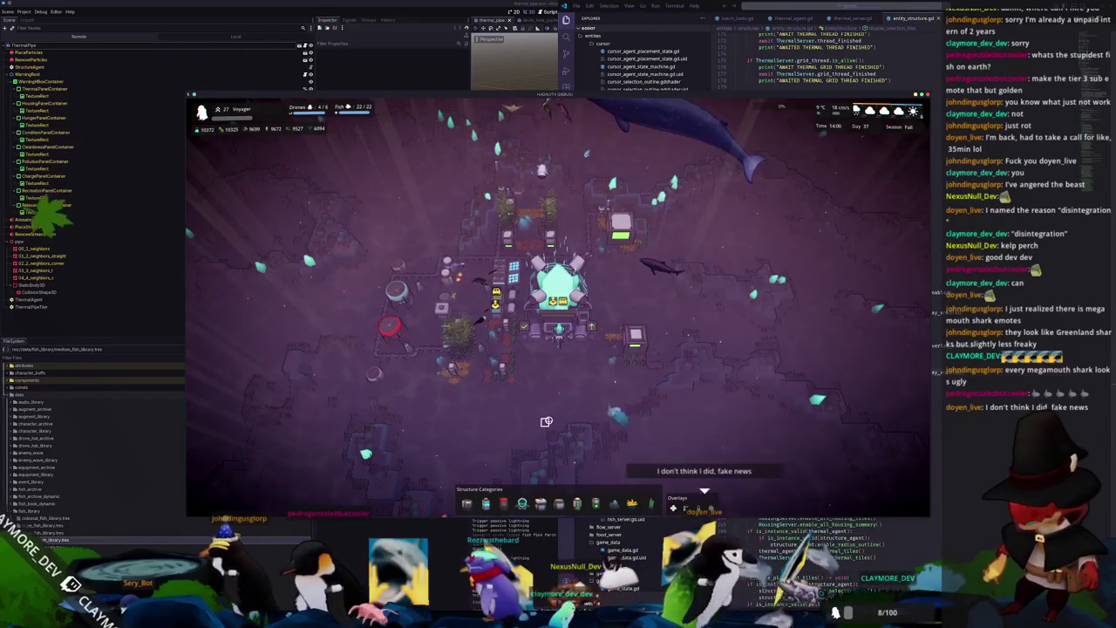
key(grave)
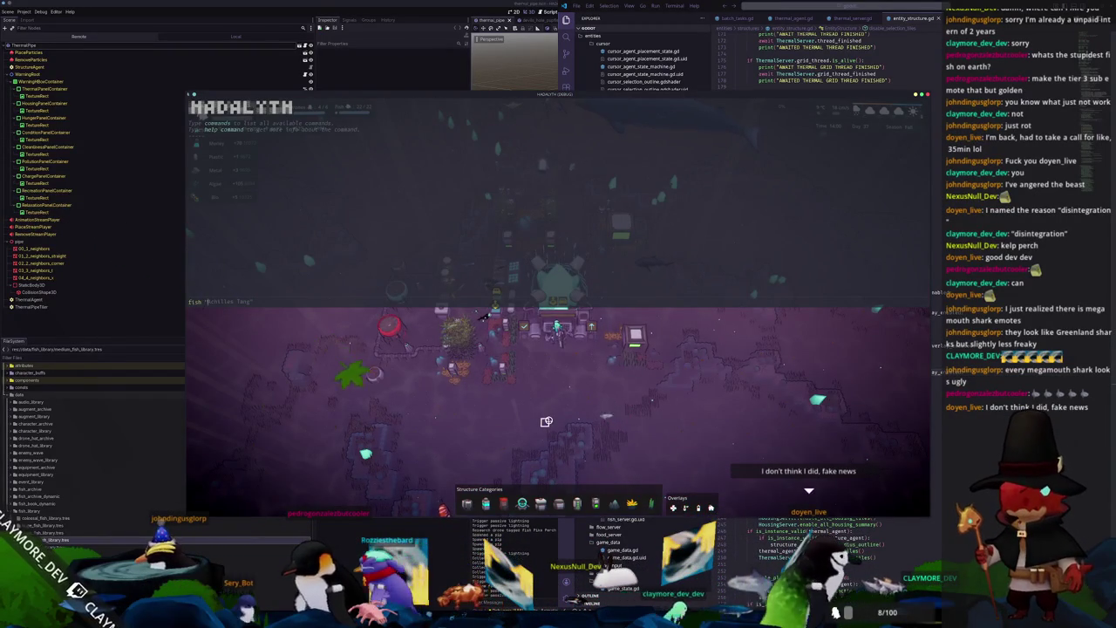
text(fish "Megamouth Shark" 10)
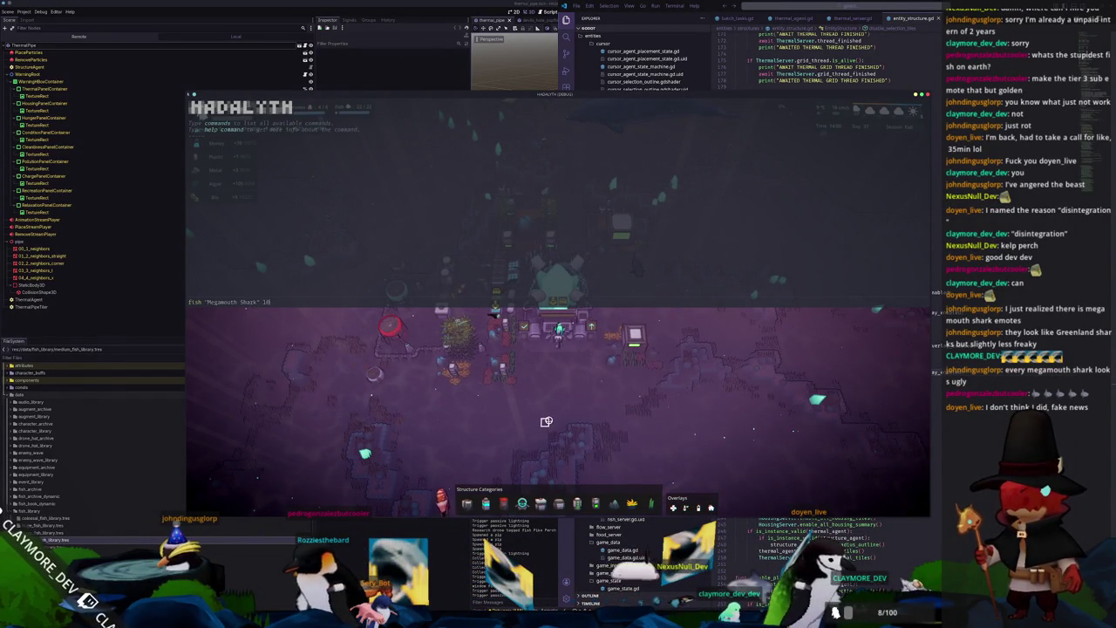
key(Return)
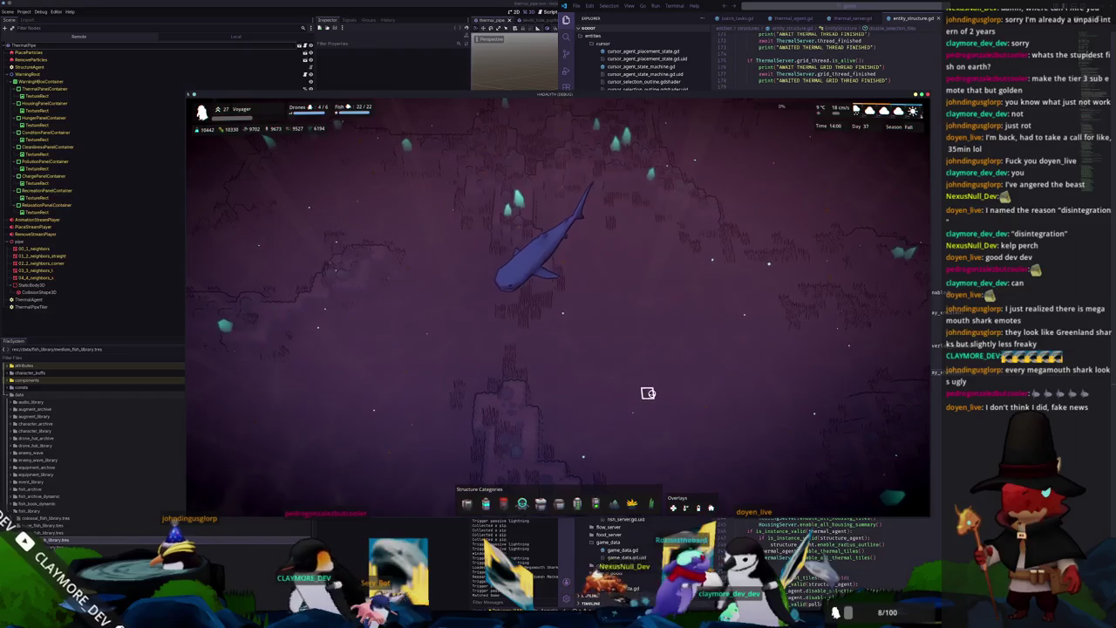
key(space)
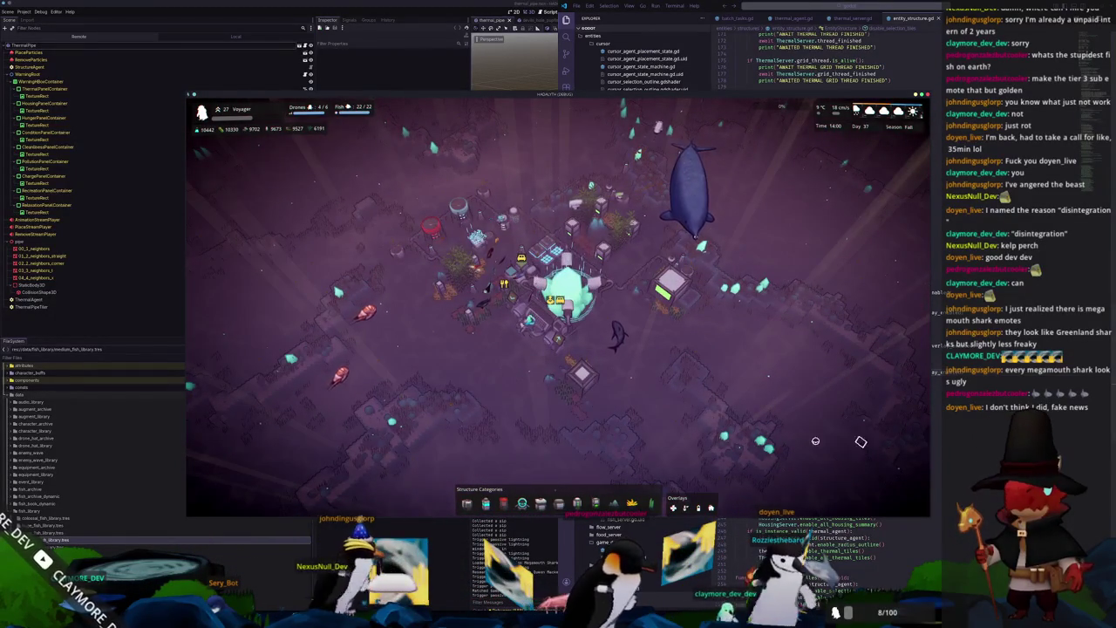
Step: Remove all the fish with the console command fish kill
key(grave)
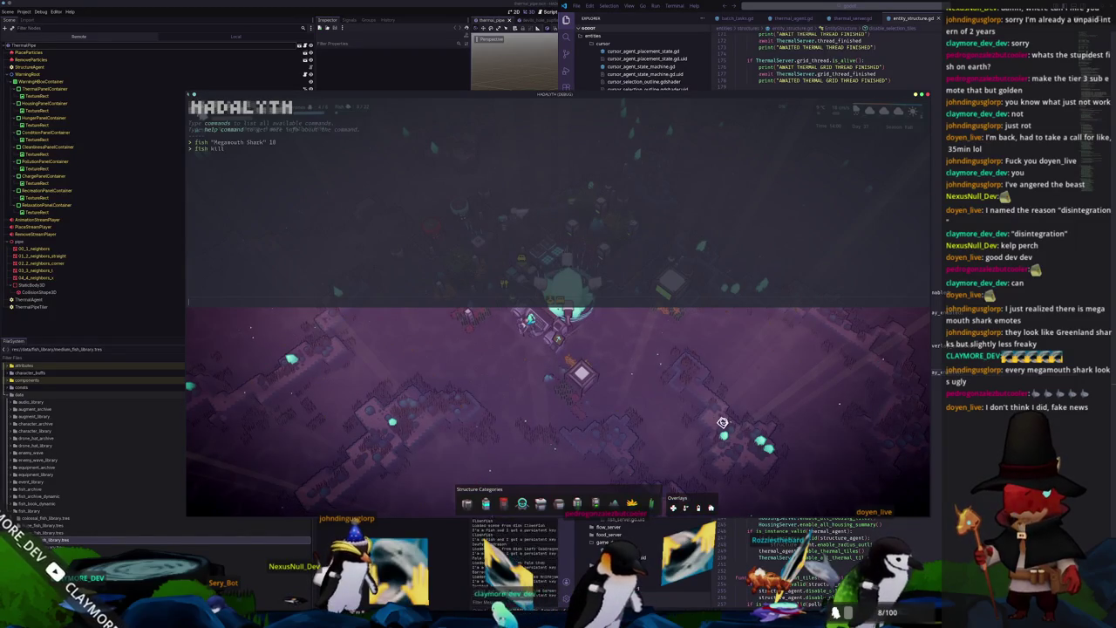
key(grave)
click(913, 531)
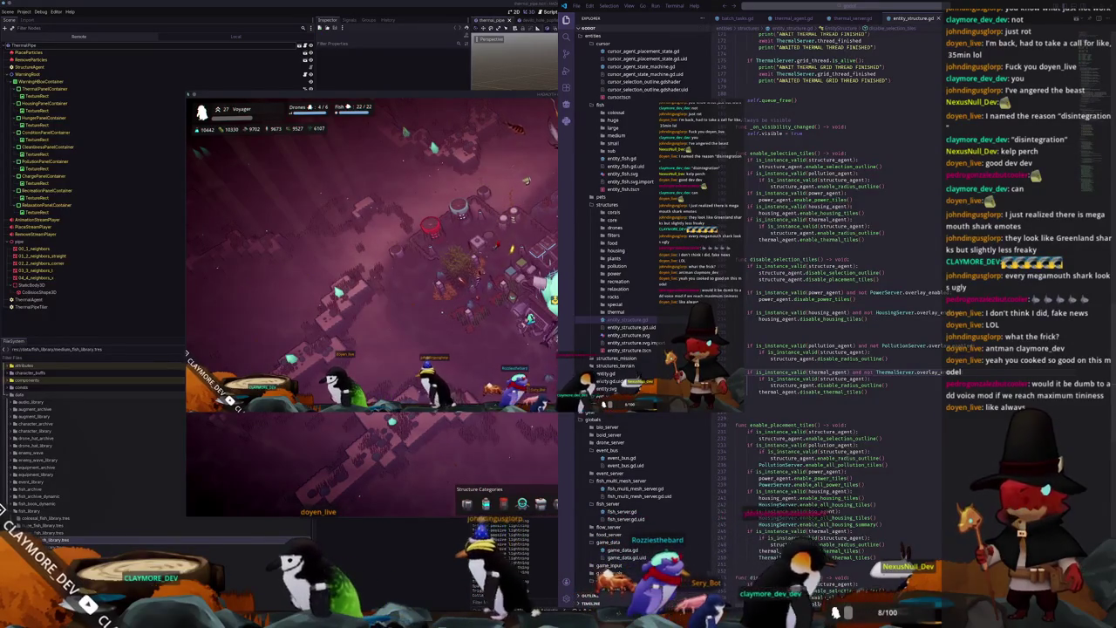
key(alt+Tab)
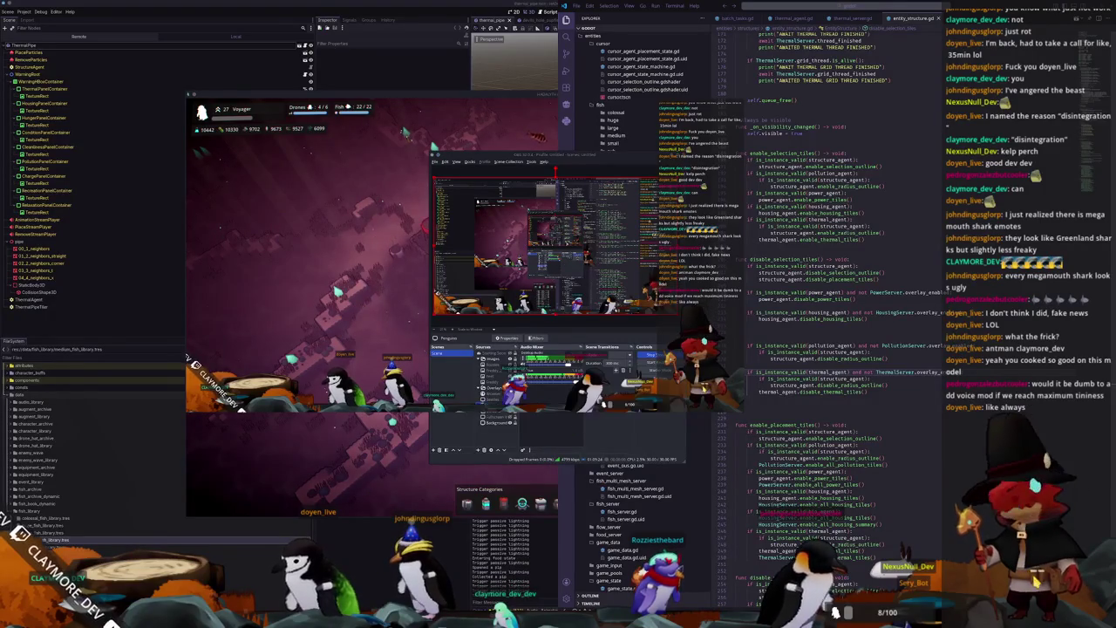
click(797, 415)
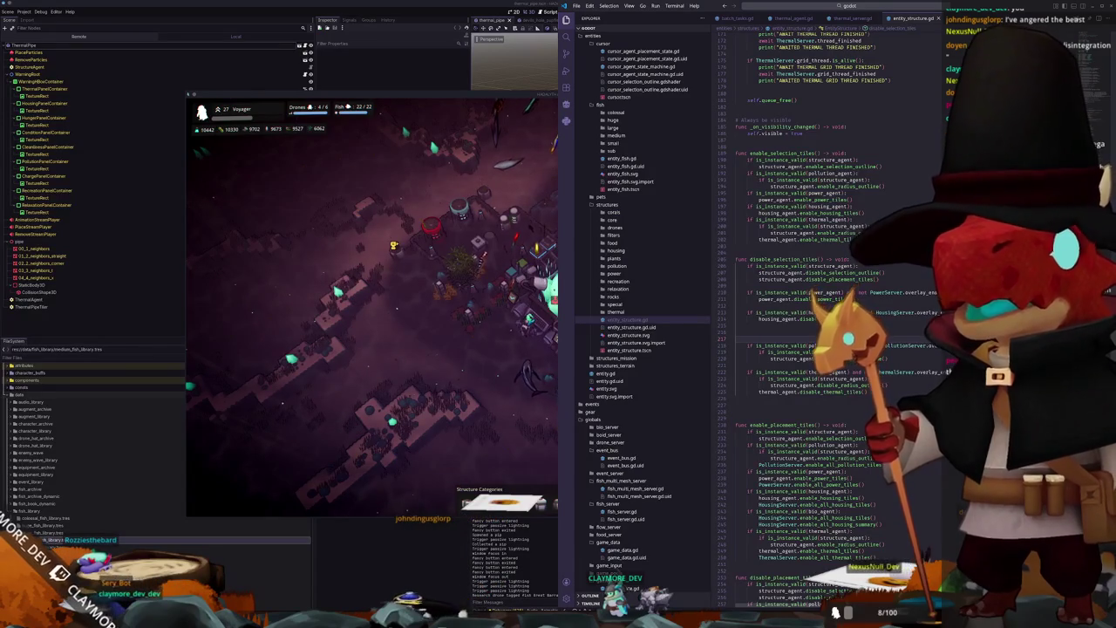
Step: Add new lines after the pollution check in disable_selection_tiles, starting 'po', plus a blank line above pass
key(Return)
key(Return)
text(if is)
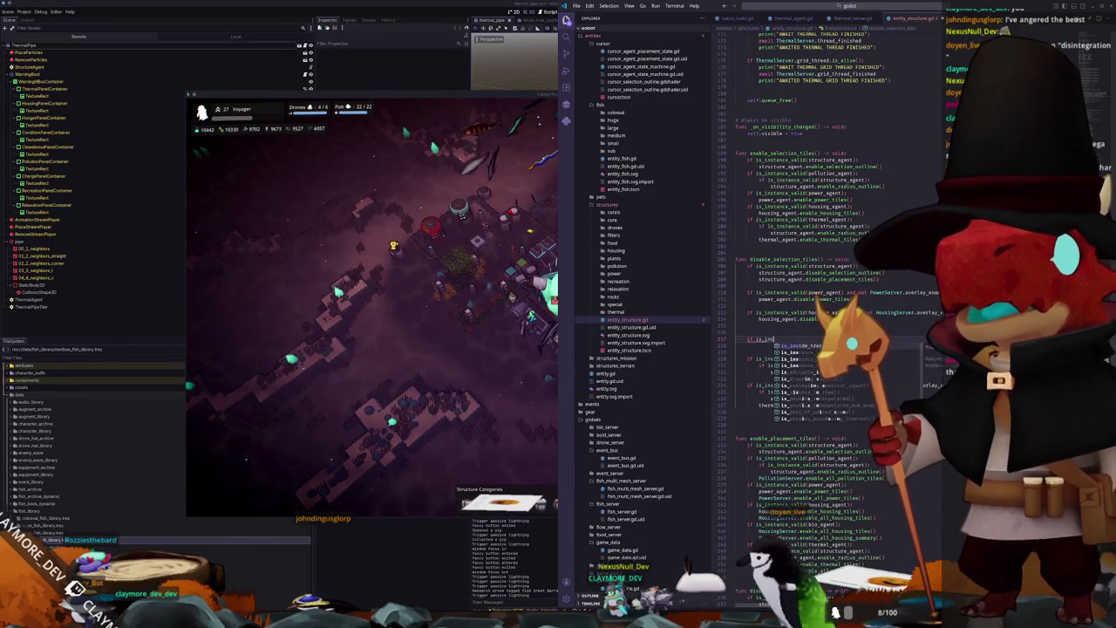
text(_instance_valid(pollu)
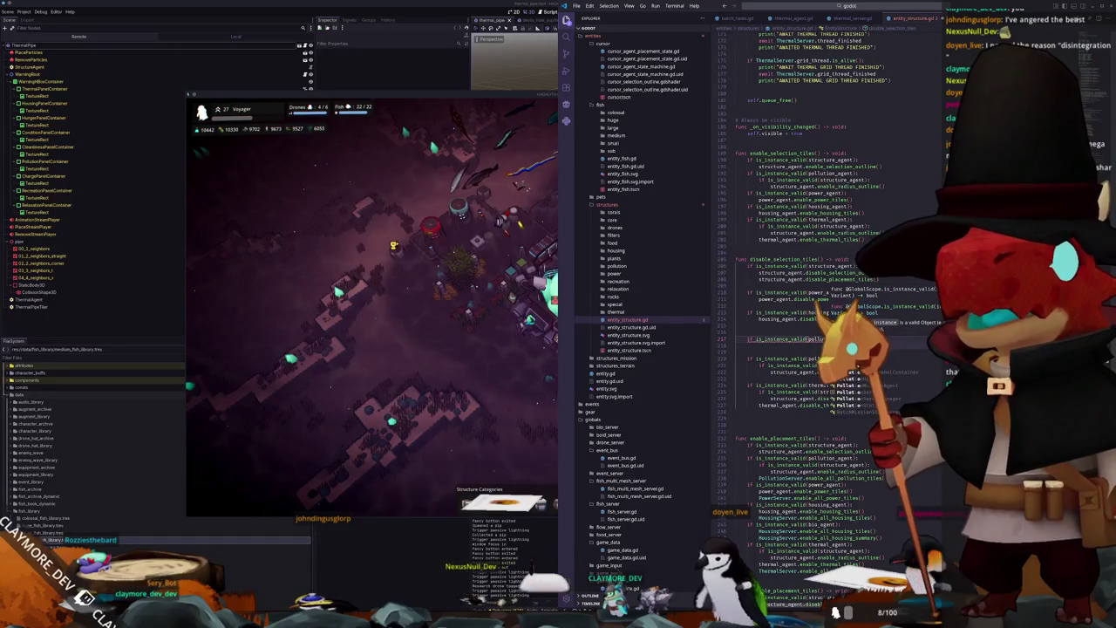
text(on)
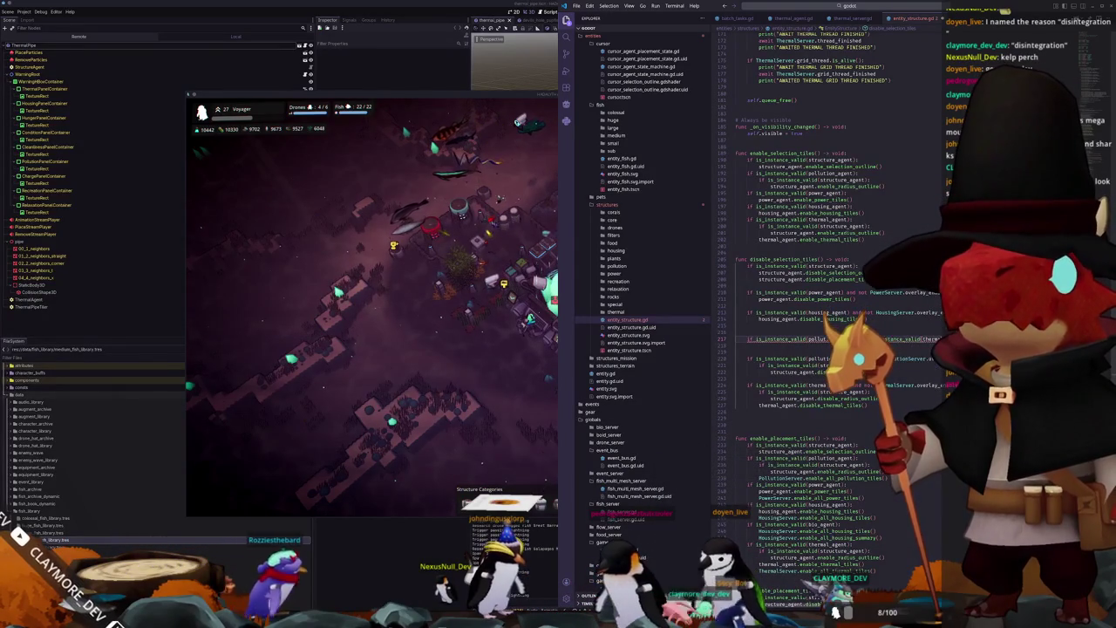
key(Return)
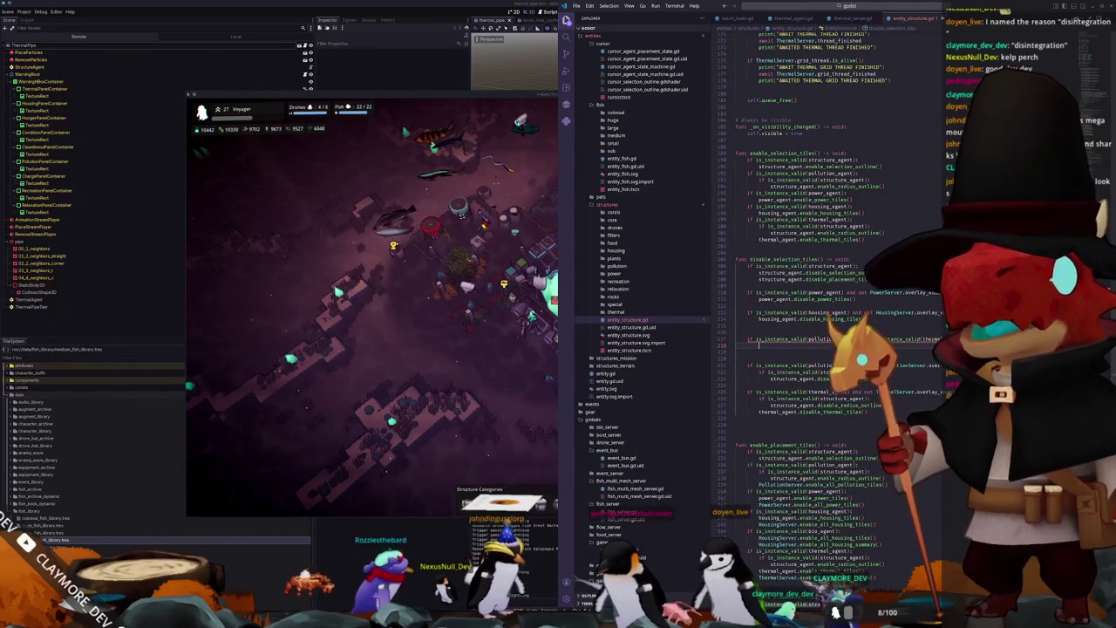
text(pow)
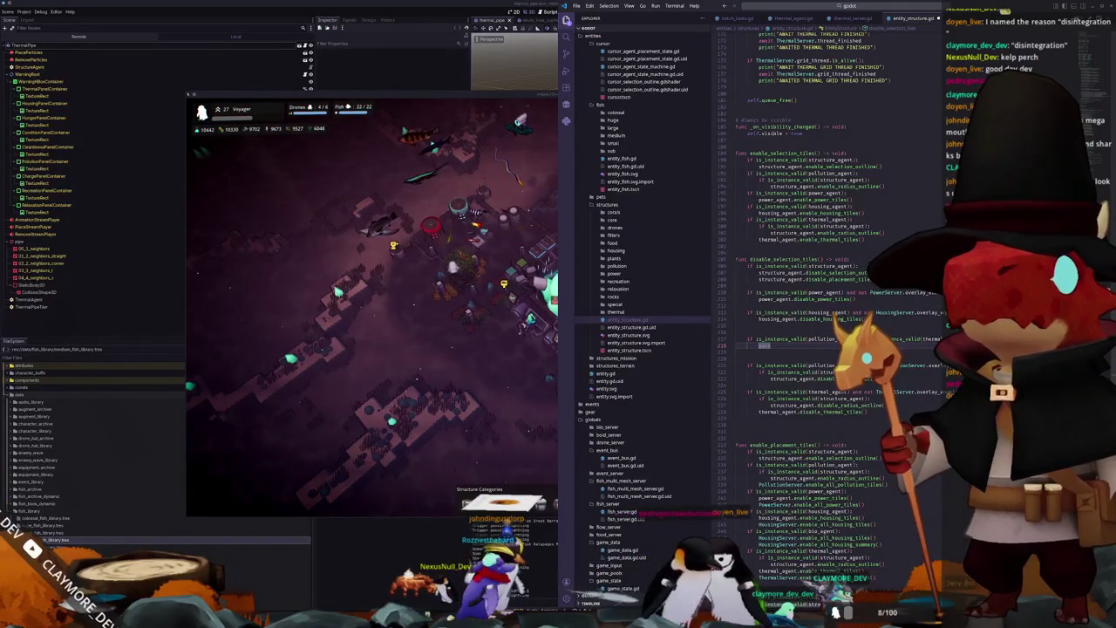
key(Return)
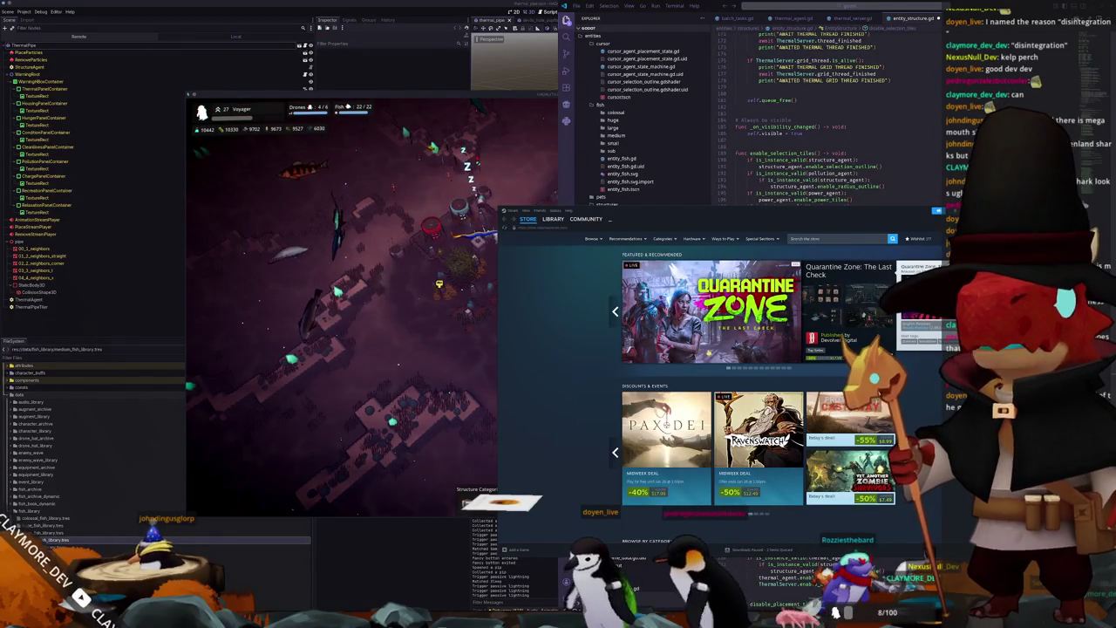
mouse_move(710, 311)
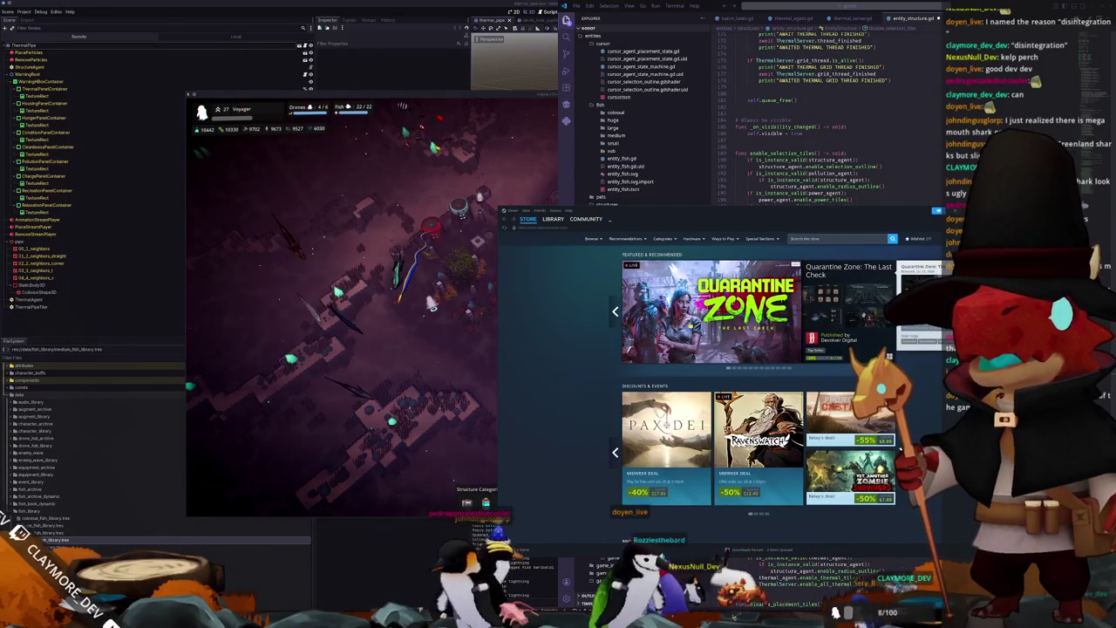
Step: View the Quarantine Zone: The Last Check store page, play its trailer and expand the full description
click(707, 349)
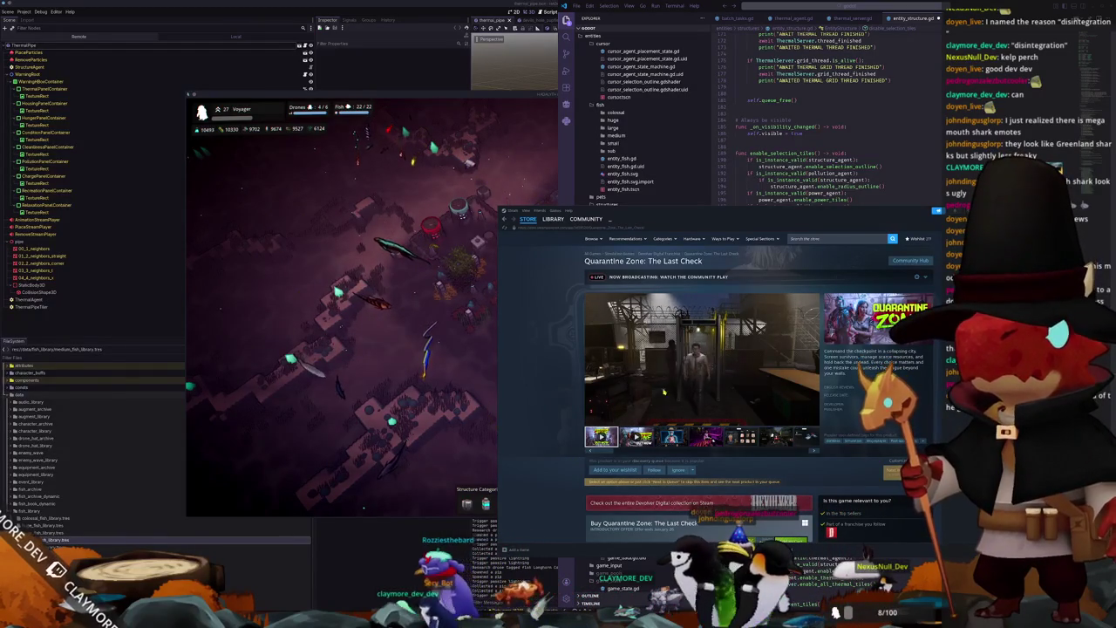
click(716, 330)
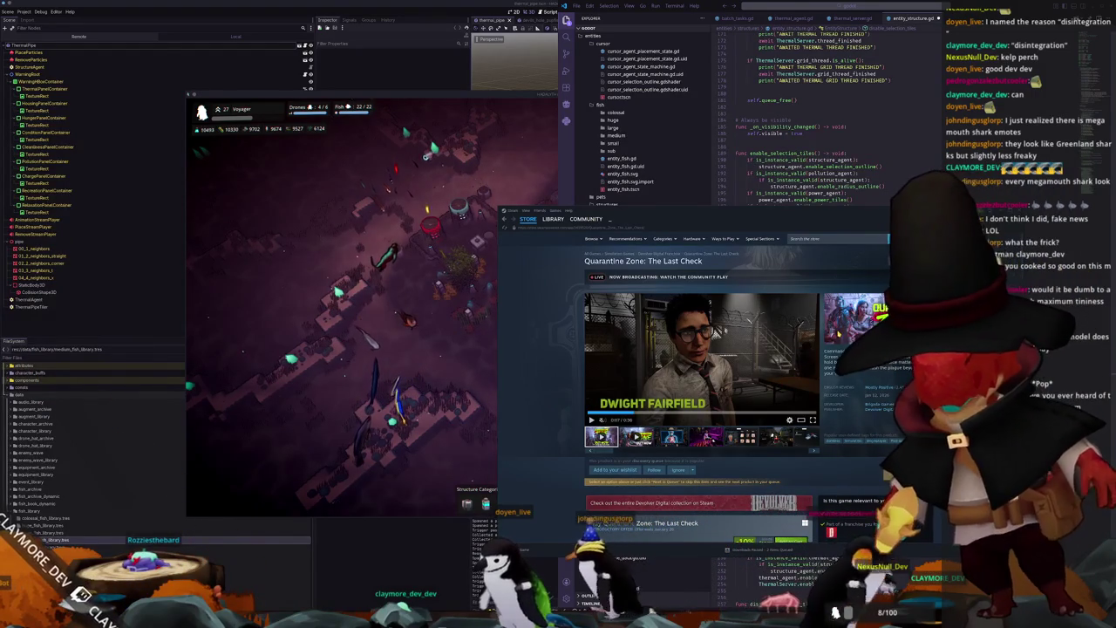
scroll(569, 449, down, 5)
scroll(570, 449, down, 5)
scroll(569, 449, down, 4)
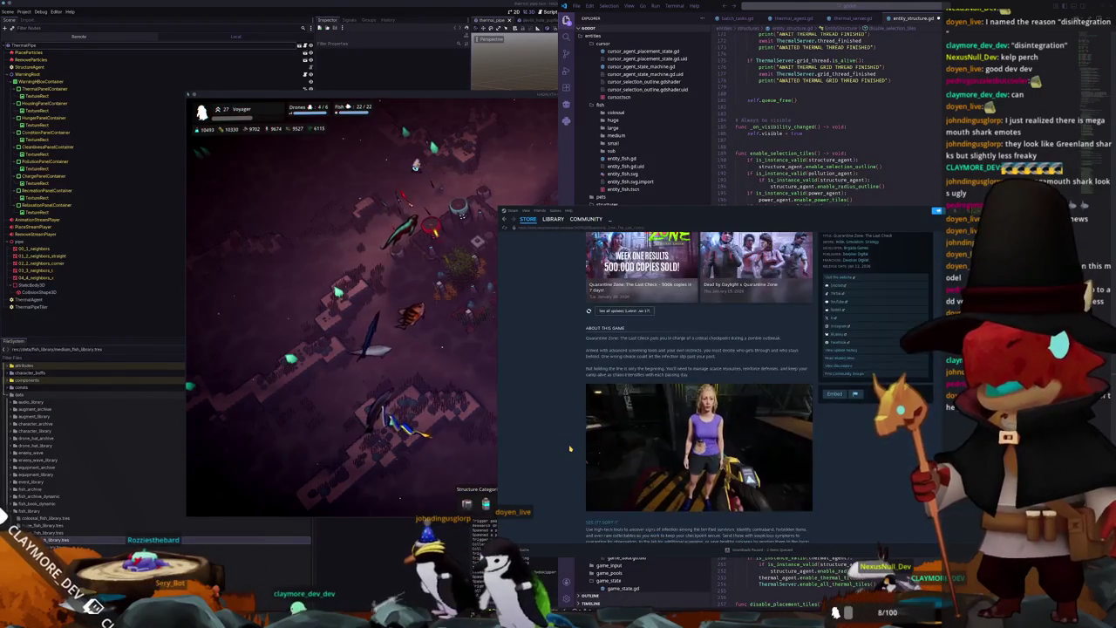
scroll(569, 449, down, 2)
scroll(597, 416, down, 3)
click(706, 357)
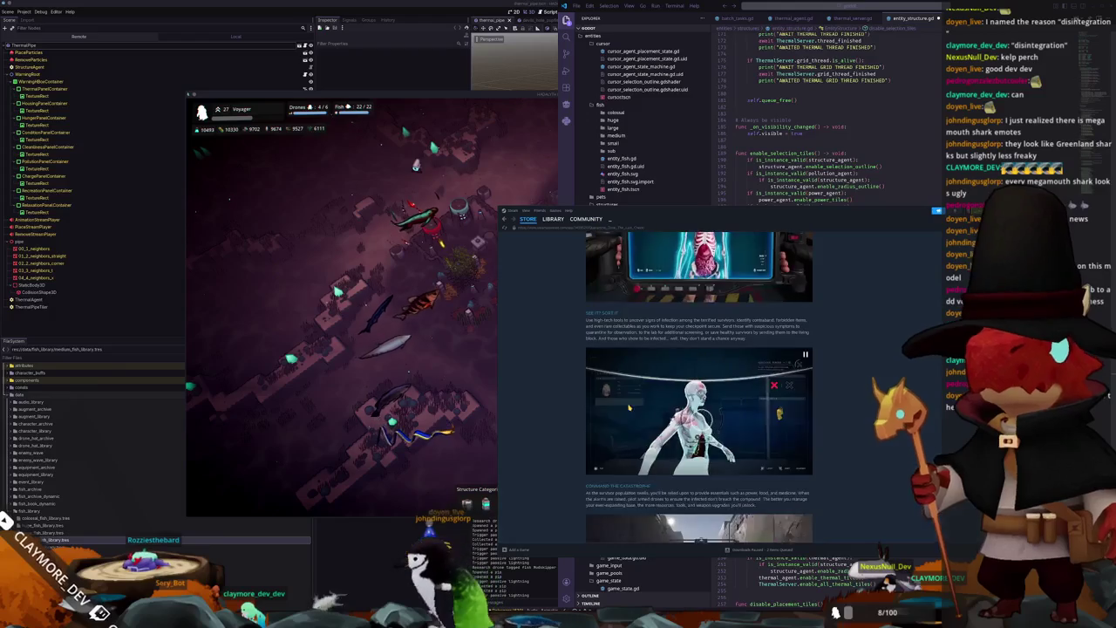
scroll(610, 392, down, 3)
scroll(610, 392, down, 5)
scroll(563, 422, up, 3)
scroll(558, 427, up, 1)
scroll(551, 433, up, 3)
scroll(549, 434, up, 1)
scroll(545, 437, up, 2)
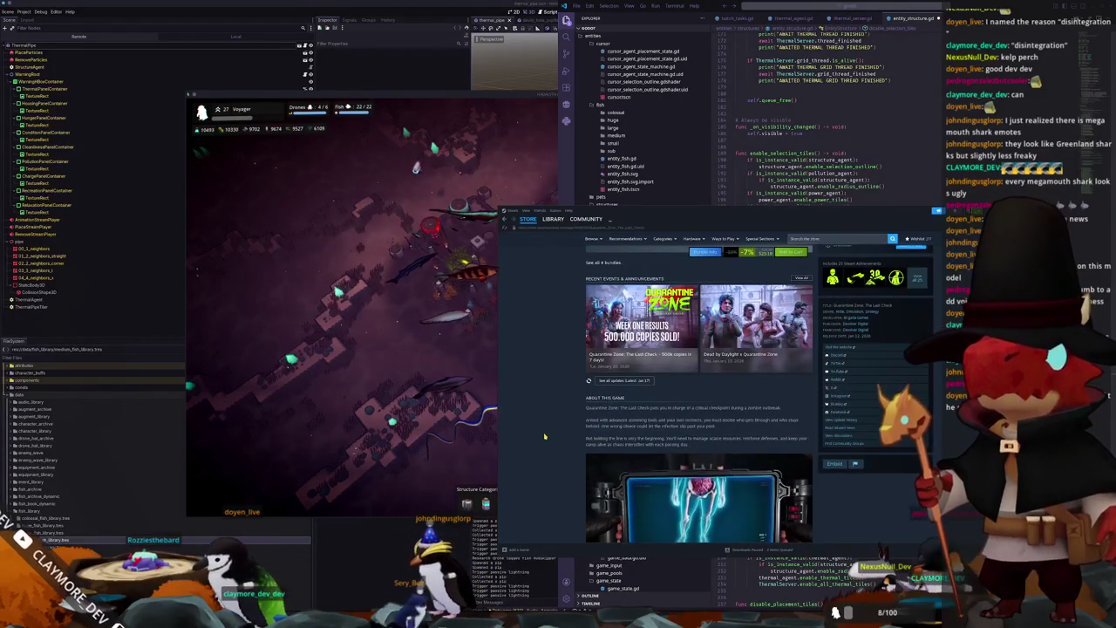
scroll(544, 436, down, 2)
scroll(544, 436, down, 1)
scroll(544, 436, down, 2)
scroll(544, 436, down, 1)
scroll(544, 436, down, 2)
scroll(545, 436, down, 1)
scroll(546, 438, down, 1)
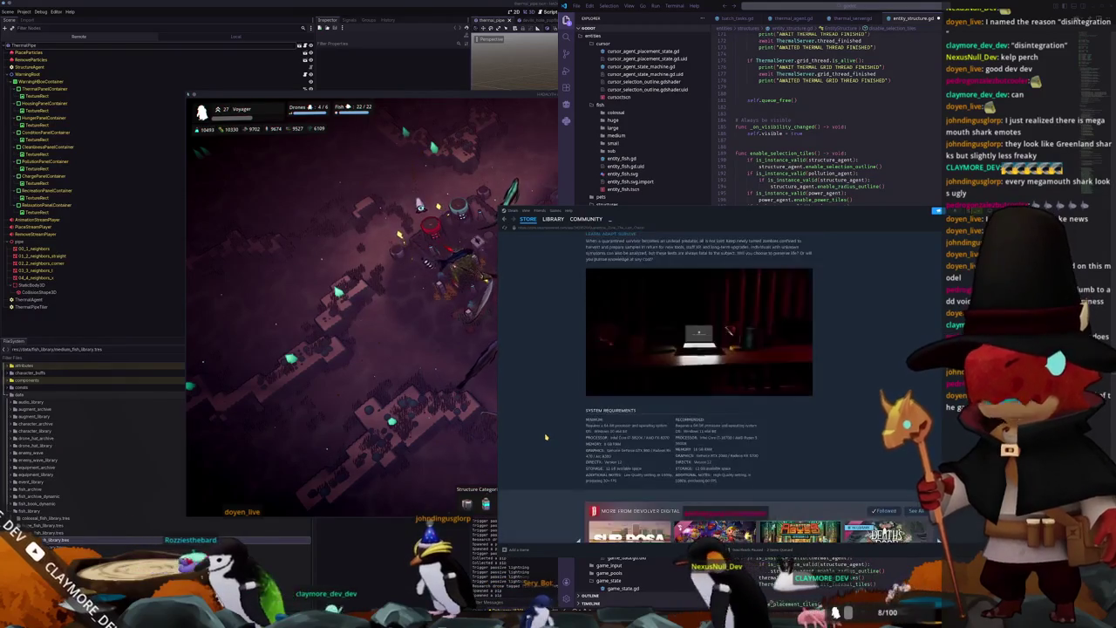
scroll(545, 437, up, 3)
scroll(546, 437, up, 2)
scroll(546, 436, up, 1)
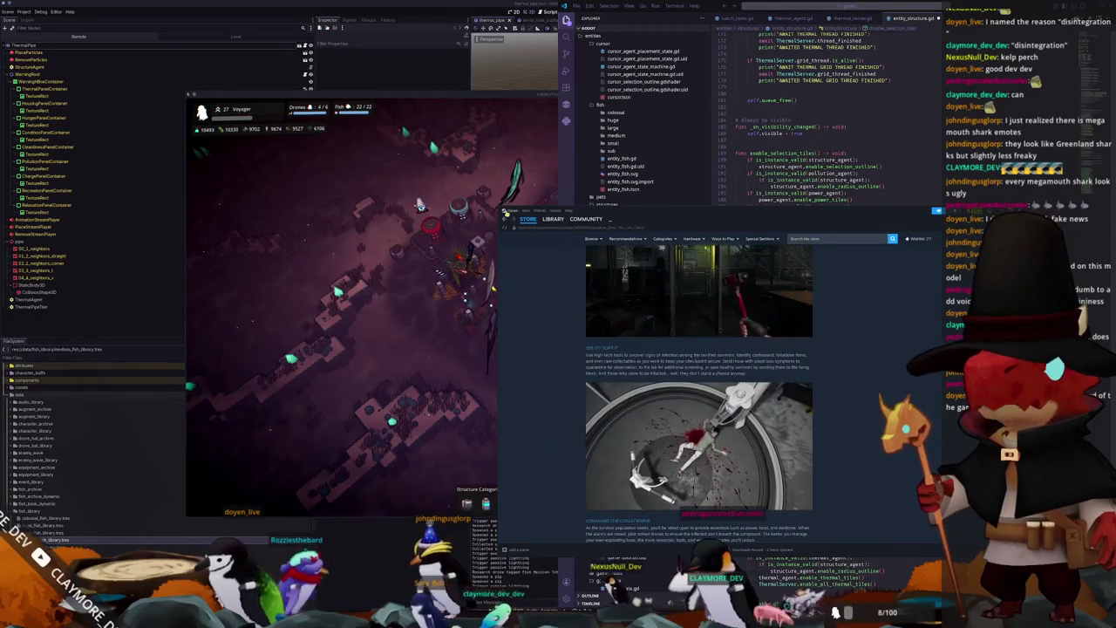
Step: Search the store for 'grow fish' and open the Feed and Grow: Fish page
click(528, 219)
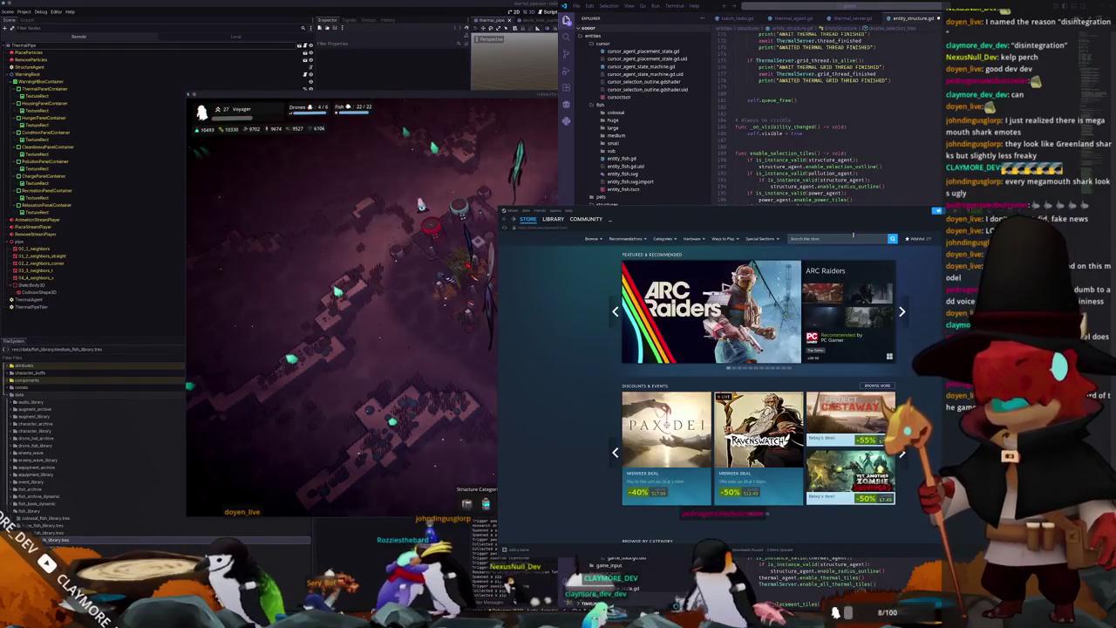
click(852, 238)
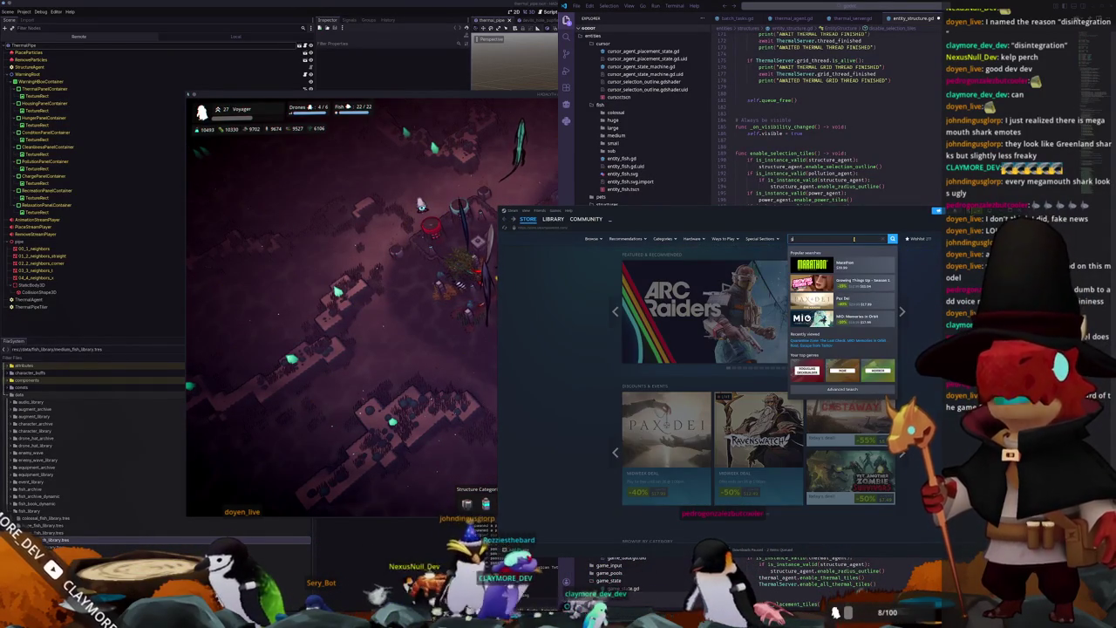
text(grow fis)
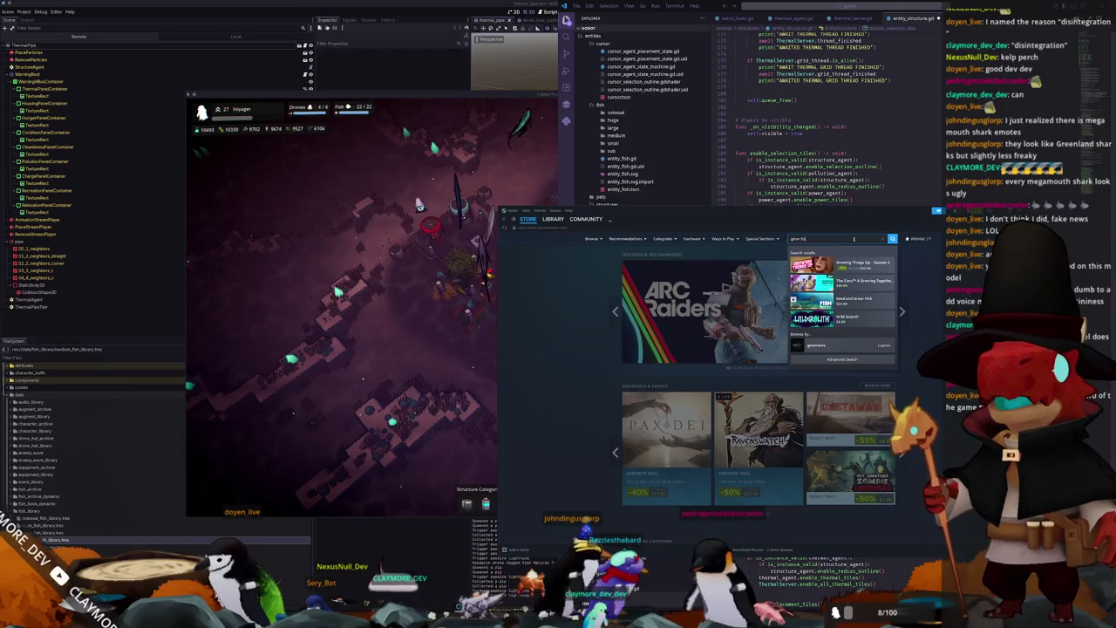
text(h)
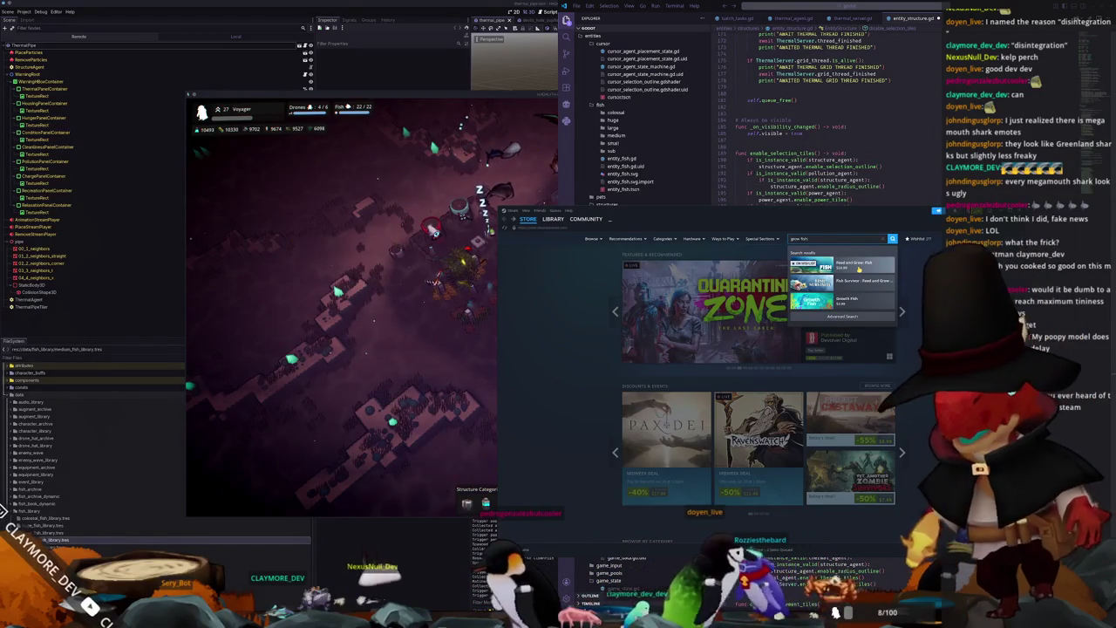
click(859, 269)
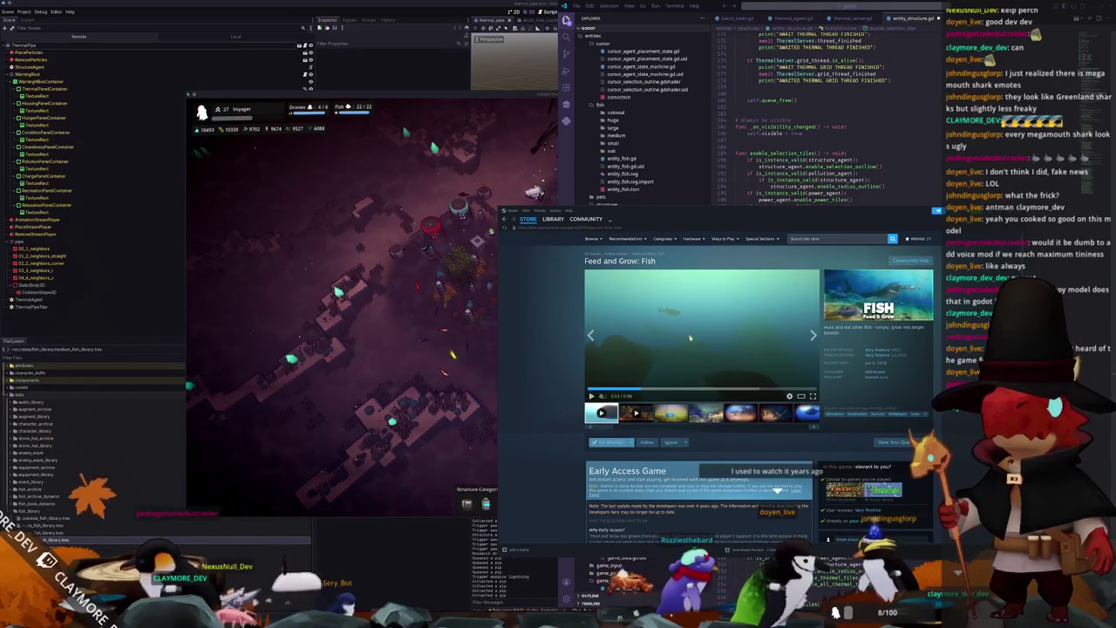
key(alt+Tab)
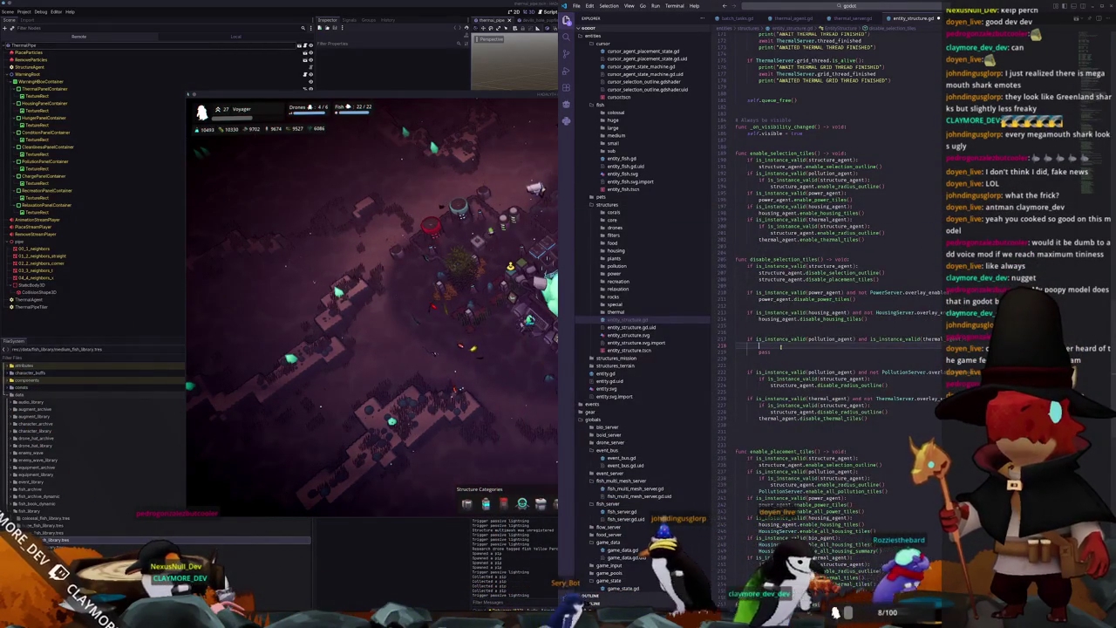
Step: Add 'if not PollutionServer.overlay_enabled and not ThermalServer.overlay_enabled:' above pass and begin a Structure line
key(Return)
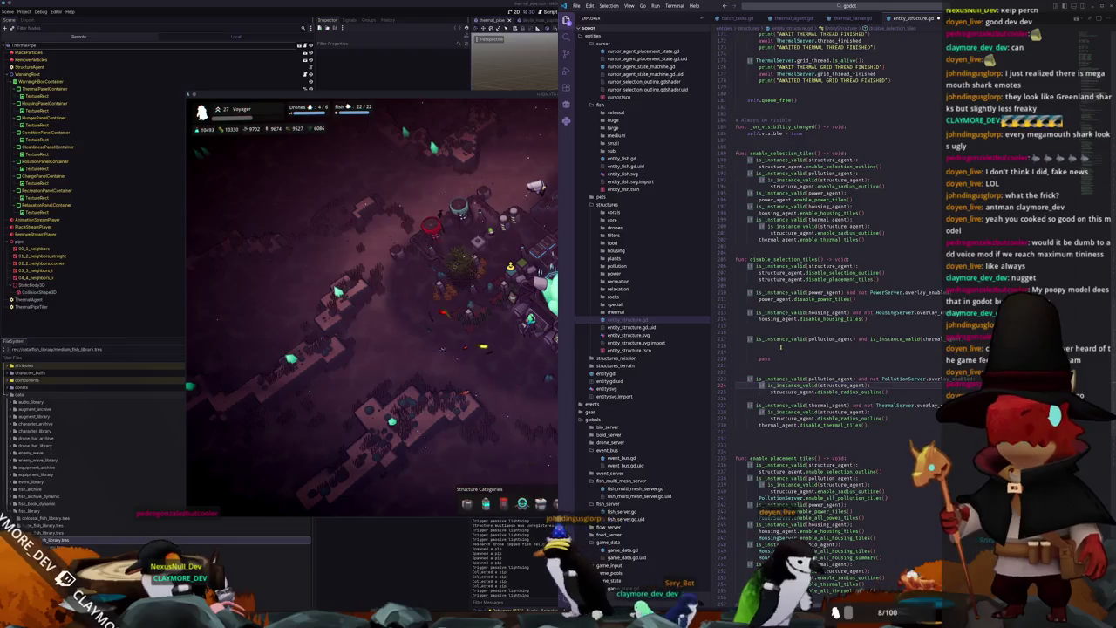
click(780, 349)
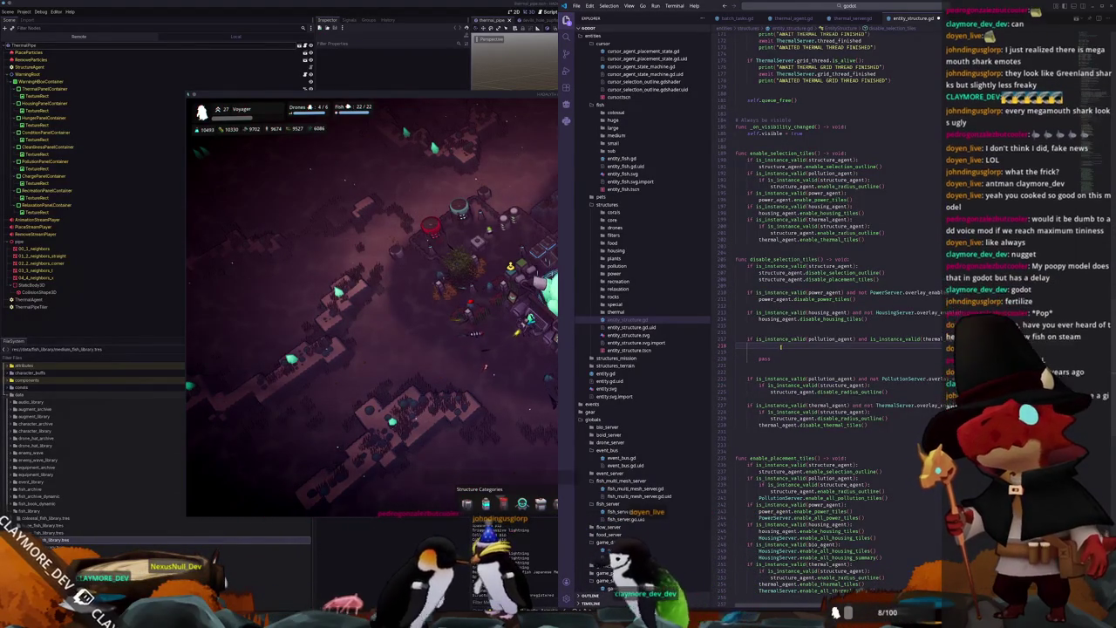
text(if )
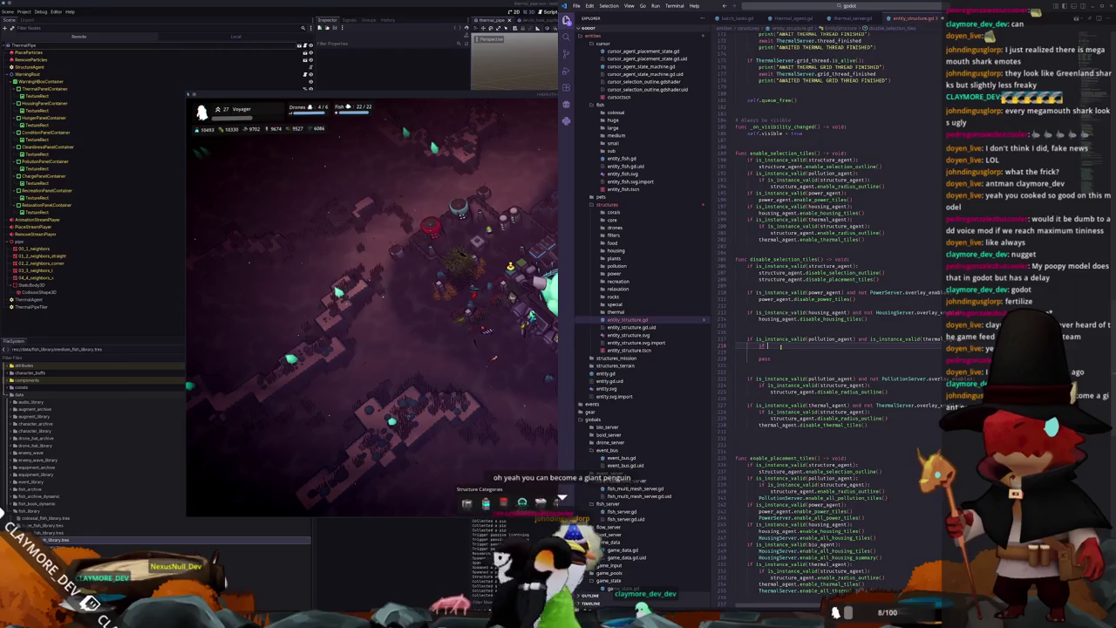
text(not)
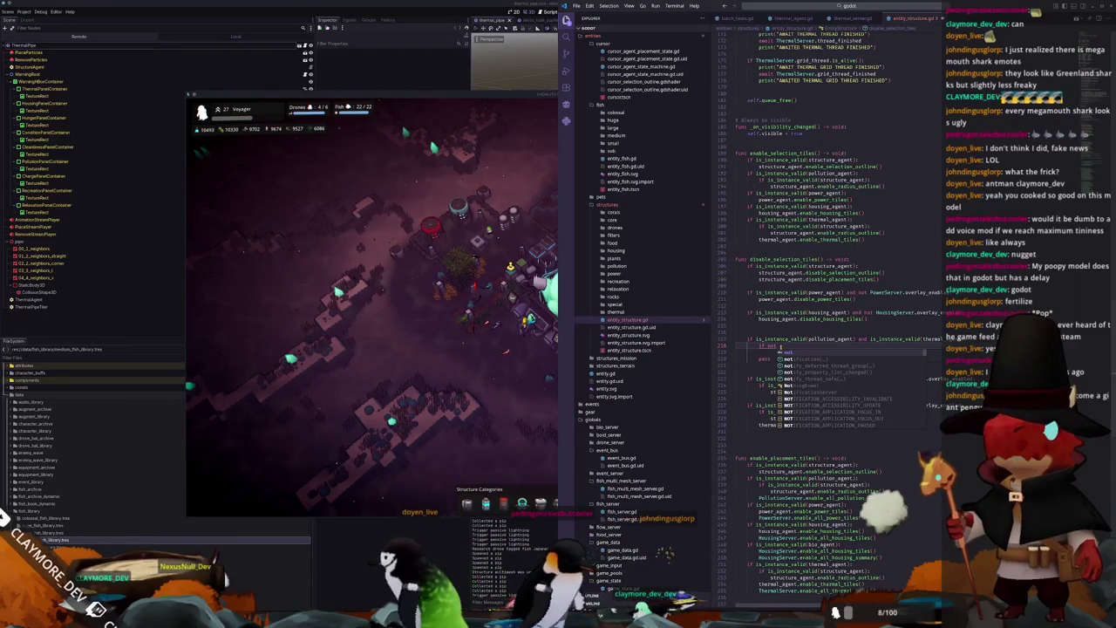
text( P)
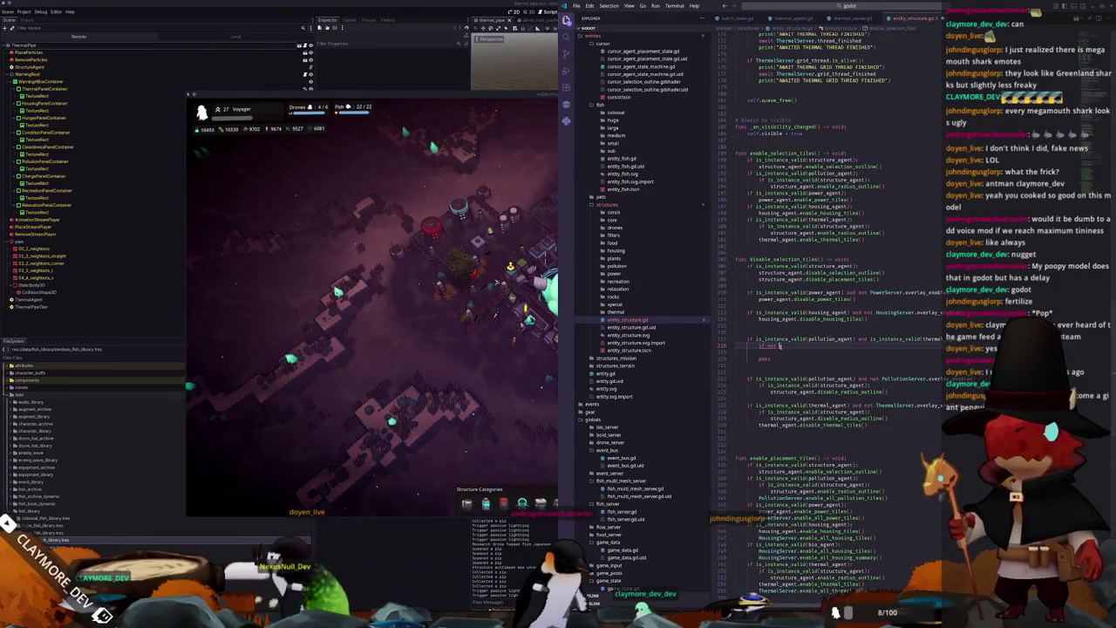
text(ollutionSer)
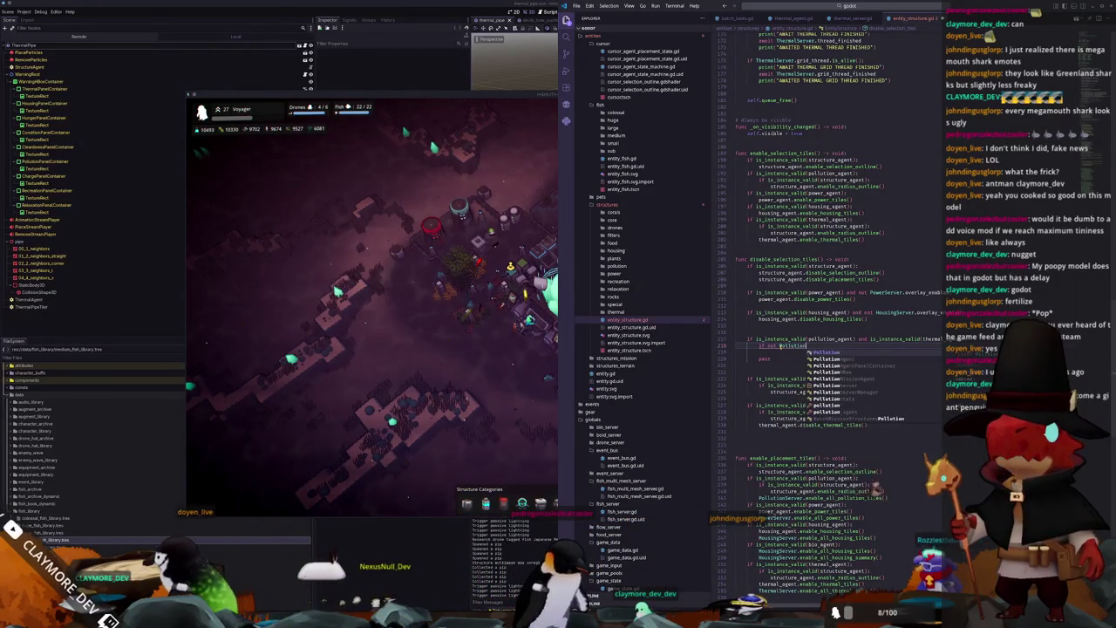
text(ver.overlay_enabled)
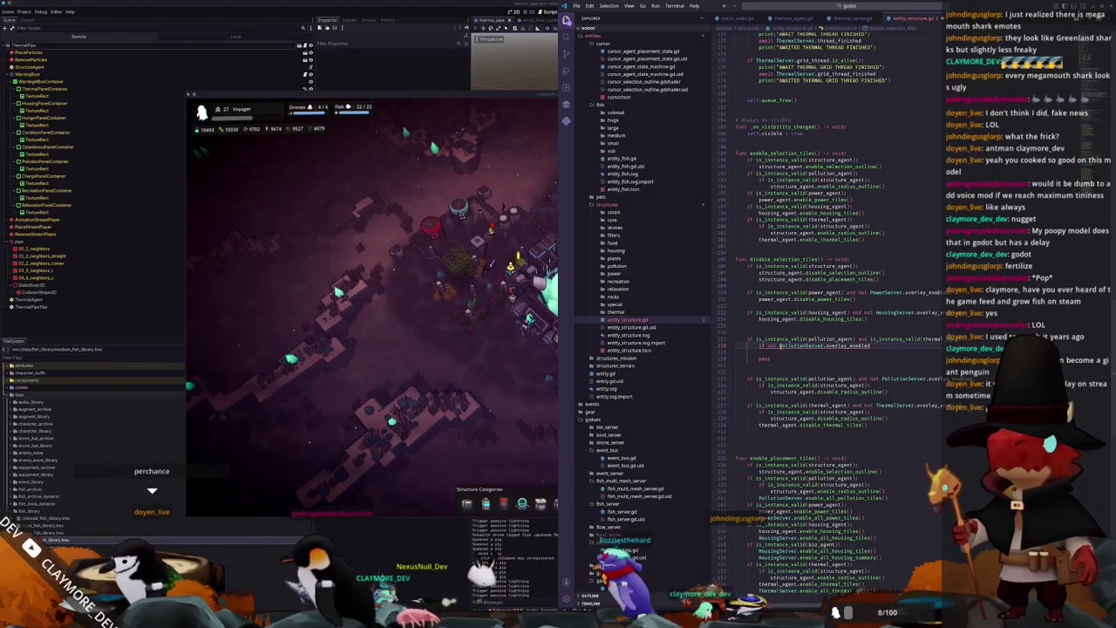
text( and not ThermalServer)
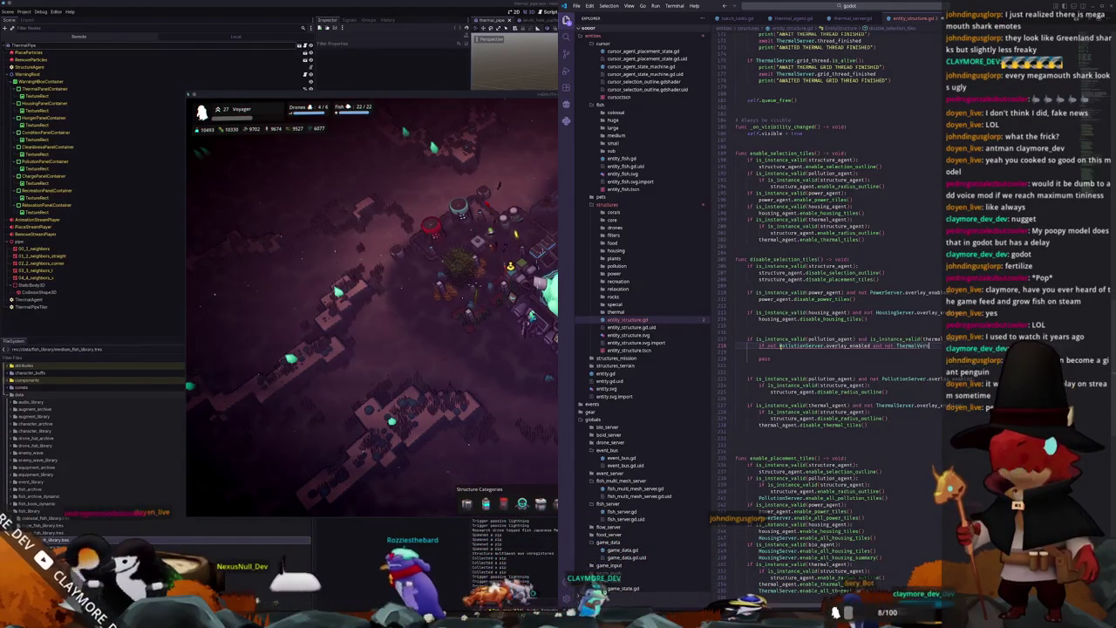
key(Tab)
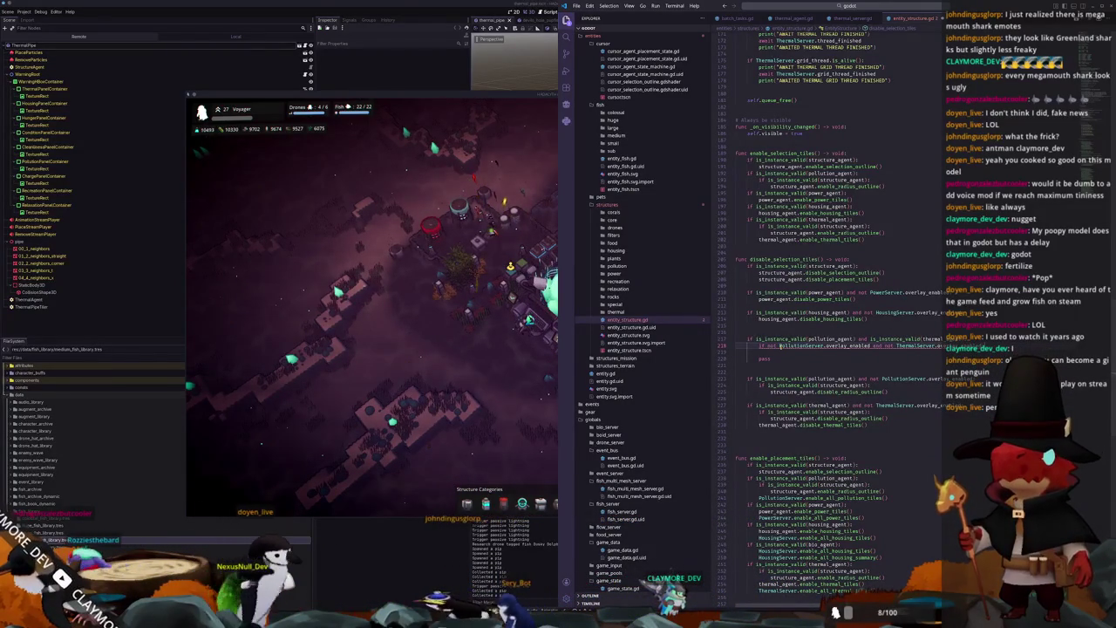
key(Return)
text(Structure)
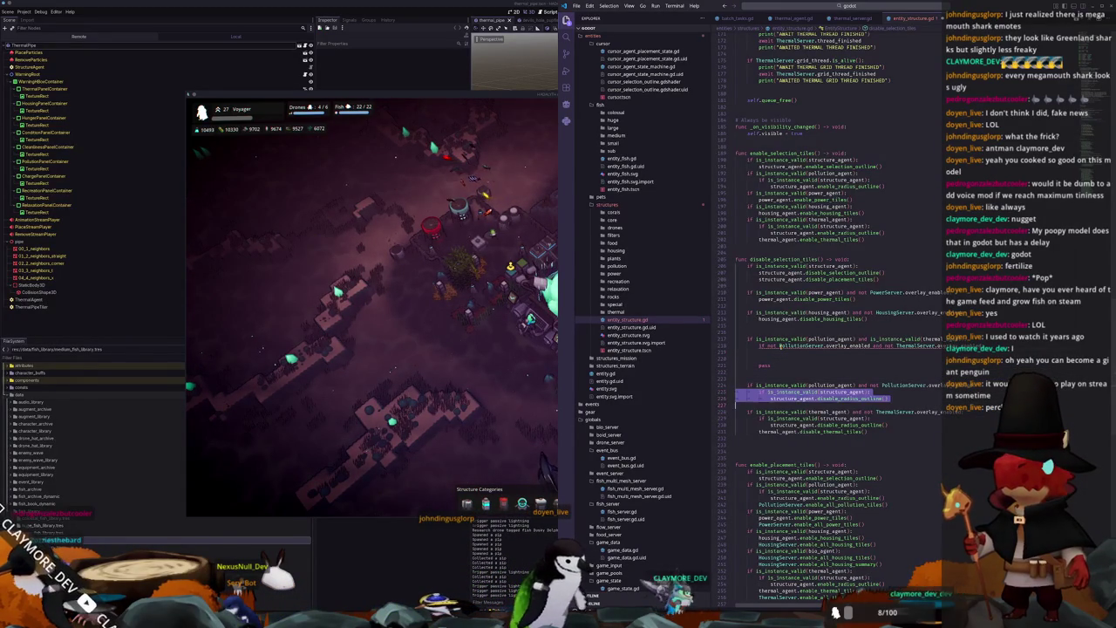
Step: Under the new check, paste the indented radius-outline lines and disable_thermal_tiles(), delete pass, and add return
key(ctrl+v)
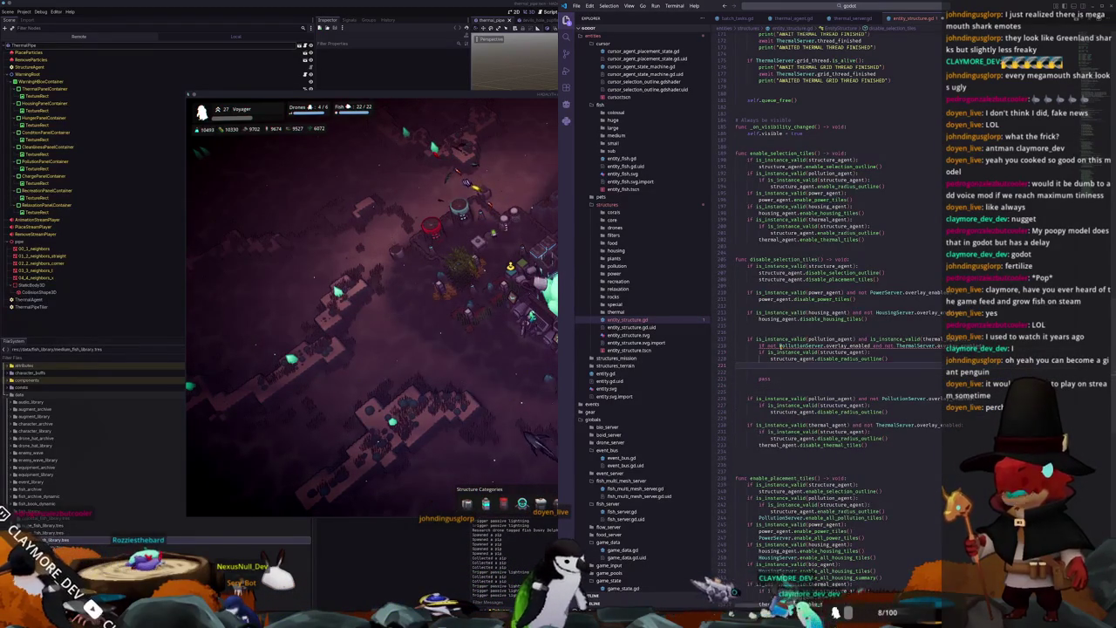
key(shift+Up)
key(shift+Up)
key(Tab)
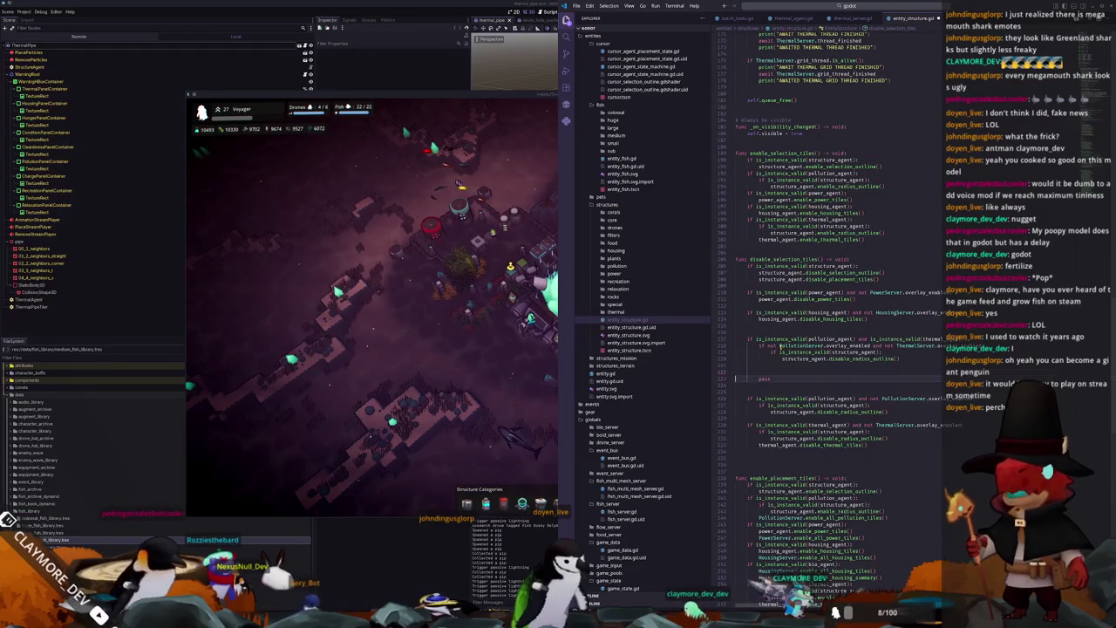
click(736, 439)
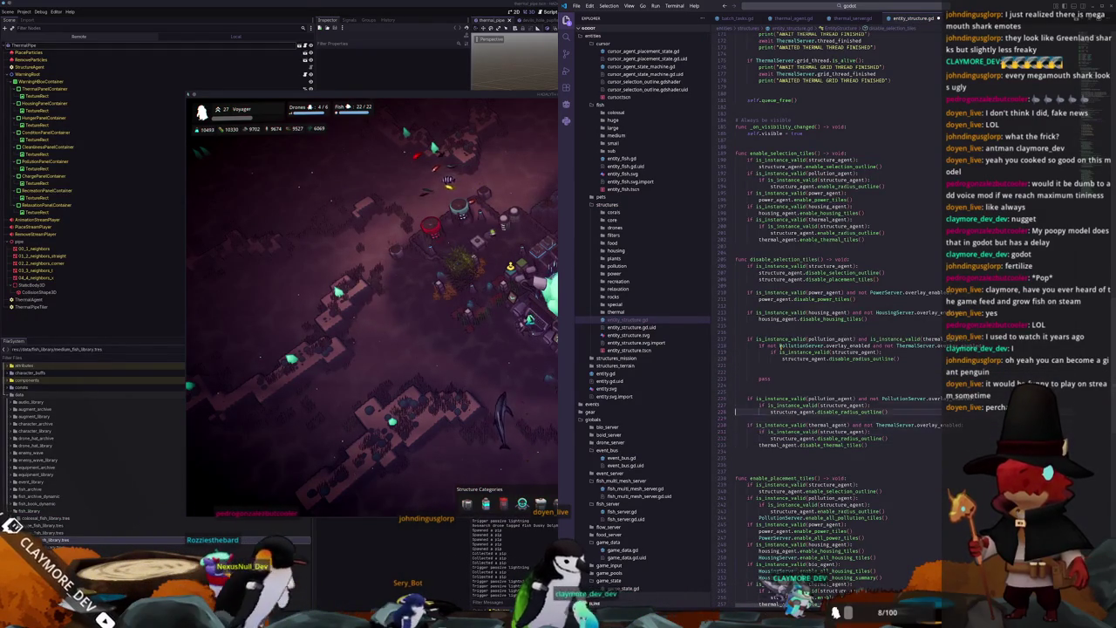
click(758, 365)
text(thermal_agent.disable_thermal_tiles())
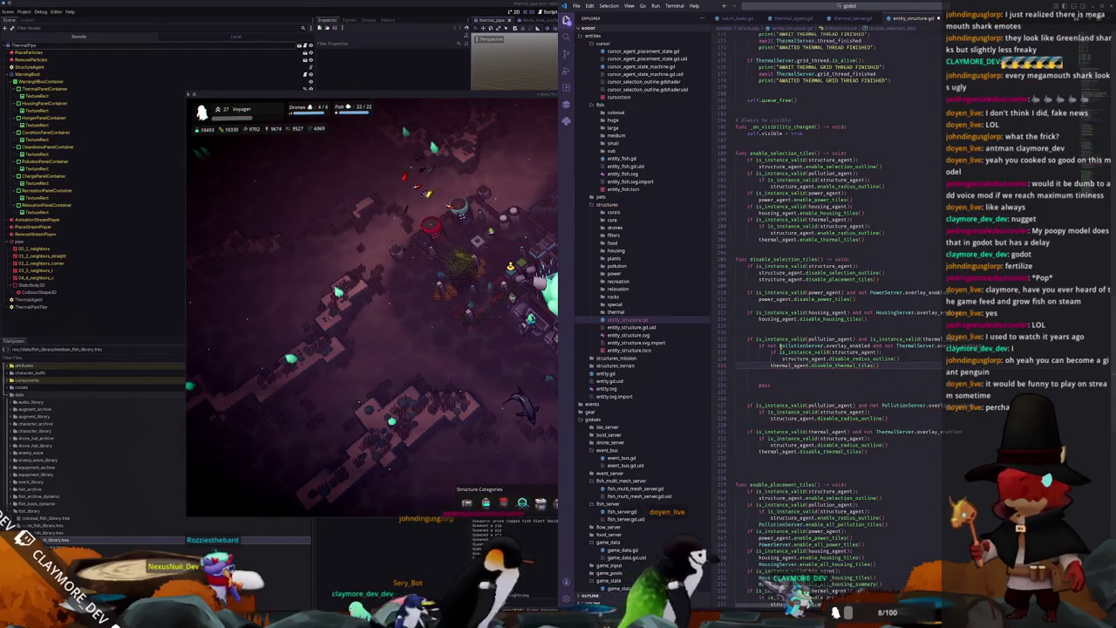
click(736, 371)
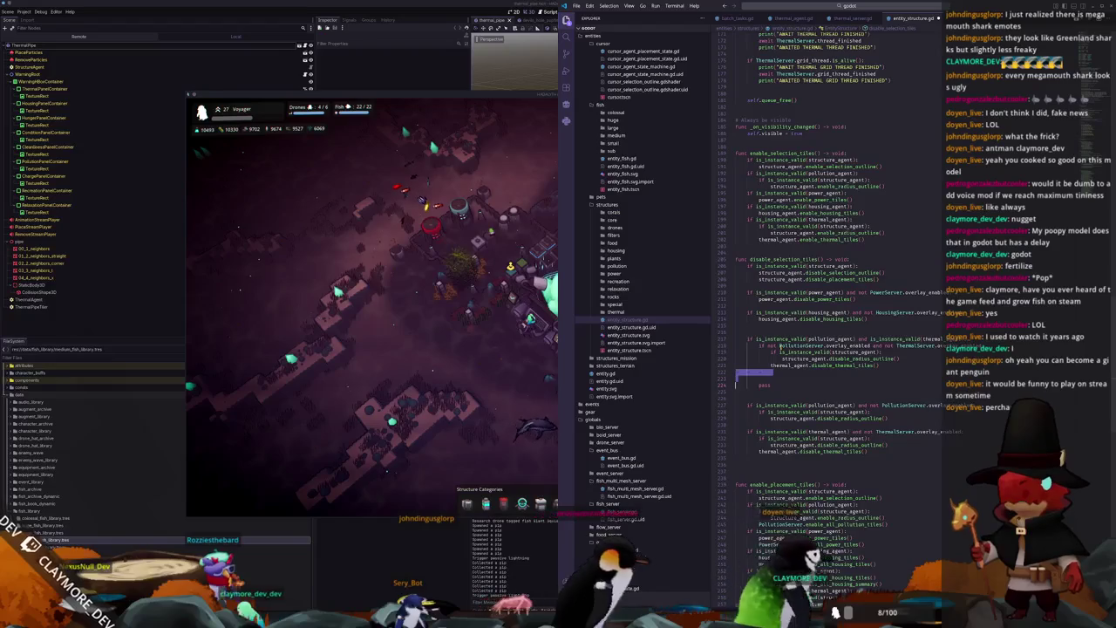
key(ctrl+shift+k)
key(ctrl+shift+k)
click(758, 371)
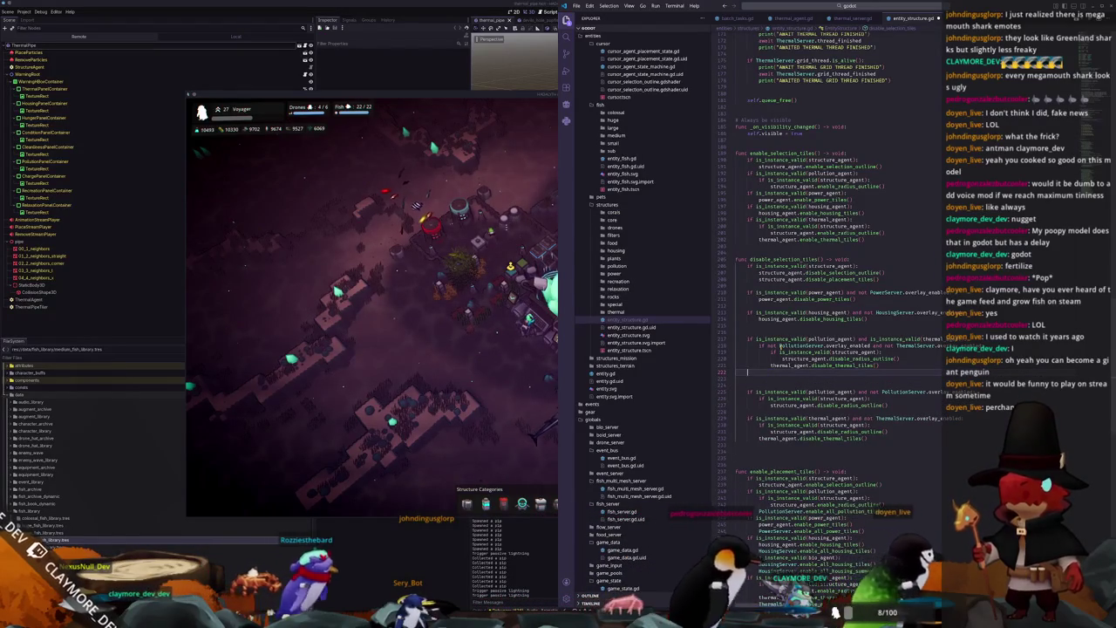
text(return)
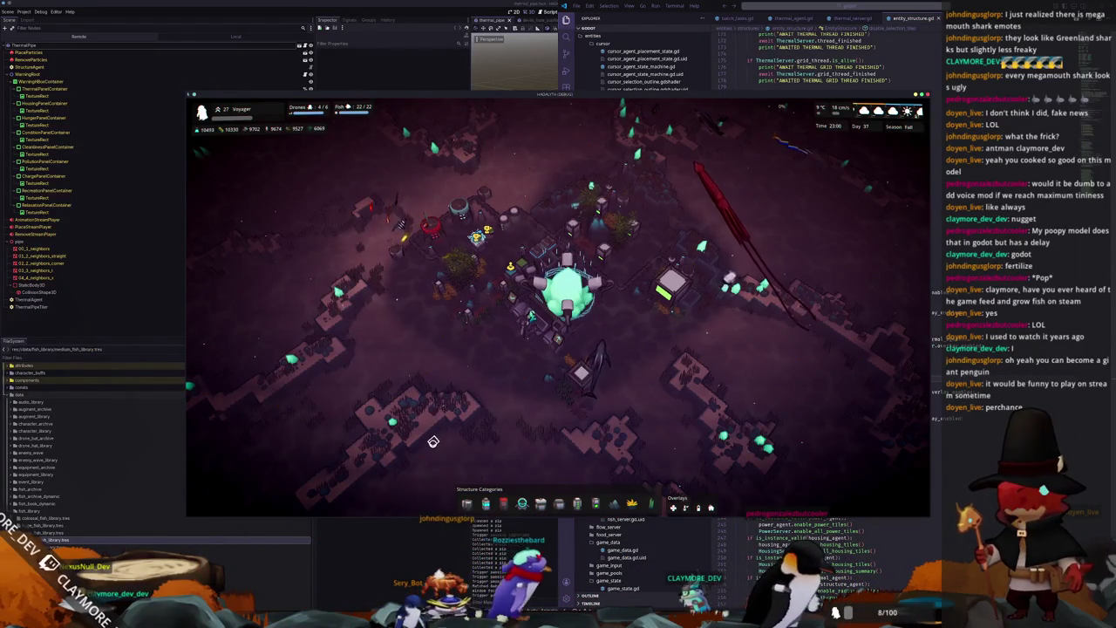
text(12)
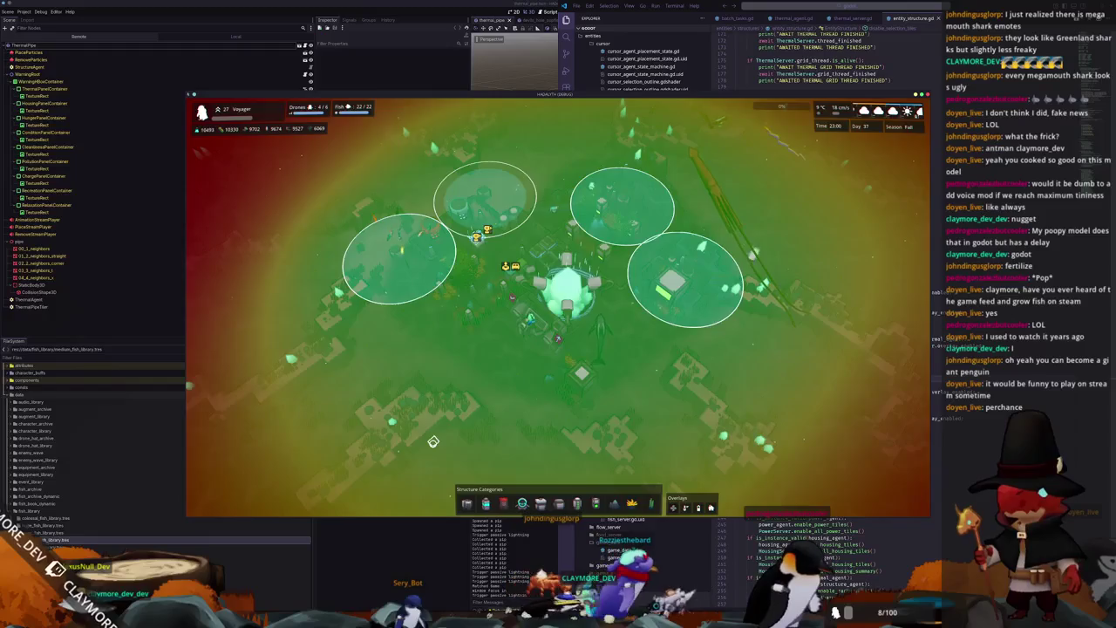
text(122212222)
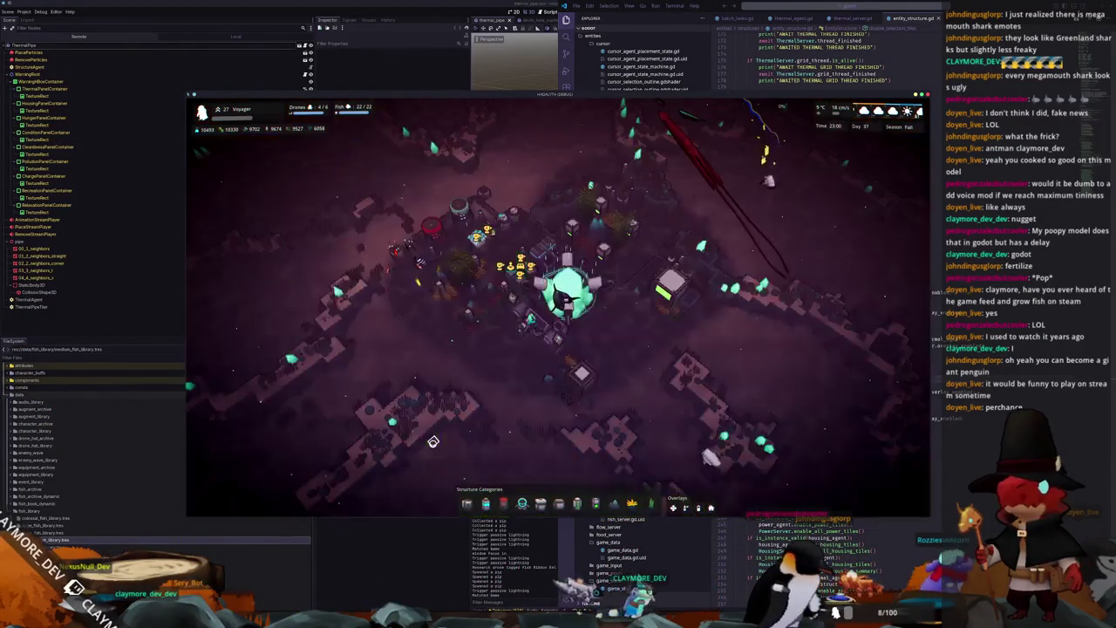
text(2)
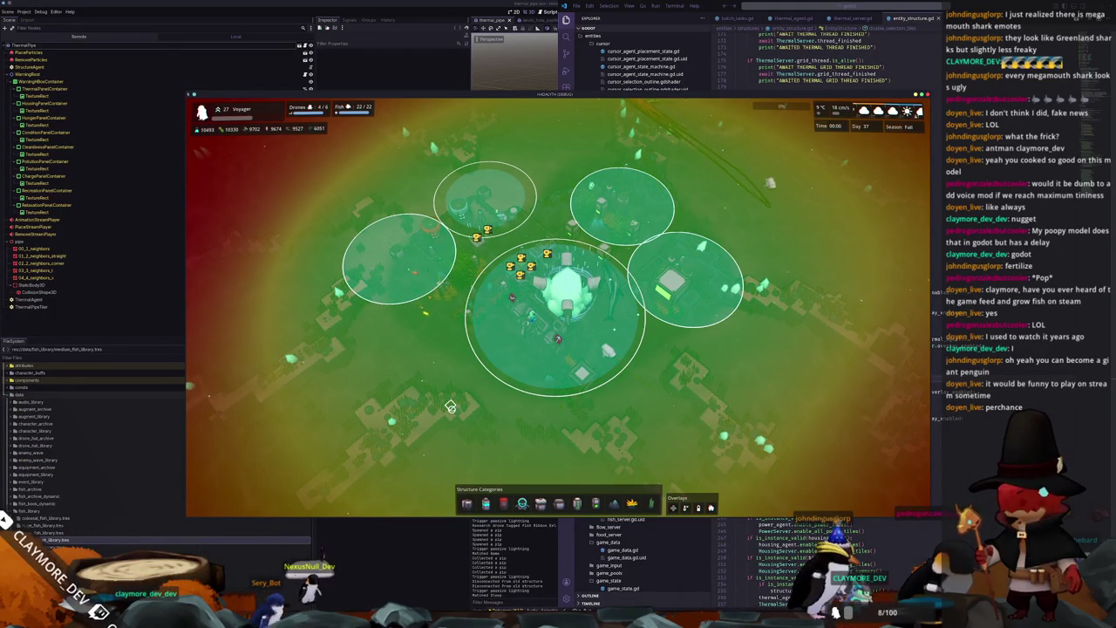
Step: Cycle overlays with keys 3, 4 and 2, checking the pollution range circles and heat gradient
key(3)
key(4)
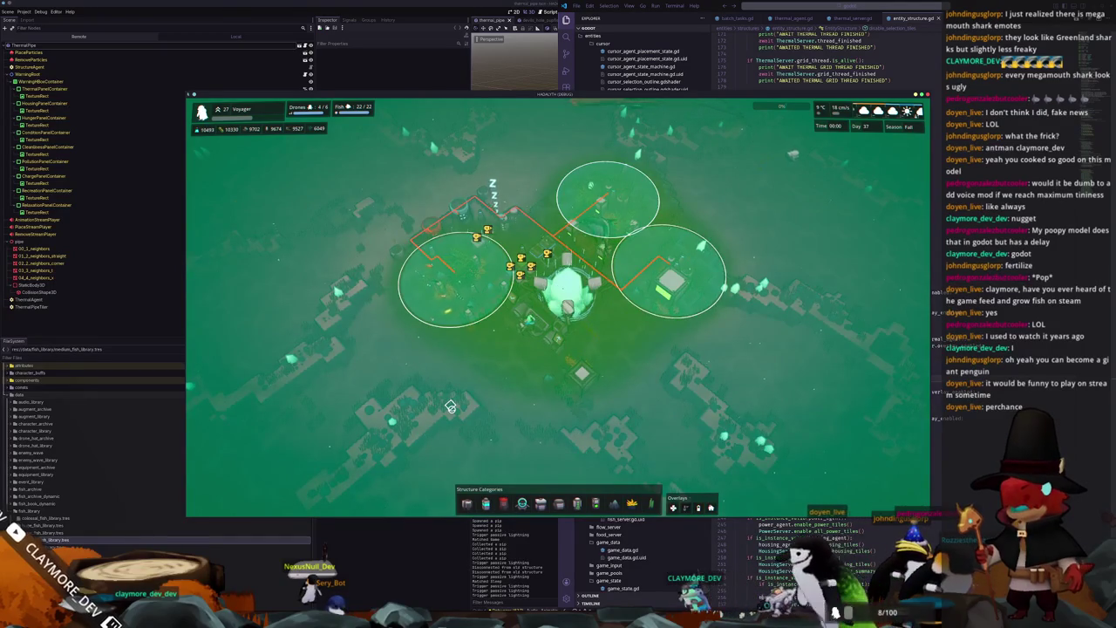
key(4)
key(2)
key(2)
key(4)
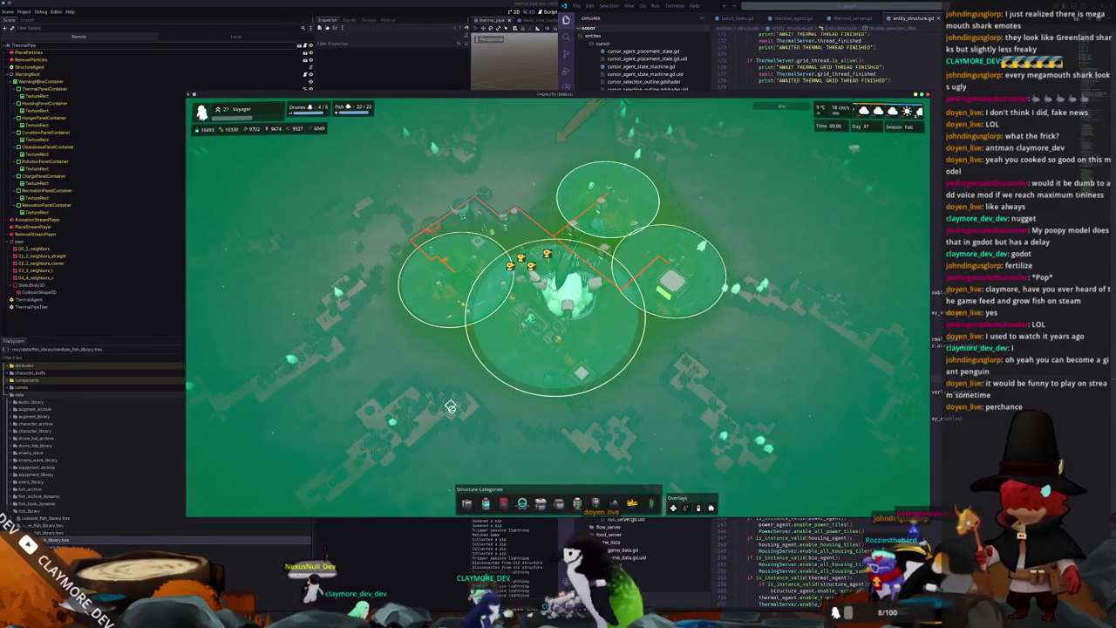
key(4)
key(4)
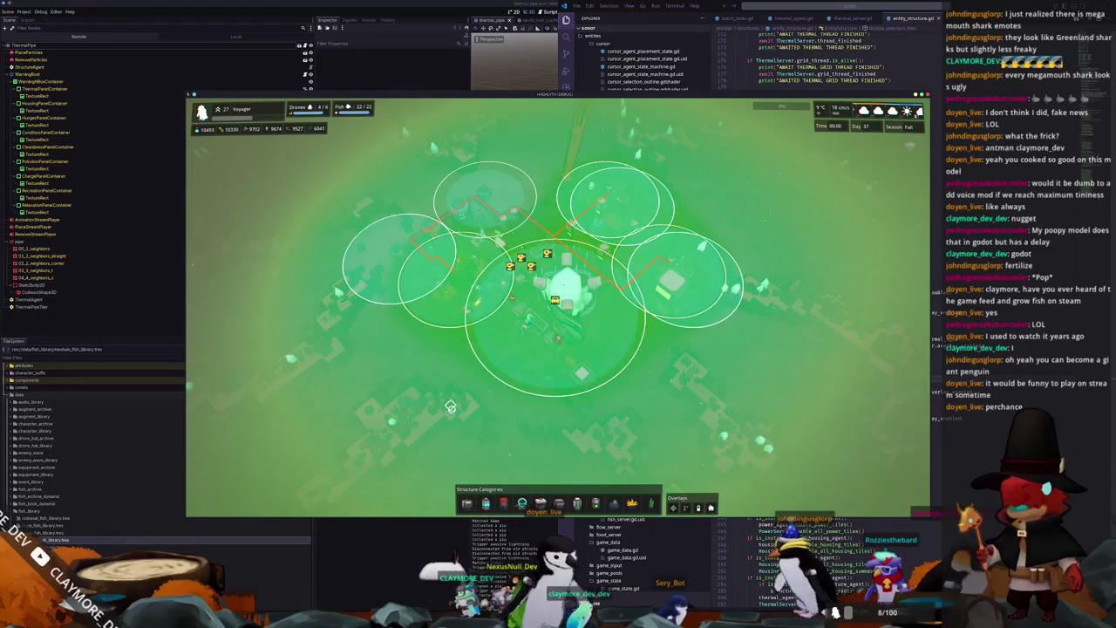
key(2)
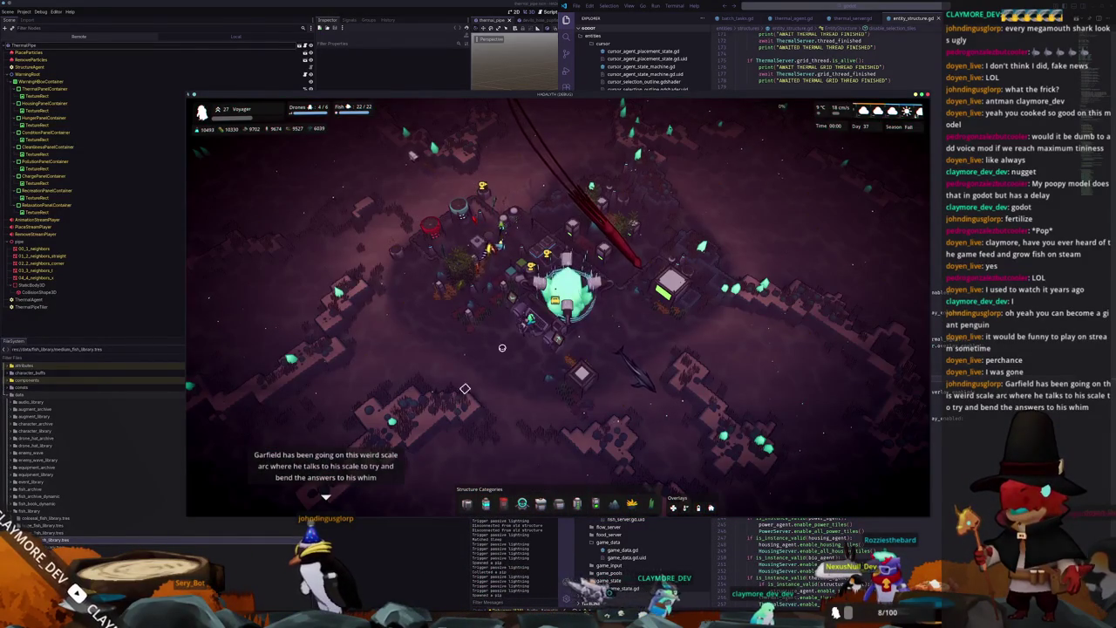
Step: Open game_state.gd by name and scroll down to _allocate_save_data_meta
key(alt+Tab)
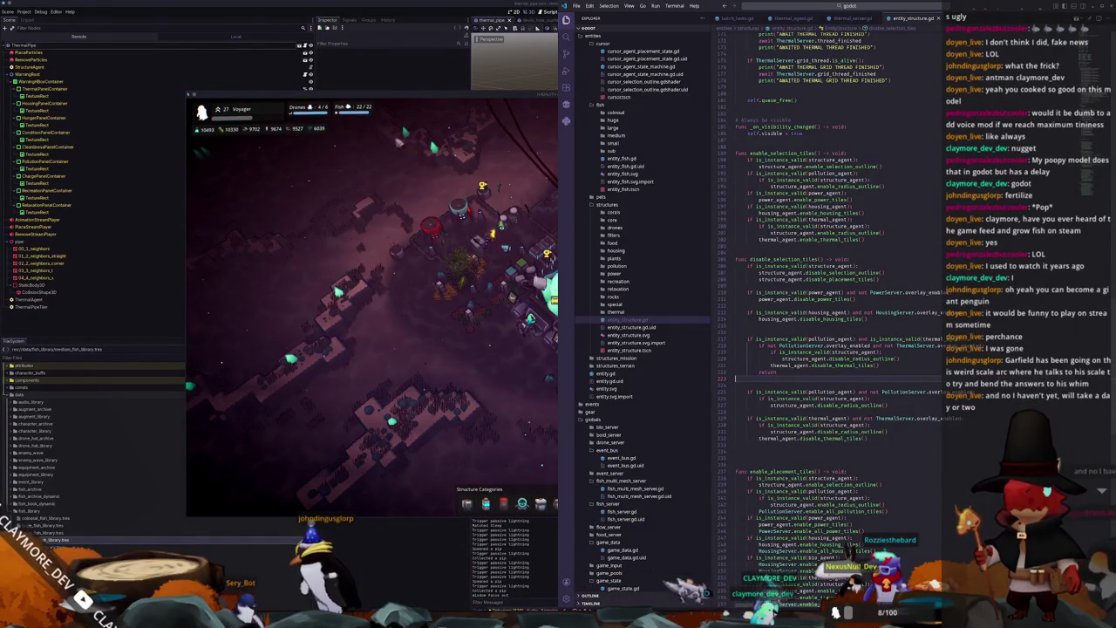
click(831, 6)
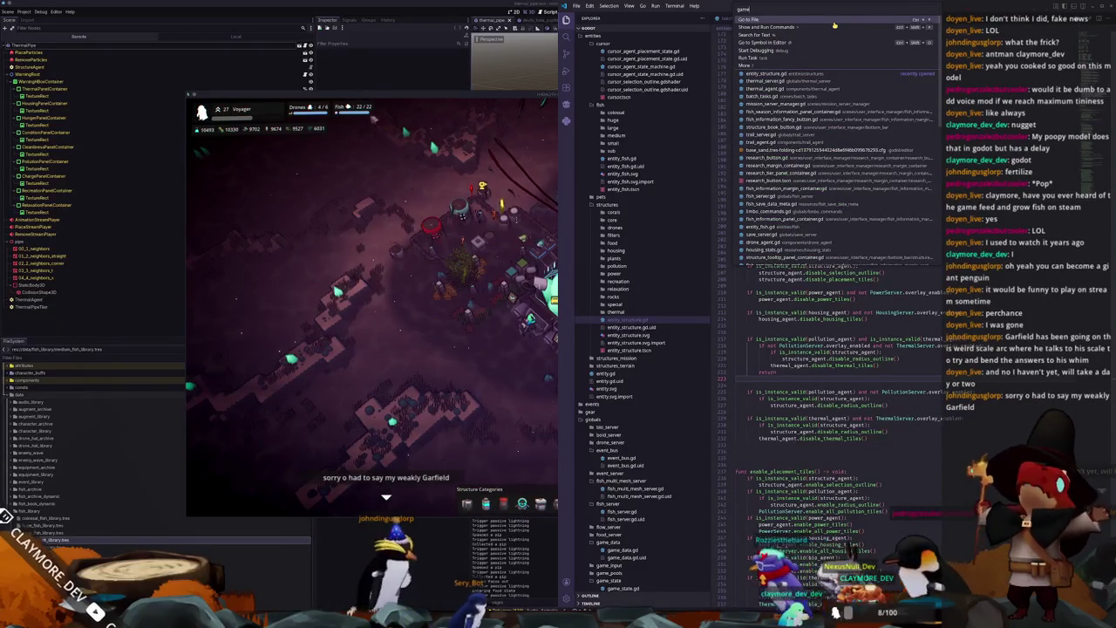
text(game_state)
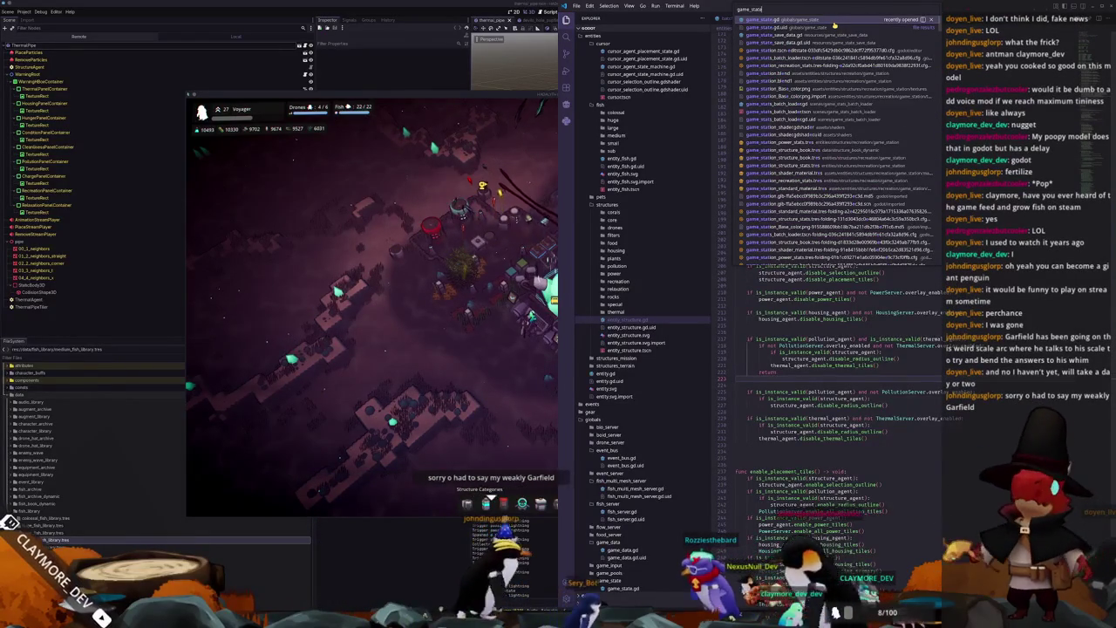
key(Return)
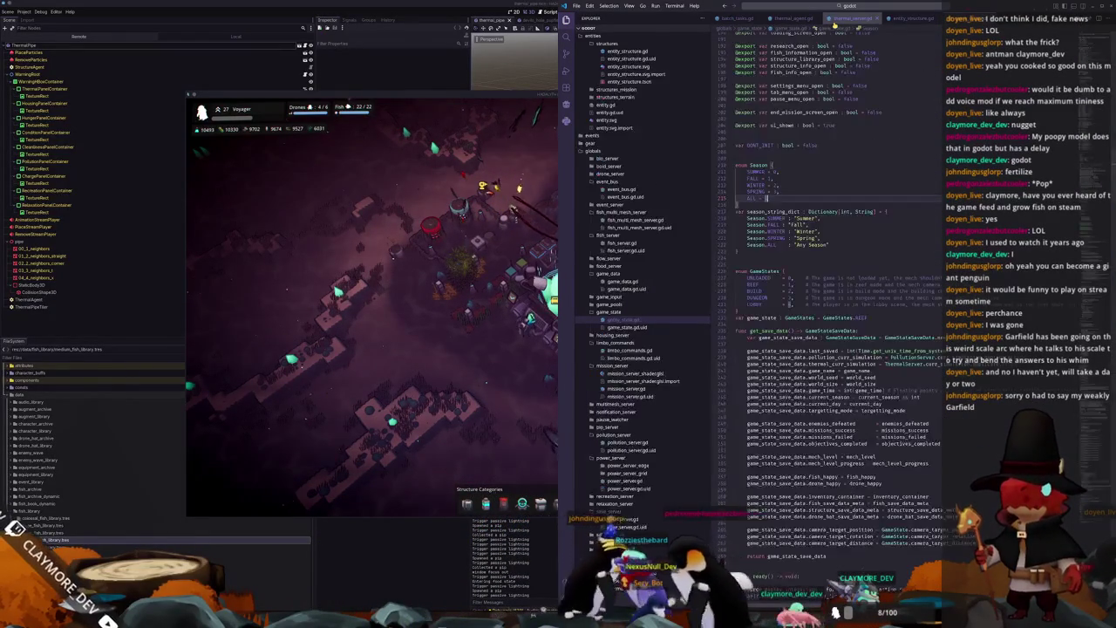
scroll(750, 255, down, 2)
scroll(743, 287, down, 2)
scroll(735, 318, down, 3)
scroll(726, 351, down, 3)
scroll(728, 349, down, 3)
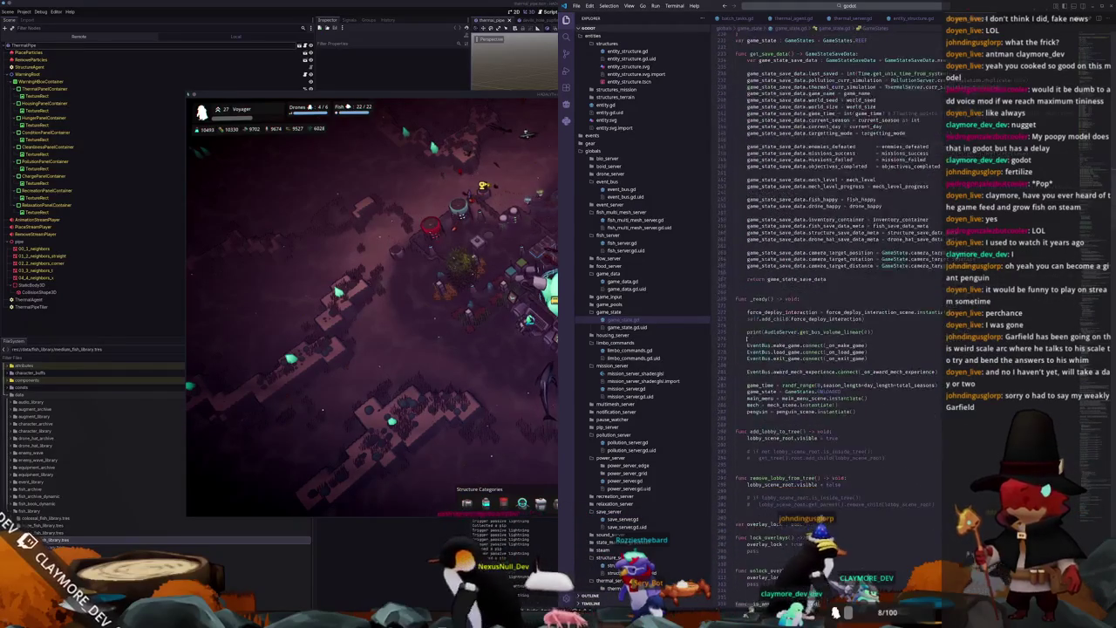
scroll(732, 346, down, 3)
scroll(737, 342, down, 2)
scroll(741, 340, down, 2)
scroll(741, 339, down, 1)
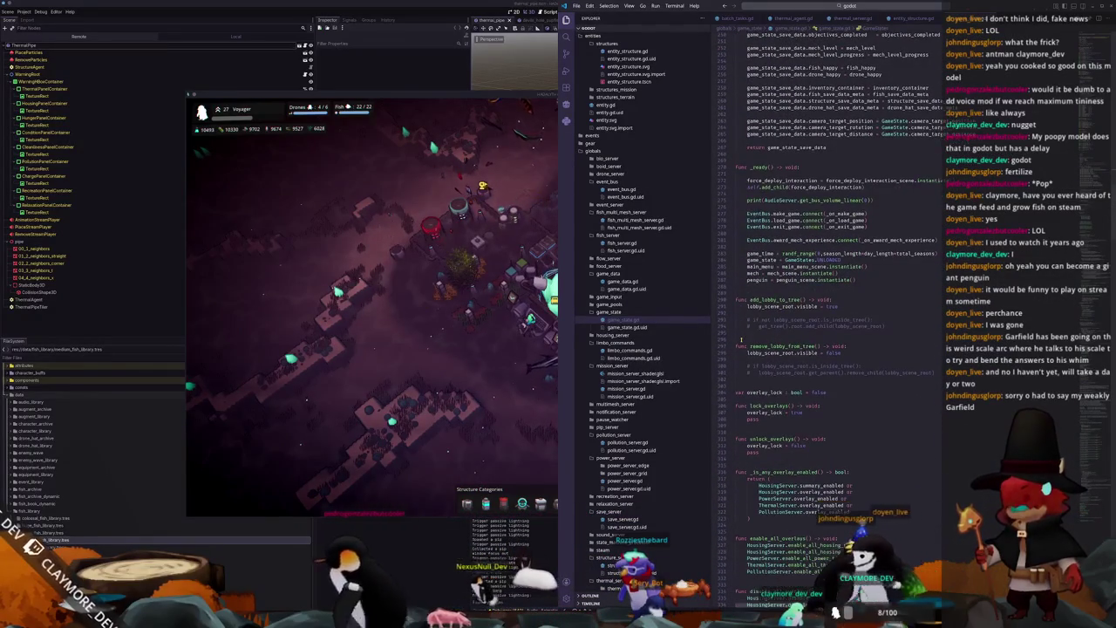
scroll(741, 339, down, 1)
scroll(740, 339, down, 2)
scroll(741, 339, down, 1)
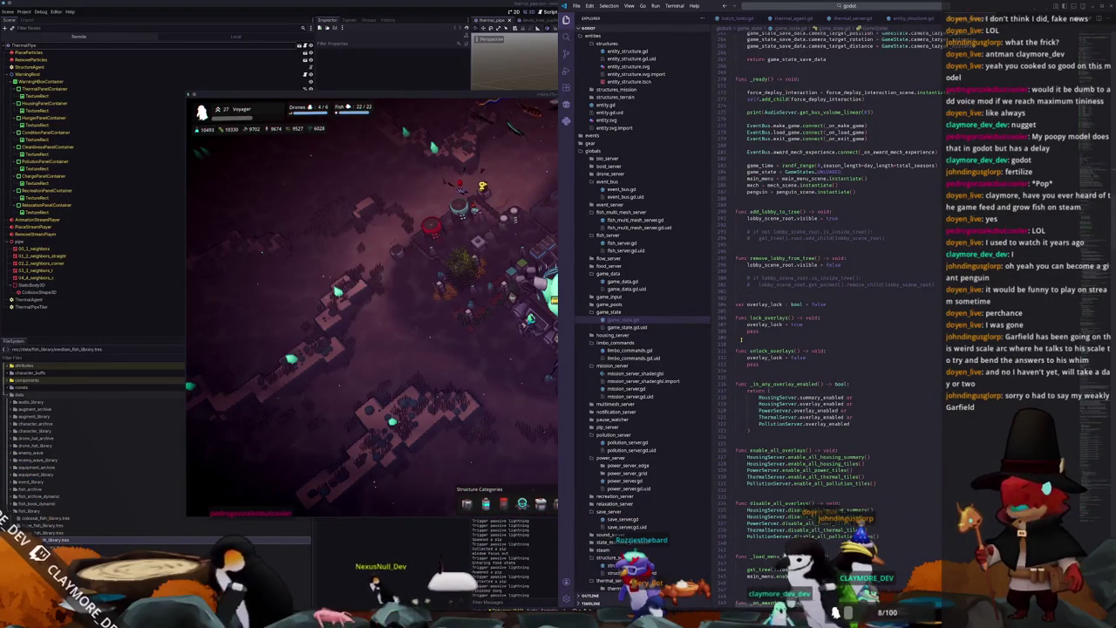
scroll(741, 339, down, 2)
scroll(741, 339, down, 1)
scroll(741, 339, down, 1)
scroll(740, 340, down, 2)
scroll(741, 340, down, 1)
scroll(741, 340, down, 1)
scroll(741, 340, down, 1)
scroll(741, 339, down, 3)
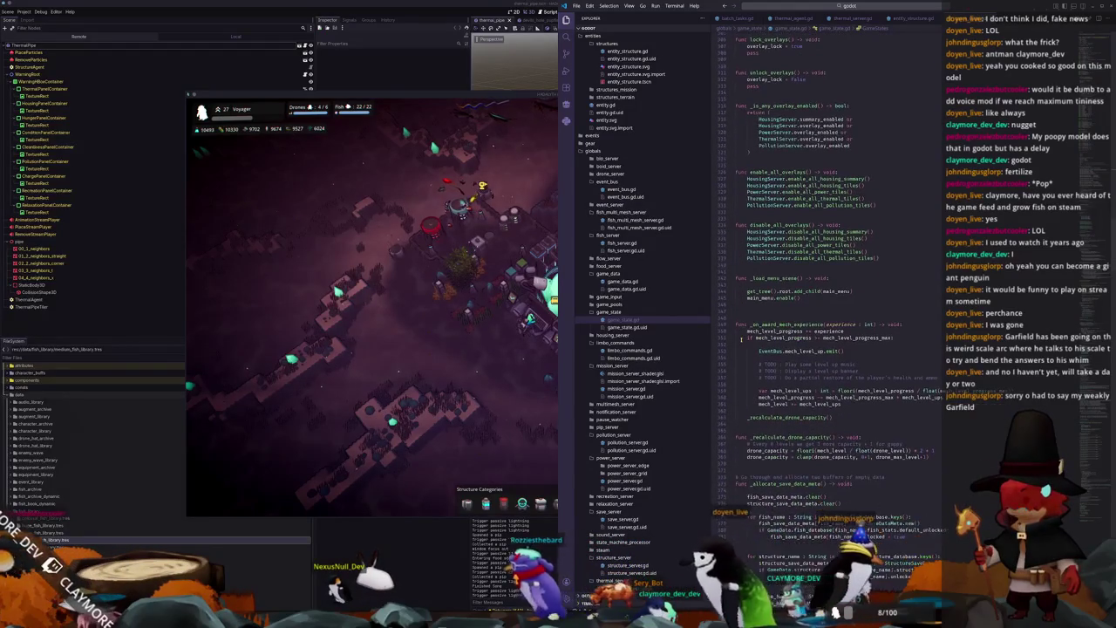
scroll(740, 339, down, 2)
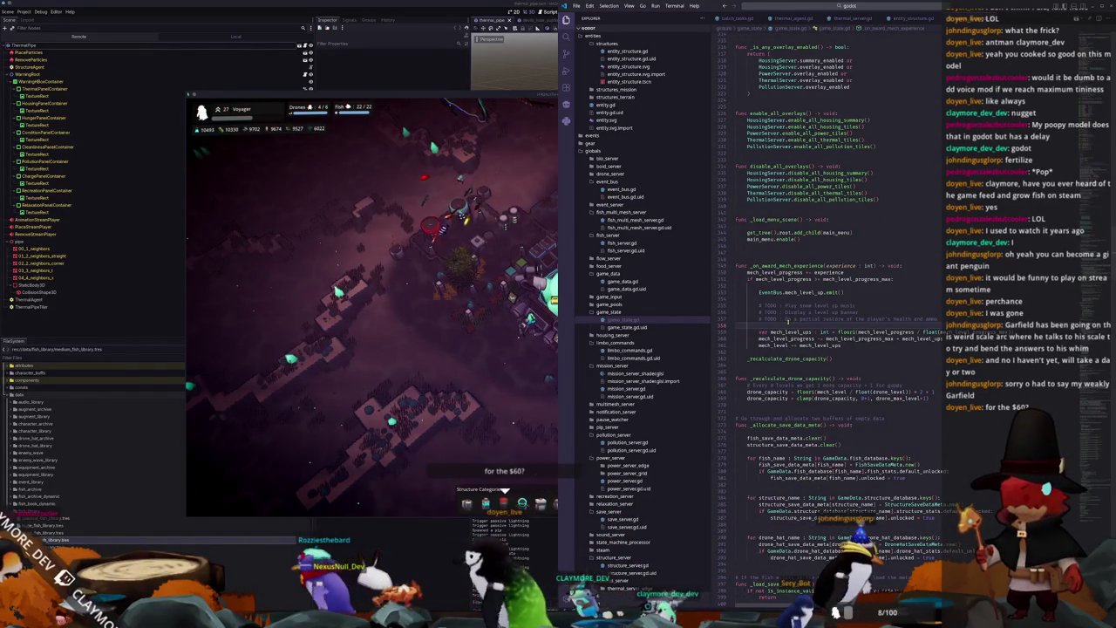
scroll(787, 320, down, 1)
scroll(780, 320, down, 1)
scroll(774, 321, down, 1)
scroll(767, 321, down, 1)
scroll(735, 208, down, 2)
scroll(734, 207, down, 1)
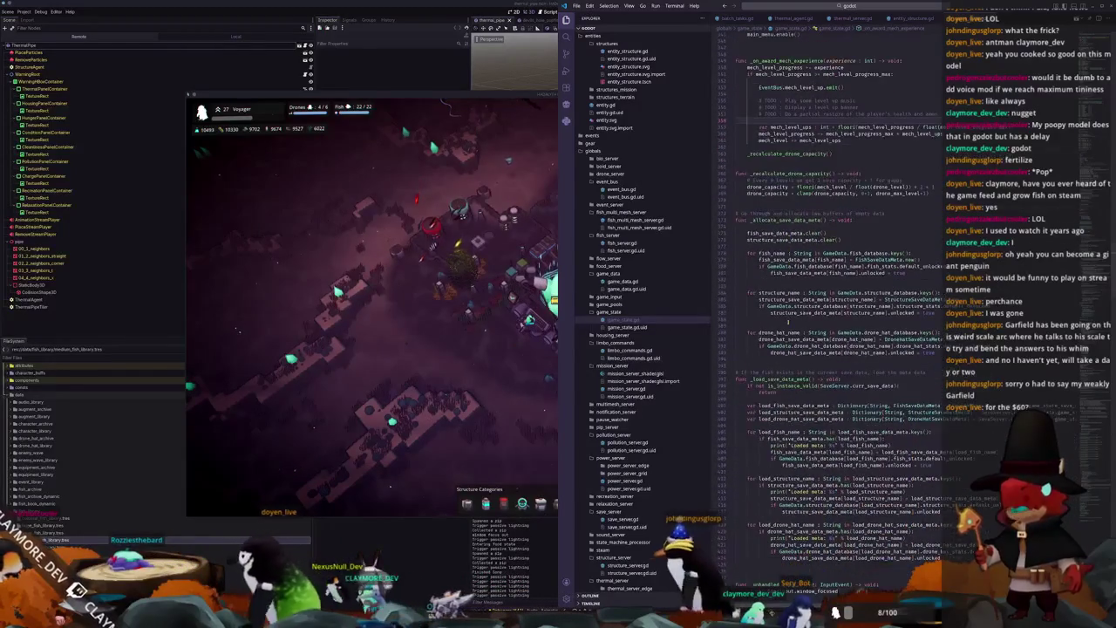
scroll(735, 207, down, 2)
scroll(734, 208, down, 1)
Step: Delete the two stray blank lines after the fish_name loop
click(736, 231)
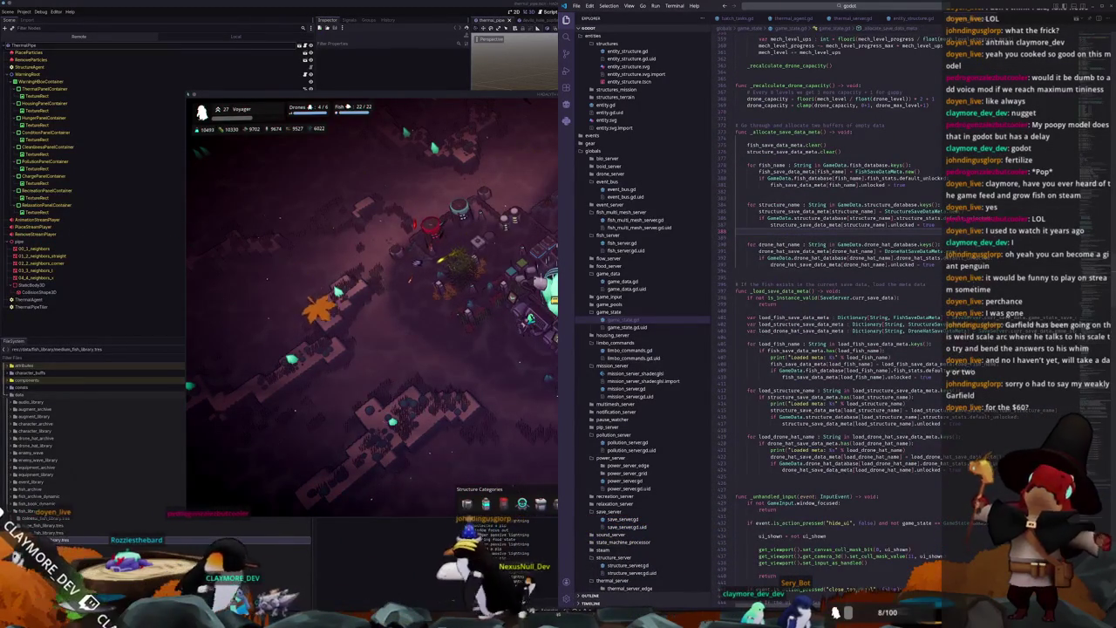
key(BackSpace)
click(739, 190)
key(BackSpace)
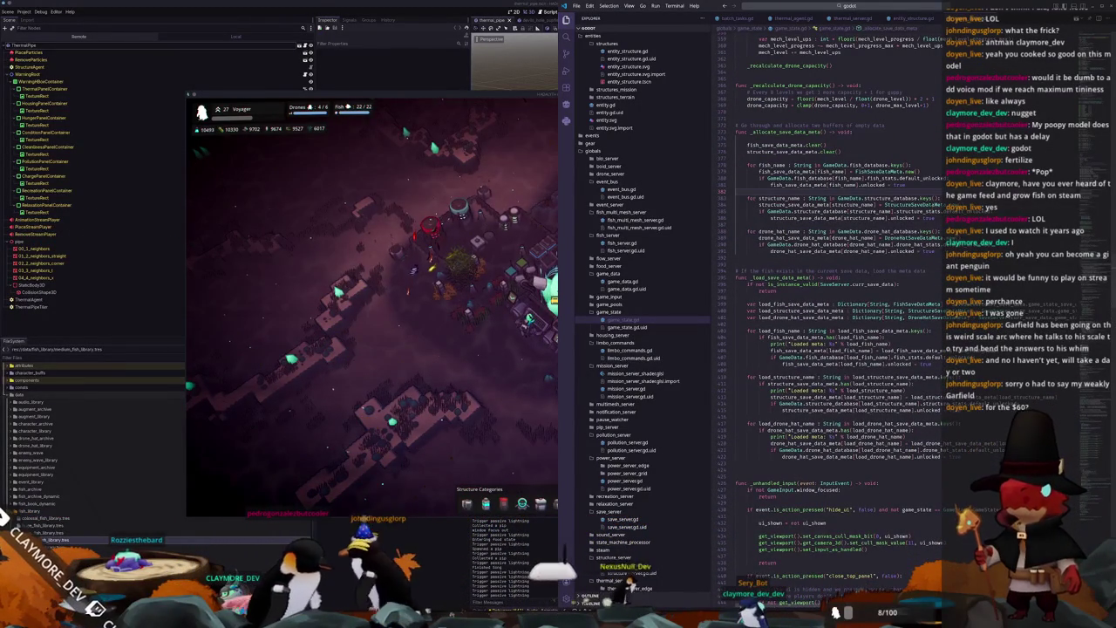
scroll(828, 305, up, 2)
scroll(828, 305, up, 2)
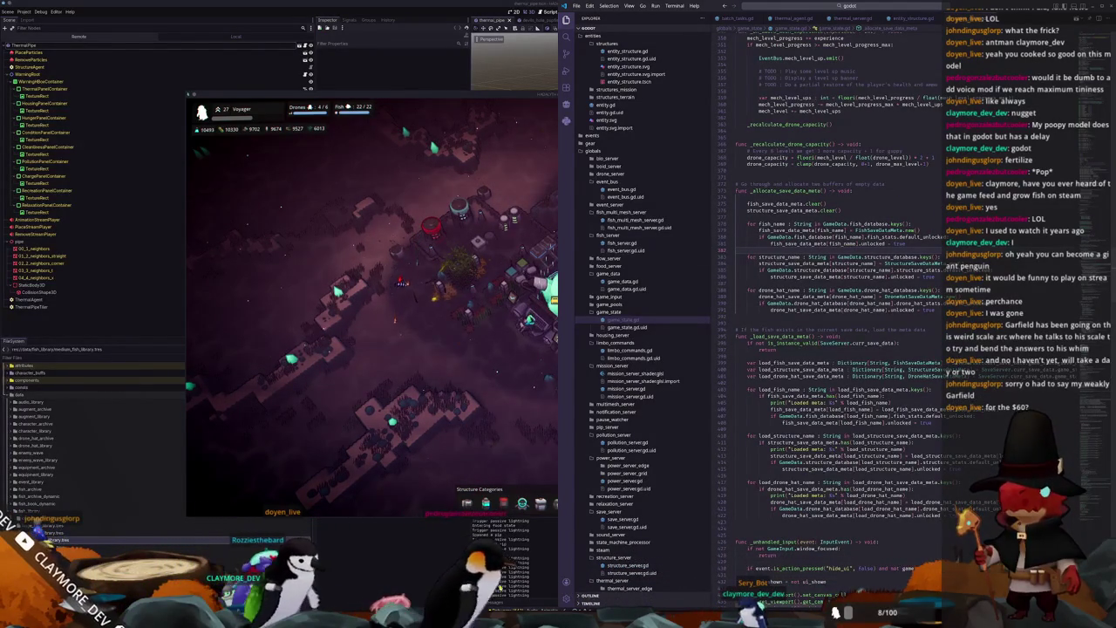
scroll(549, 430, down, 2)
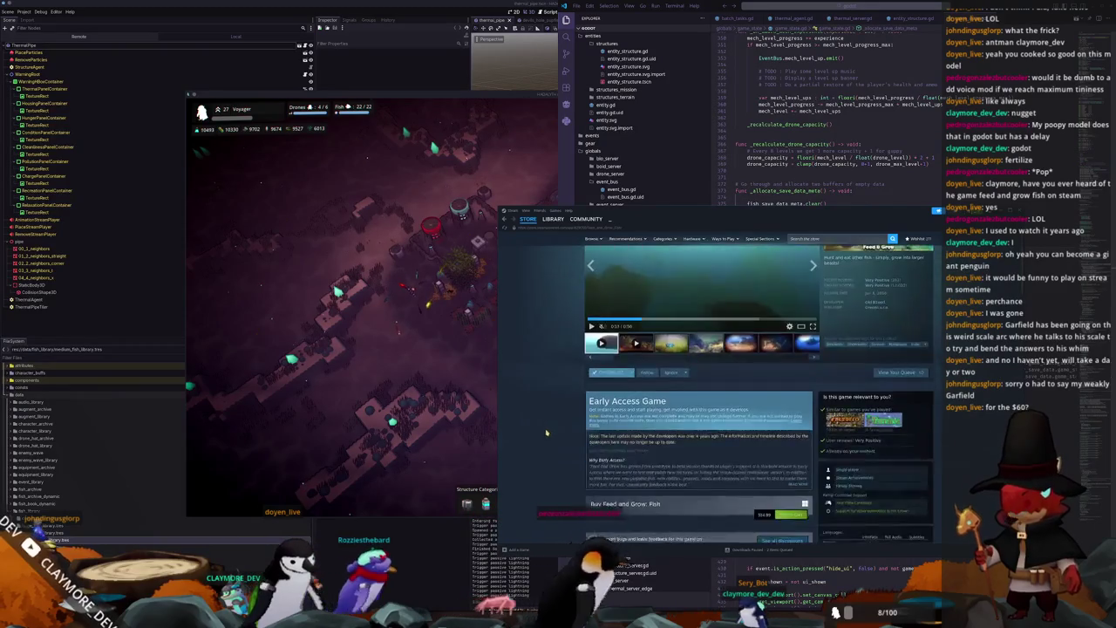
Step: Step through the Feed and Grow: Fish screenshots in the store page's media strip
scroll(549, 429, down, 3)
scroll(763, 346, up, 1)
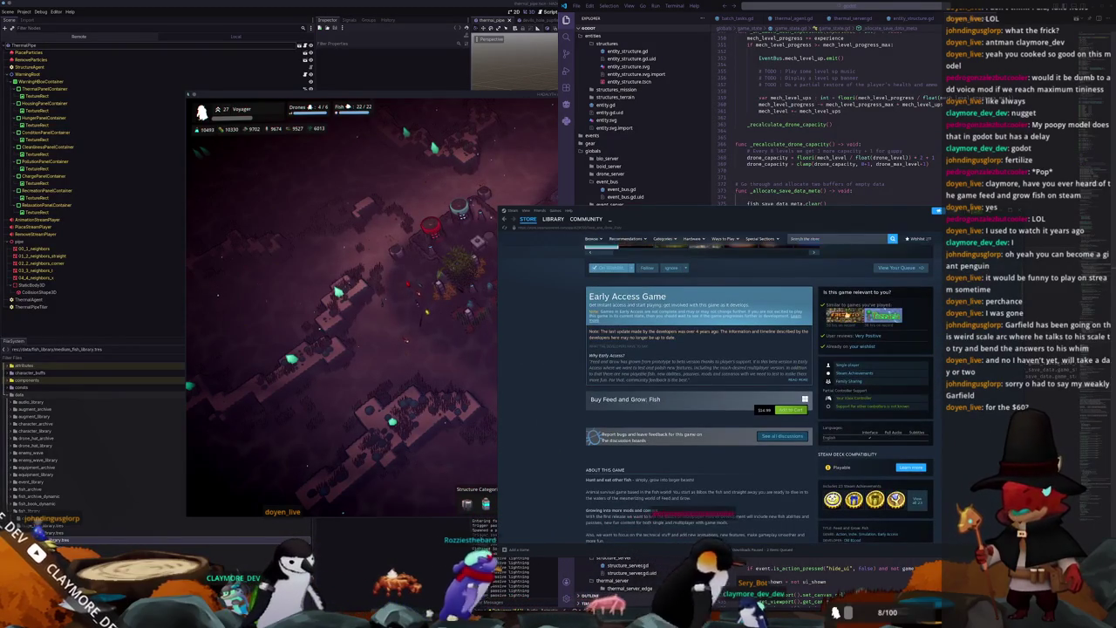
scroll(546, 416, down, 3)
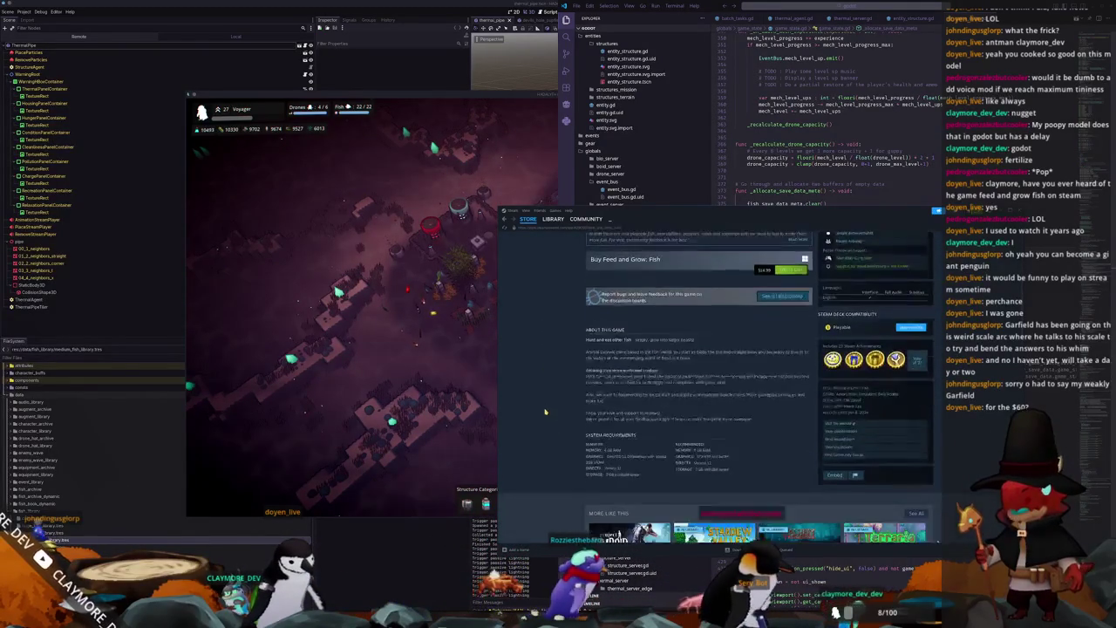
scroll(545, 416, up, 3)
scroll(698, 375, up, 4)
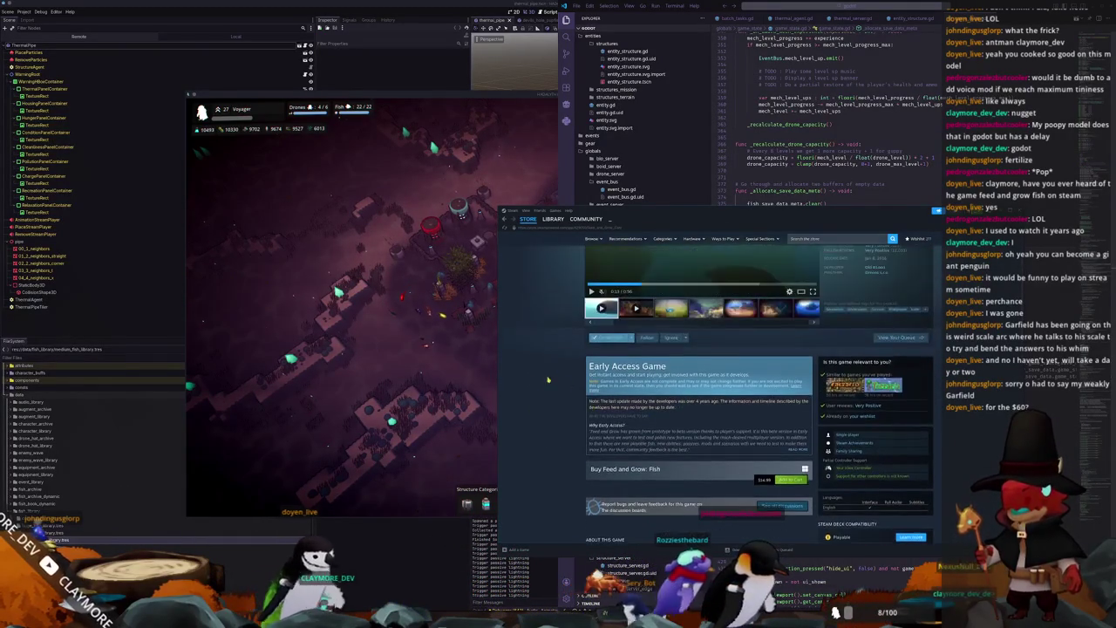
scroll(697, 375, down, 2)
scroll(698, 375, up, 1)
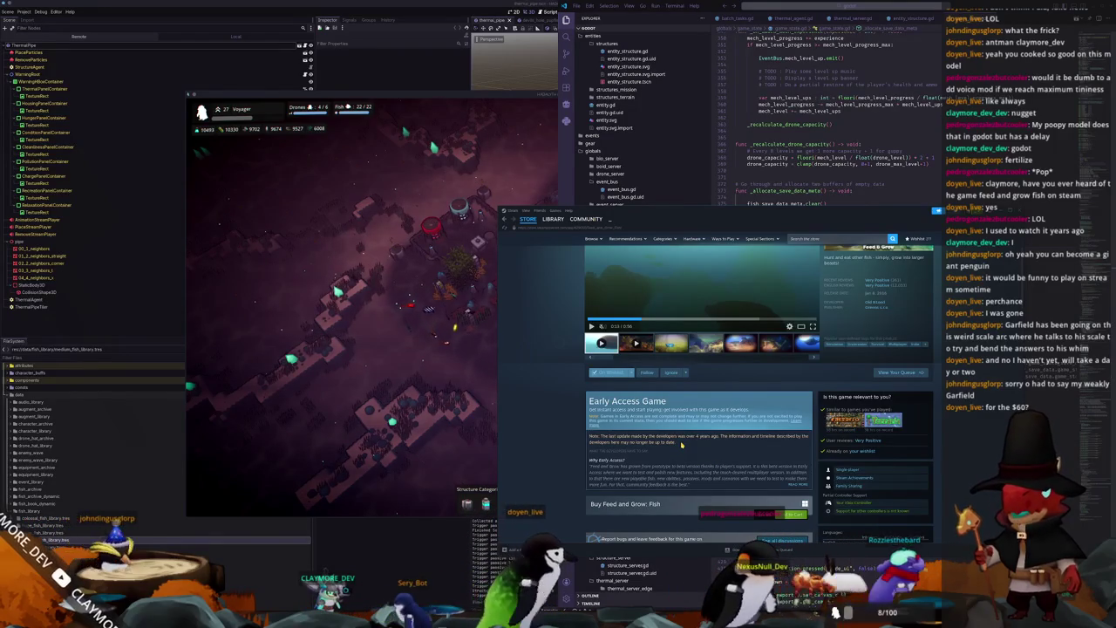
scroll(681, 444, up, 2)
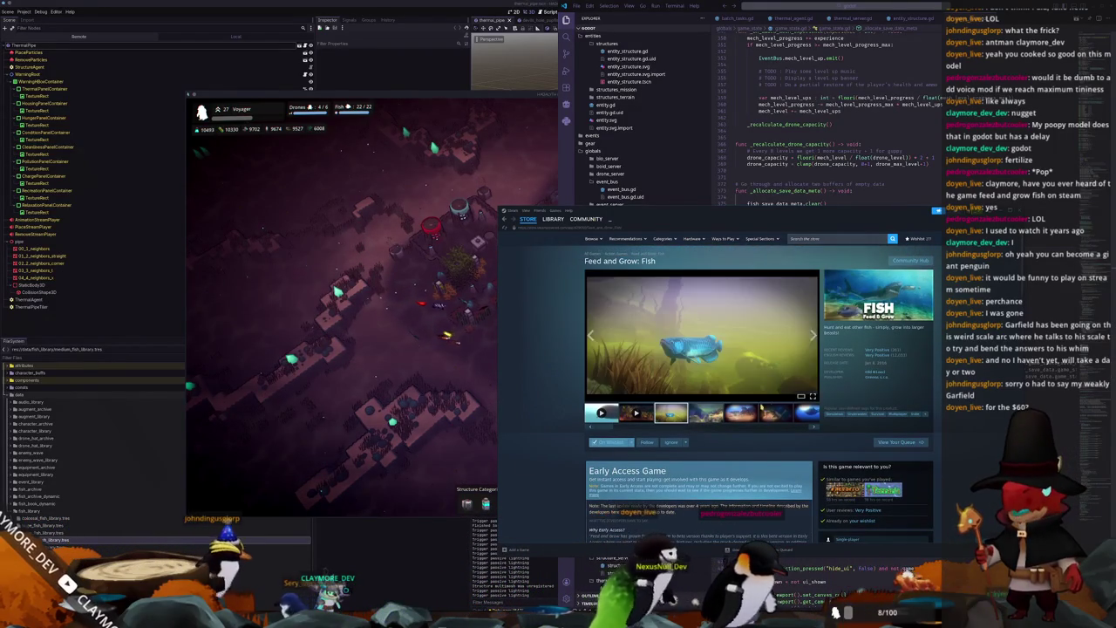
click(706, 412)
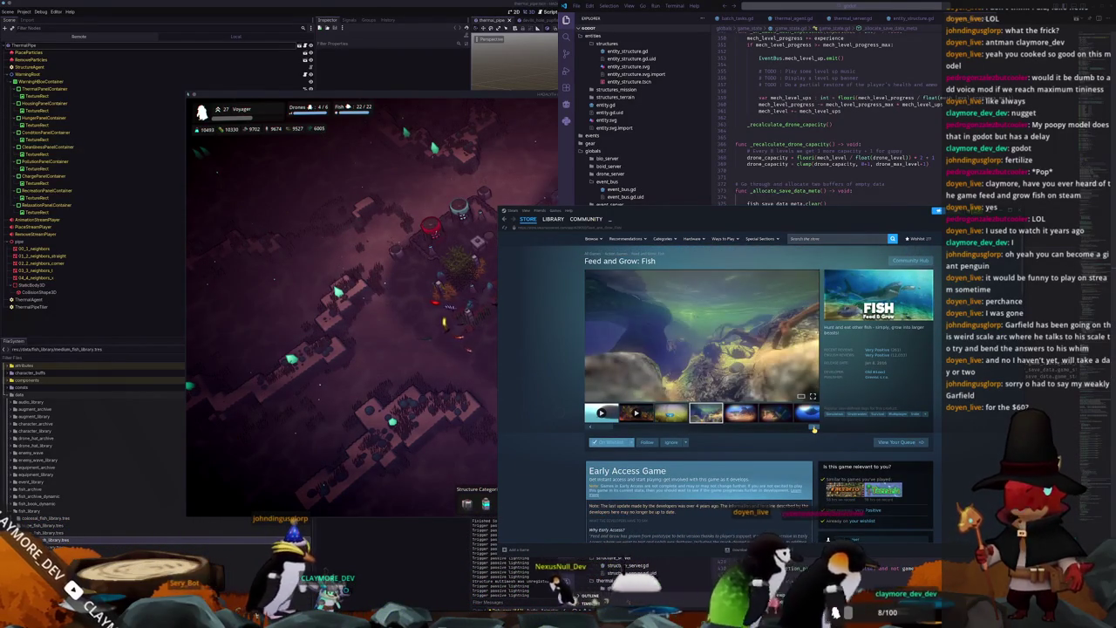
click(813, 428)
click(814, 428)
click(814, 428)
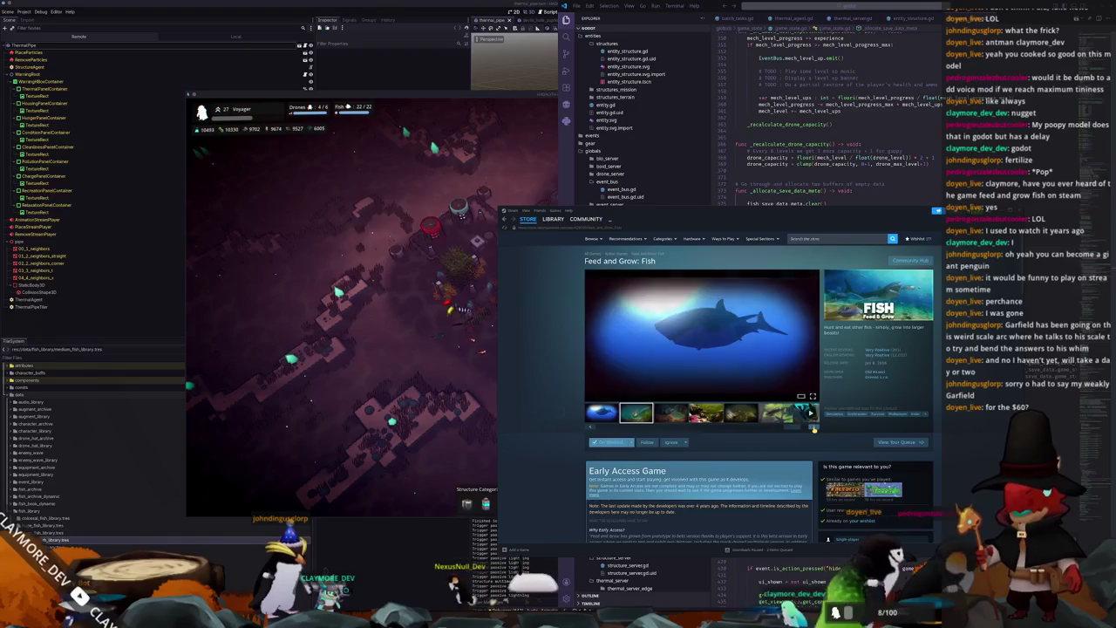
click(814, 428)
click(814, 428)
click(814, 428)
click(814, 428)
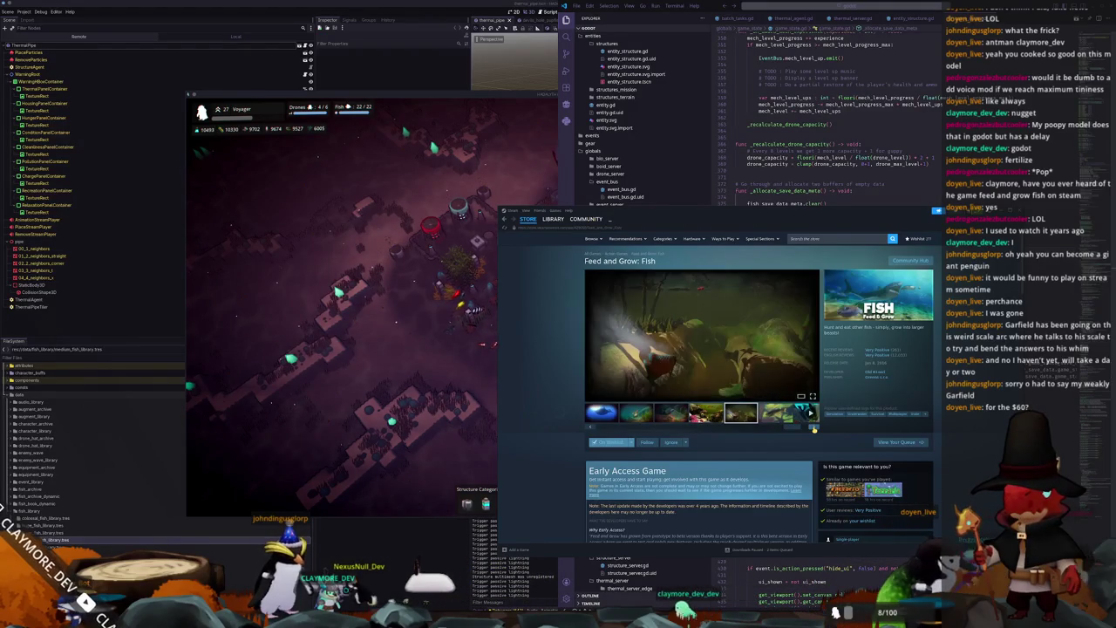
click(705, 412)
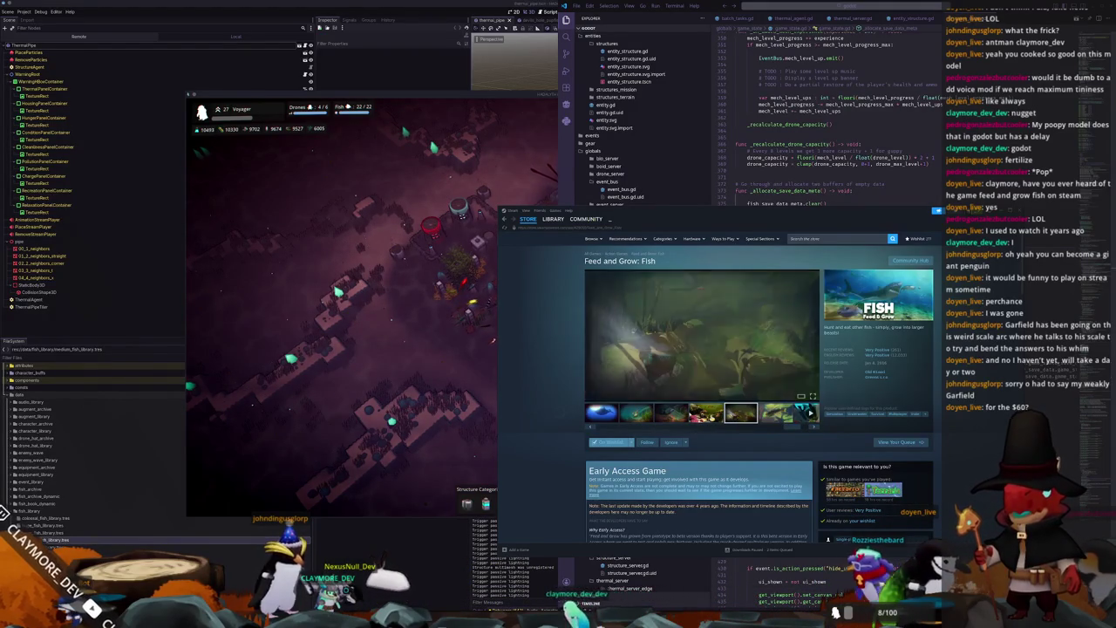
click(601, 412)
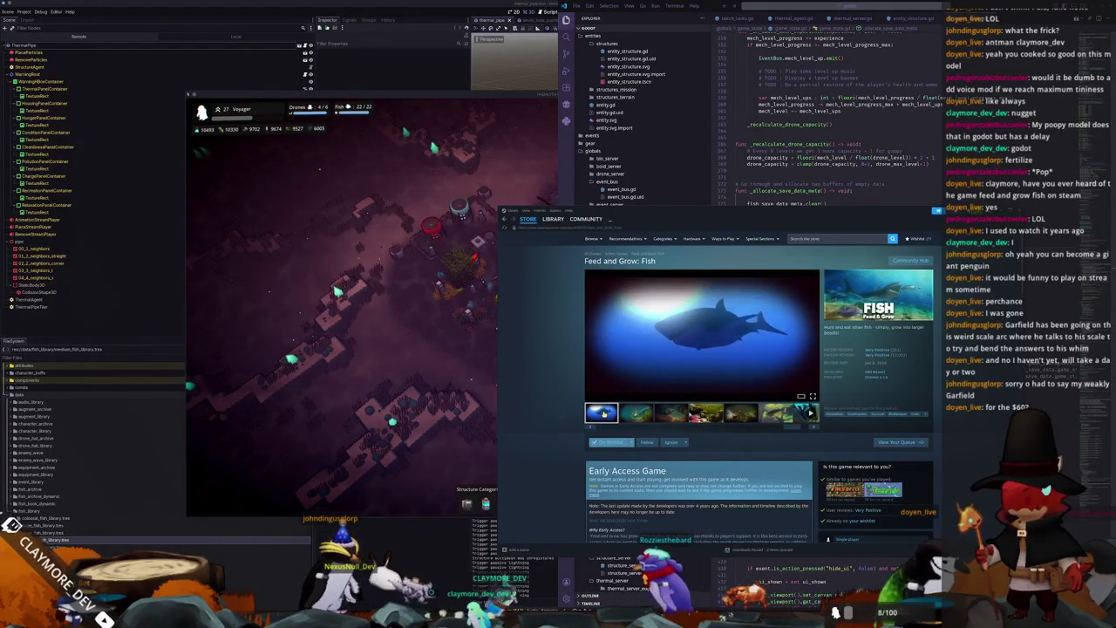
click(670, 412)
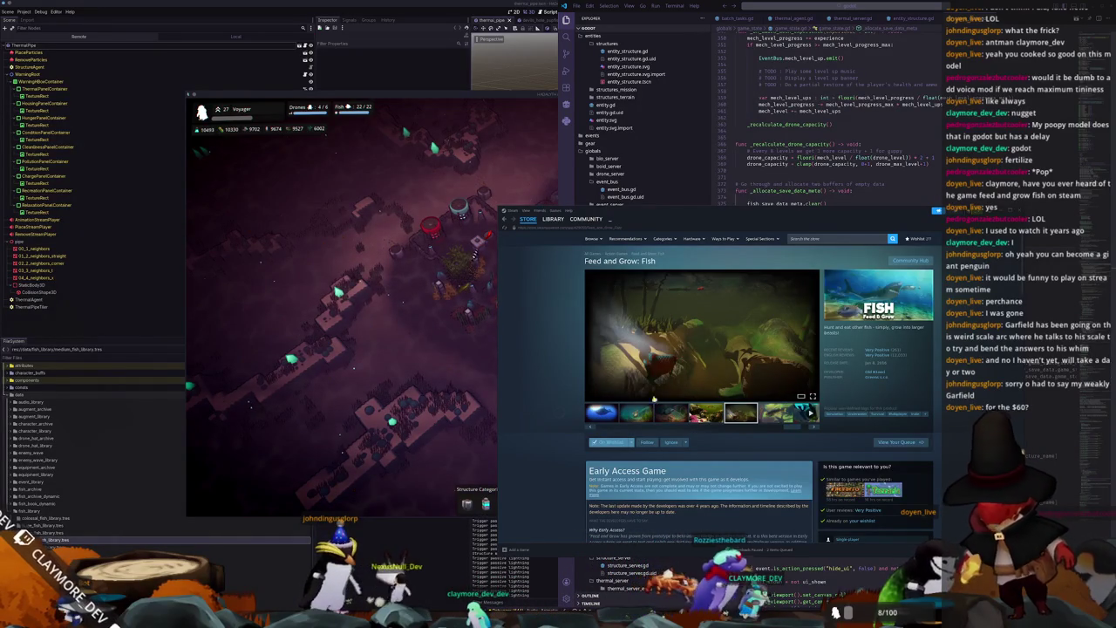
click(705, 413)
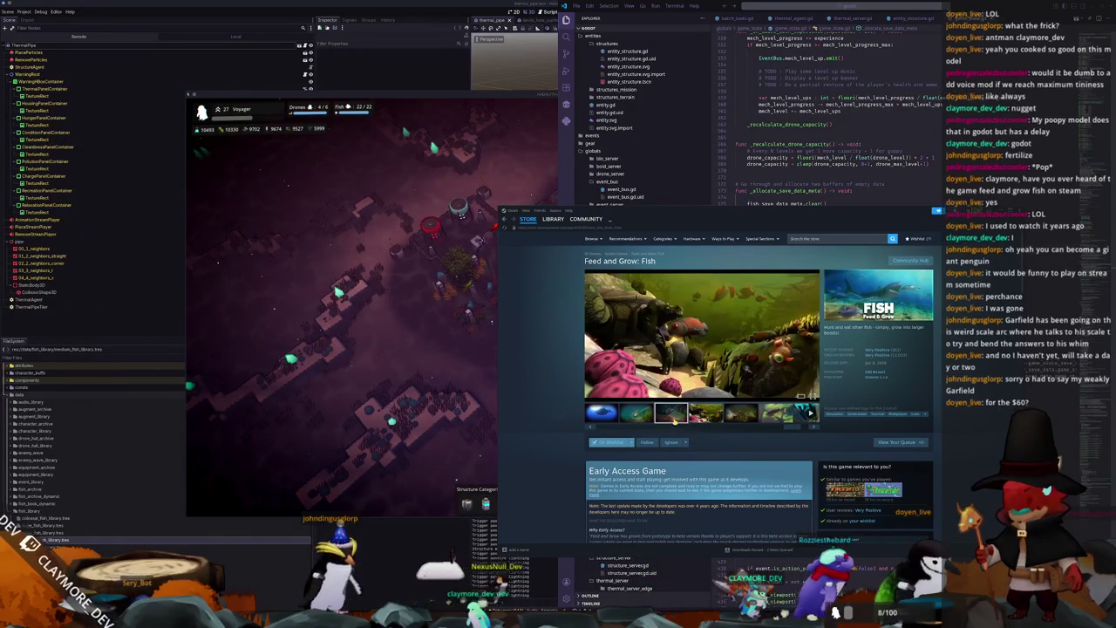
click(670, 413)
click(635, 412)
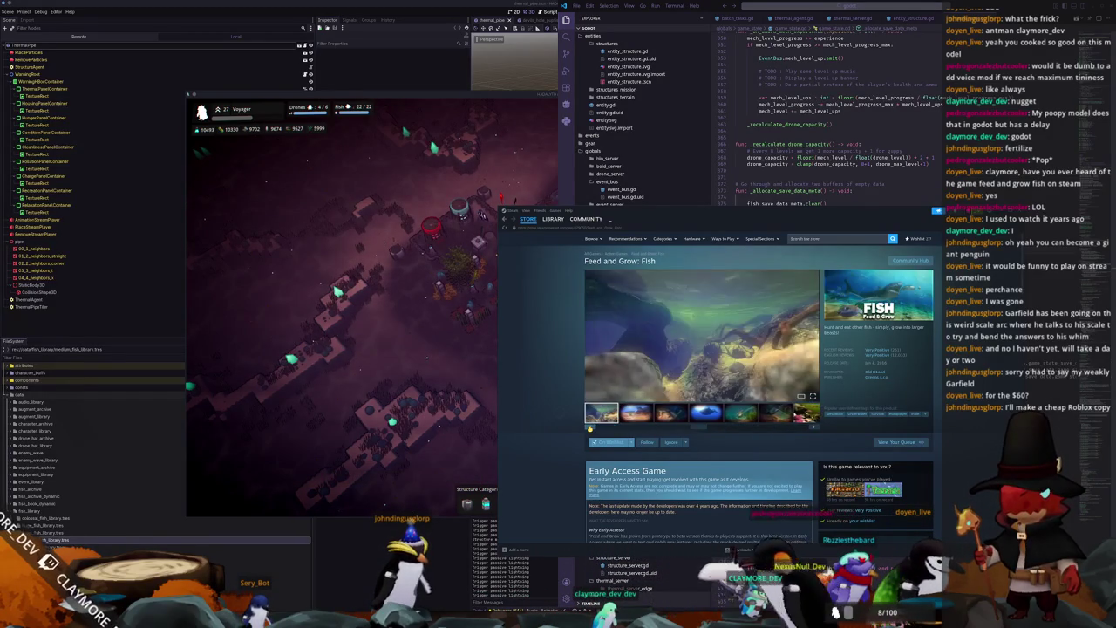
Step: Play the Feed and Grow: Fish trailer, pause it, and return to VS Code
click(589, 427)
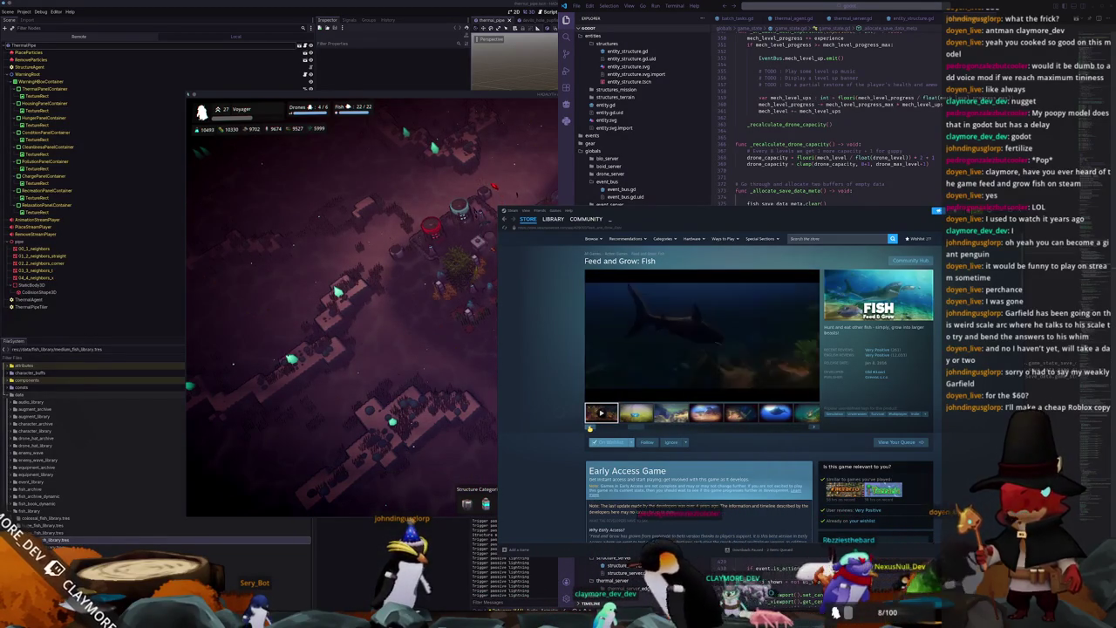
drag(632, 428, 593, 428)
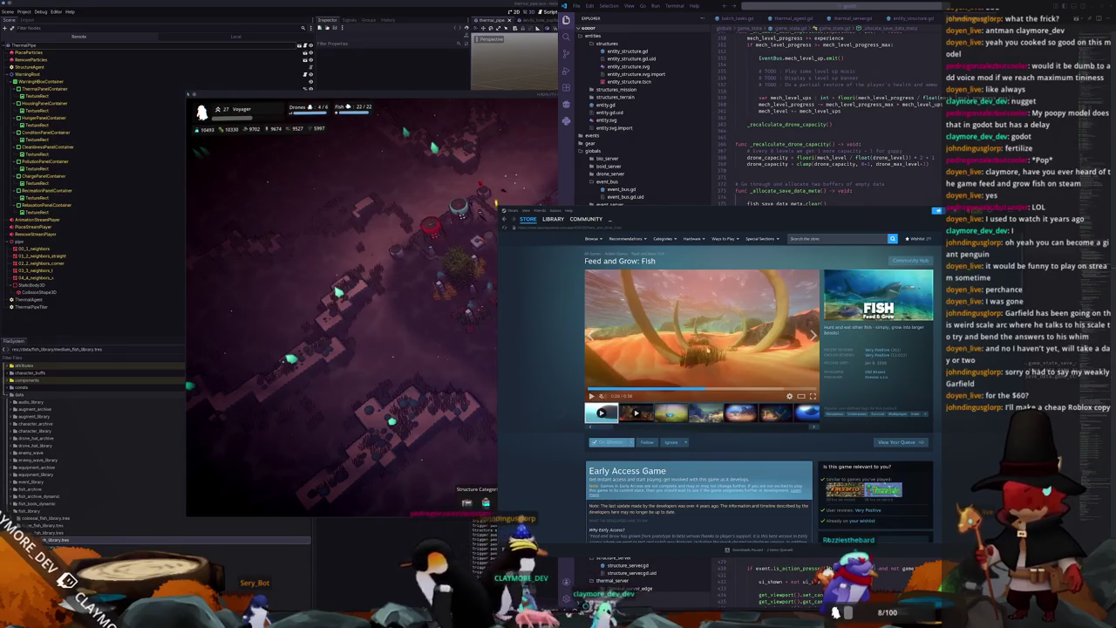
click(694, 349)
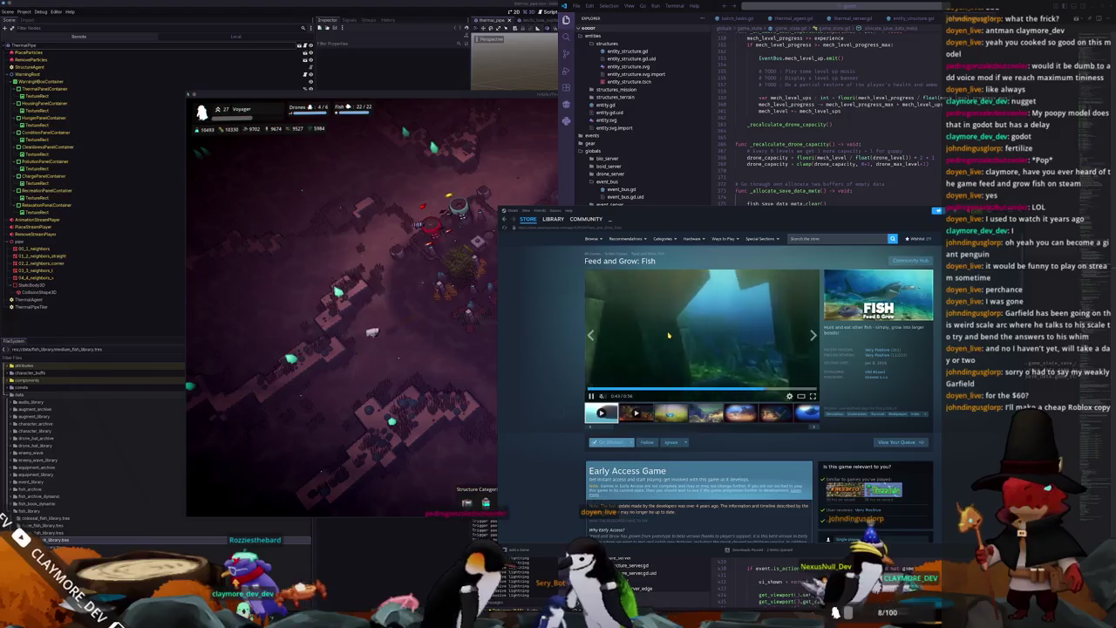
click(669, 335)
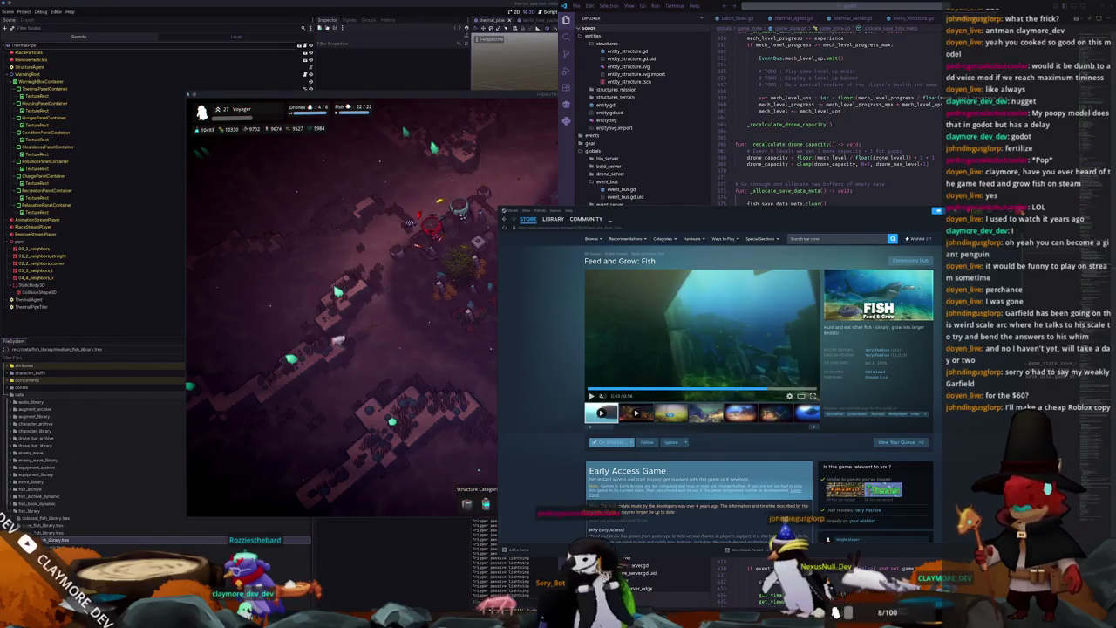
key(alt+Tab)
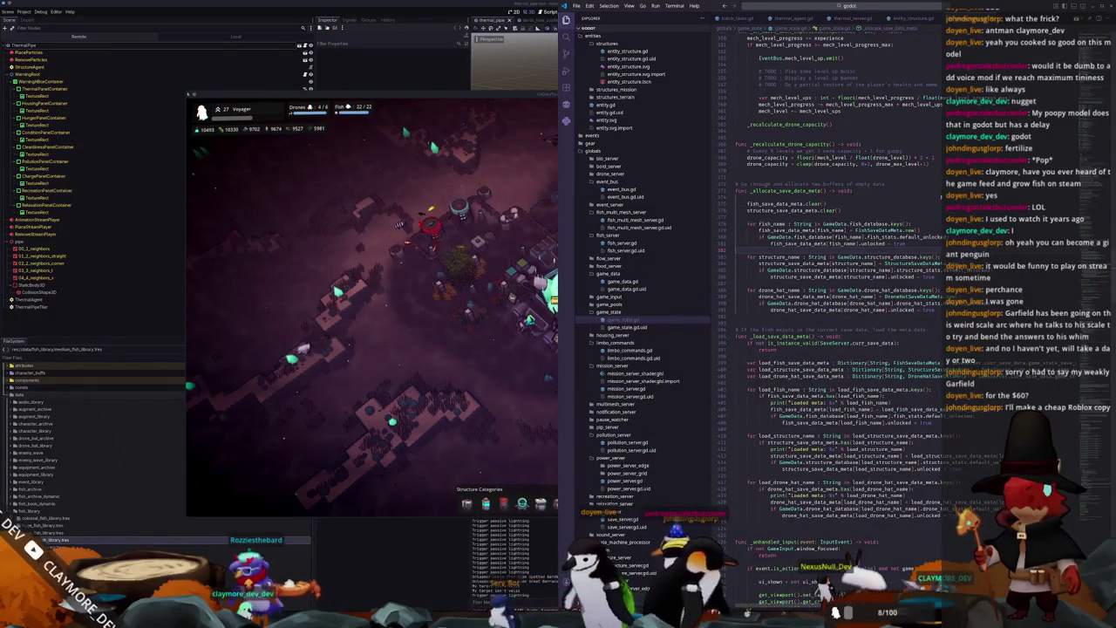
Step: From the disable_all_thermal_tiles call in game_state.gd's disable_all_overlays, jump to its definition with F12
scroll(883, 282, up, 4)
scroll(883, 282, up, 4)
scroll(883, 281, up, 5)
scroll(883, 282, up, 3)
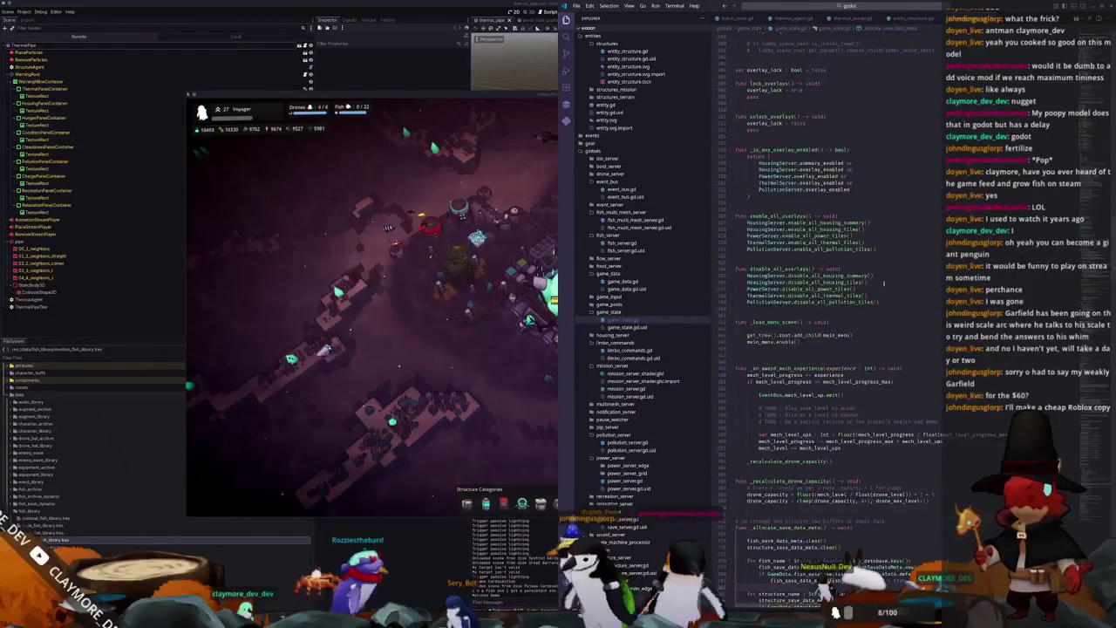
click(917, 269)
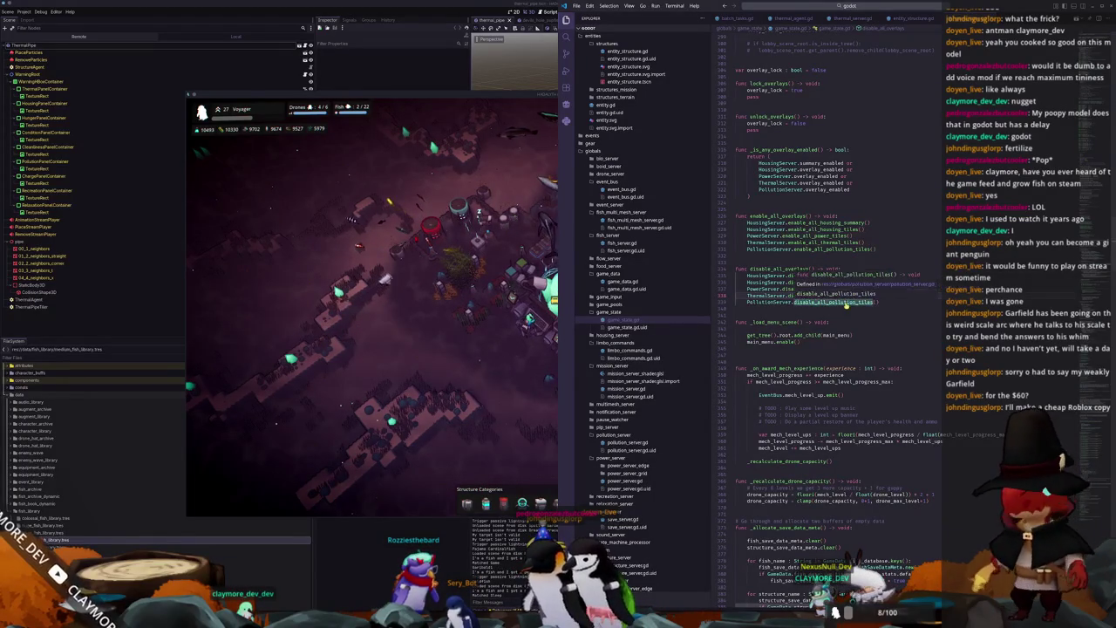
click(942, 308)
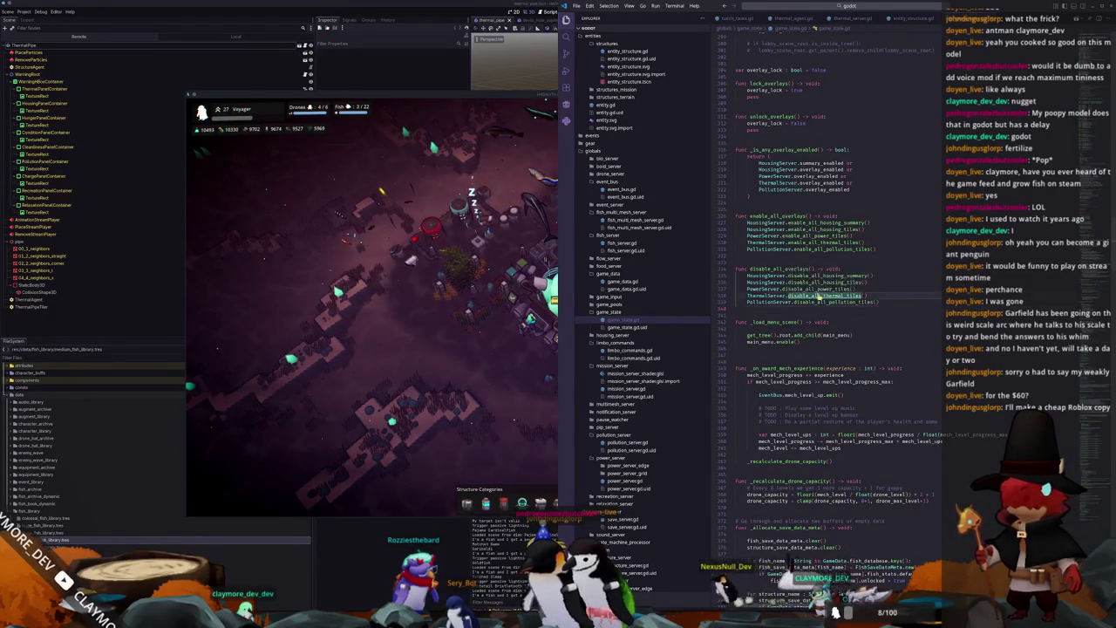
key(F12)
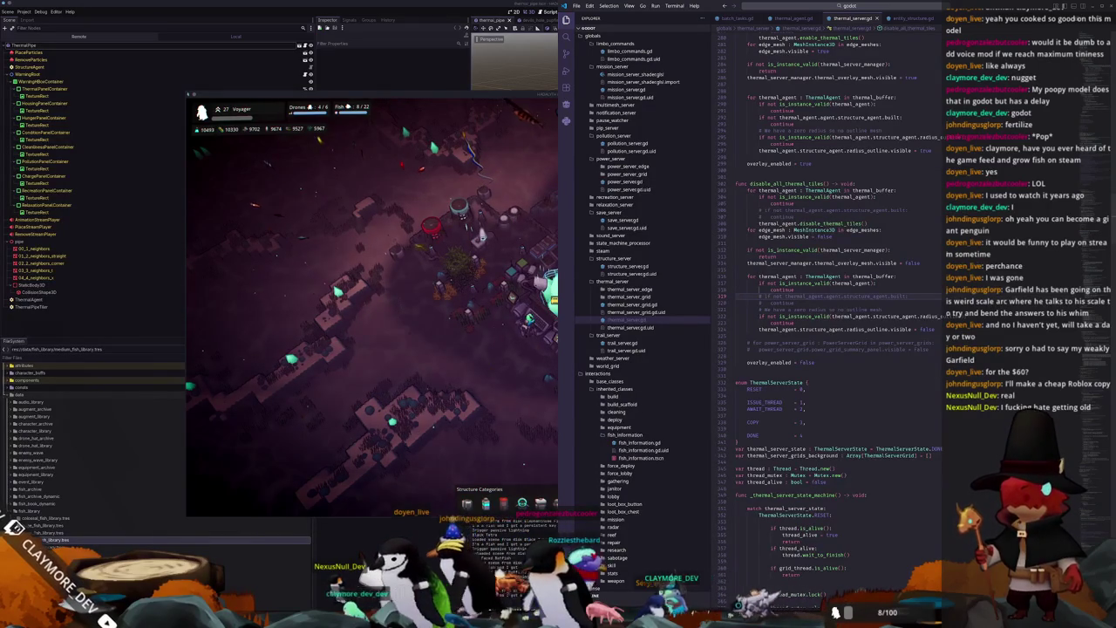
Step: Add blank lines and a comment about the pollution agent inside the thermal agent loop
key(Return)
key(Return)
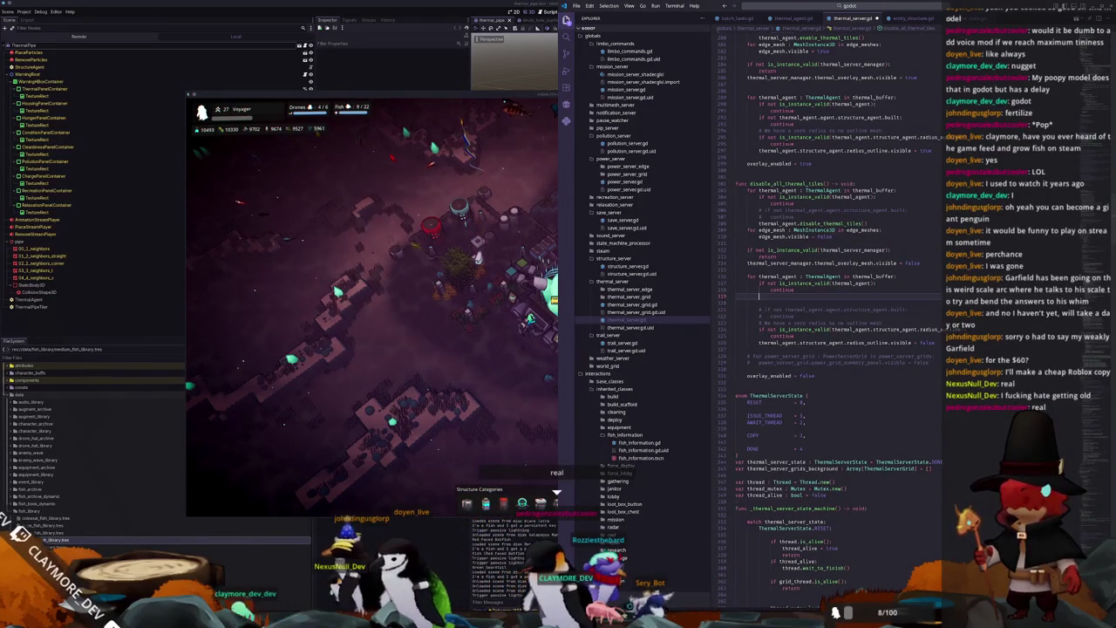
key(Return)
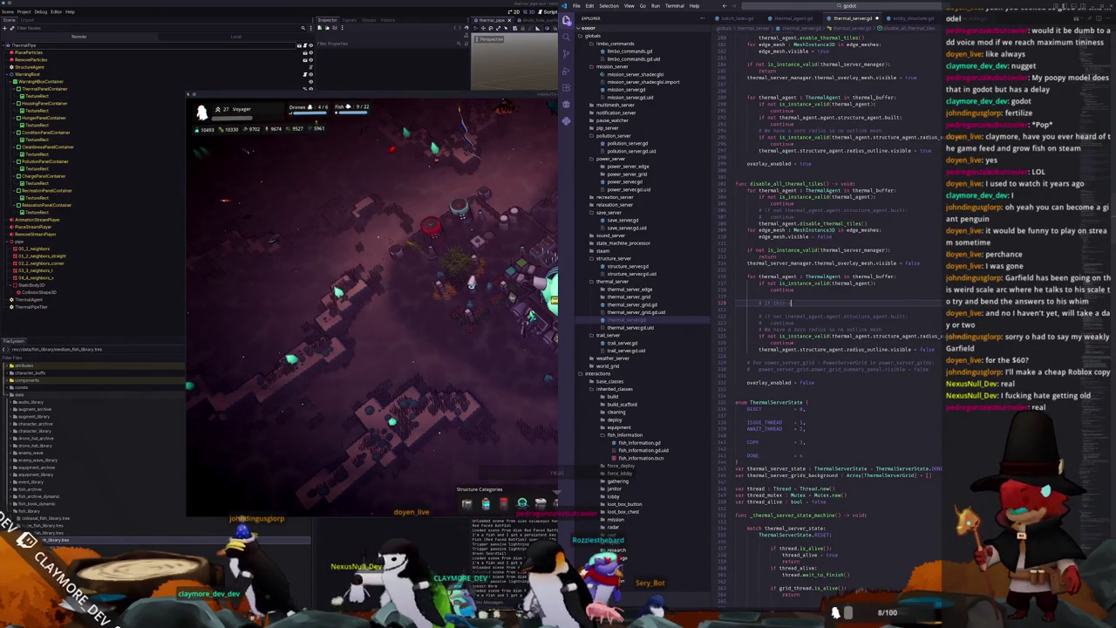
text(agent n)
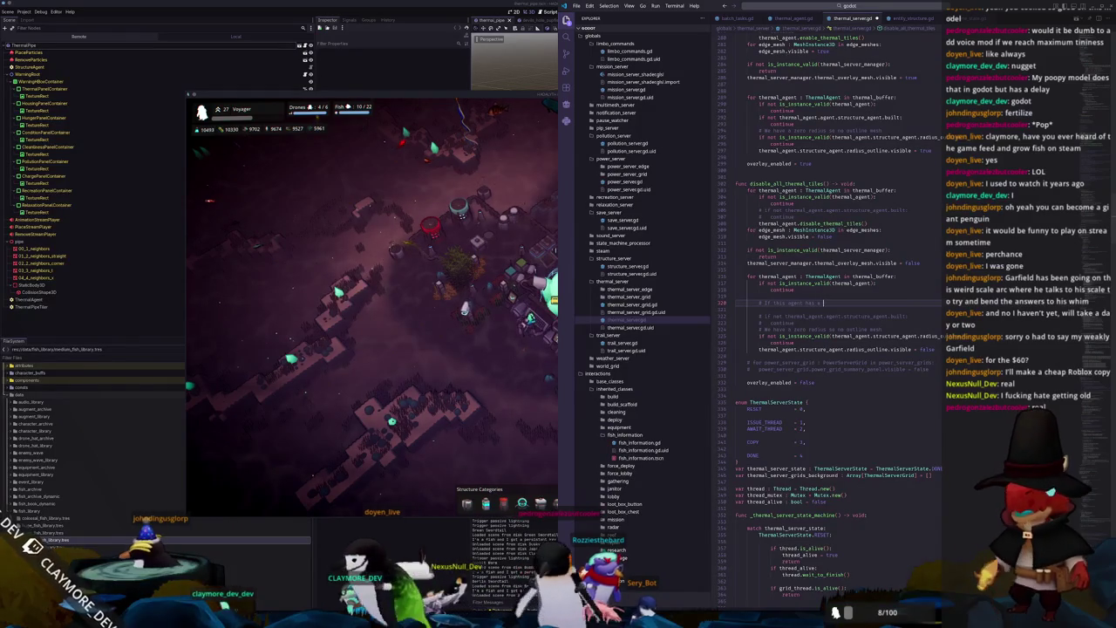
key(BackSpace)
key(BackSpace)
key(BackSpace)
text(pollution_agent and the pollution overla)
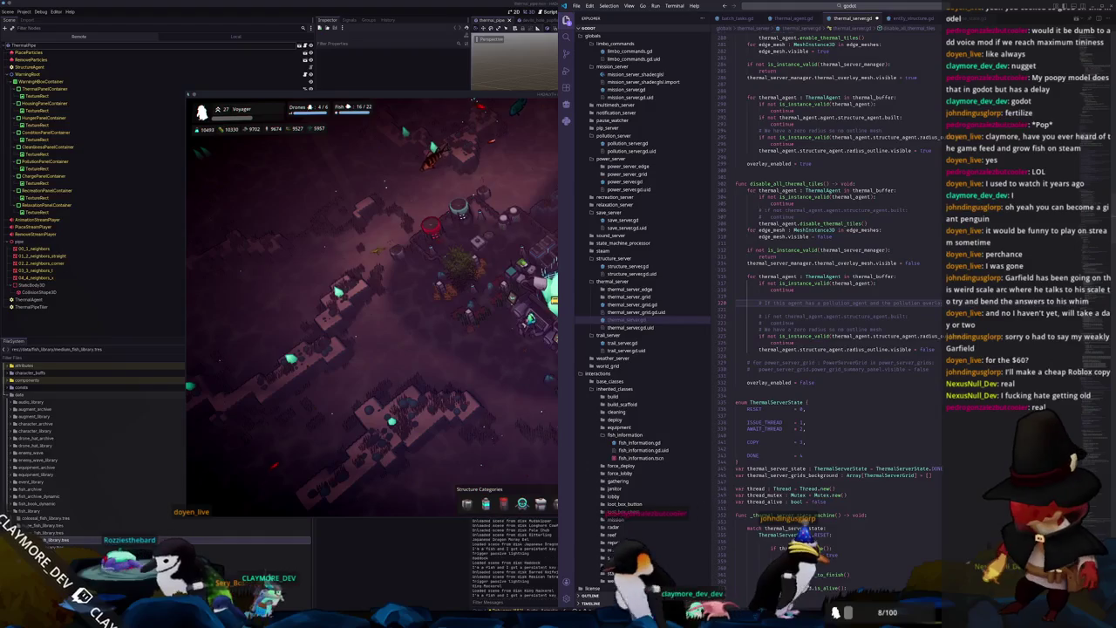
key(Return)
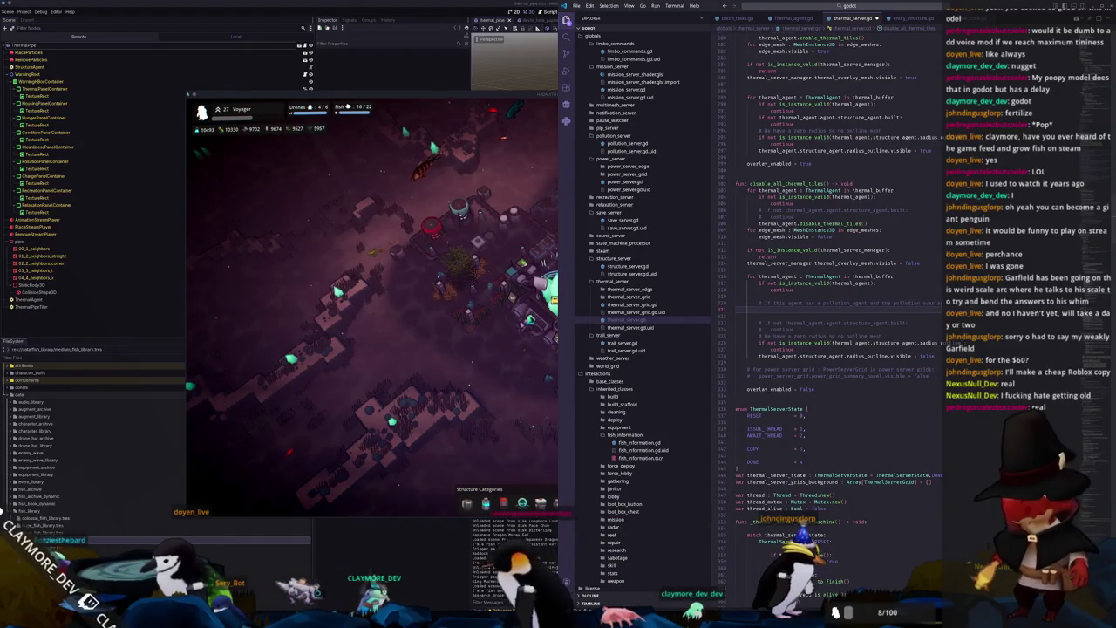
Step: Write the condition 'if is_instance_valid(thermal_agent.agent.pollution_agent) and thermal_agent.agent.pollution_agent.max'
scroll(865, 259, up, 1)
scroll(859, 266, up, 1)
scroll(850, 274, up, 1)
scroll(841, 281, up, 1)
scroll(841, 281, down, 4)
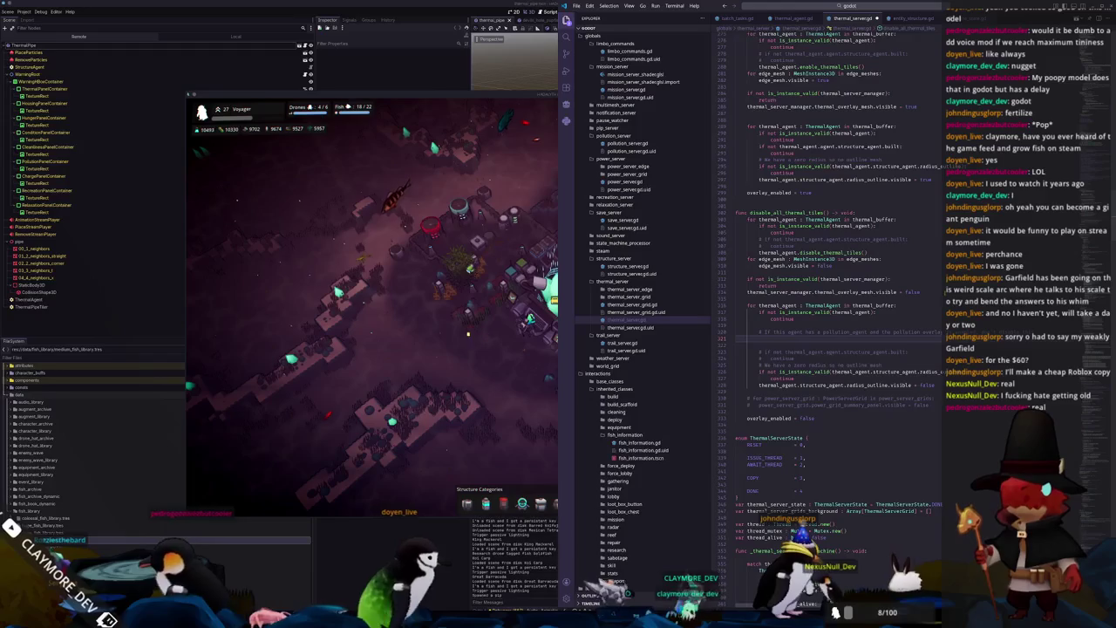
text(if is_instance_valid)
key(Return)
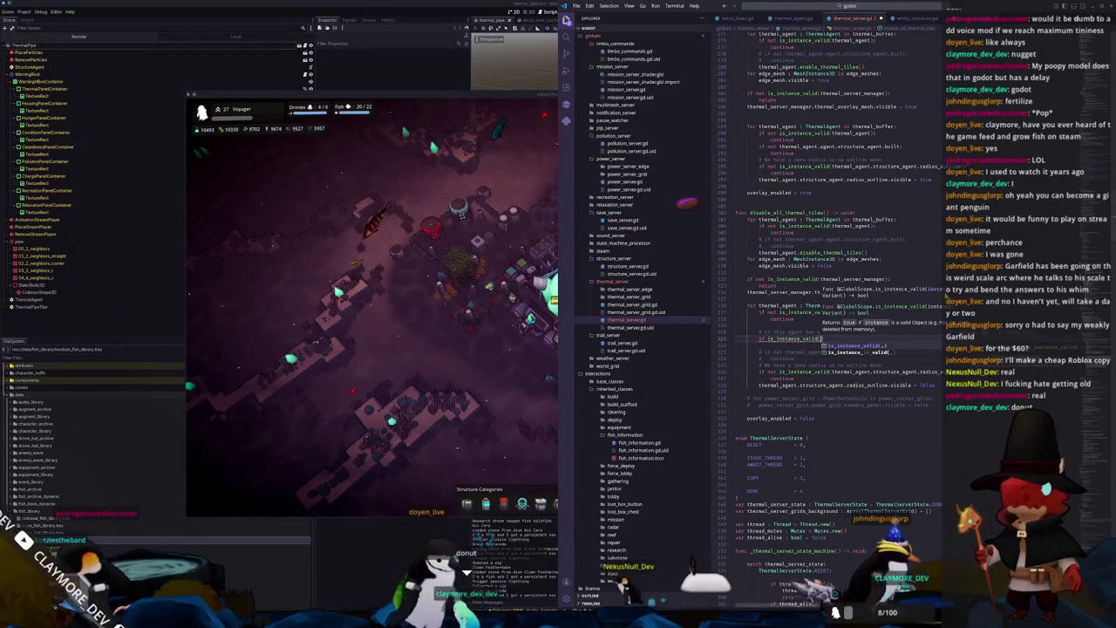
text(thermal_agent.agent.p)
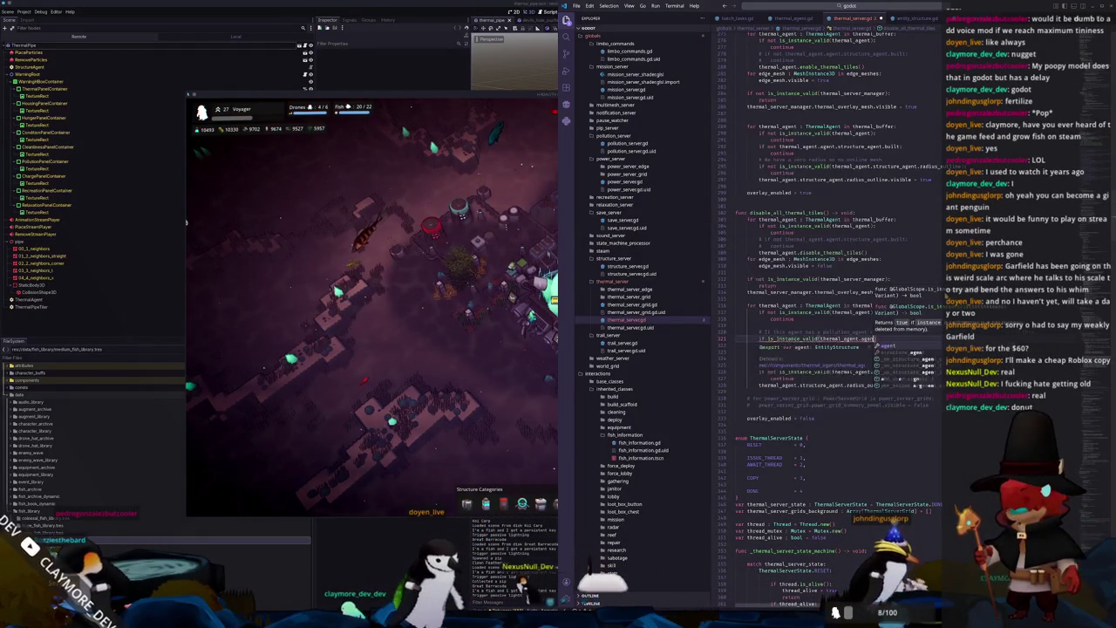
text(ollution_agent))
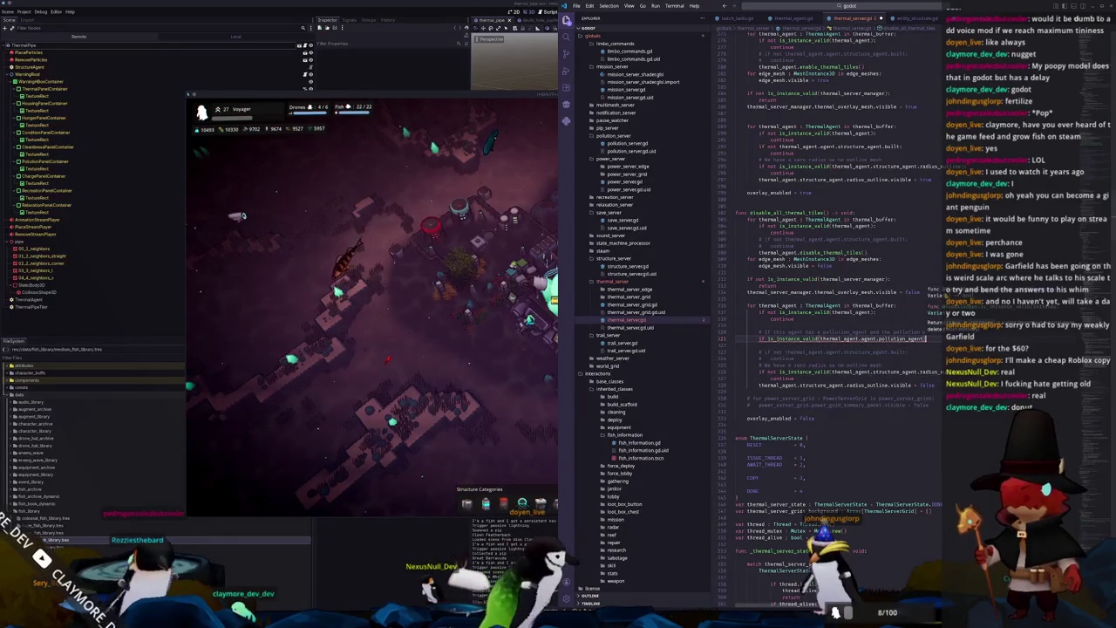
text( and )
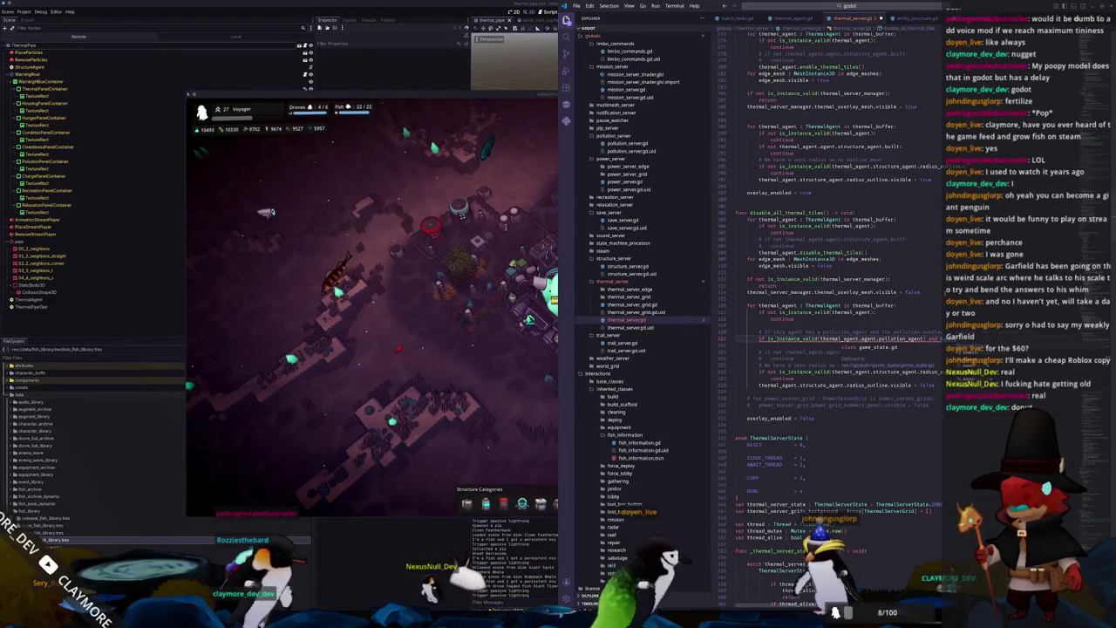
text(thermal_agent.agent.pollution_agent.max)
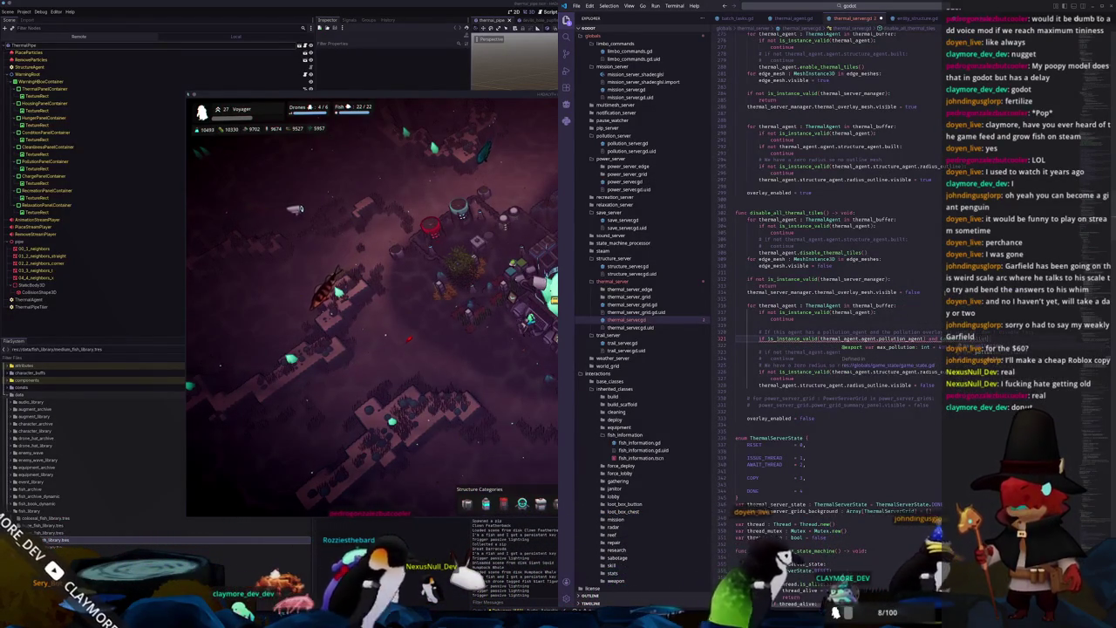
drag(878, 339, 906, 339)
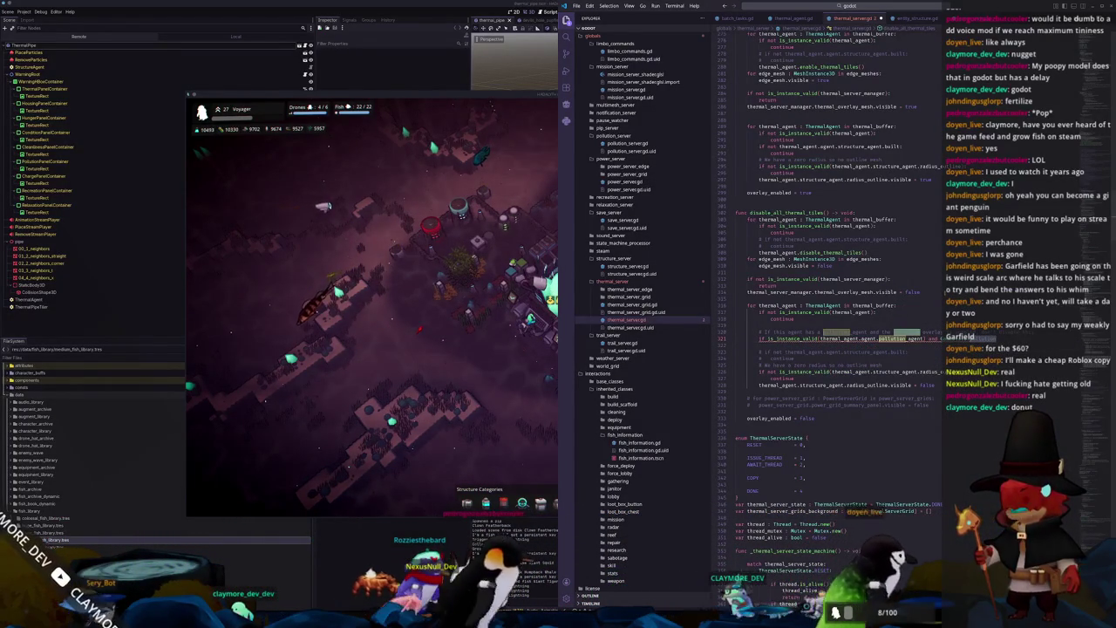
key(Right)
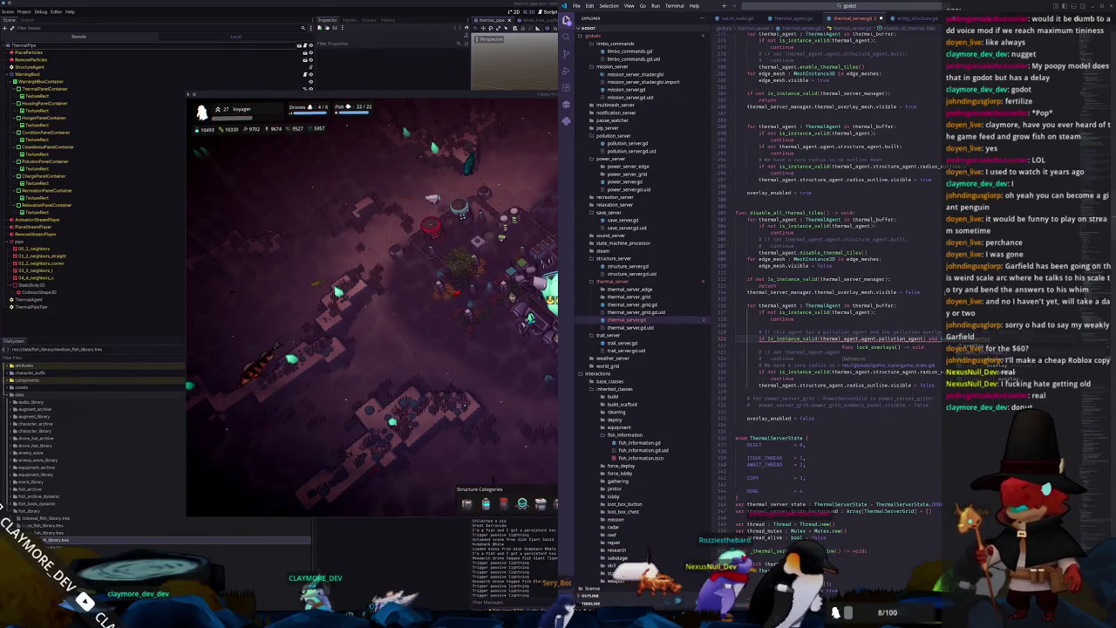
Step: Glance at thermal_agent.gd and game_state.gd, then return to thermal_server.gd and list overlay_enabled usages
click(800, 19)
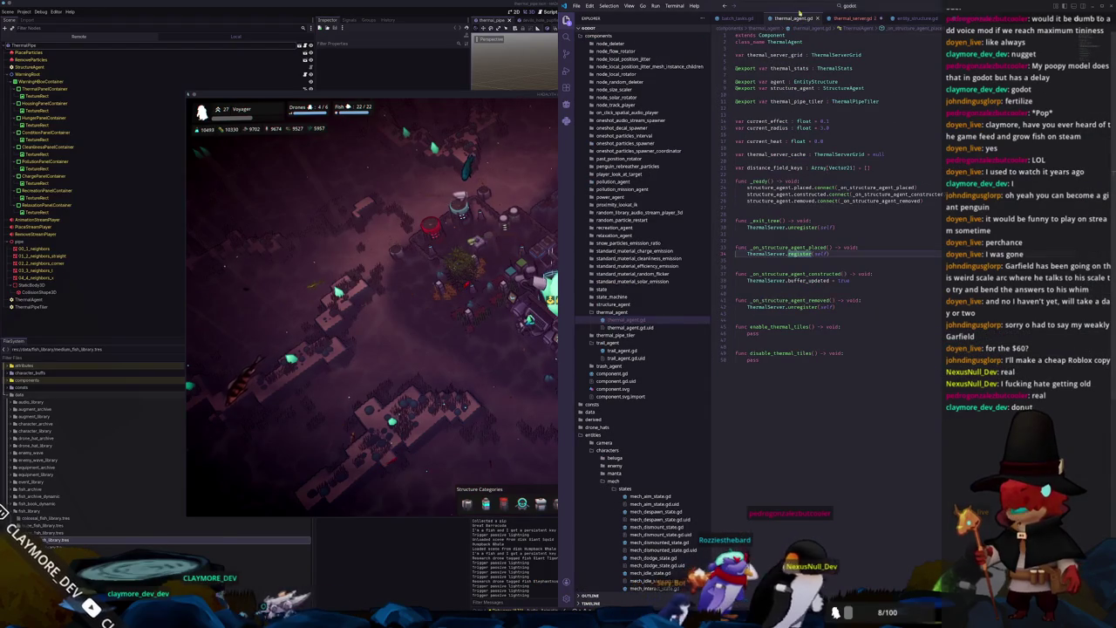
key(ctrl+alt+minus)
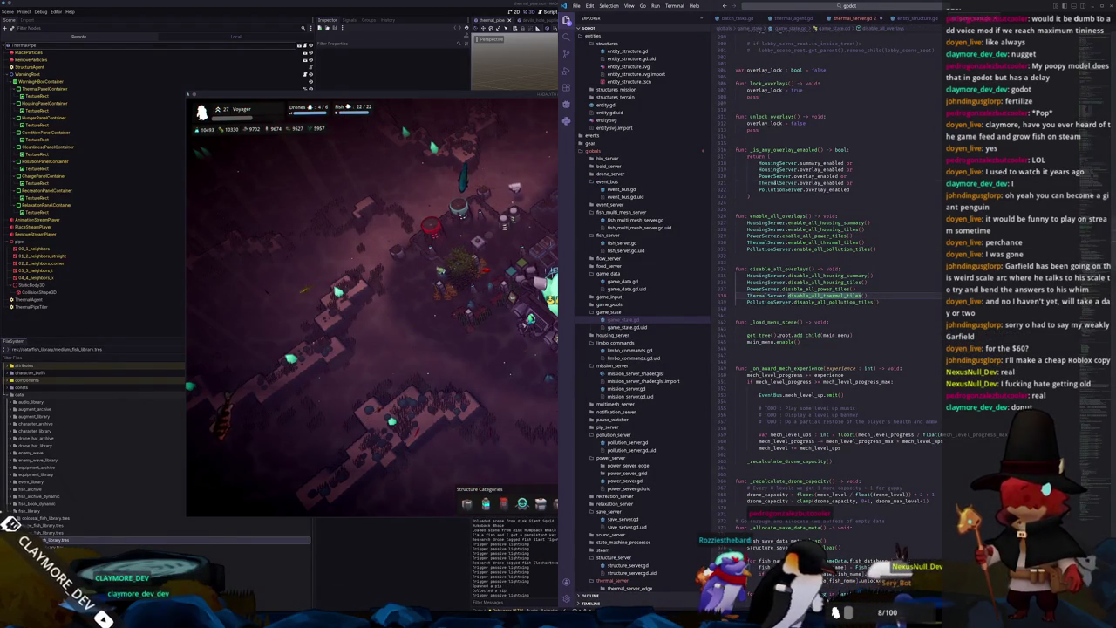
click(837, 17)
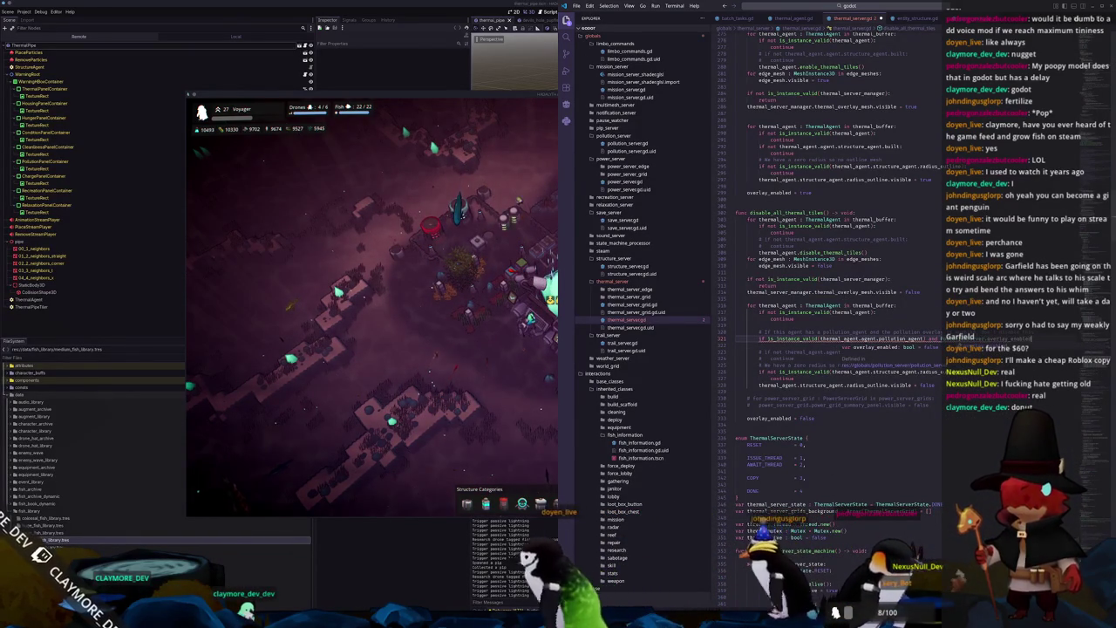
click(968, 338)
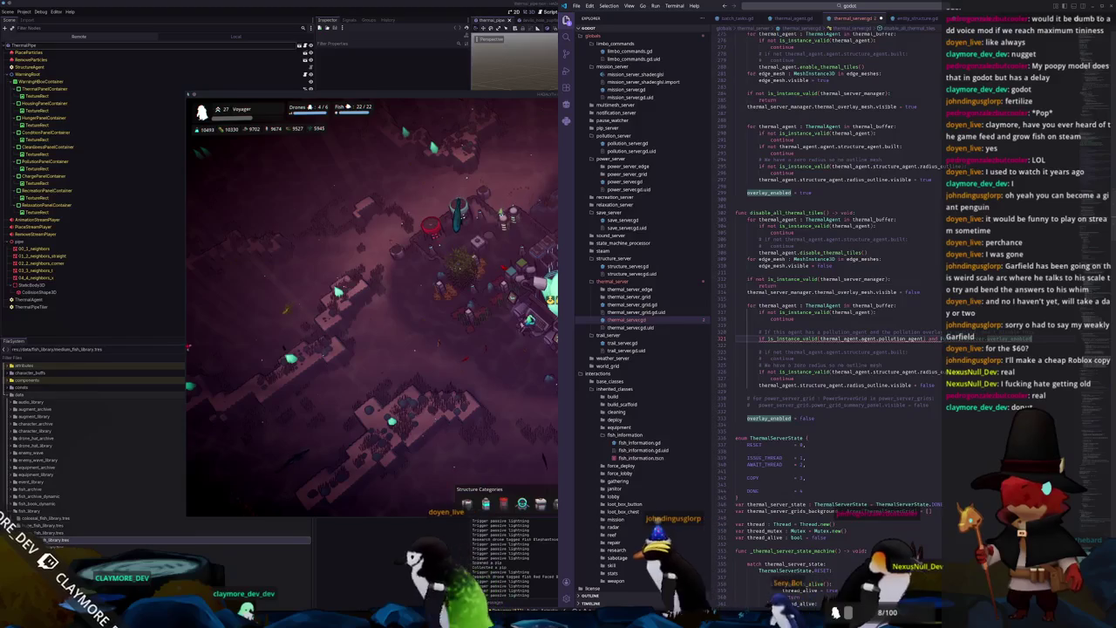
Step: Add a continue under the pollution-agent check so those thermal agents are skipped
key(Return)
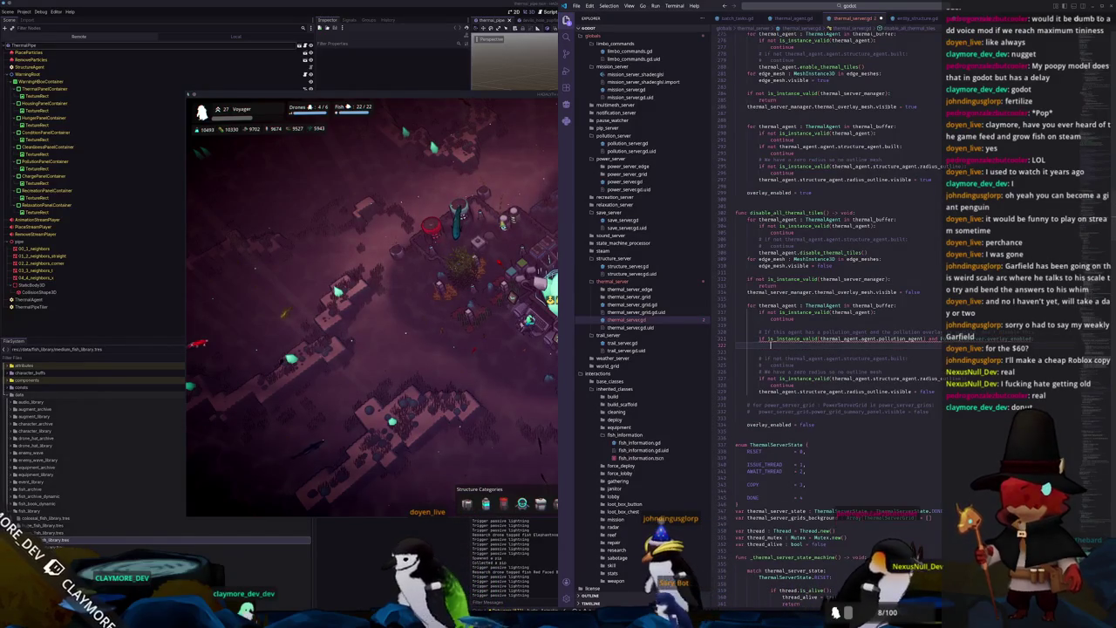
text(continue)
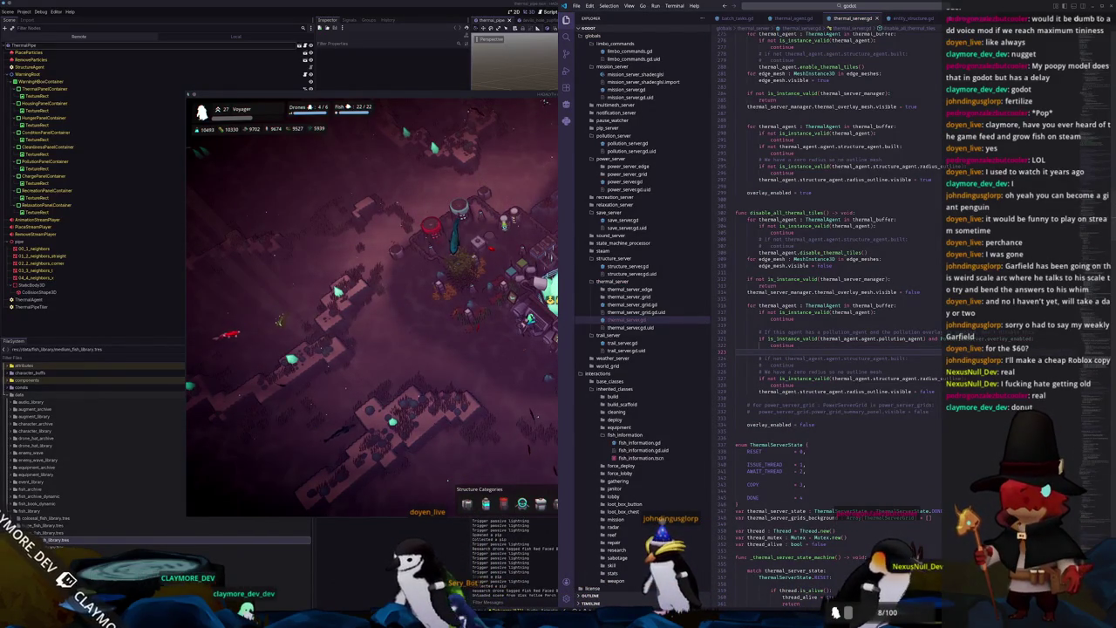
click(734, 391)
key(Up)
key(Up)
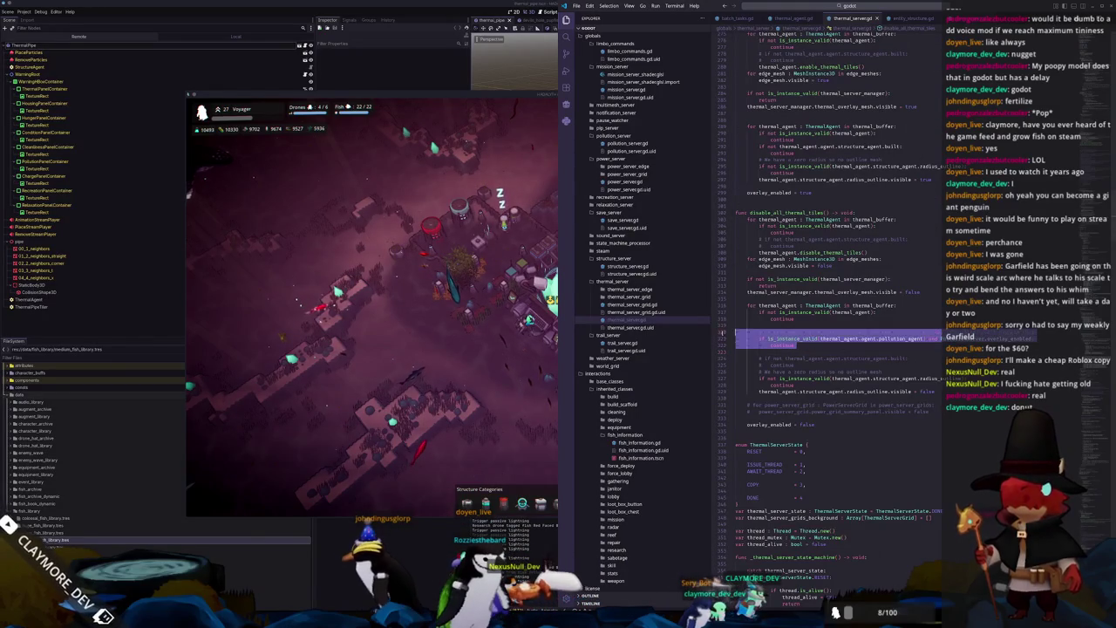
click(629, 143)
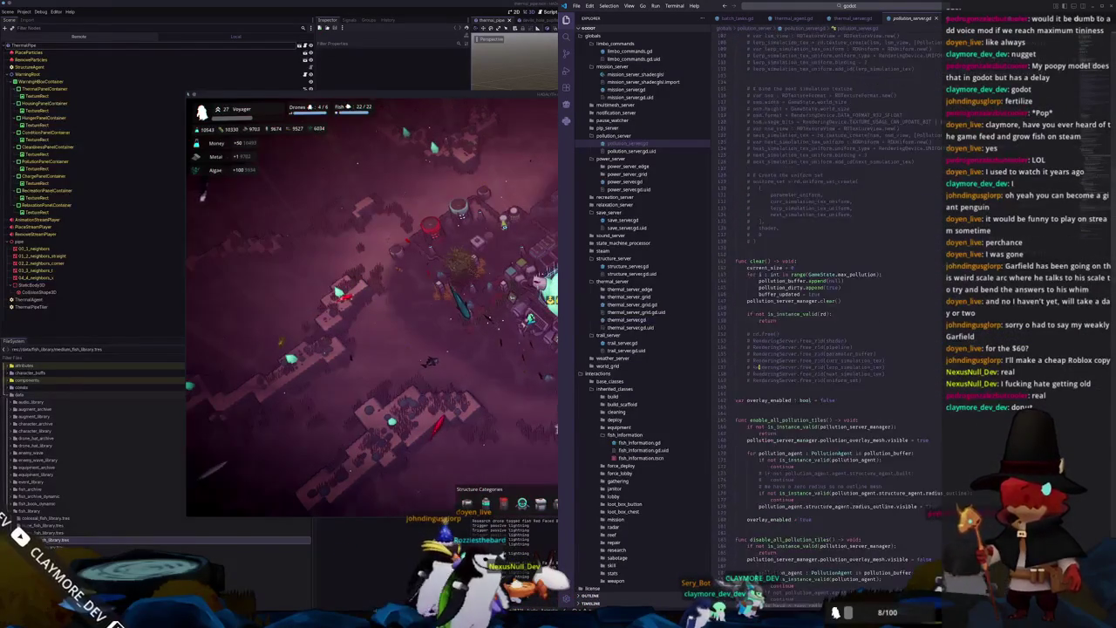
Step: Place the cursor below the zero-radius comment in disable_all_pollution_tiles
scroll(740, 377, down, 3)
scroll(740, 377, down, 5)
scroll(741, 378, down, 5)
scroll(740, 377, down, 3)
scroll(740, 377, down, 3)
scroll(740, 378, down, 5)
scroll(740, 377, down, 2)
scroll(740, 377, down, 3)
scroll(740, 378, down, 3)
scroll(740, 379, down, 2)
scroll(740, 379, up, 3)
scroll(739, 378, up, 3)
scroll(737, 378, up, 3)
scroll(737, 377, up, 3)
scroll(736, 377, up, 5)
scroll(737, 378, up, 5)
scroll(737, 378, up, 5)
scroll(736, 378, up, 5)
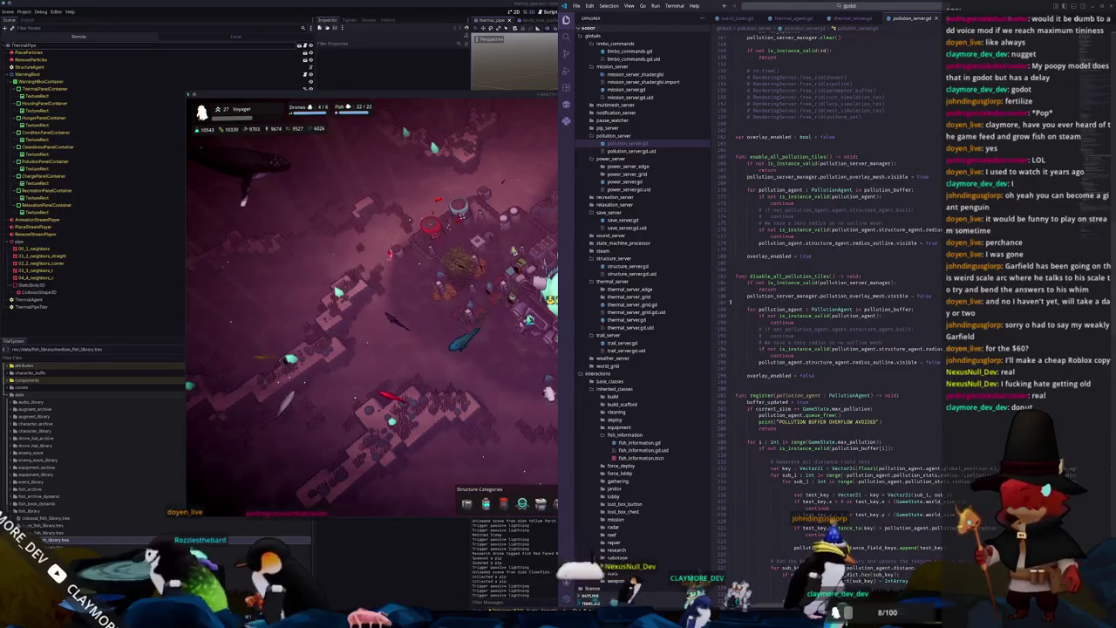
click(898, 342)
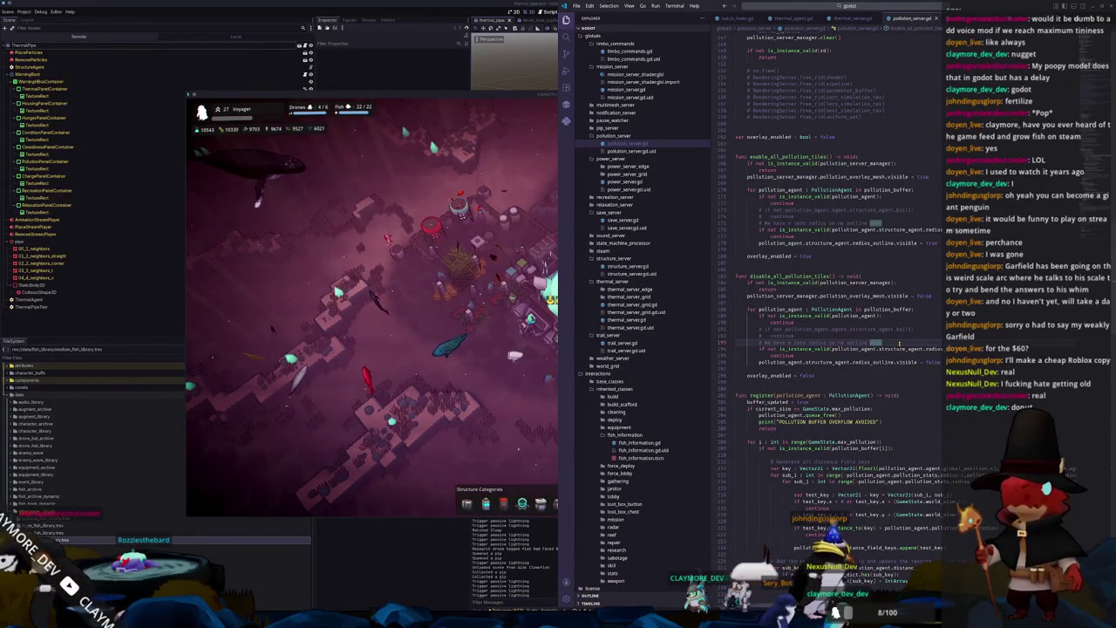
key(Return)
key(Return)
key(Return)
key(BackSpace)
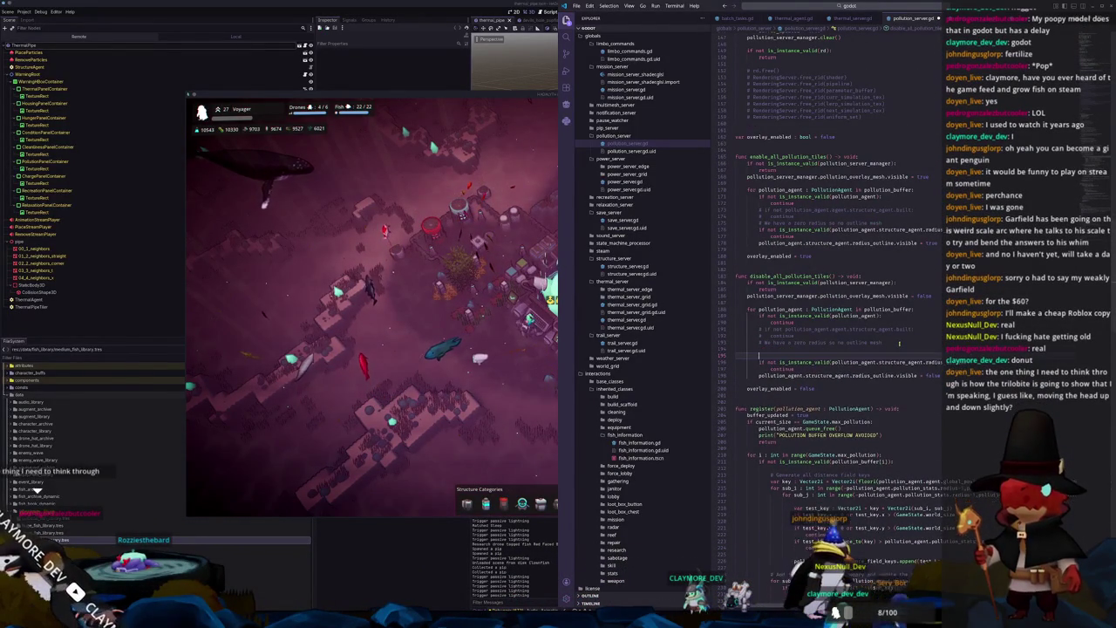
key(BackSpace)
key(BackSpace)
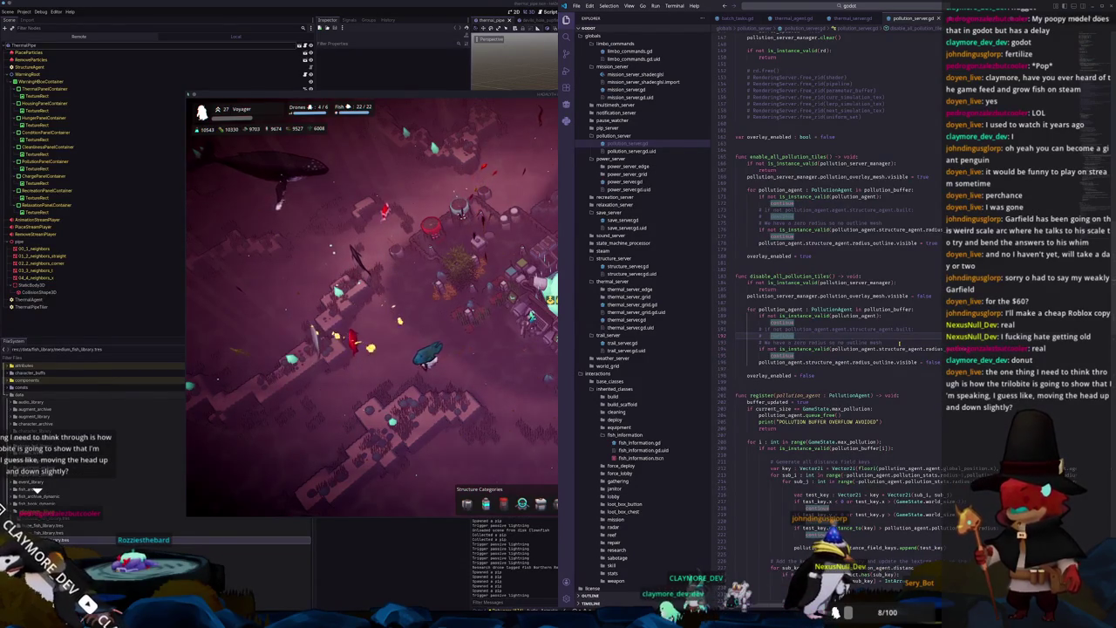
Step: Paste the pollution-agent check block and adjust its thermal_agent.agent.pollution_agent reference
key(ctrl+v)
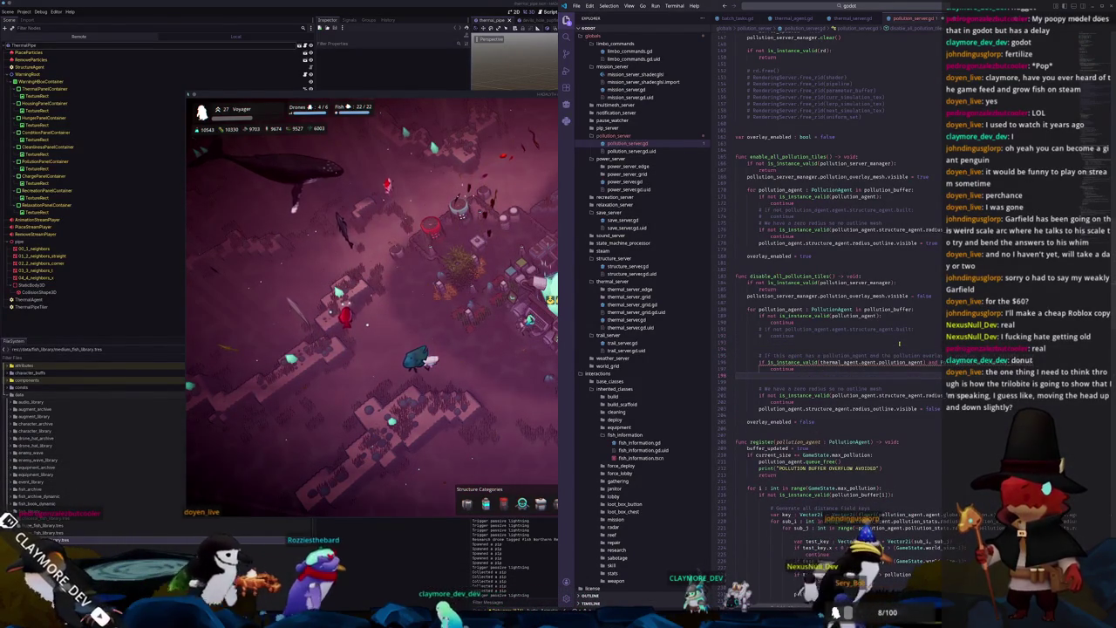
double_click(837, 362)
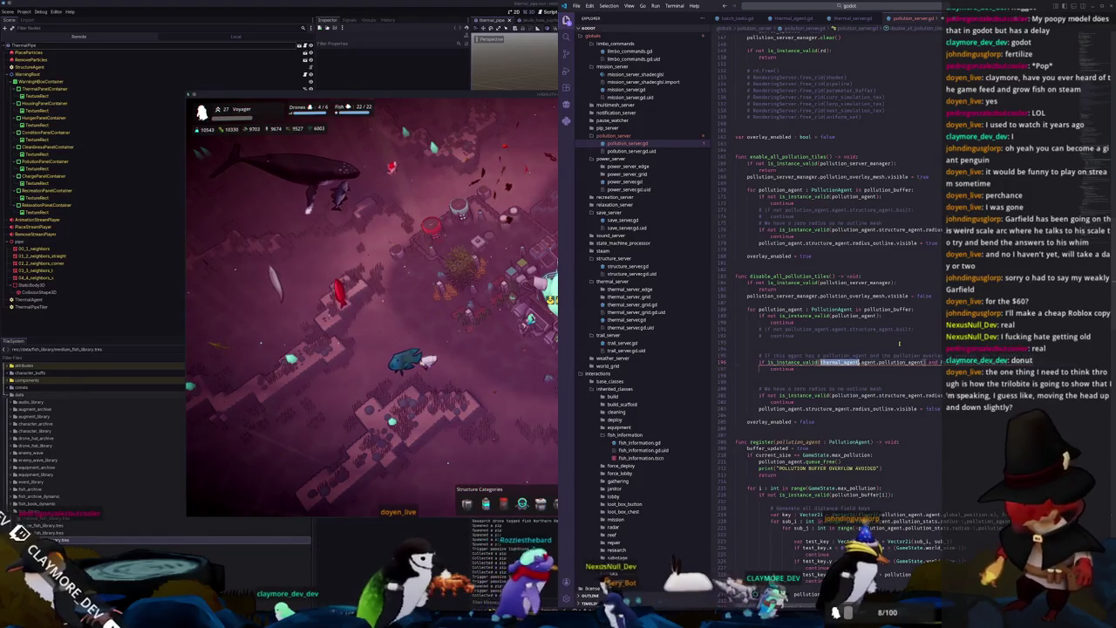
key(ctrl+shift+Right)
key(ctrl+shift+Right)
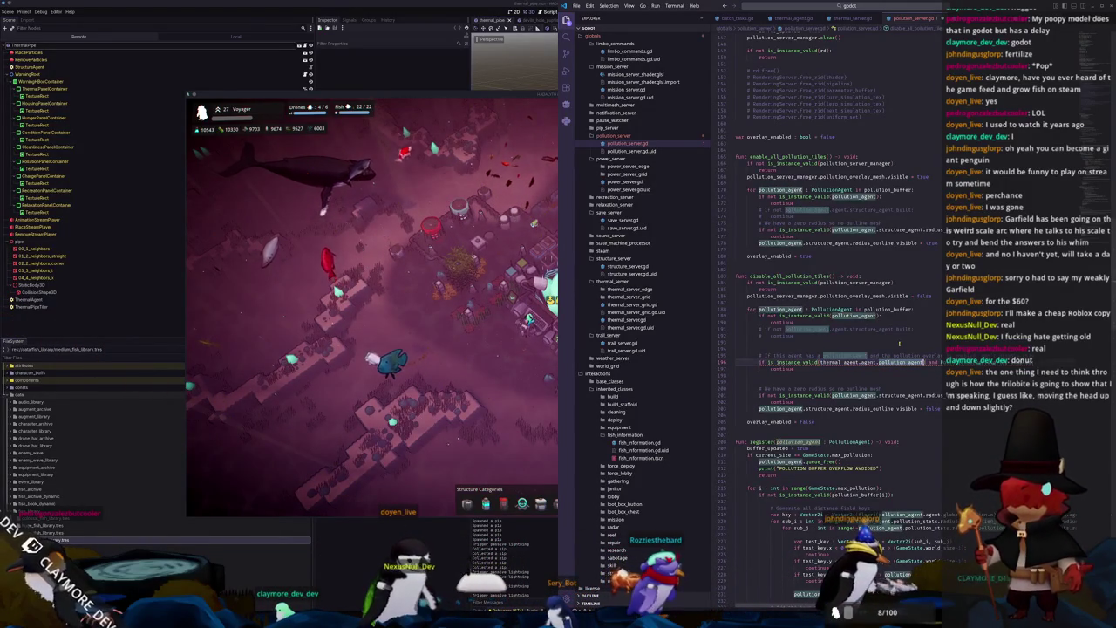
key(Right)
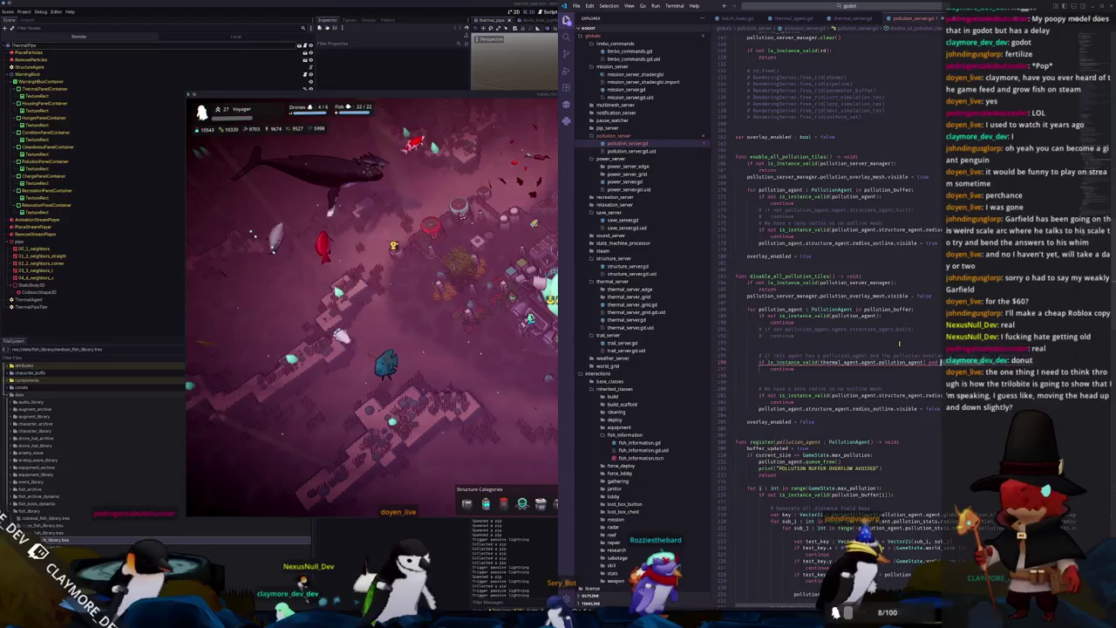
key(ctrl+space)
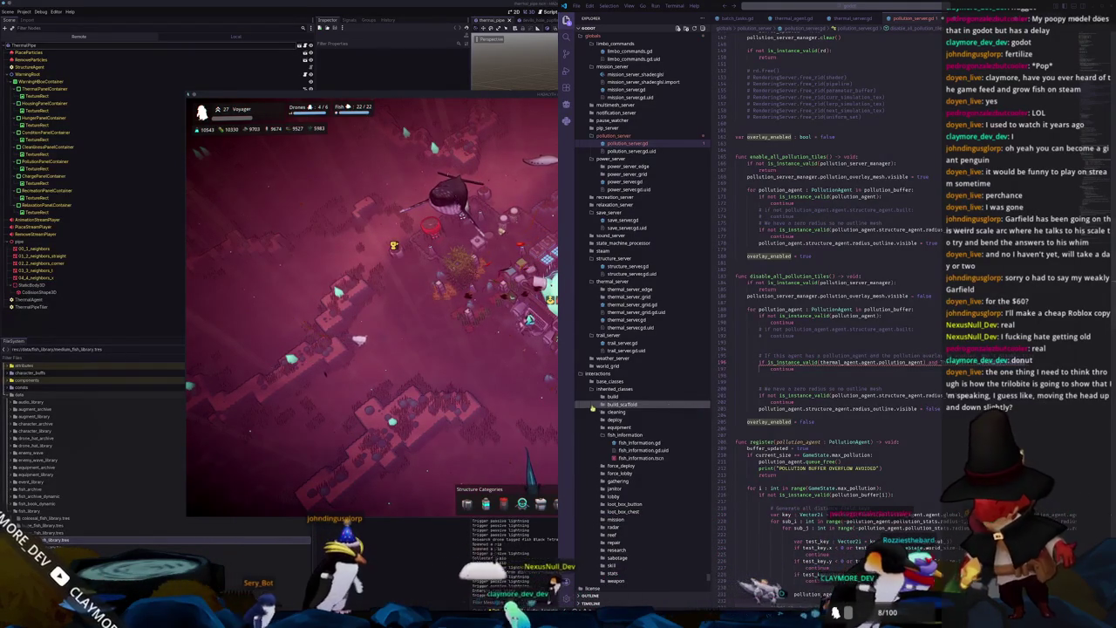
Step: Launch KolourPaint from the application search with a blank canvas
key(super)
text(ste)
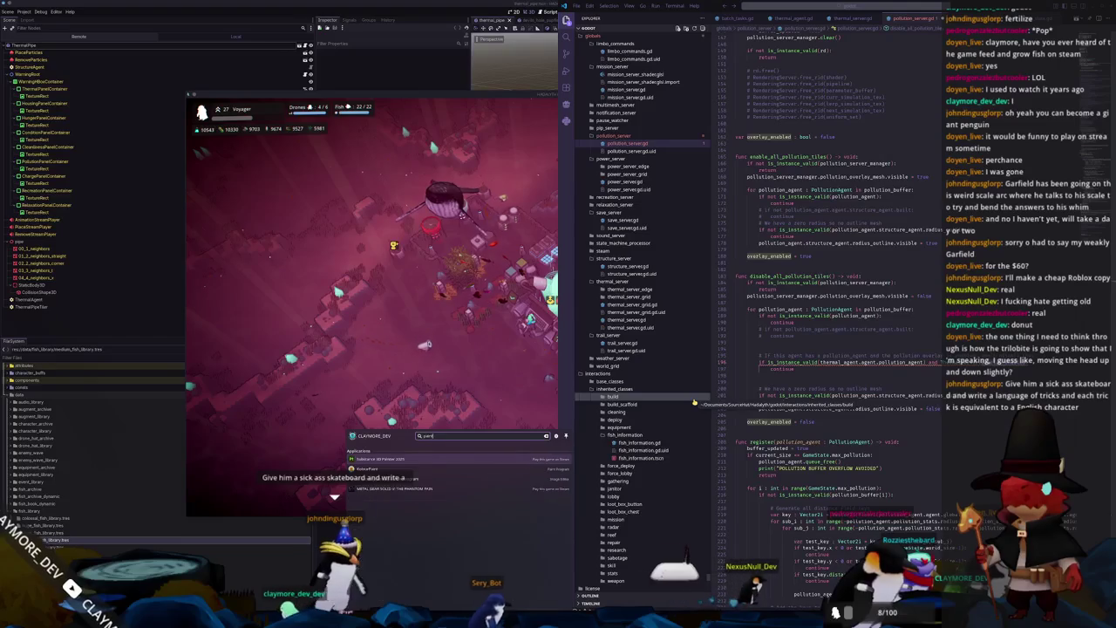
key(Return)
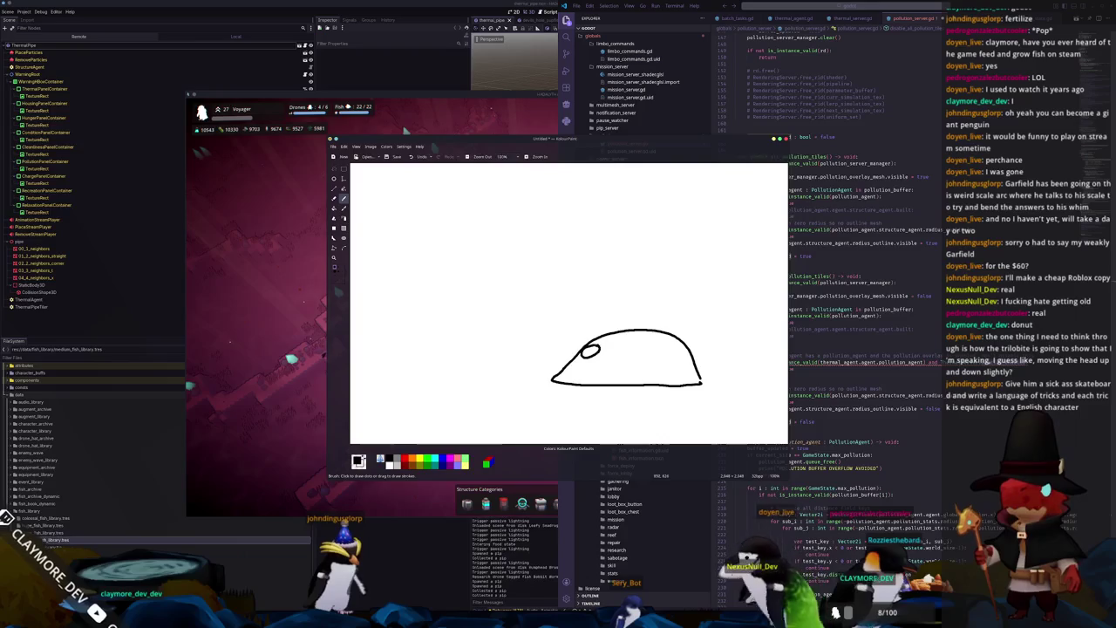
Step: Sketch eyes, side arcs and short rays around the body blob, undoing some strokes
drag(674, 354, 694, 356)
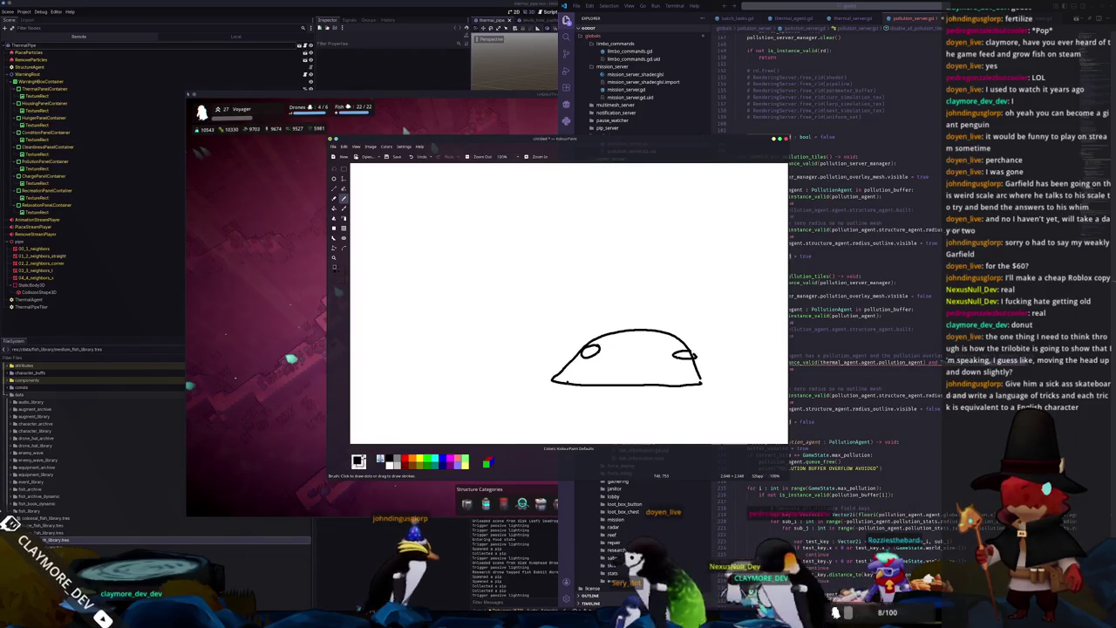
key(ctrl+z)
key(ctrl+z)
drag(582, 352, 602, 350)
drag(672, 353, 693, 354)
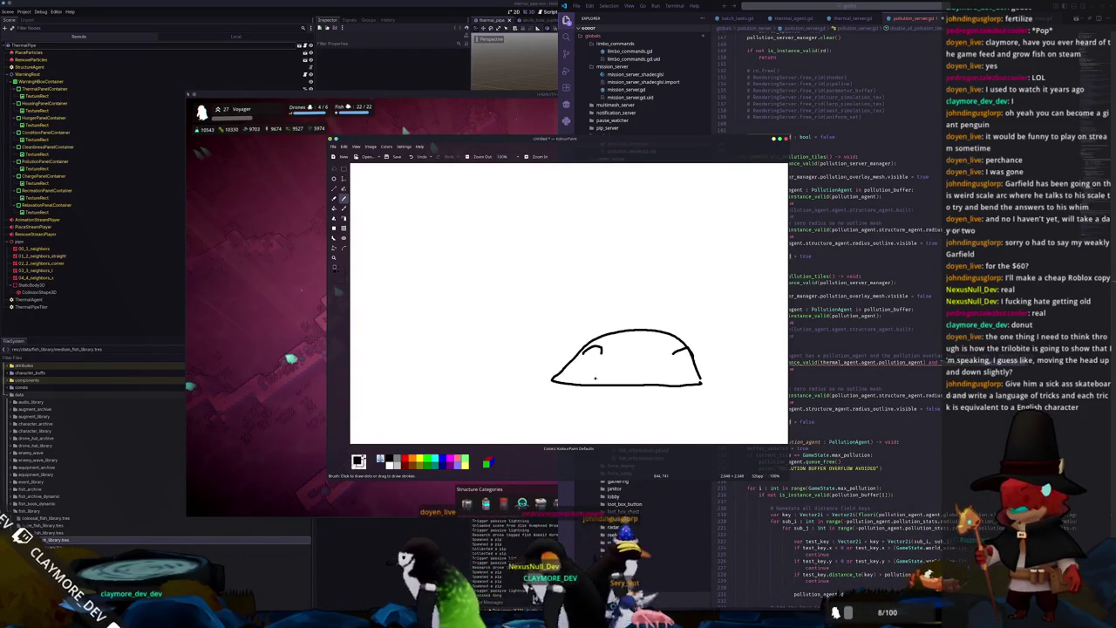
drag(534, 332, 571, 347)
drag(578, 297, 585, 328)
drag(613, 288, 614, 319)
key(ctrl+z)
key(ctrl+z)
key(ctrl+z)
Step: Try more outline strokes and a wavy line, undoing them all to leave the canvas blank
drag(490, 344, 539, 348)
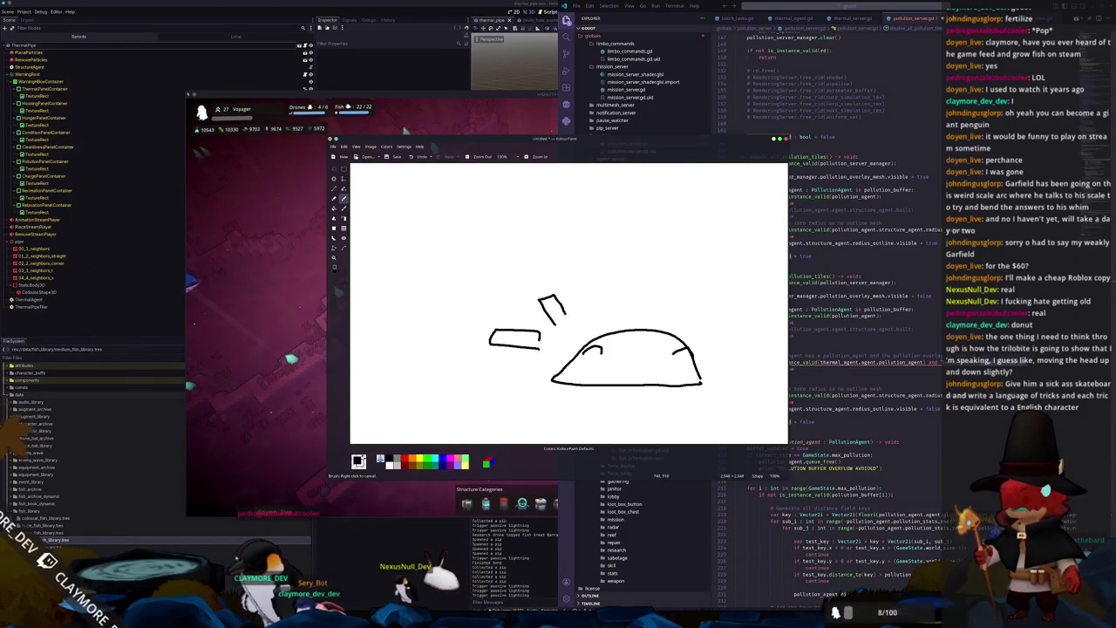
drag(564, 311, 575, 318)
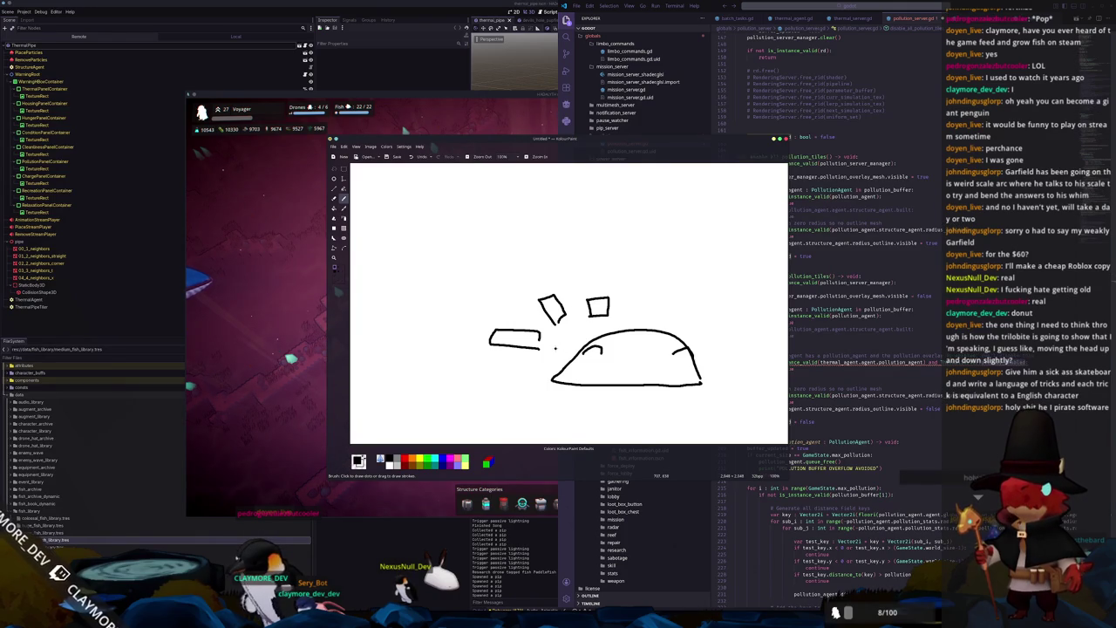
key(ctrl+z)
key(ctrl+z)
key(ctrl+z)
mouse_move(547, 354)
mouse_down()
mouse_move(531, 366)
mouse_move(548, 353)
mouse_move(539, 309)
mouse_move(599, 321)
mouse_up()
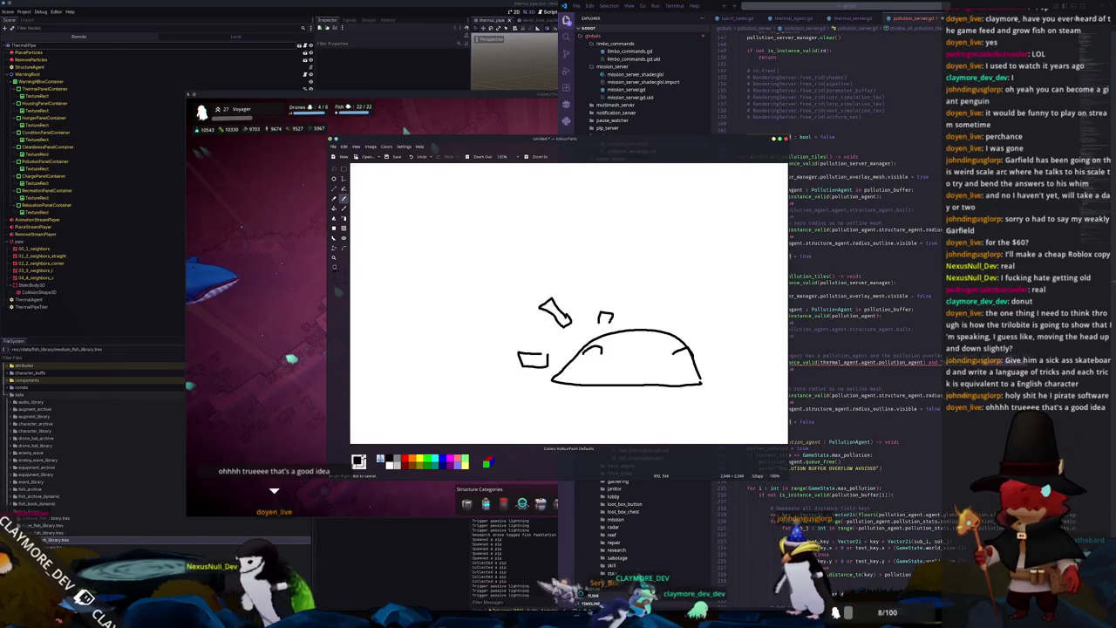
key(ctrl+z)
key(ctrl+z)
key(ctrl+z)
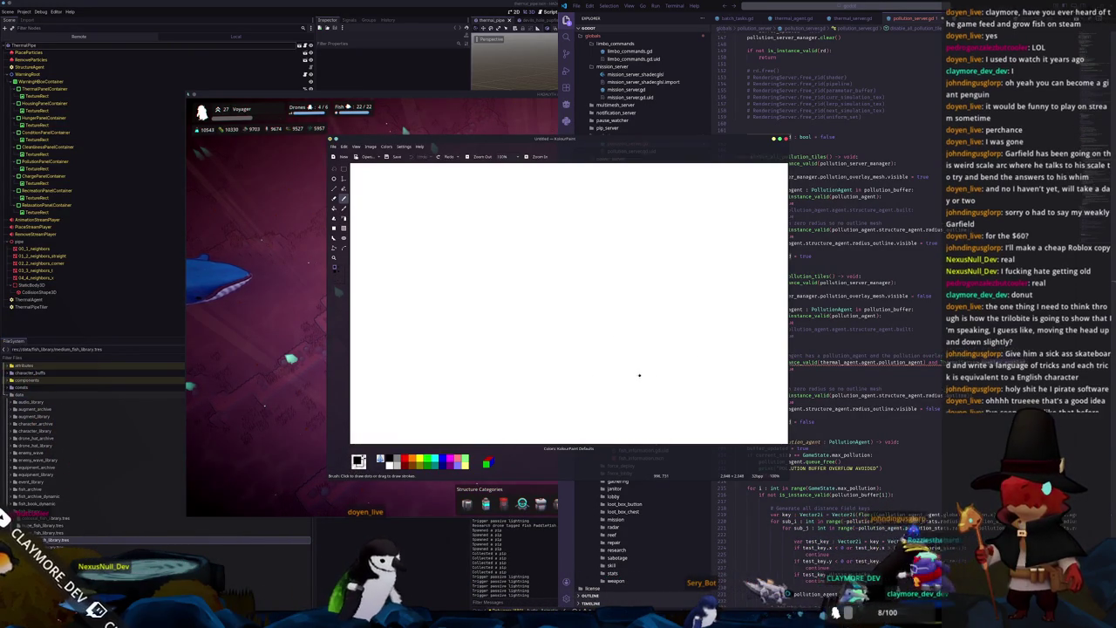
drag(629, 356, 652, 369)
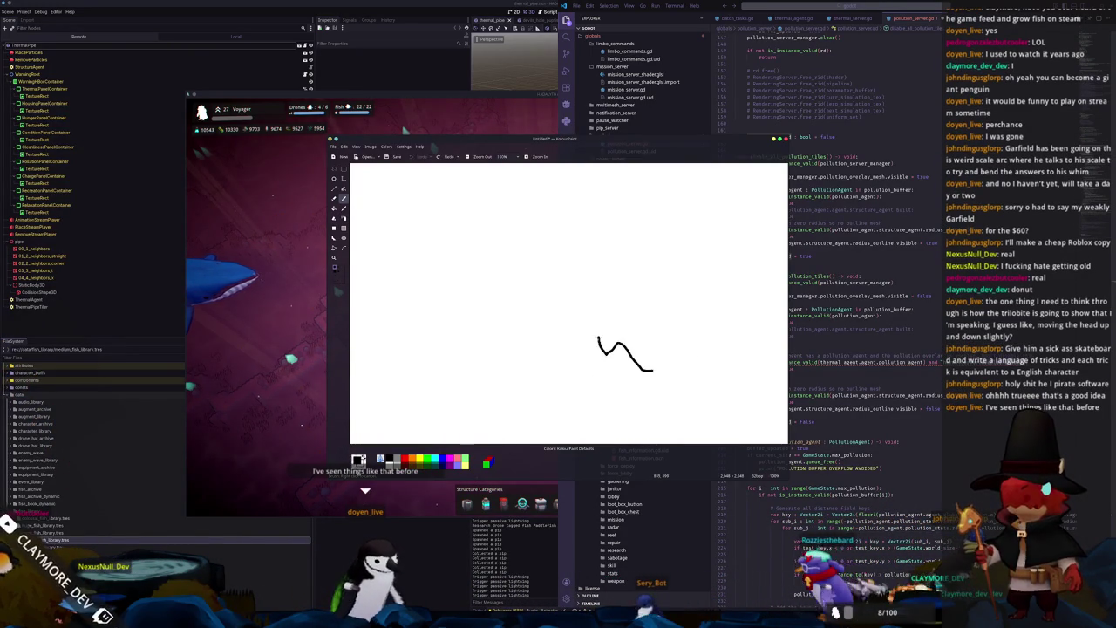
drag(598, 340, 462, 327)
key(ctrl+z)
key(ctrl+z)
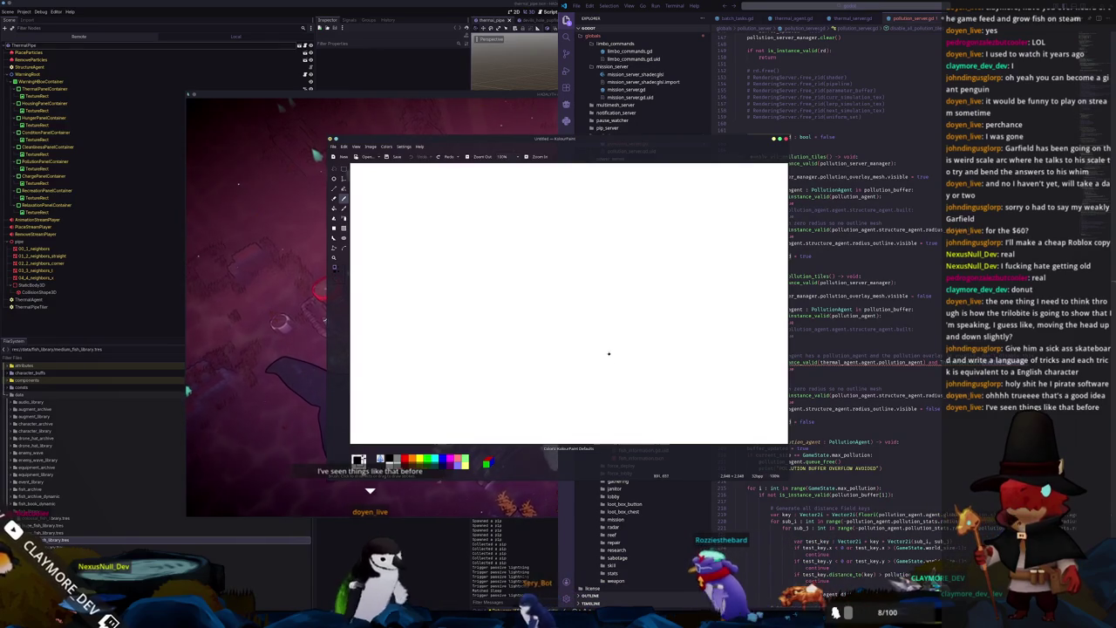